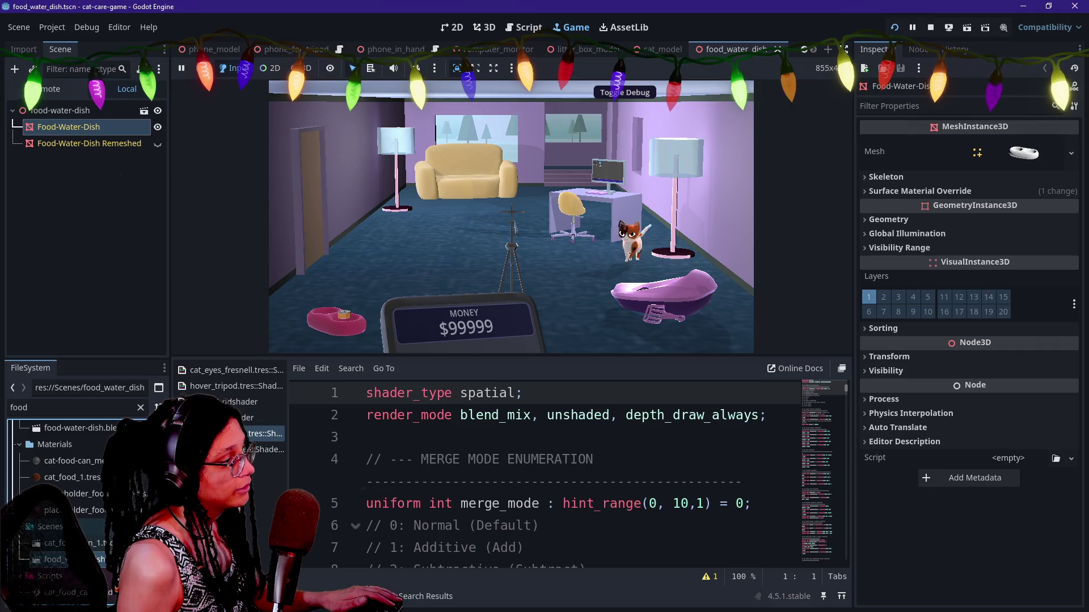
Inspect the dish's surface material override, then open cat_food_1.tres from FileSystem filtered by 'food'.
click(909, 192)
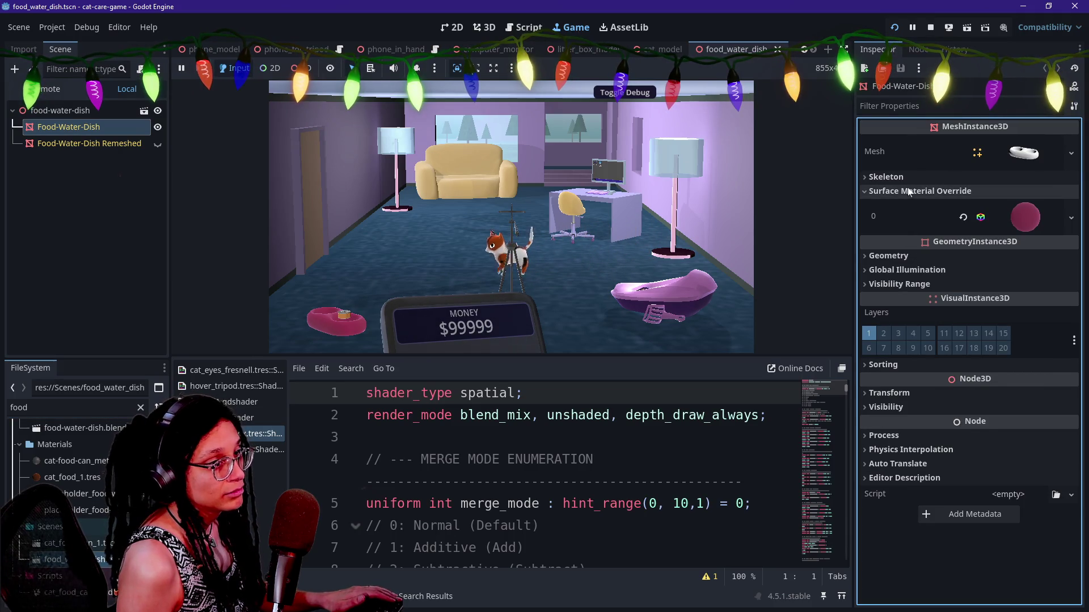
click(909, 192)
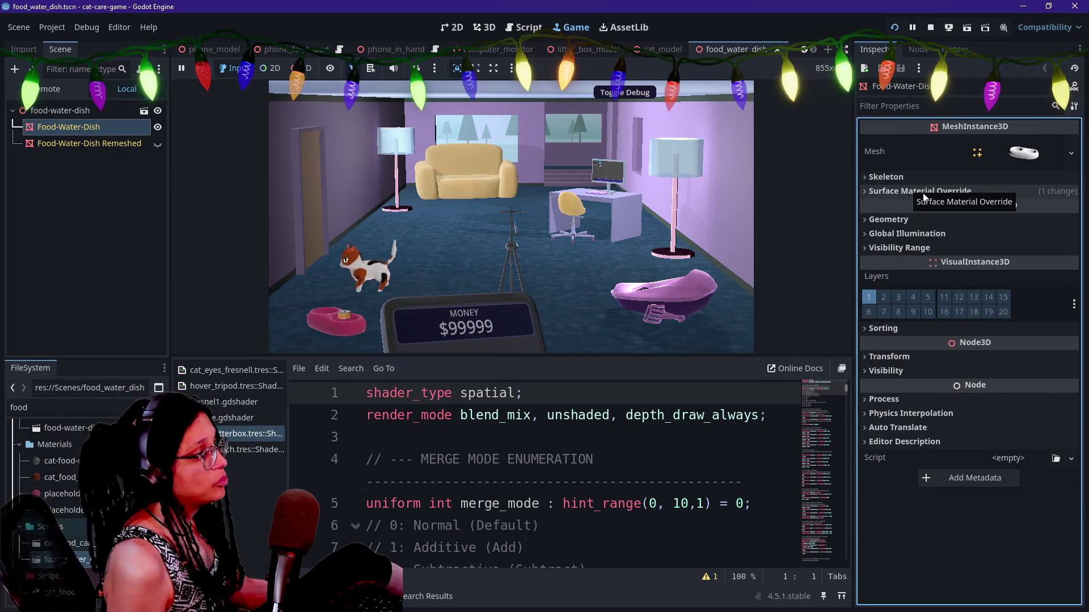
click(995, 194)
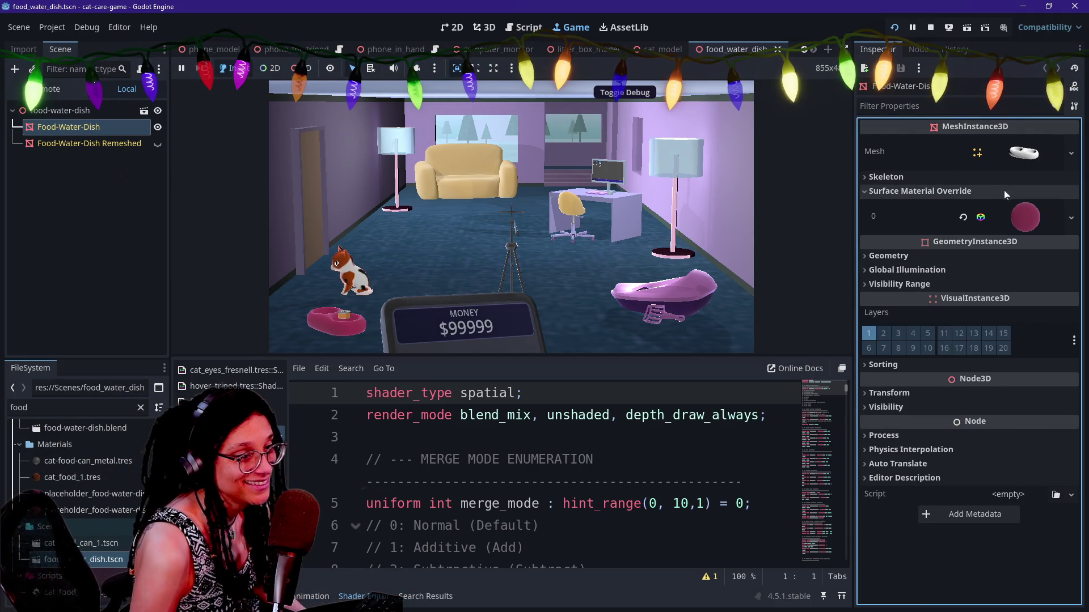
click(1025, 220)
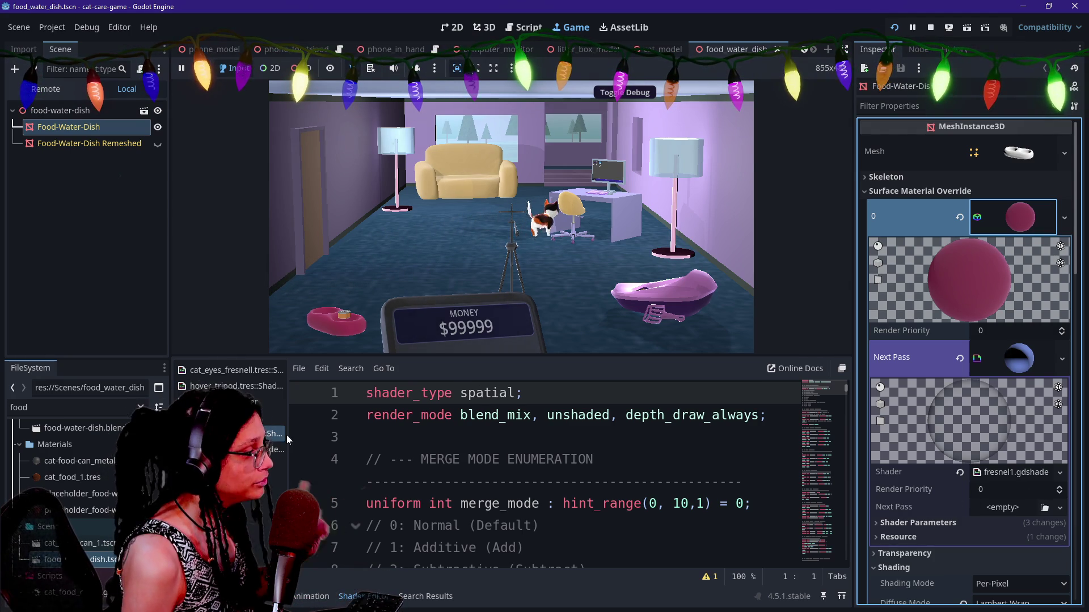
click(128, 407)
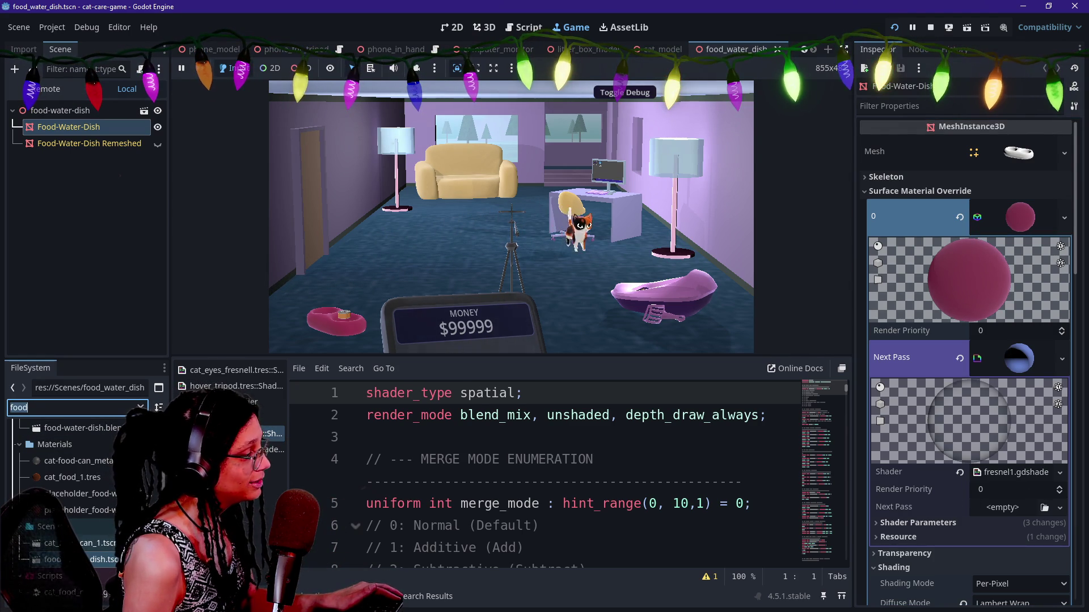
click(100, 471)
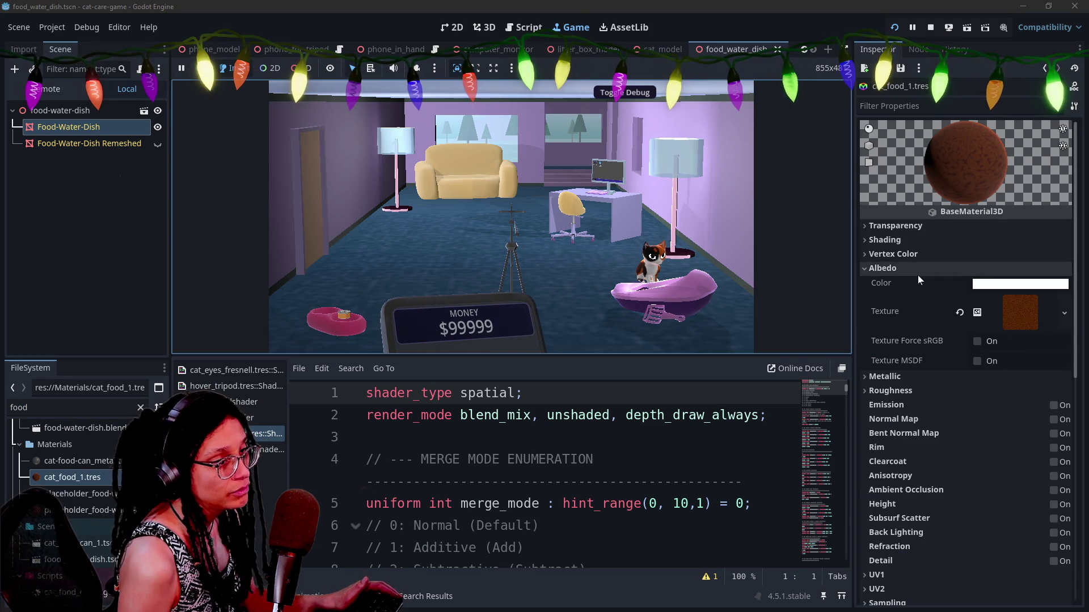
Open the next pass's fresnel1.gdshader and expand its Shader Parameters.
scroll(918, 274, down, 10)
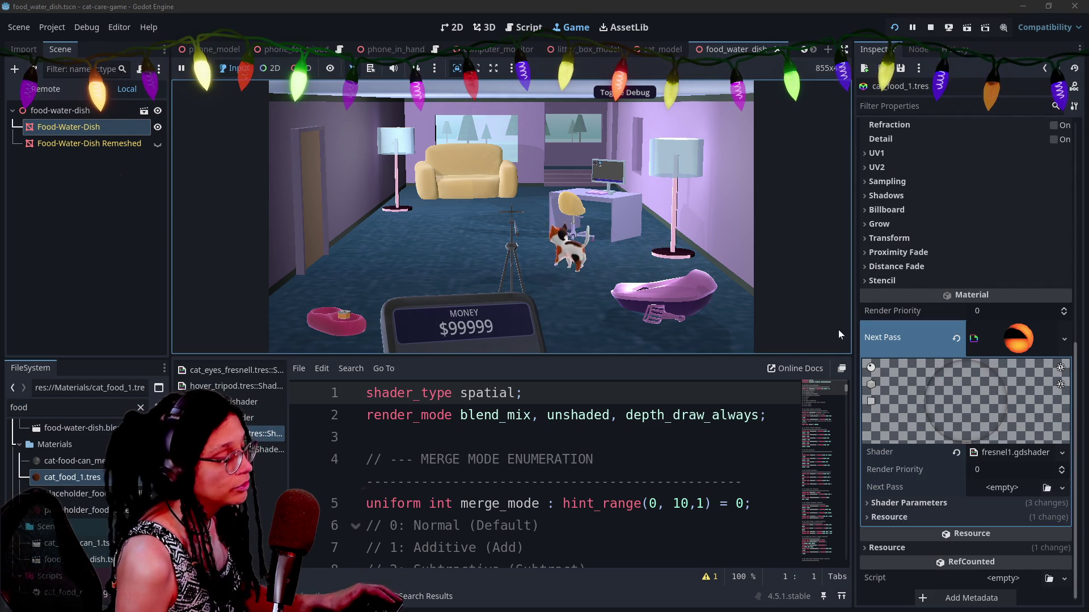
click(1015, 452)
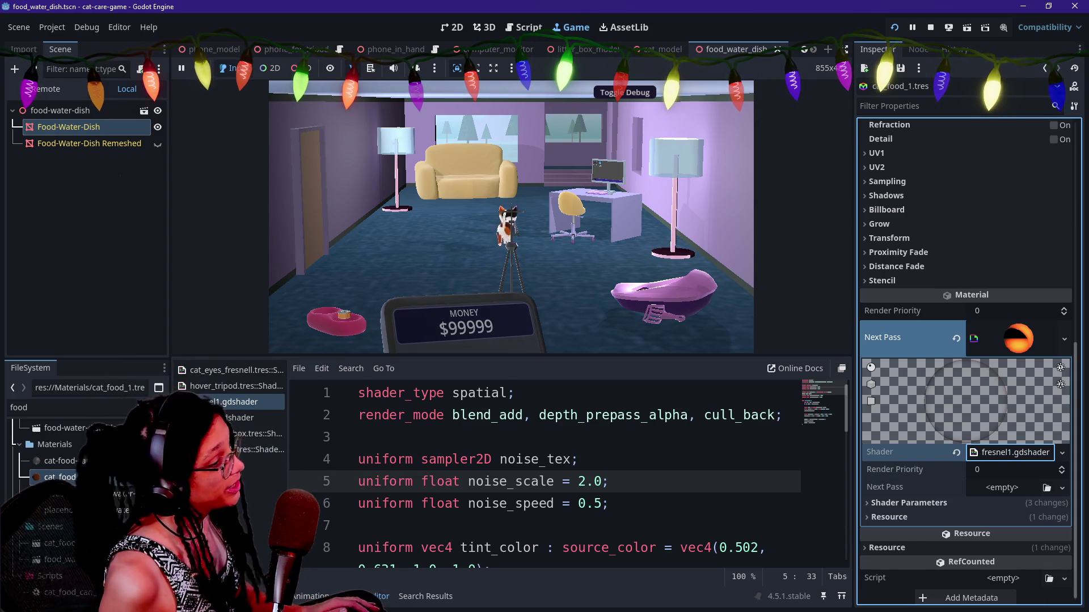
click(1001, 453)
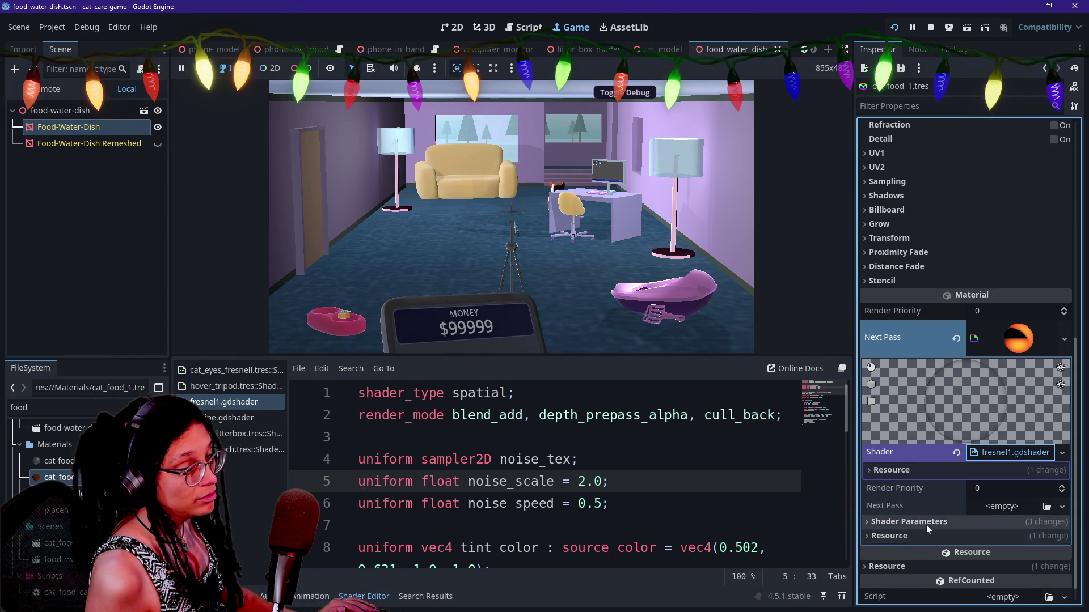
click(926, 524)
scroll(927, 524, down, 2)
Select and deselect the fresnel shader code, then switch to Firefox.
key(ctrl+a)
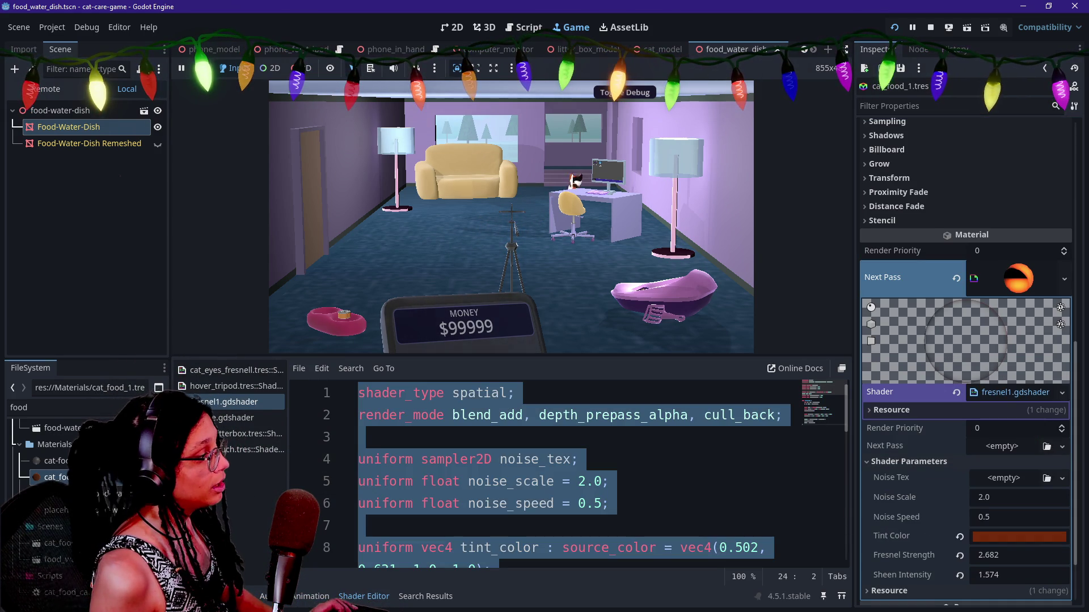
click(578, 459)
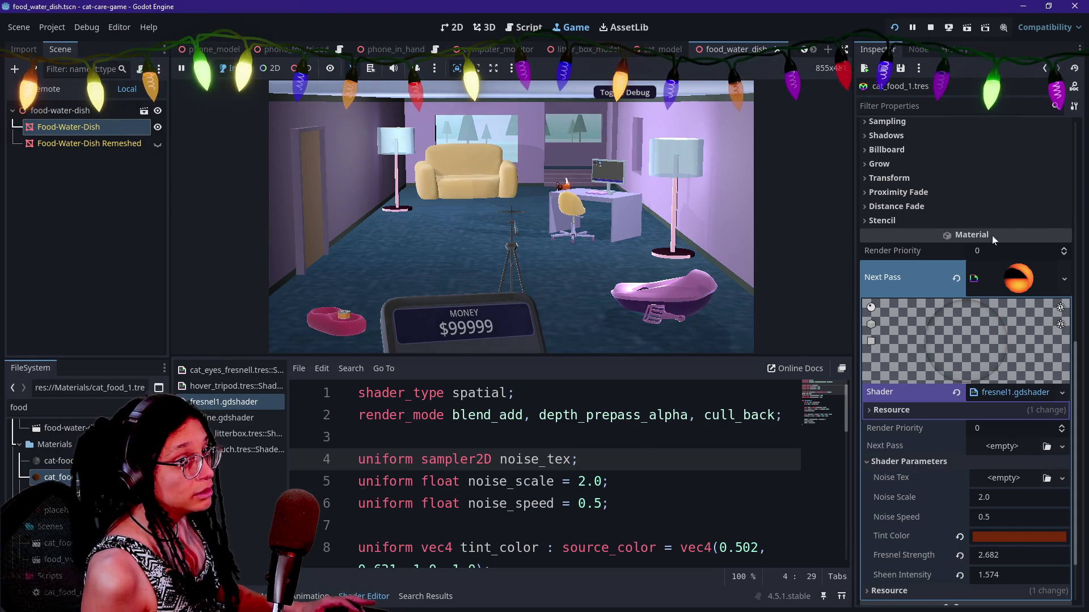
key(alt+Tab)
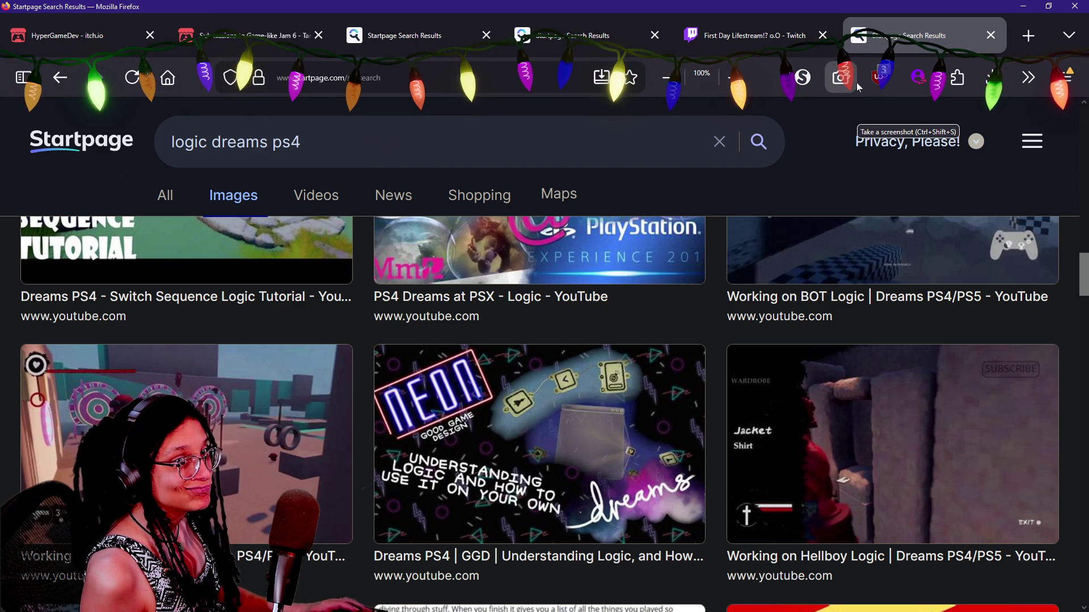
Load DeepSeek from a new Chrome tab, close the signed-out tab, and maximize the chat window over Discord.
key(alt+Tab)
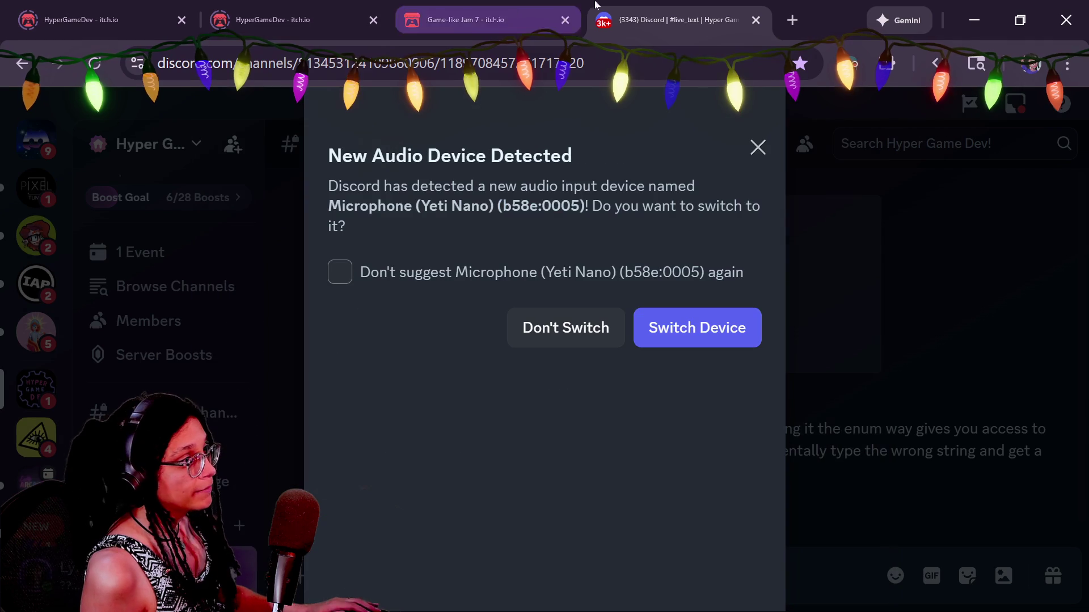
click(784, 25)
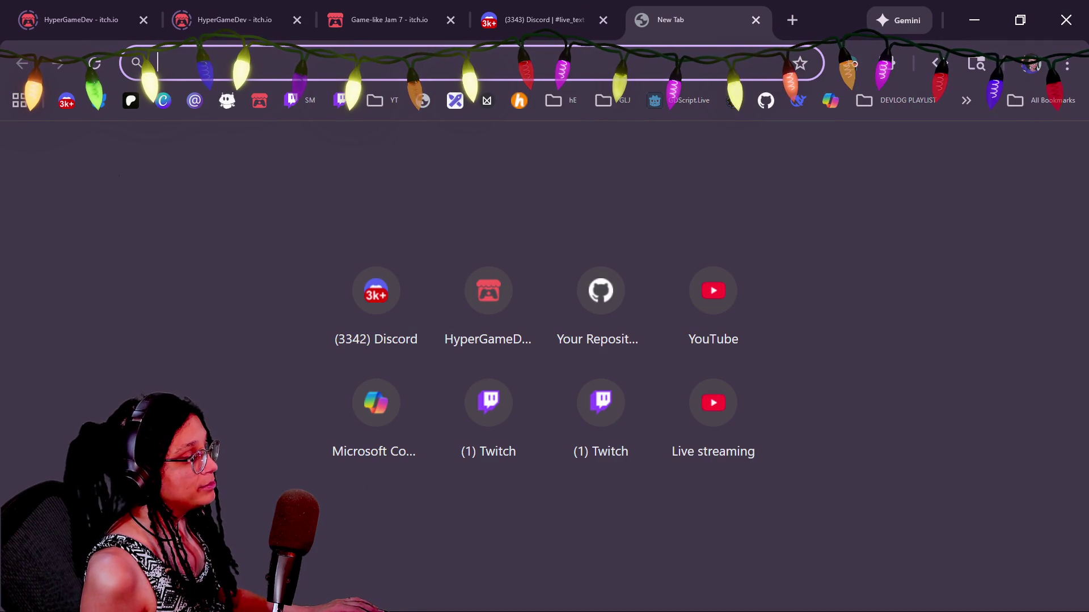
click(790, 99)
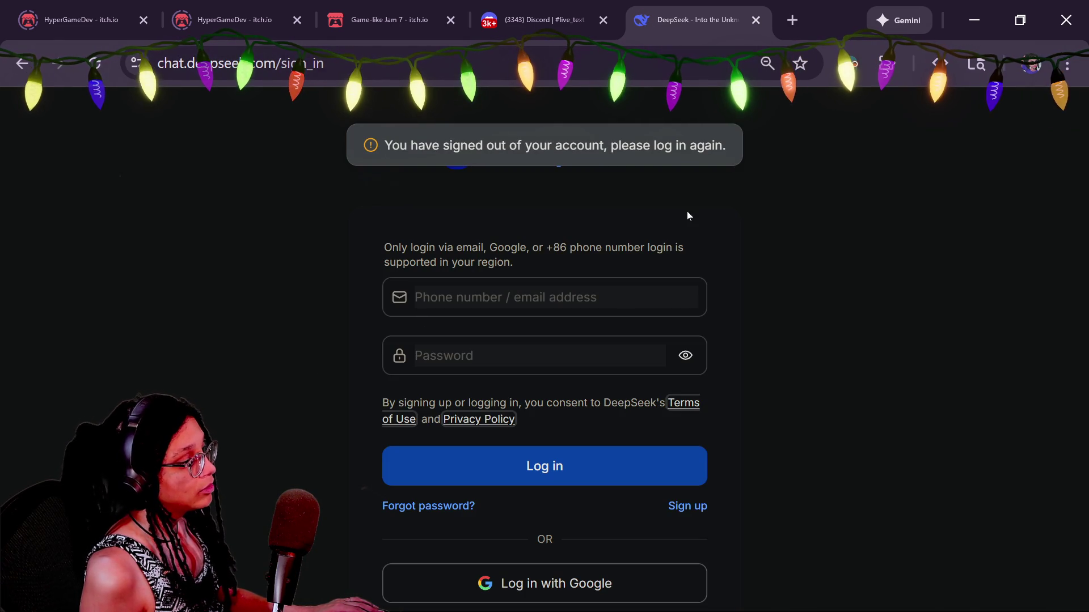
key(ctrl+w)
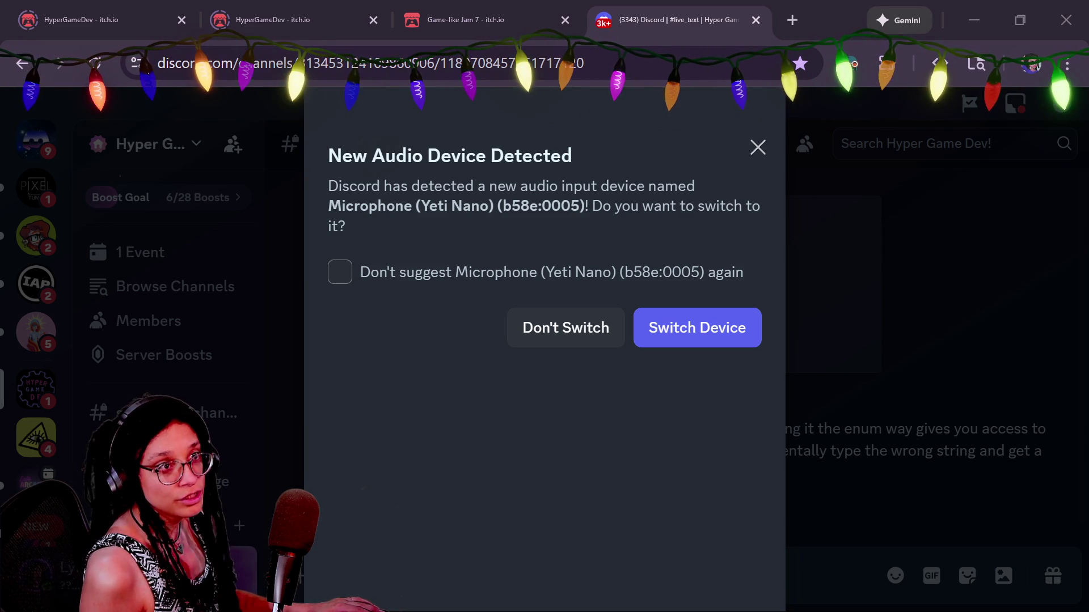
drag(1088, 162, 493, 165)
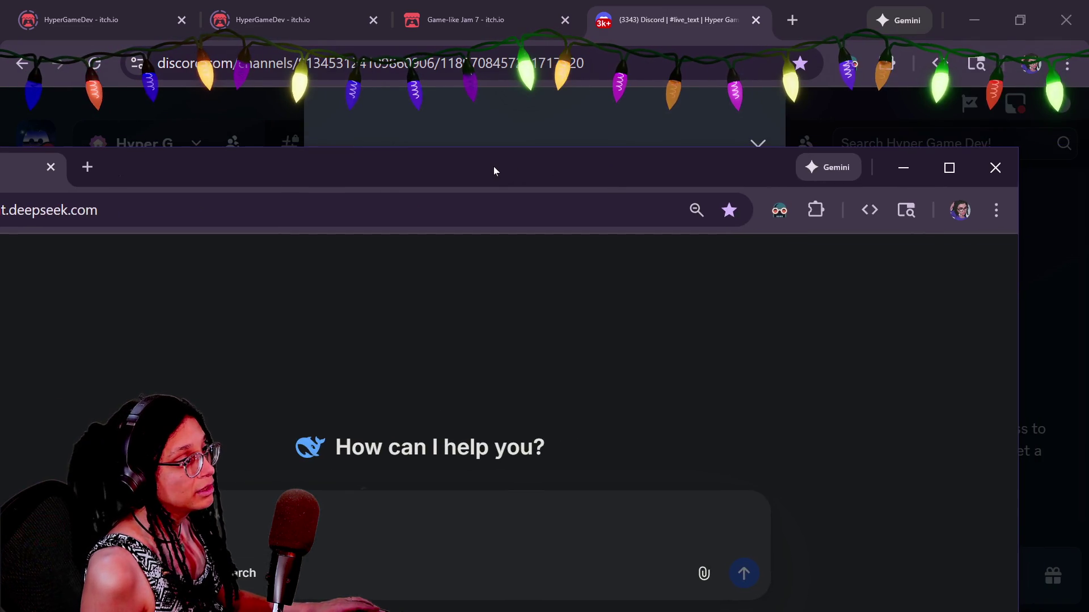
double_click(493, 166)
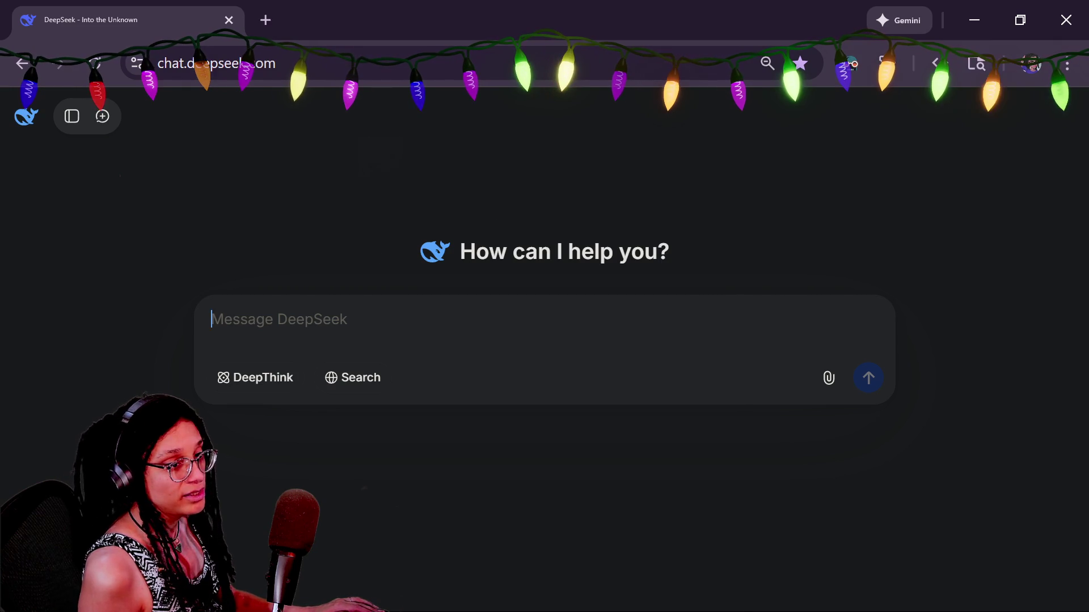
Draft an unsent DeepSeek message reading 'add a bool param that toggles', then switch to Discord.
click(211, 320)
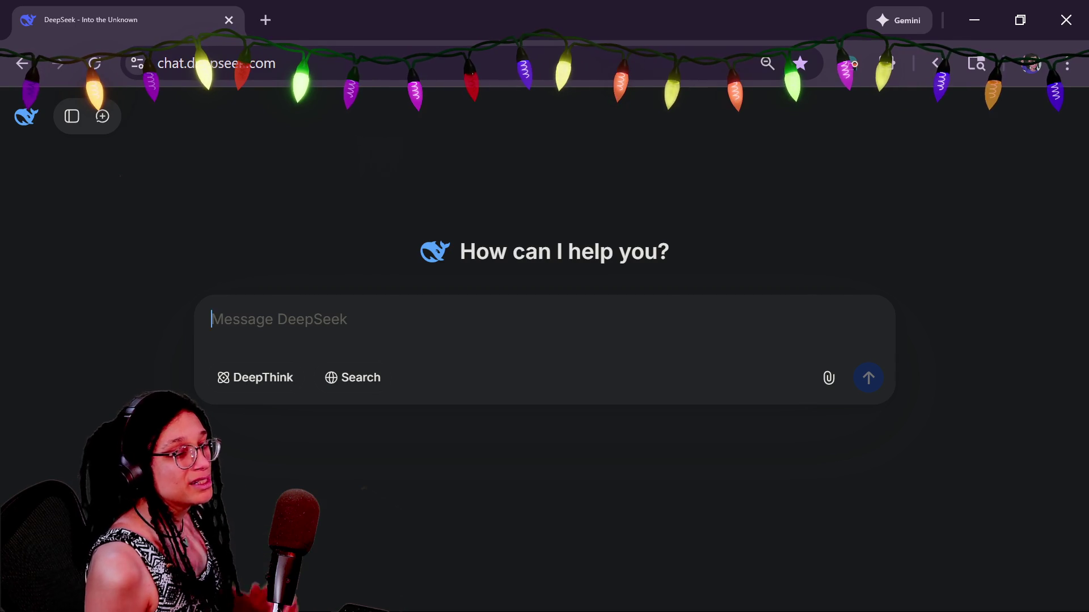
text(d)
key(BackSpace)
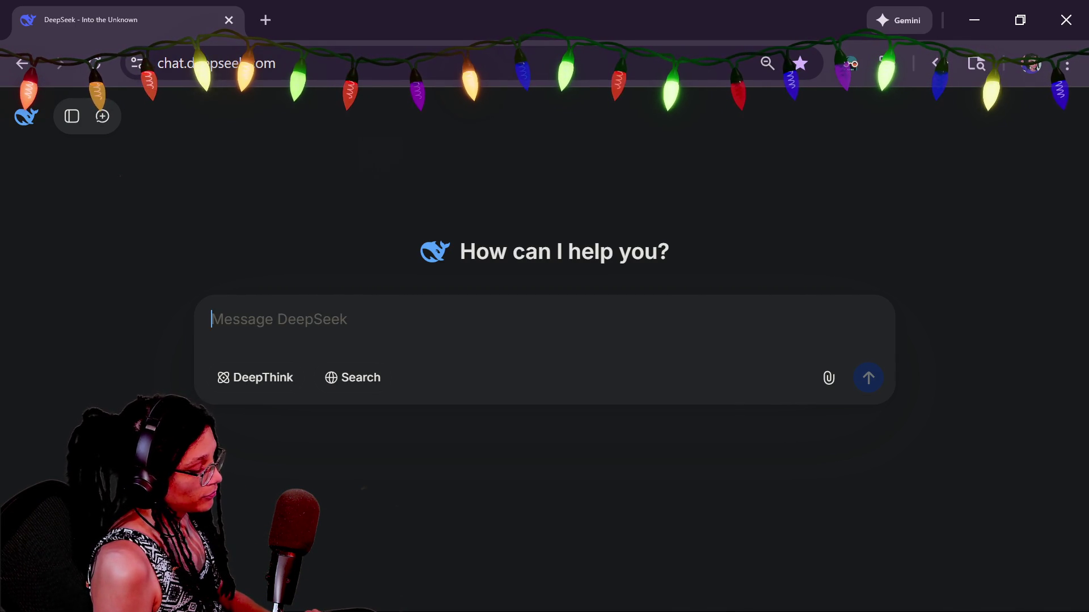
text(add)
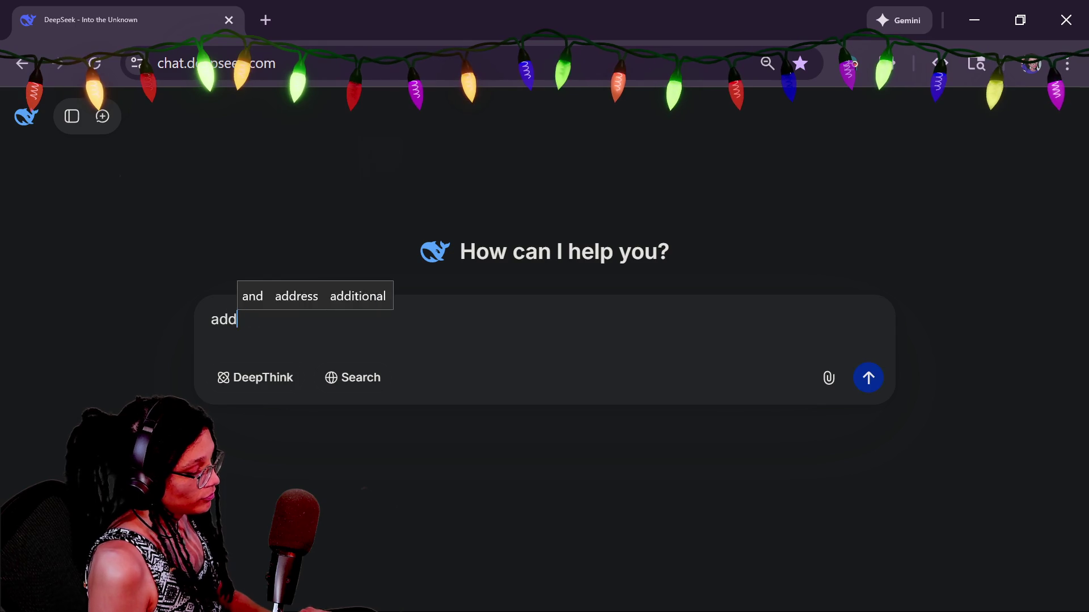
text( a bool pa)
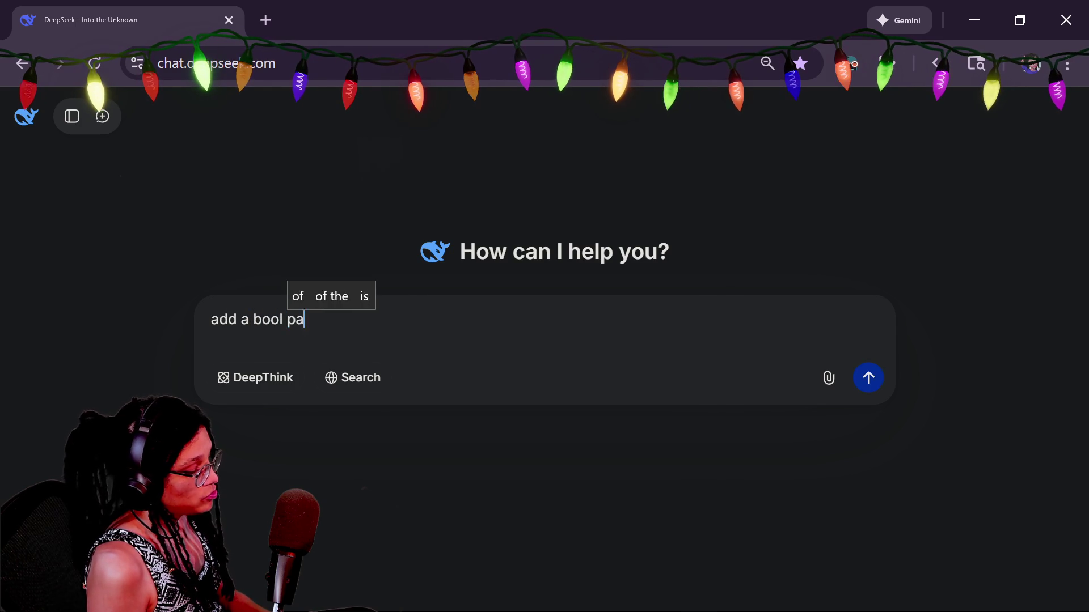
text(ram that toggles)
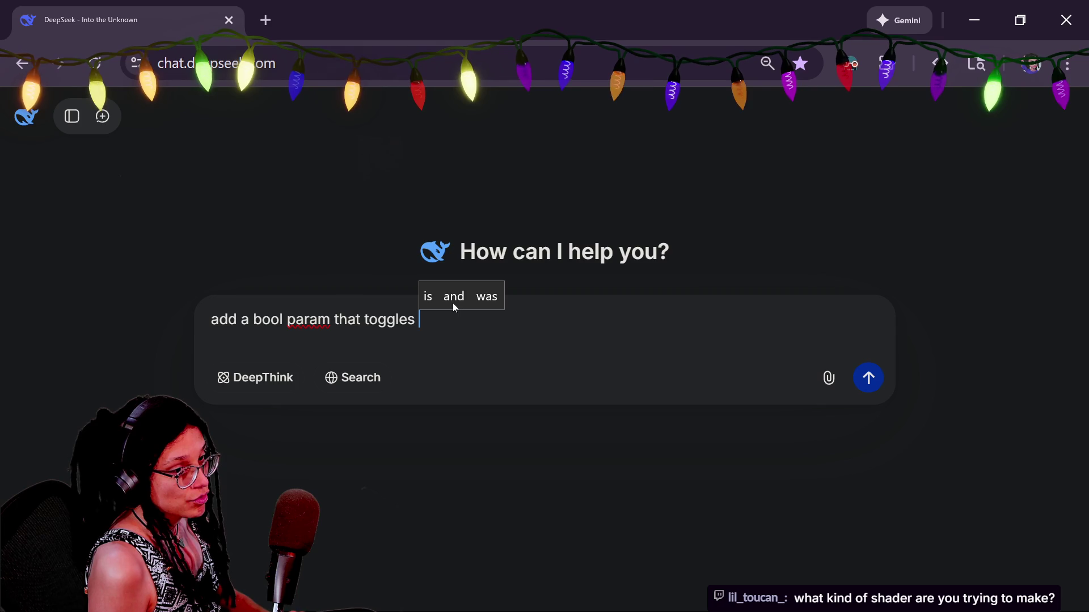
key(alt+Tab)
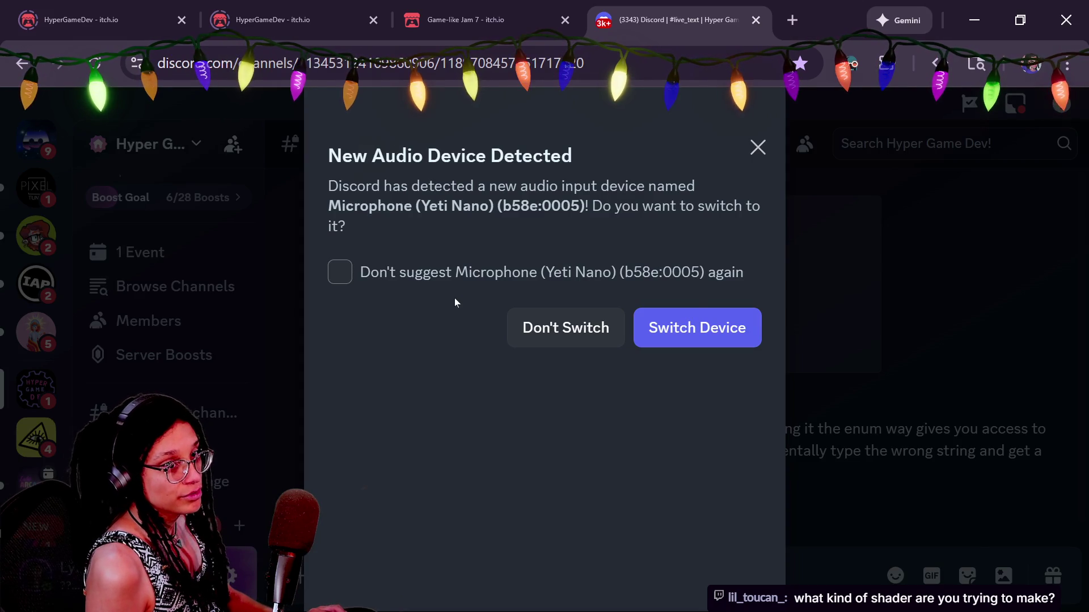
Navigate Firefox to godotshaders.com.
key(alt+Tab)
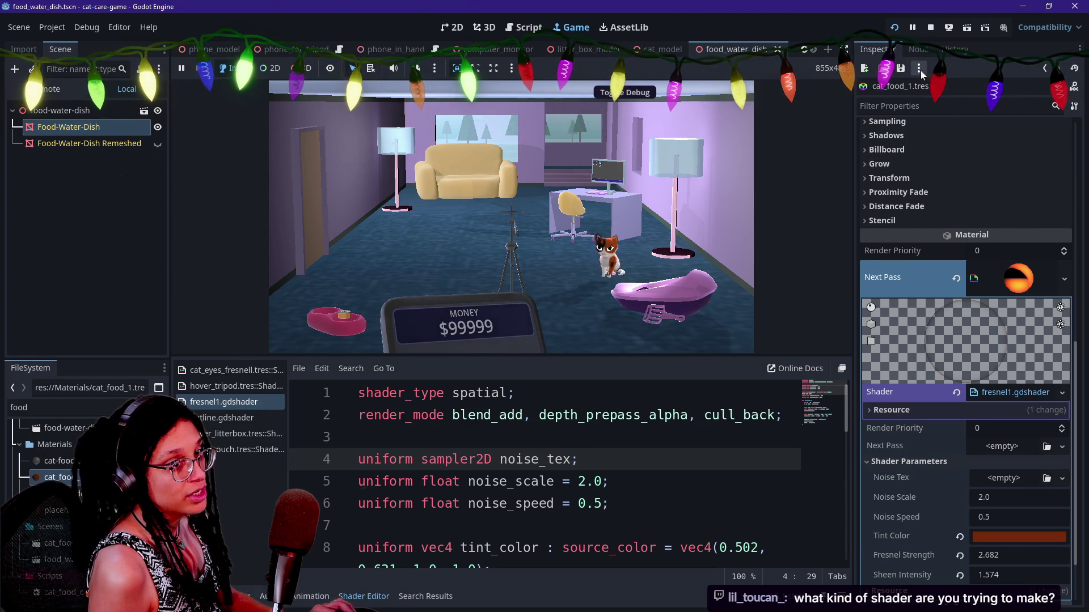
key(alt+Tab)
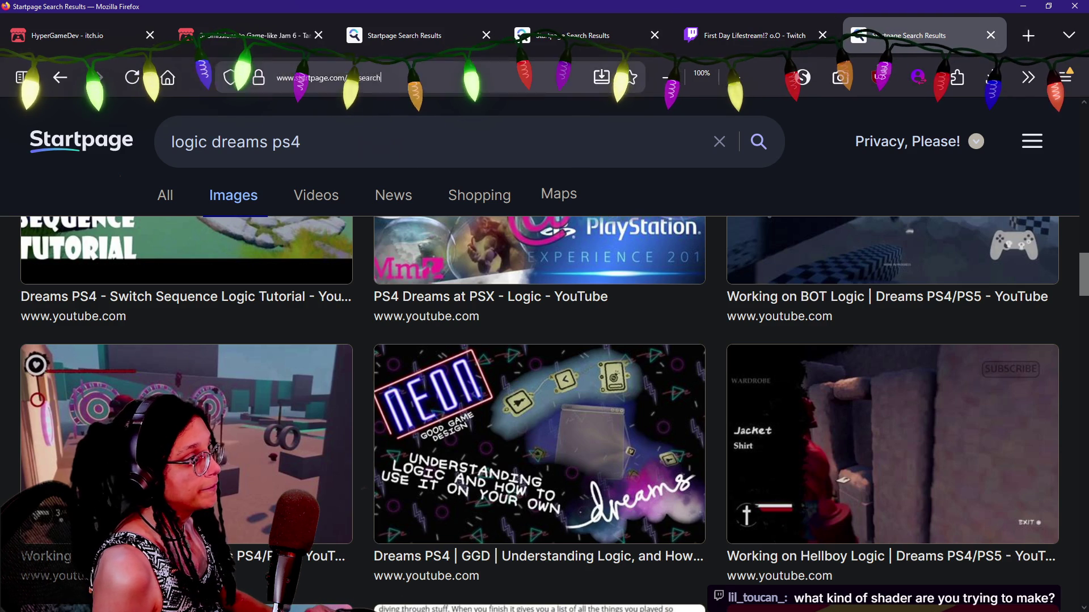
key(ctrl+l)
text(godotsha)
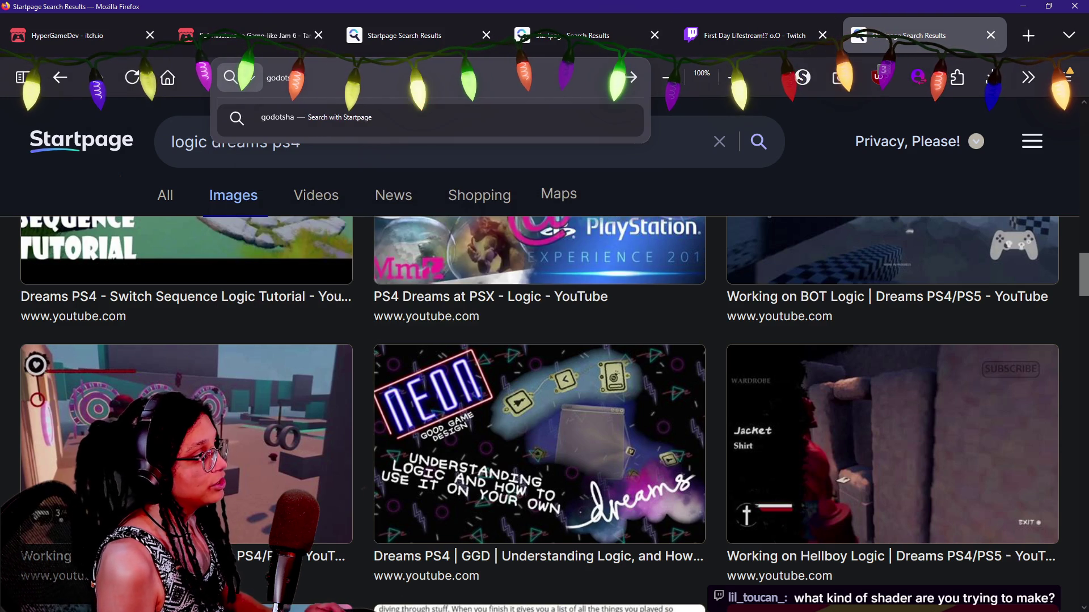
text(ders.com)
key(Return)
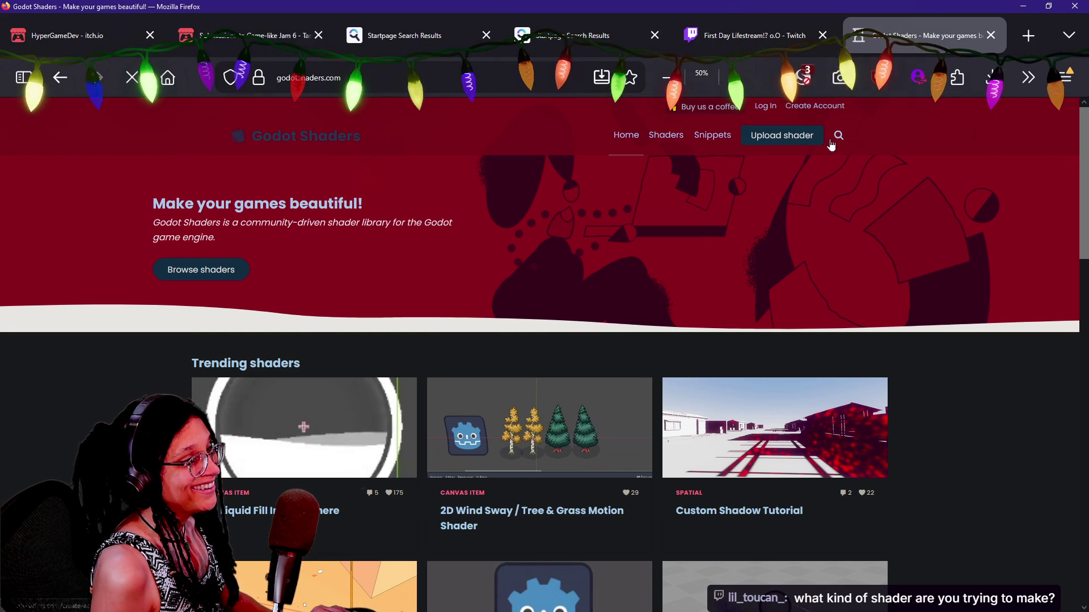
Search the site for 'morrowind' and open the Morrowind Enchanted Item Sheen result.
click(838, 136)
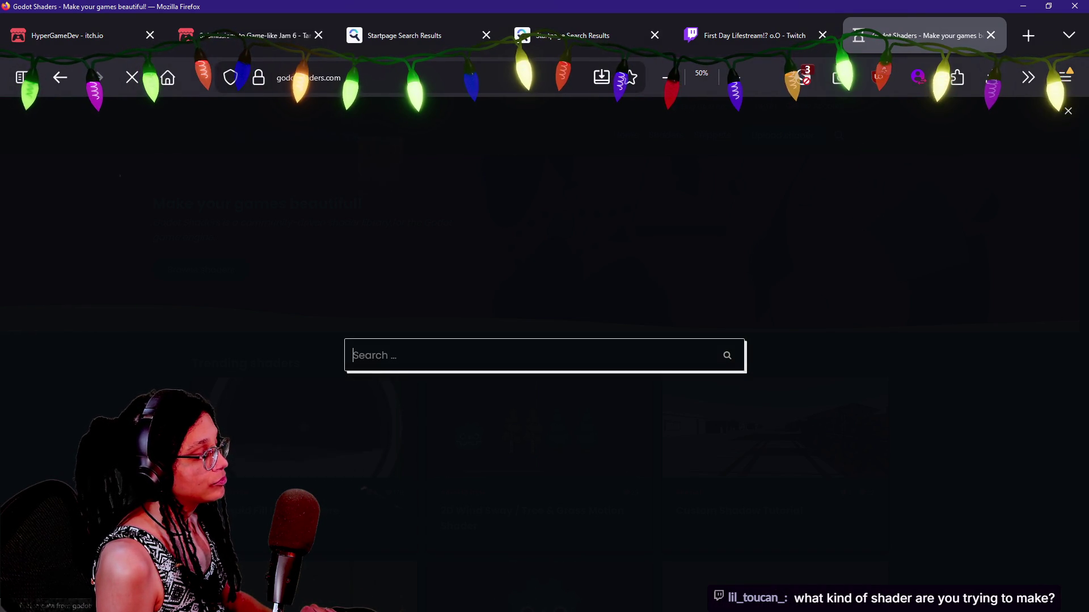
text(morrowinf)
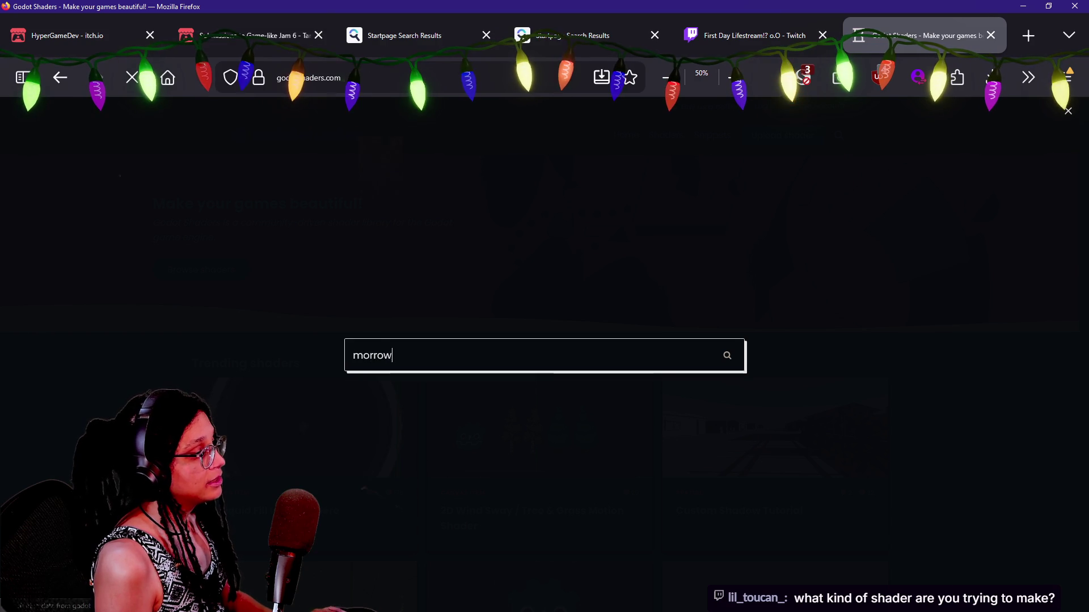
key(BackSpace)
text(d)
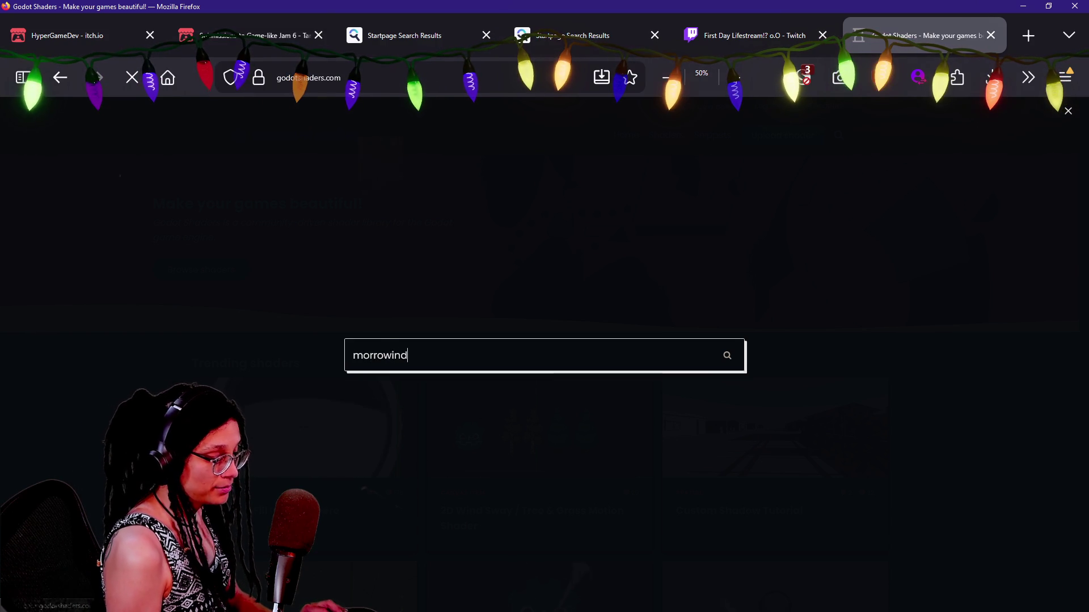
key(Return)
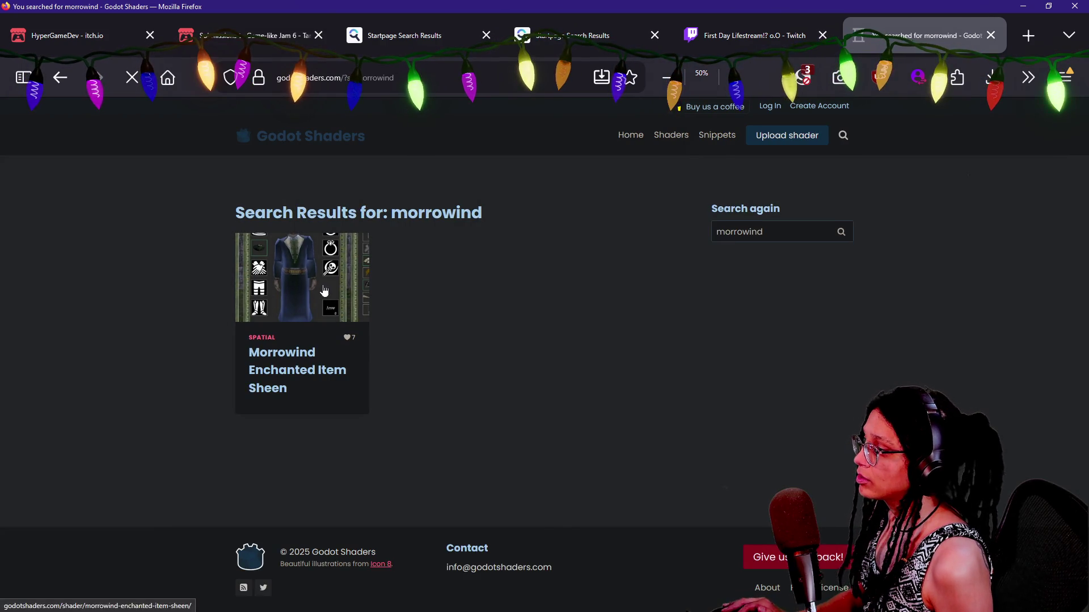
click(322, 294)
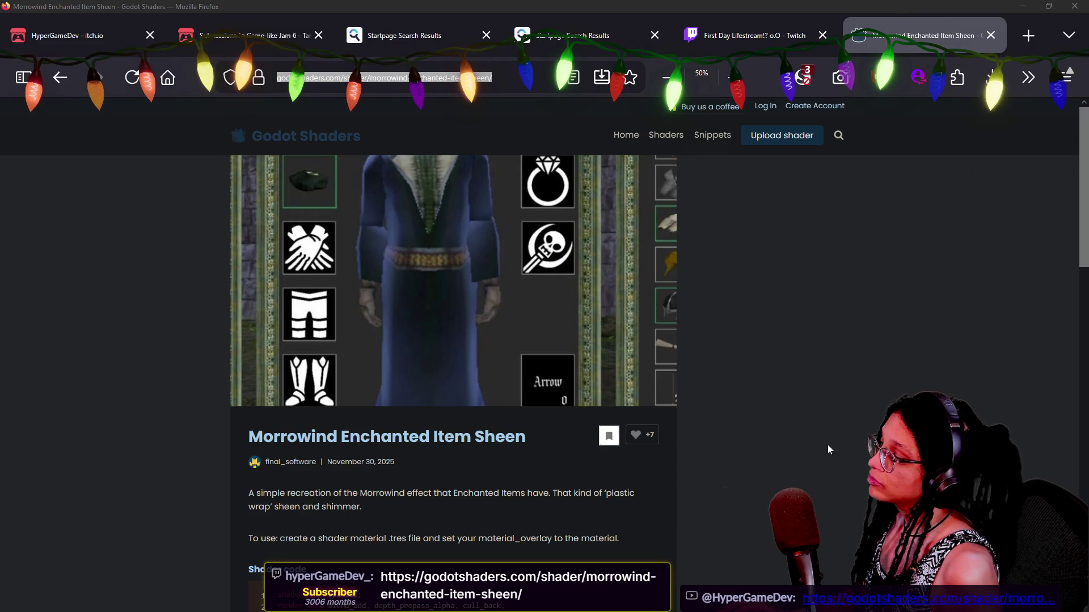
Review the Morrowind sheen shader code, selecting lines 9–17, then return to Godot.
scroll(828, 445, down, 5)
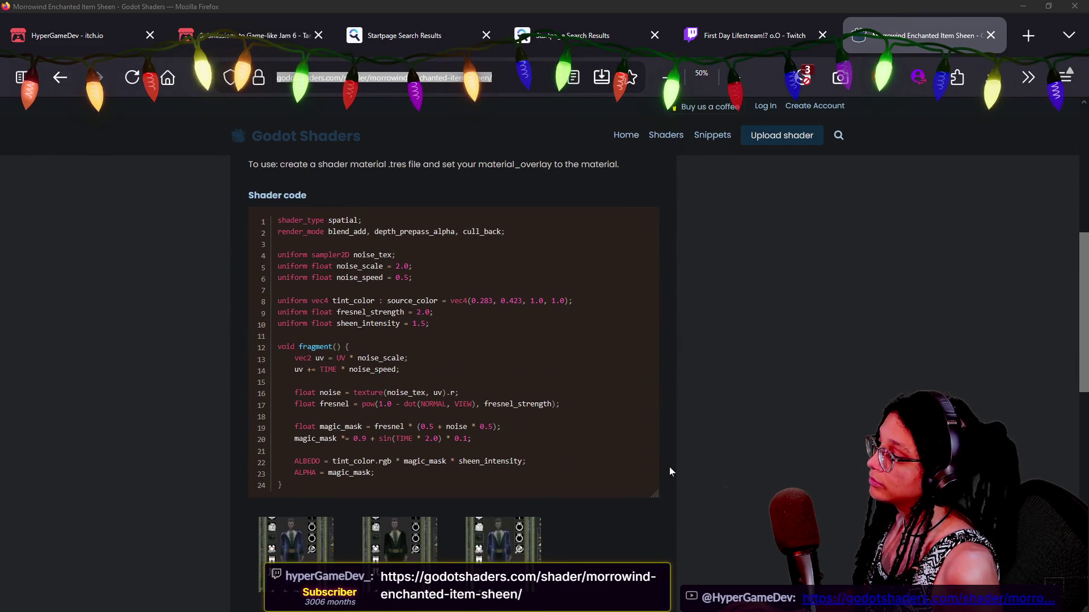
scroll(670, 467, up, 1)
drag(350, 341, 417, 469)
click(448, 525)
mouse_move(378, 387)
mouse_down()
mouse_move(349, 421)
mouse_move(458, 467)
mouse_move(560, 479)
mouse_up()
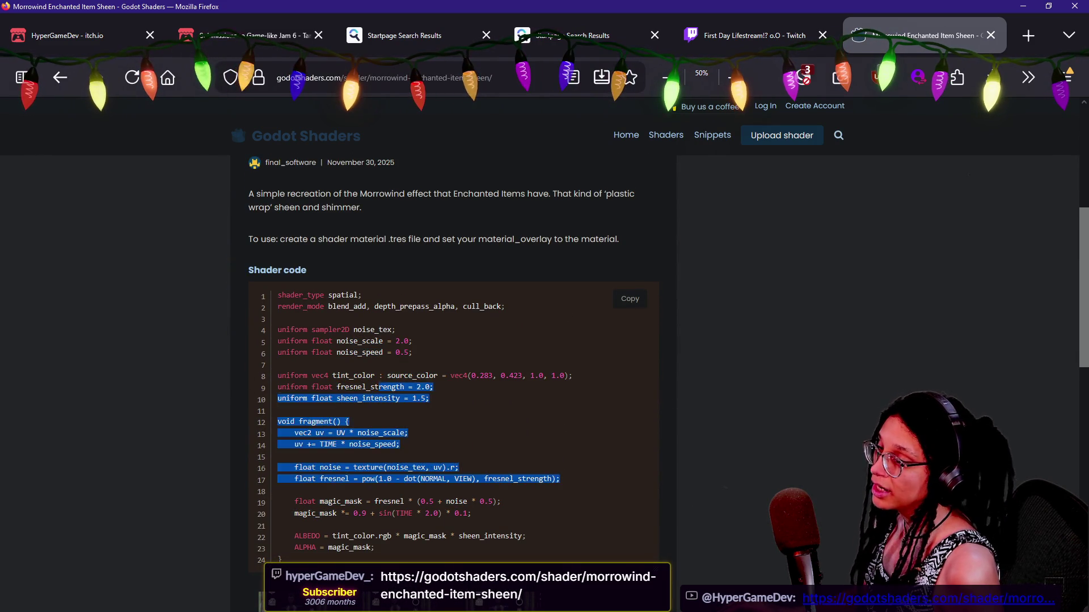
scroll(753, 423, up, 5)
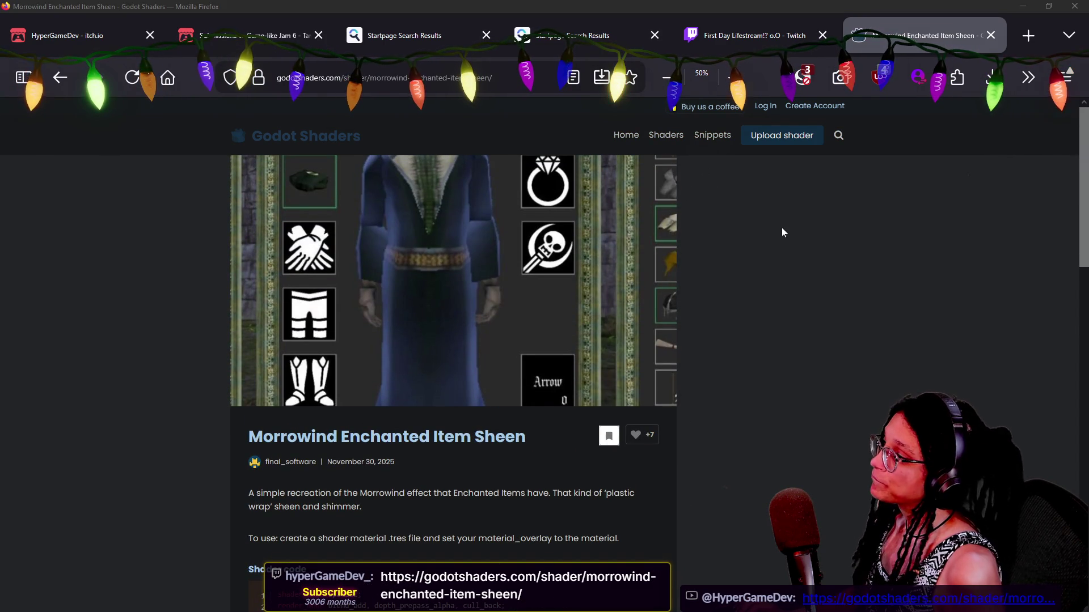
key(alt+Tab)
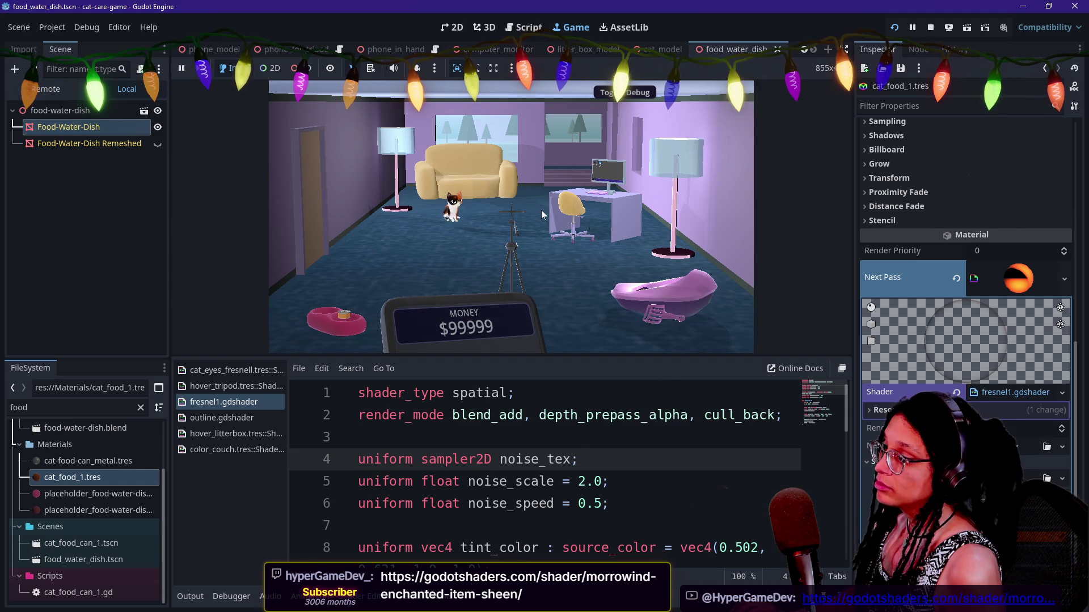
Cycle past the Discord and Godot Shaders windows until the DeepSeek draft is showing.
key(Tab)
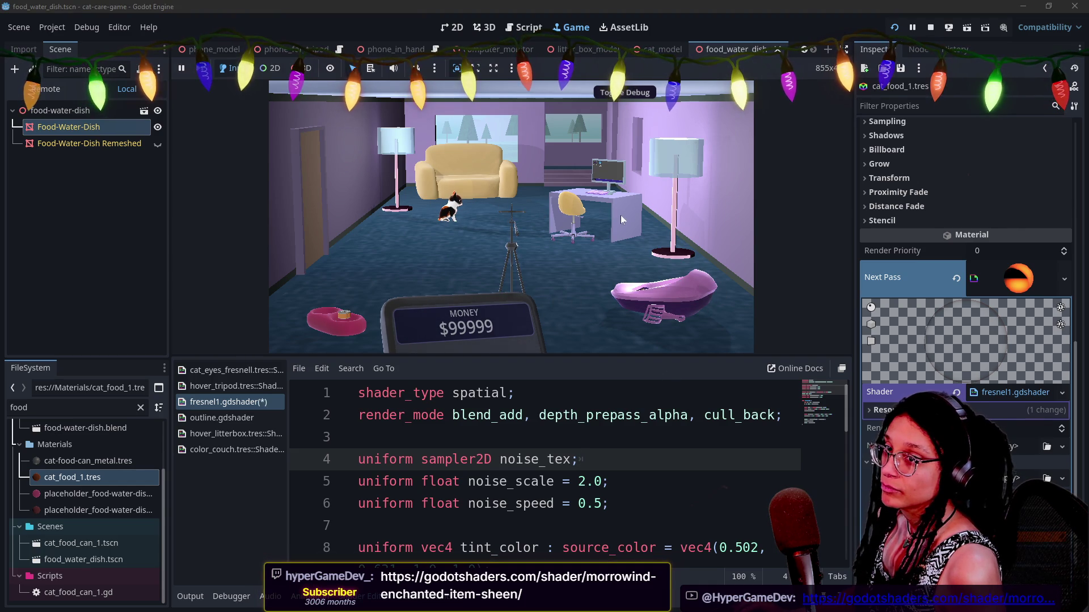
key(alt+Tab)
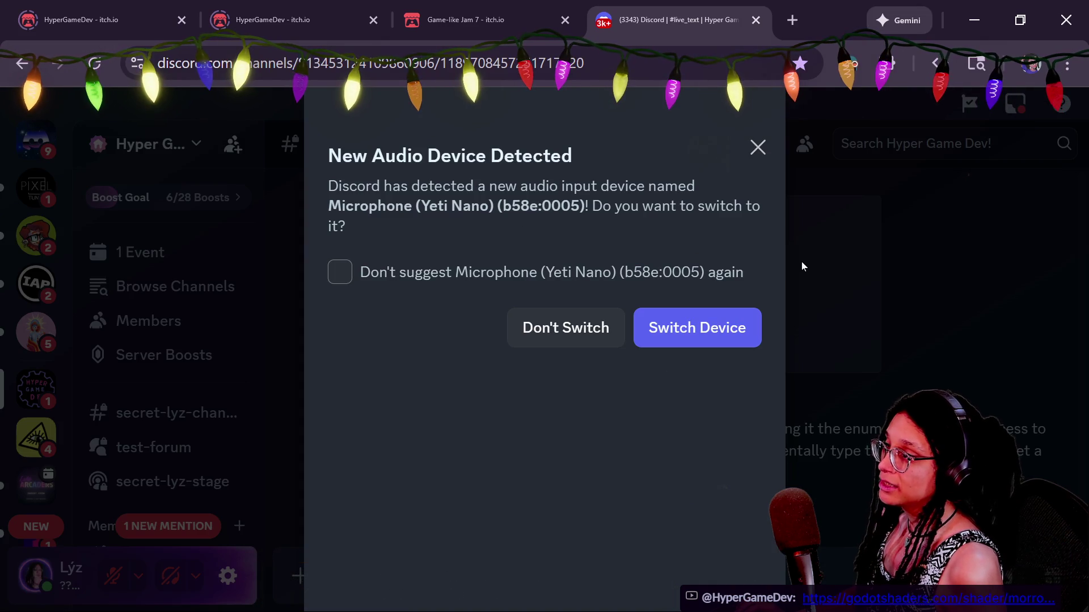
mouse_move(493, 30)
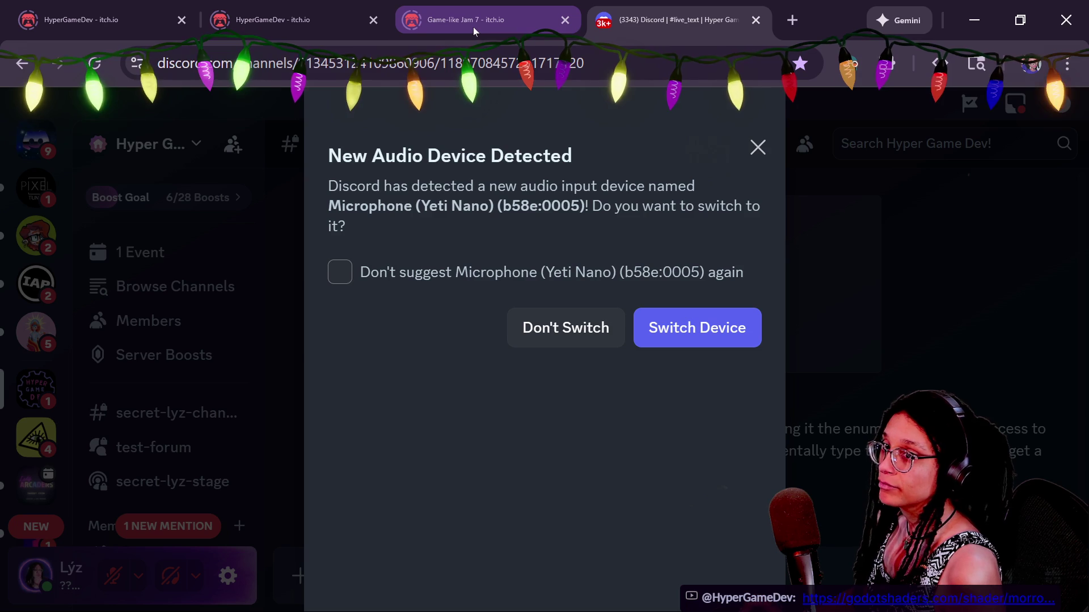
key(alt+Tab)
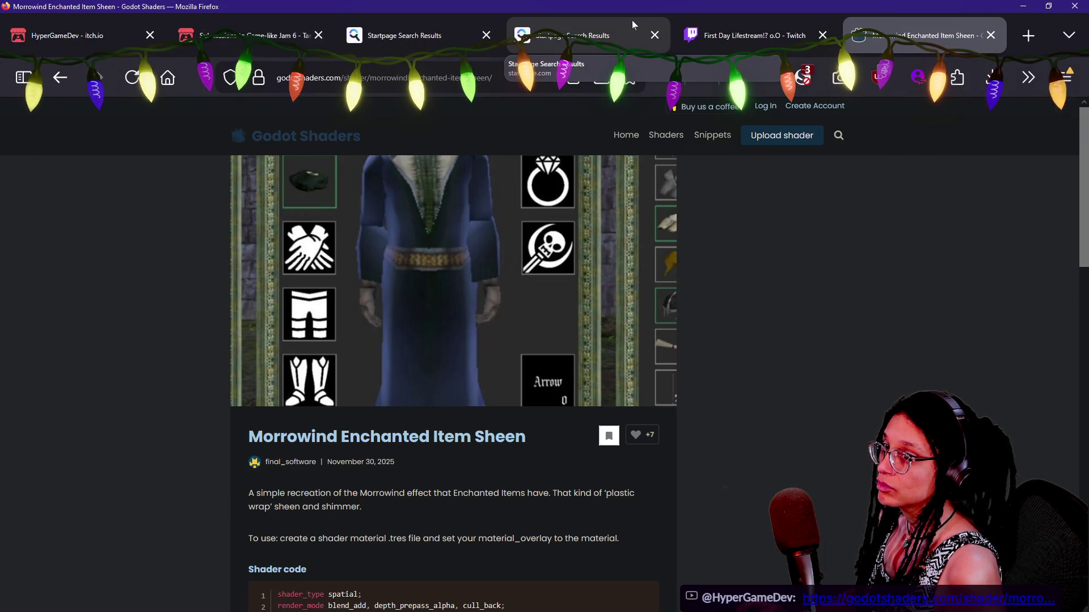
key(alt+Tab)
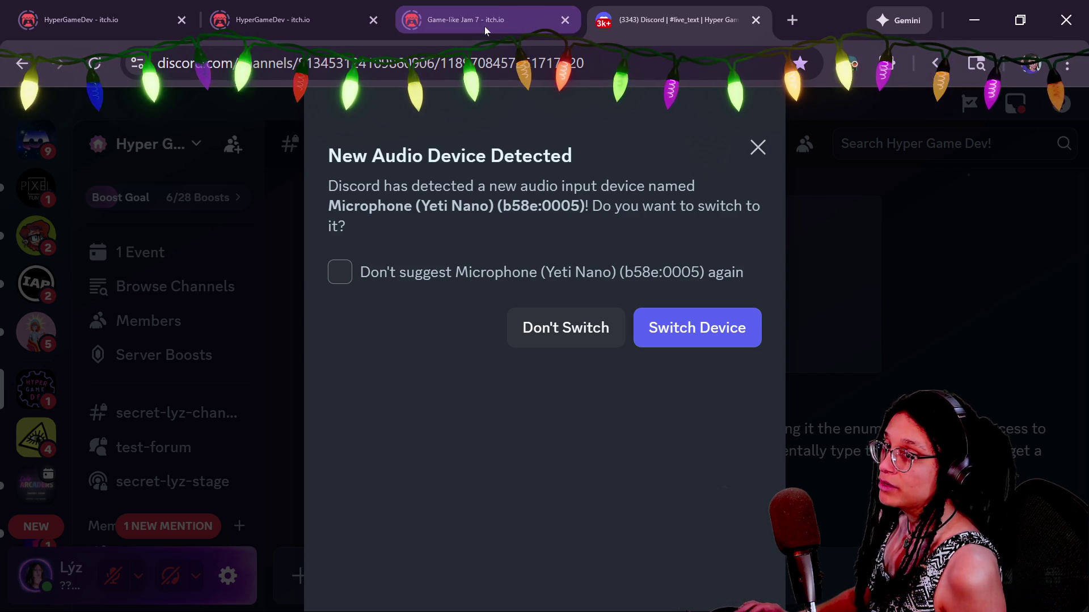
key(alt+Tab)
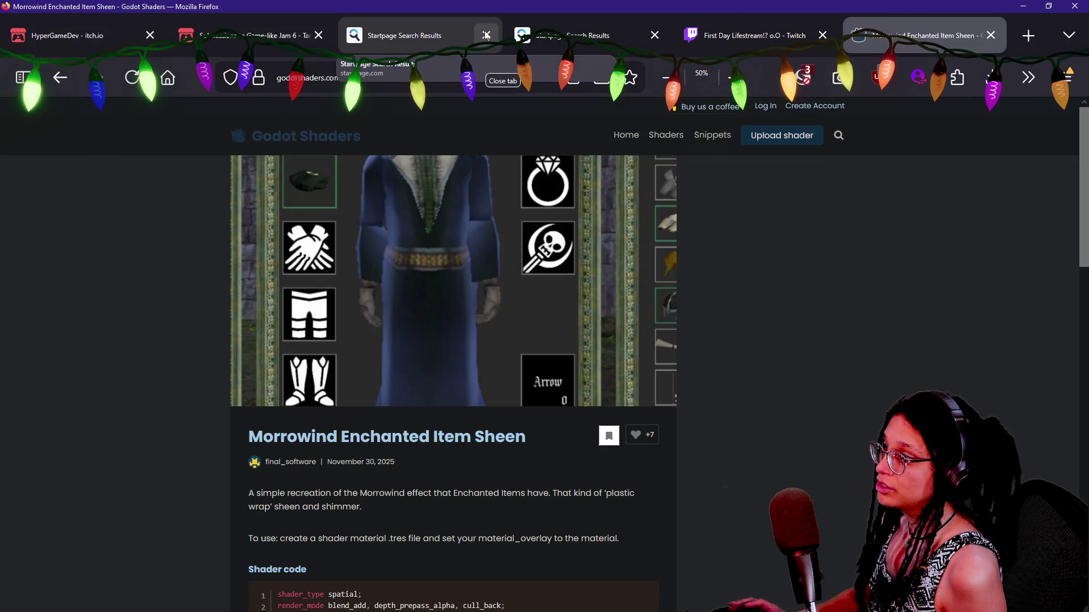
key(alt+Tab)
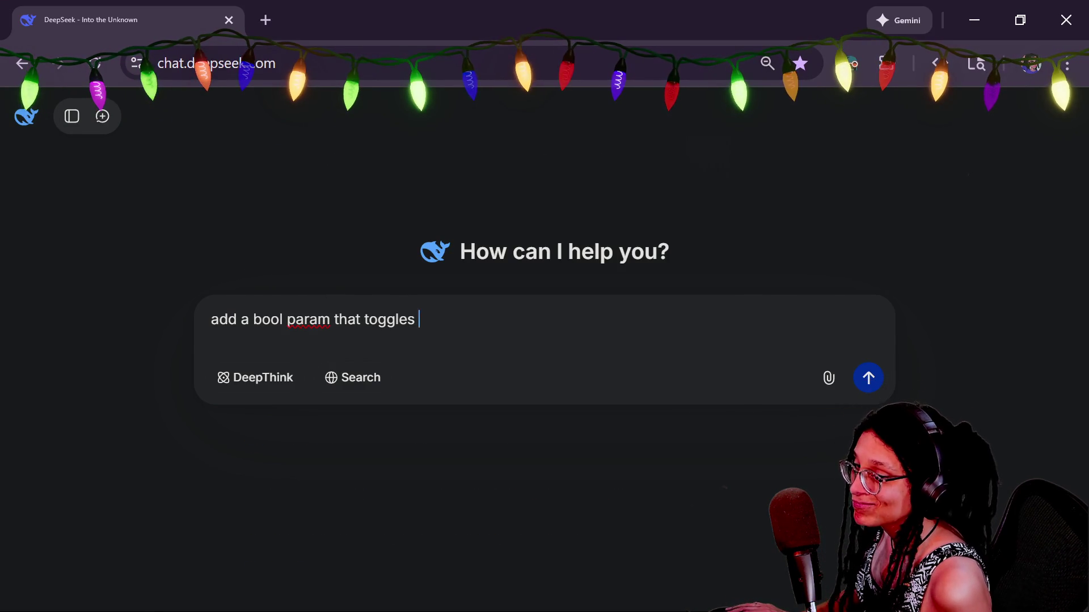
Extend the prompt to request an animation on/off toggle plus params for offsetting and scaling.
key(Caps_Lock)
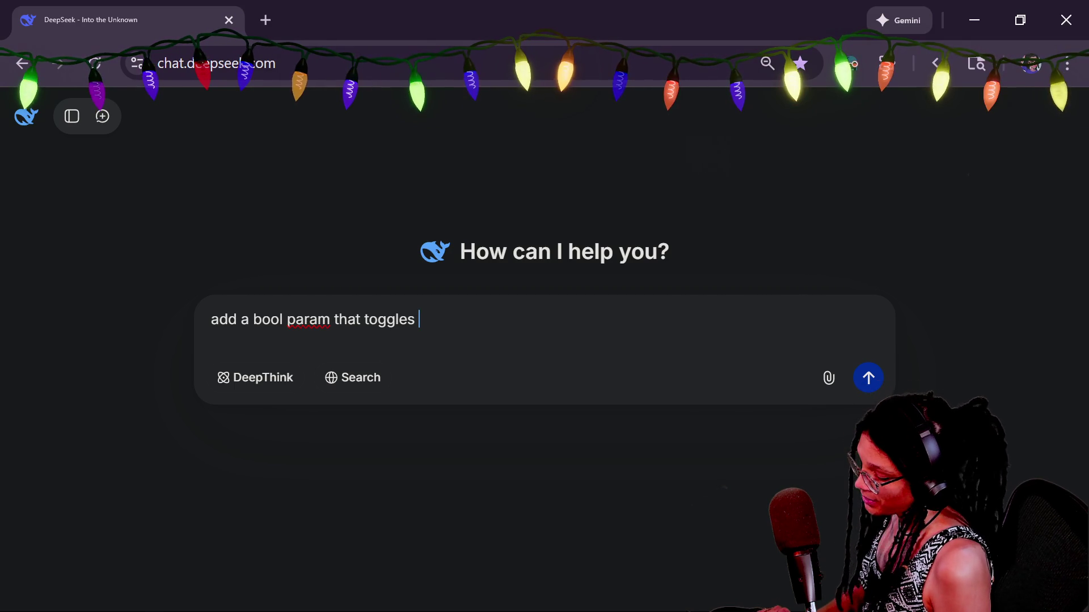
text(E ANIMATION/)
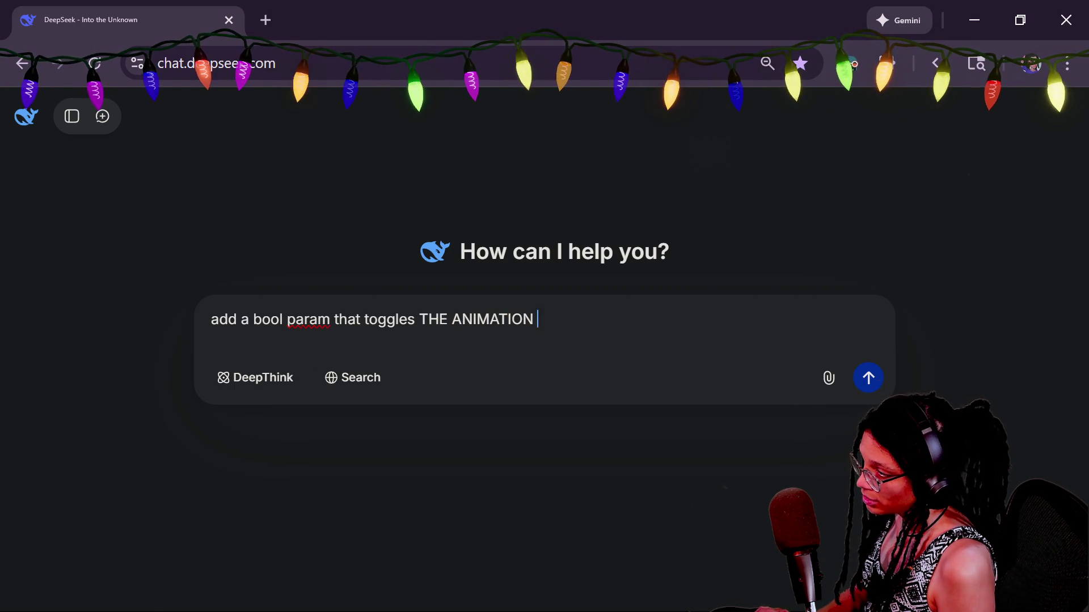
key(BackSpace)
key(Caps_Lock)
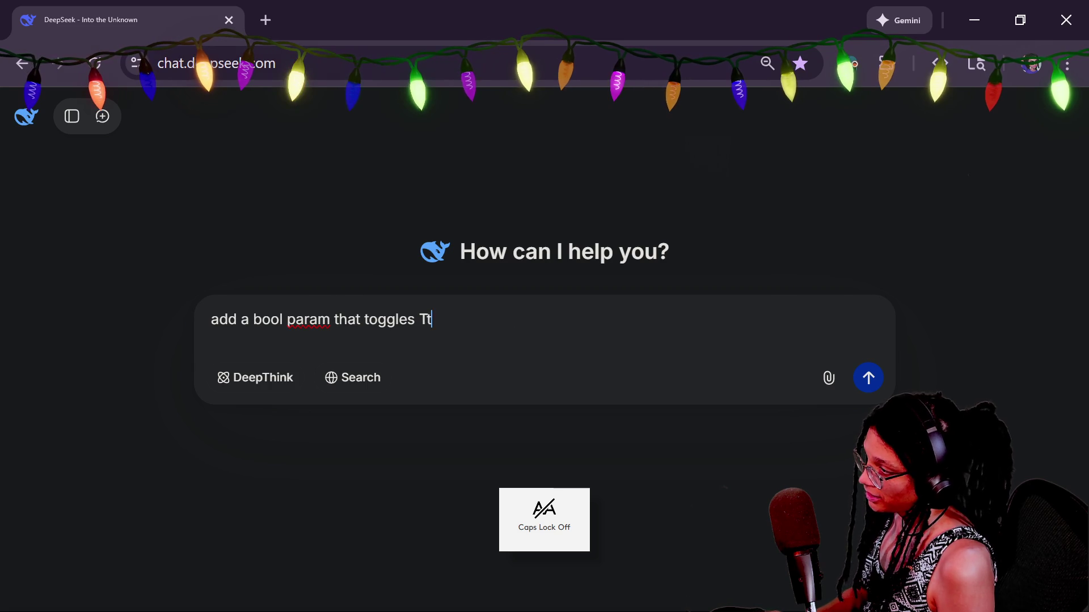
text(animation ie )
text(pe)
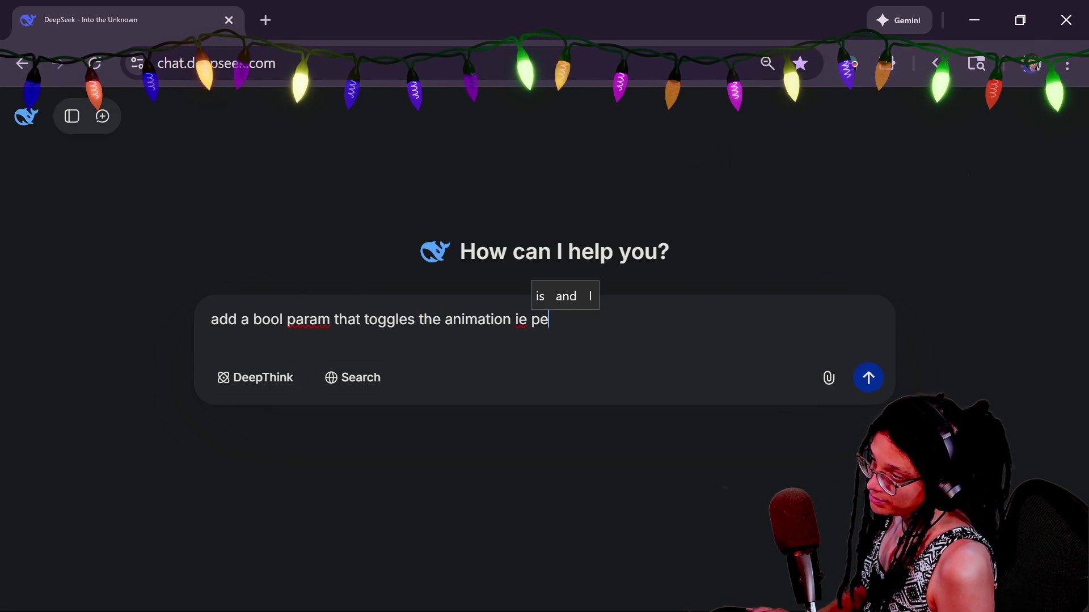
key(BackSpace)
key(BackSpace)
text(speed on or off, make it of)
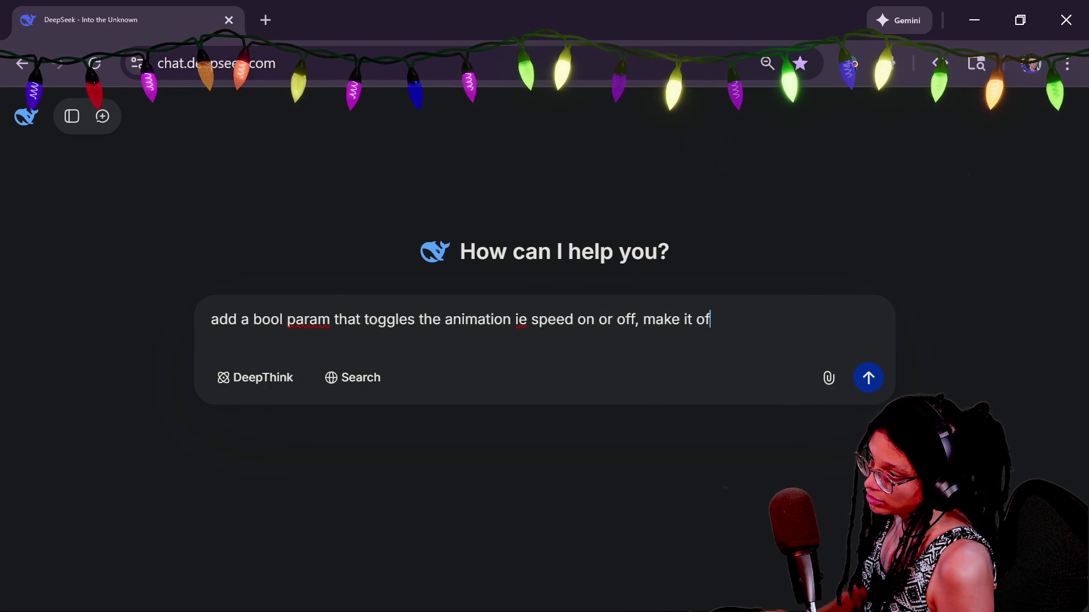
key(shift+Return)
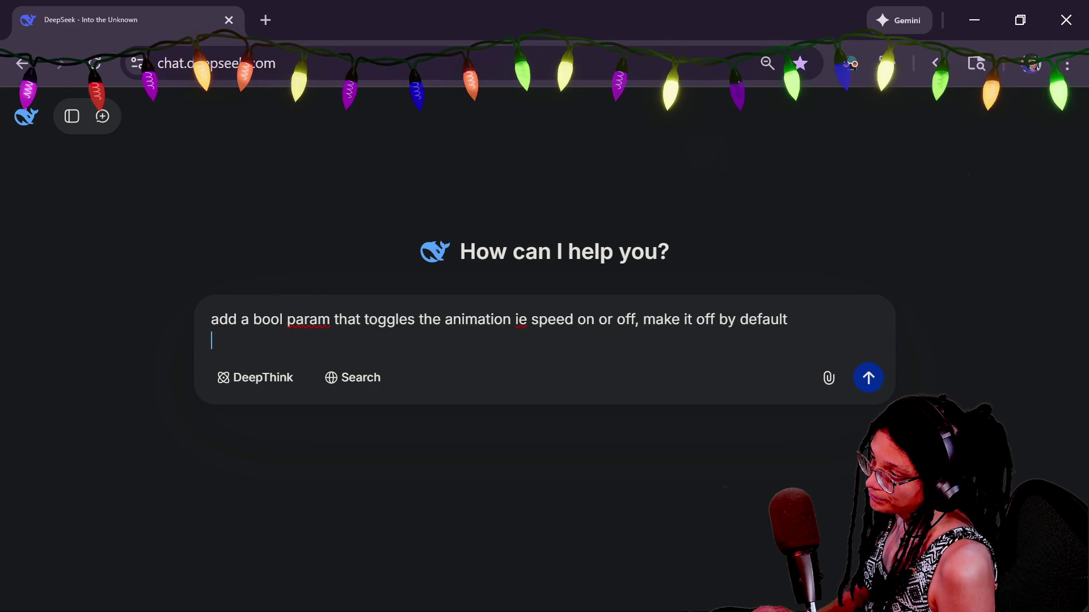
key(shift+Return)
text(also add a )
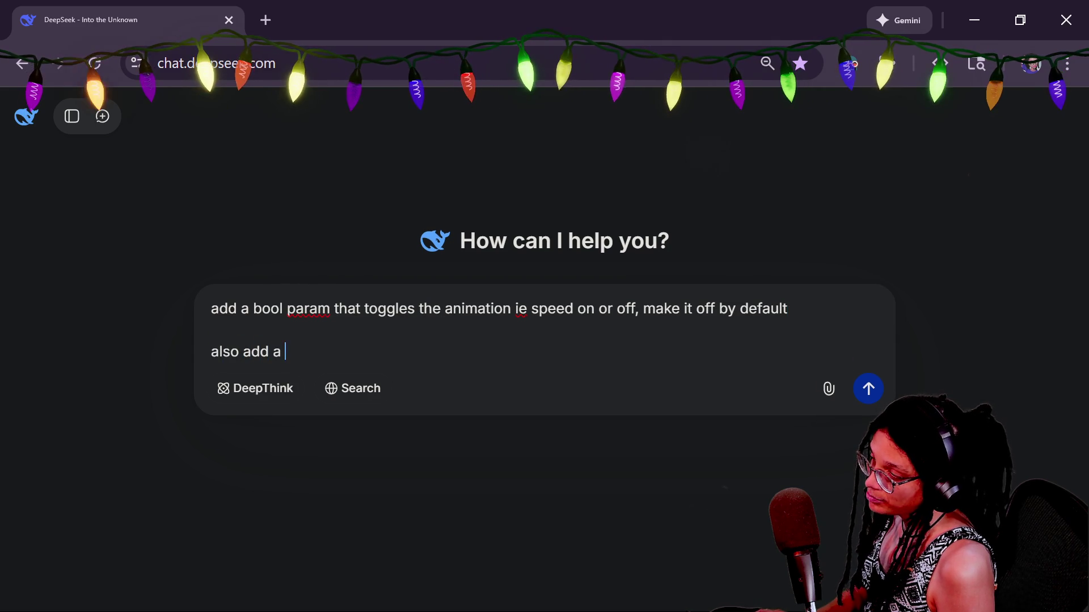
text(param for )
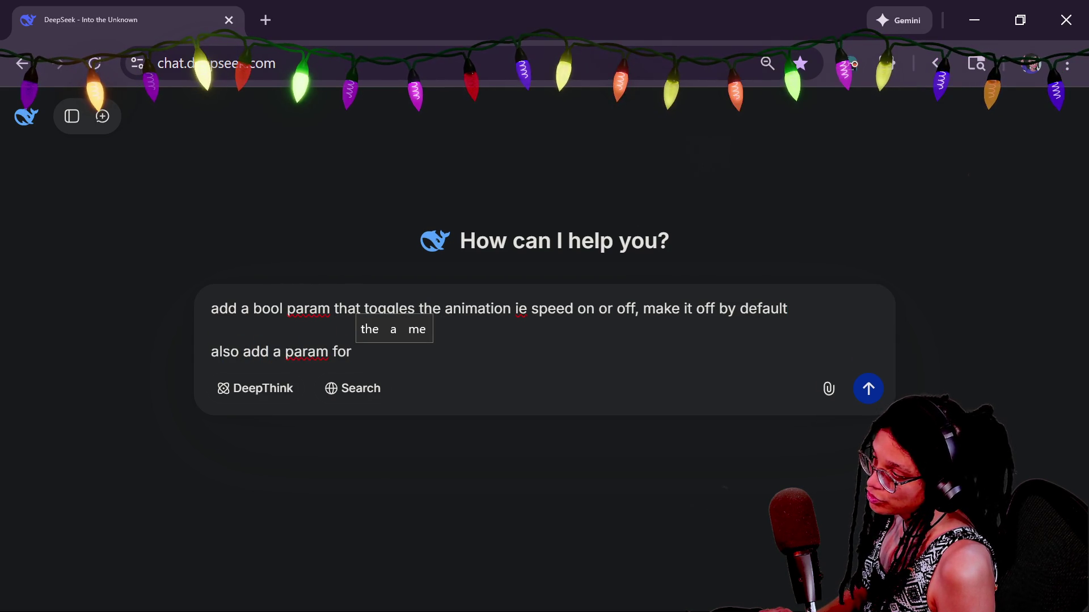
text(offsetting the)
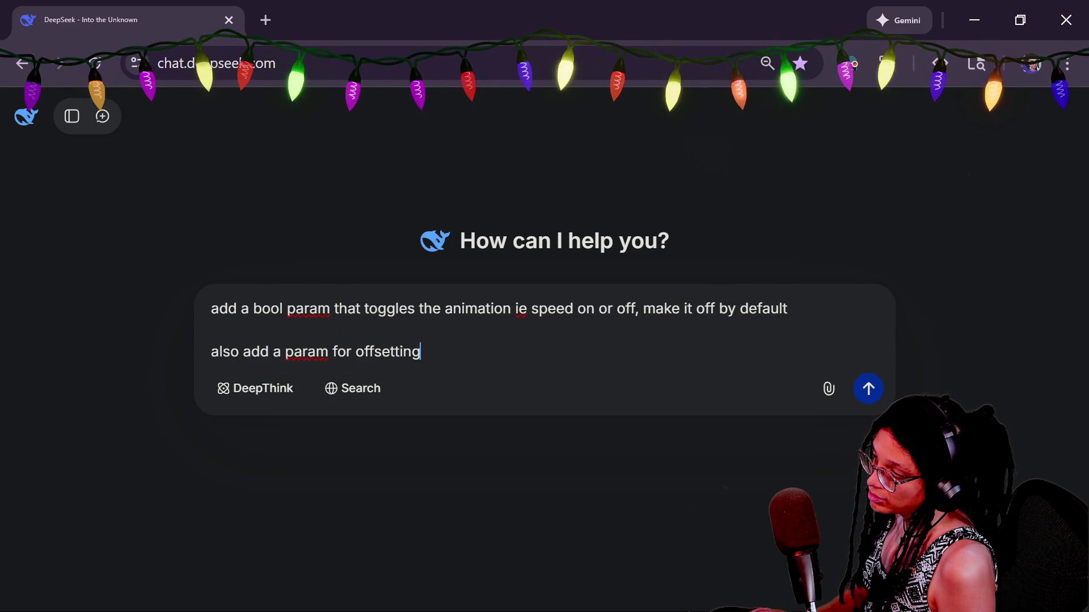
key(BackSpace)
key(BackSpace)
key(BackSpace)
text(caling)
key(BackSpace)
key(BackSpace)
key(BackSpace)
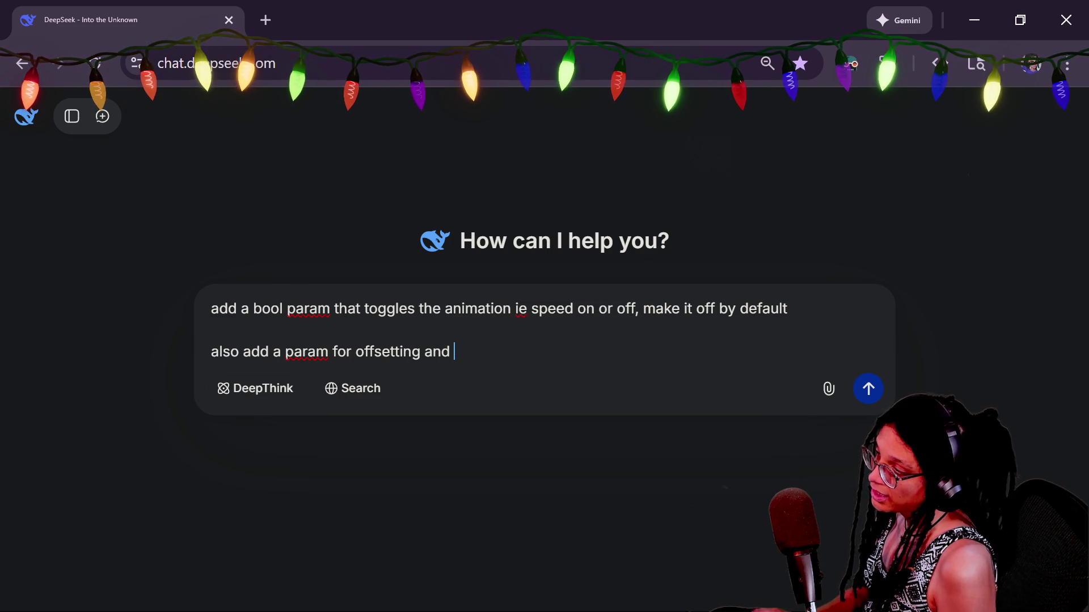
key(BackSpace)
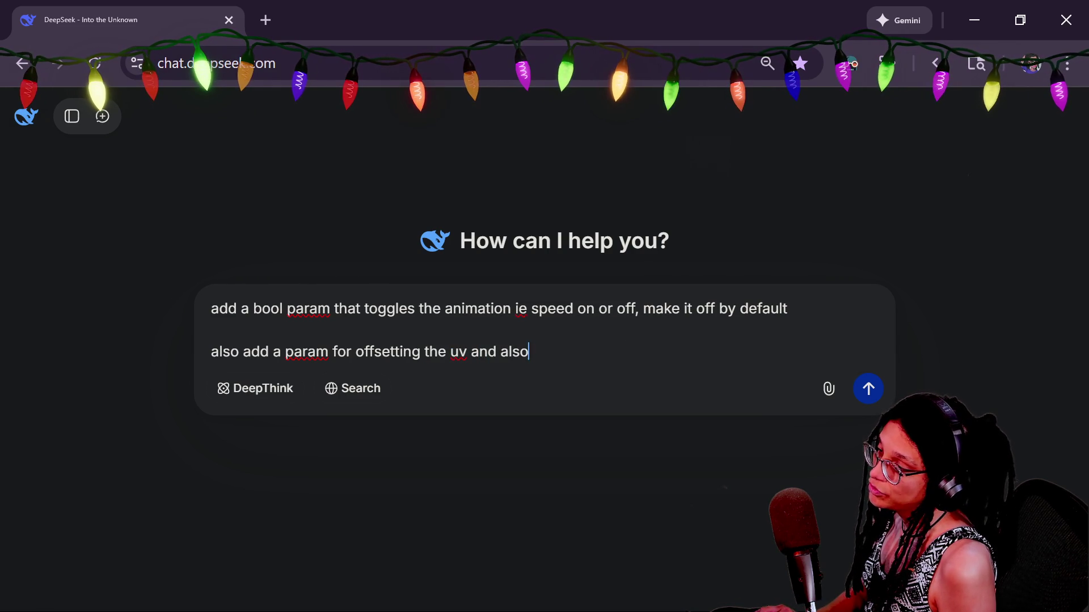
text( one for scal)
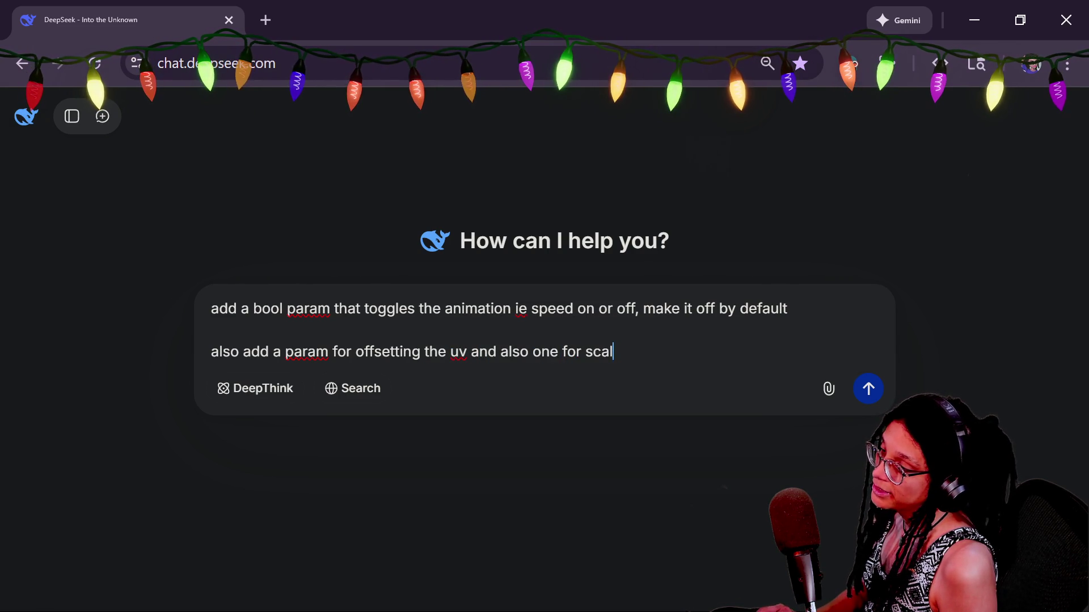
text(ing it.)
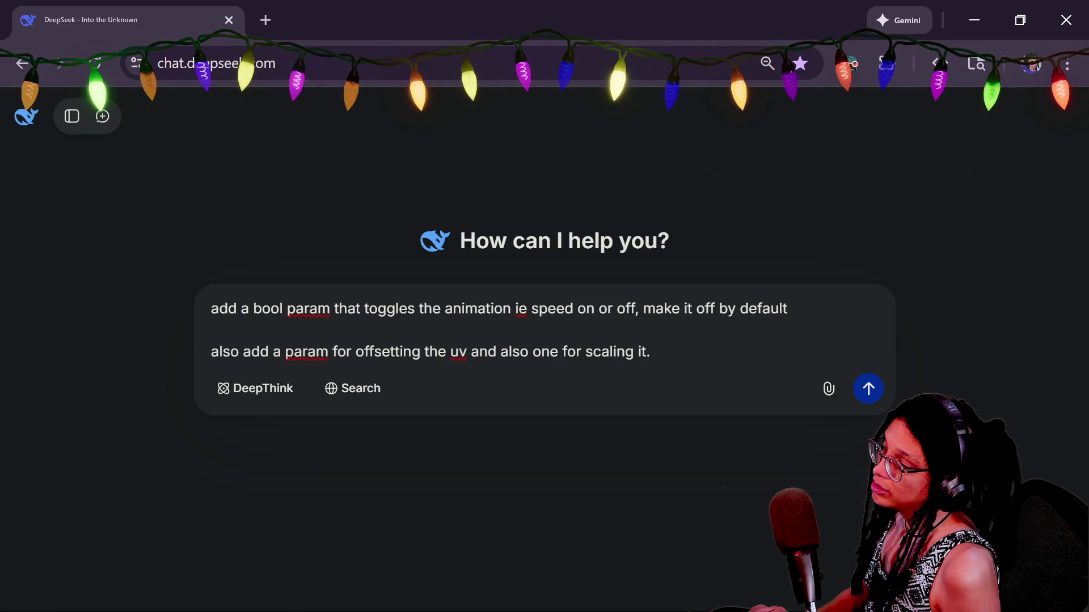
Reword the offset and scaling requests as unbounded vector3 params defaulting to zero.
double_click(306, 351)
text(vector2)
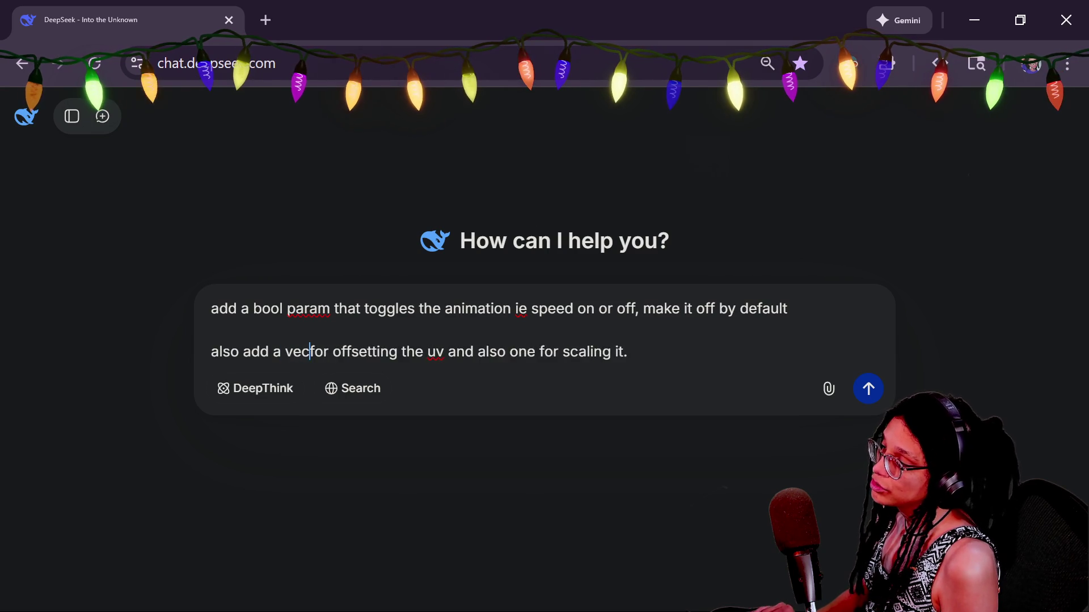
key(BackSpace)
text(3 param)
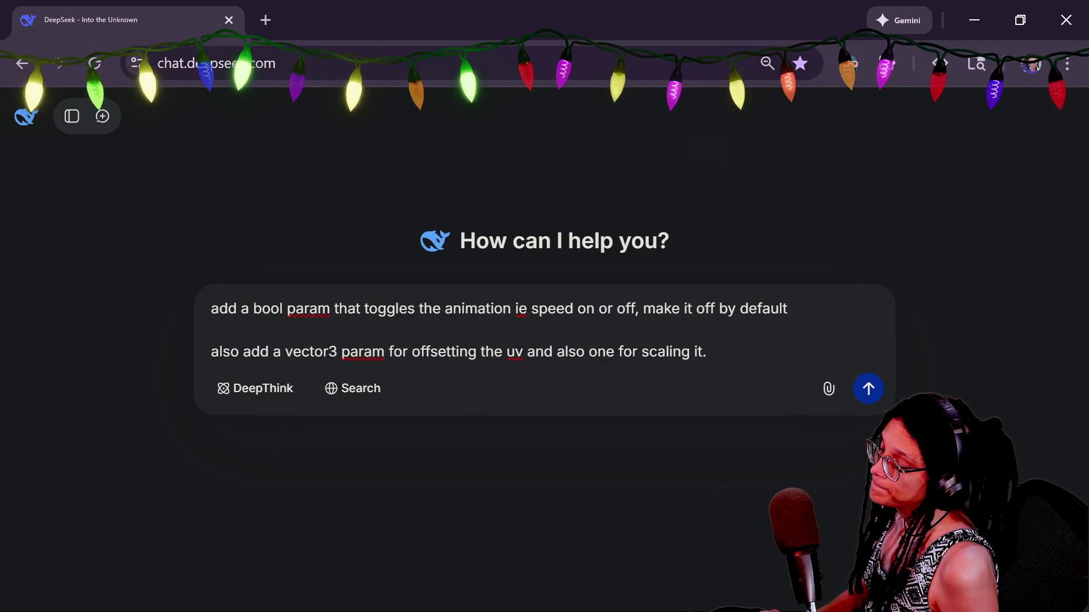
click(588, 352)
text(a vector3)
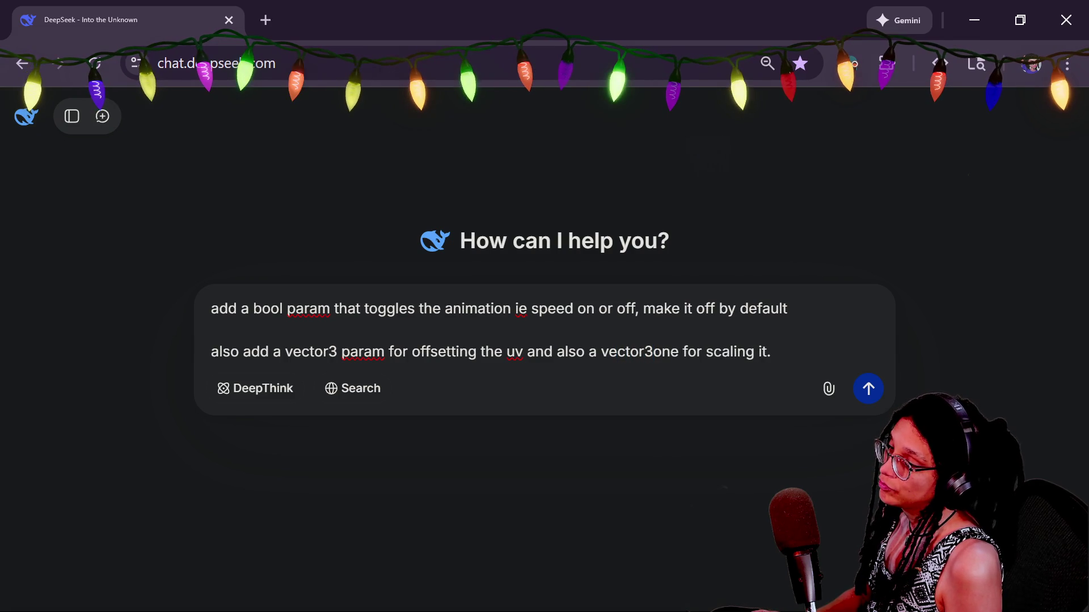
key(Delete)
key(Delete)
key(Delete)
text(param)
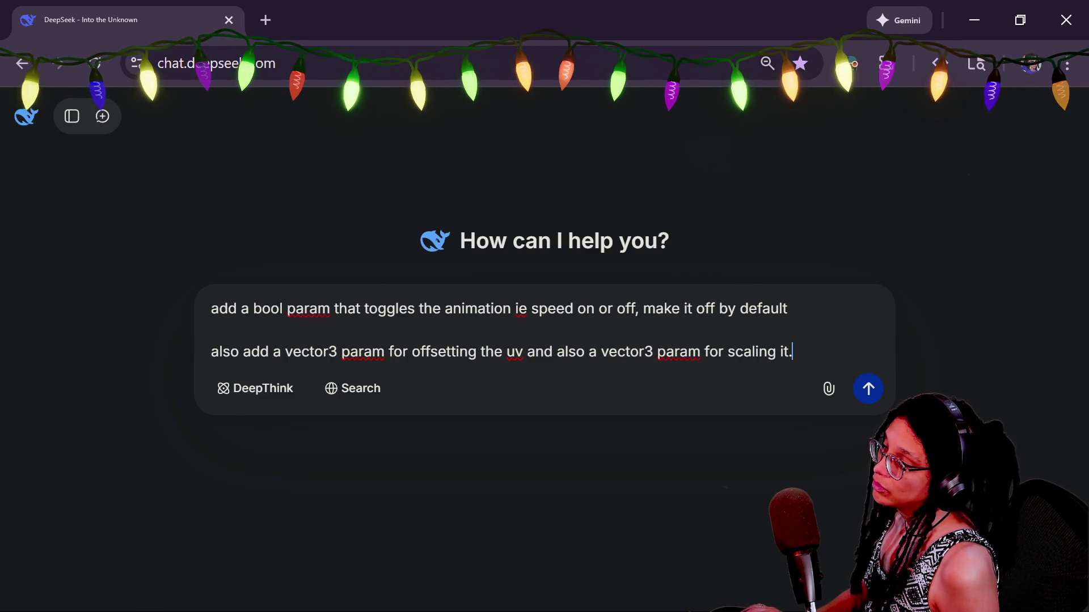
text(limit th)
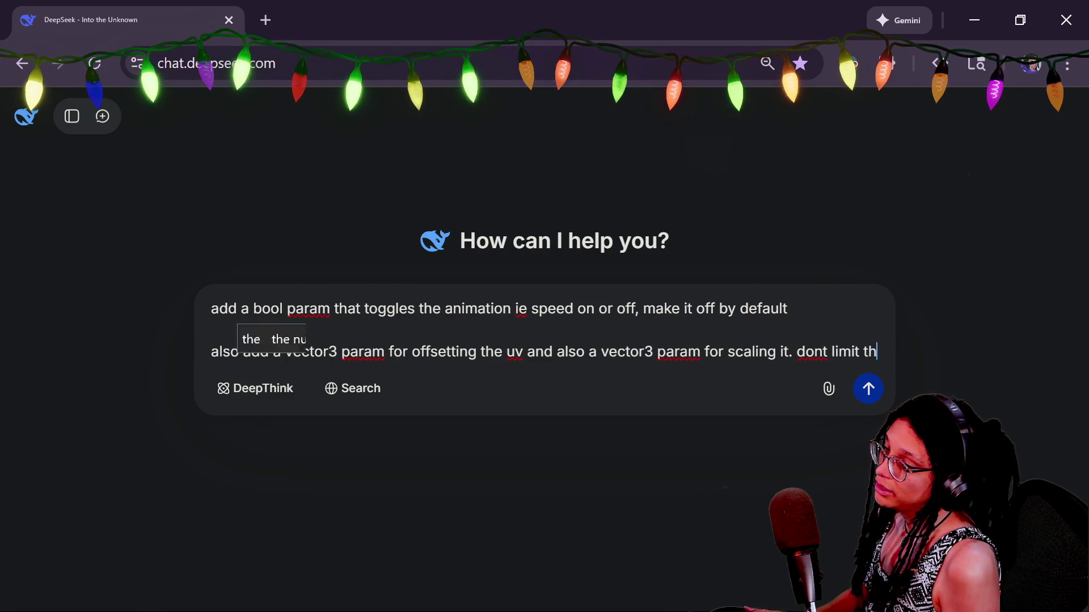
text(eranges )
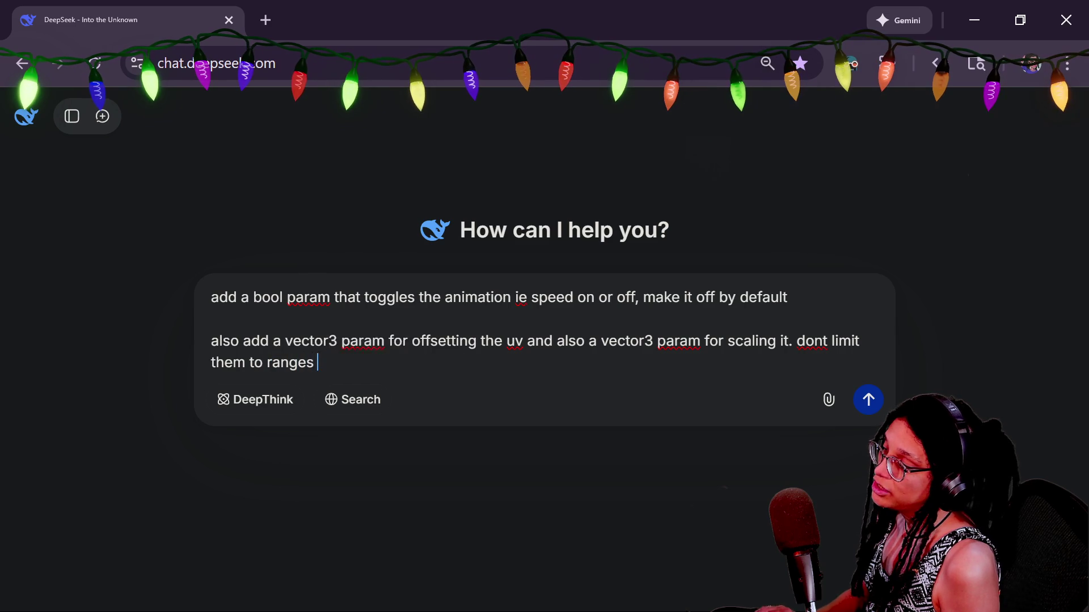
text(and0s)
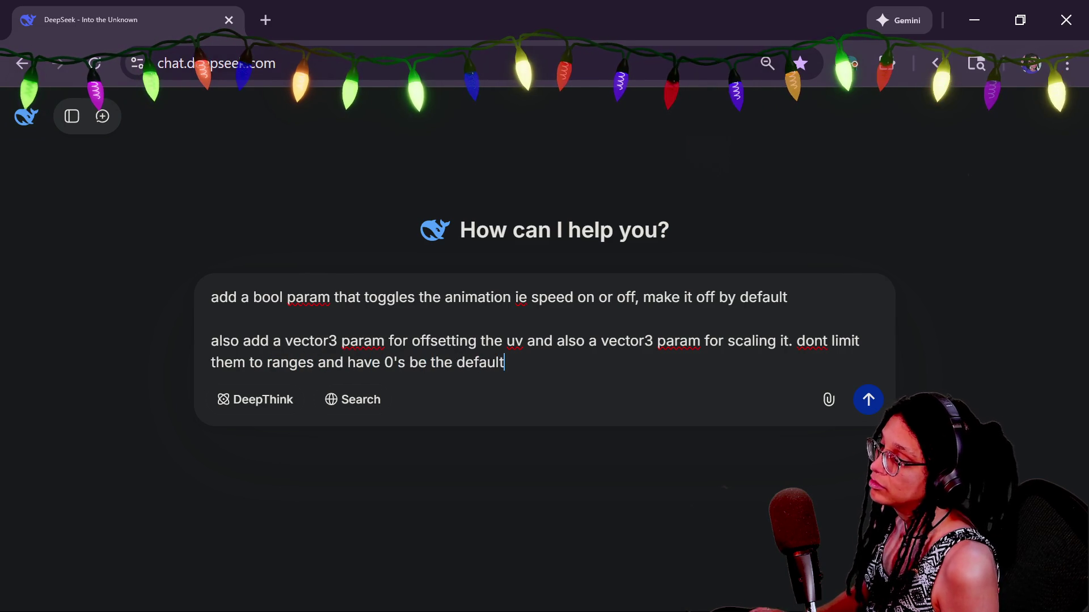
text(s)
Paste the fresnel shader code from clipboard history below the request and send it.
click(212, 319)
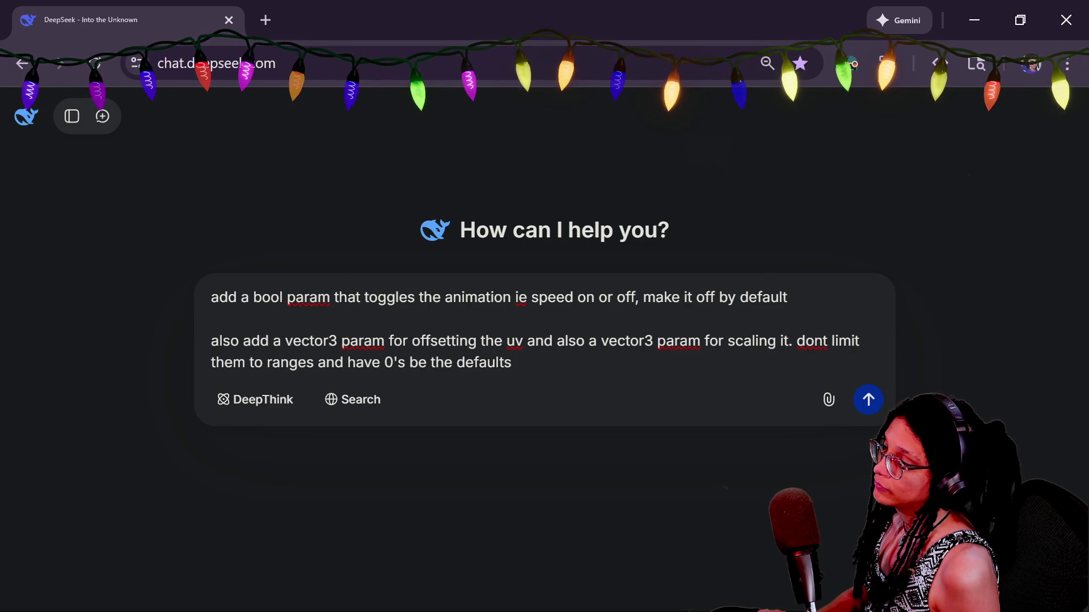
key(shift+Return)
key(shift+Return)
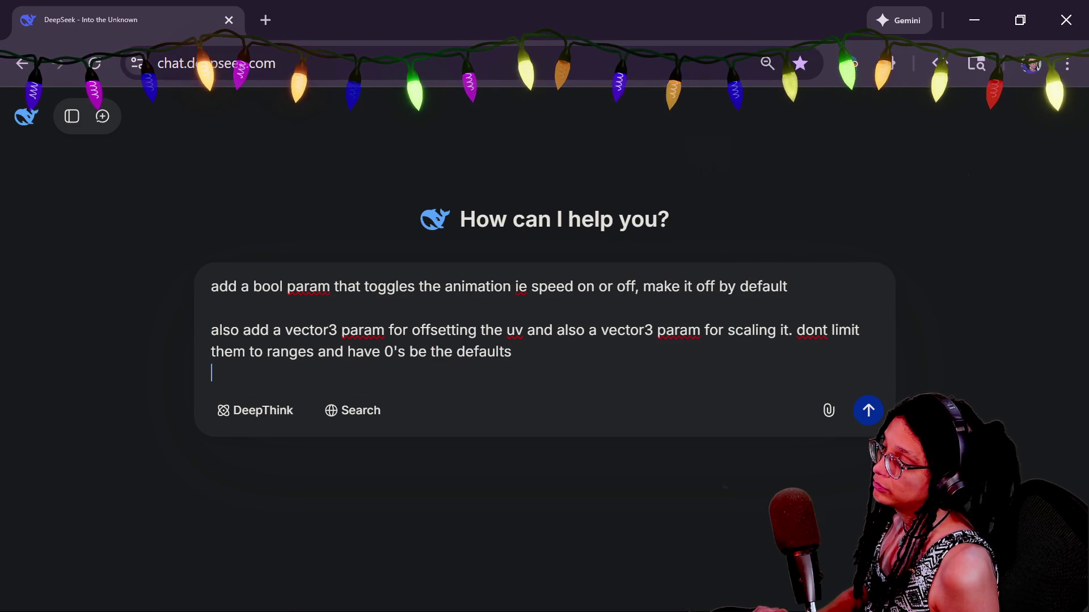
text(dont talk just give it)
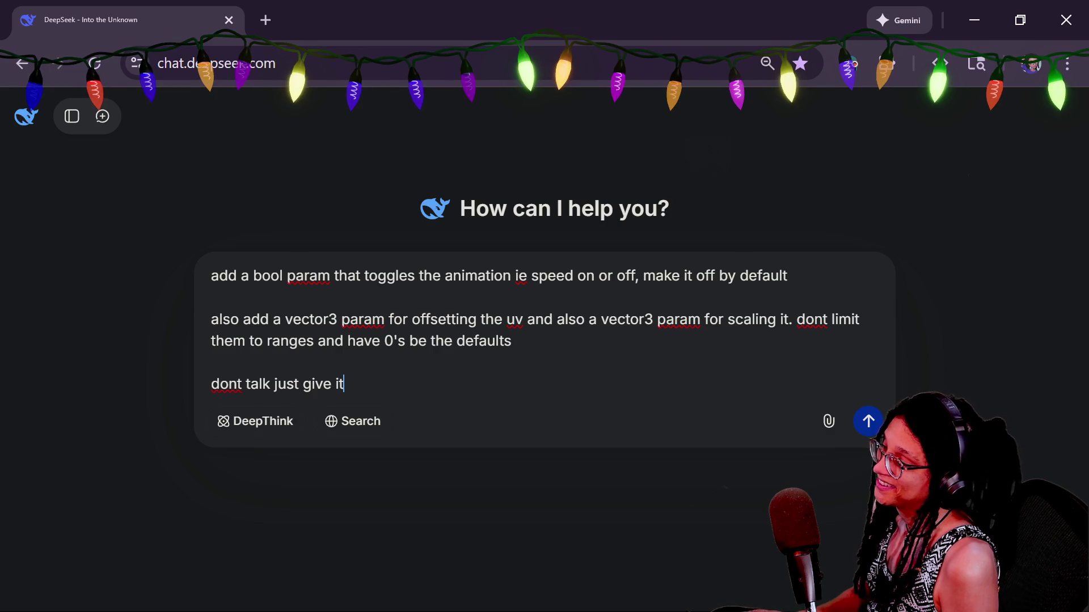
text( me)
key(shift+Return)
key(shift+Return)
text(https://godotshaders.com/shader/morrowind-enchanted-item-sheen/)
key(ctrl+z)
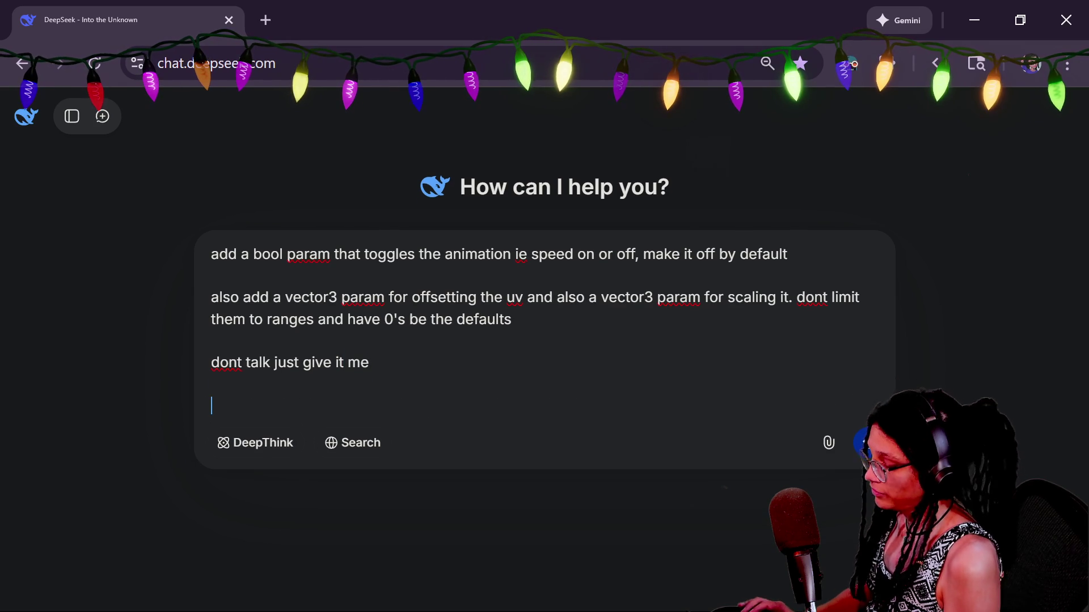
key(super+v)
click(311, 274)
key(Return)
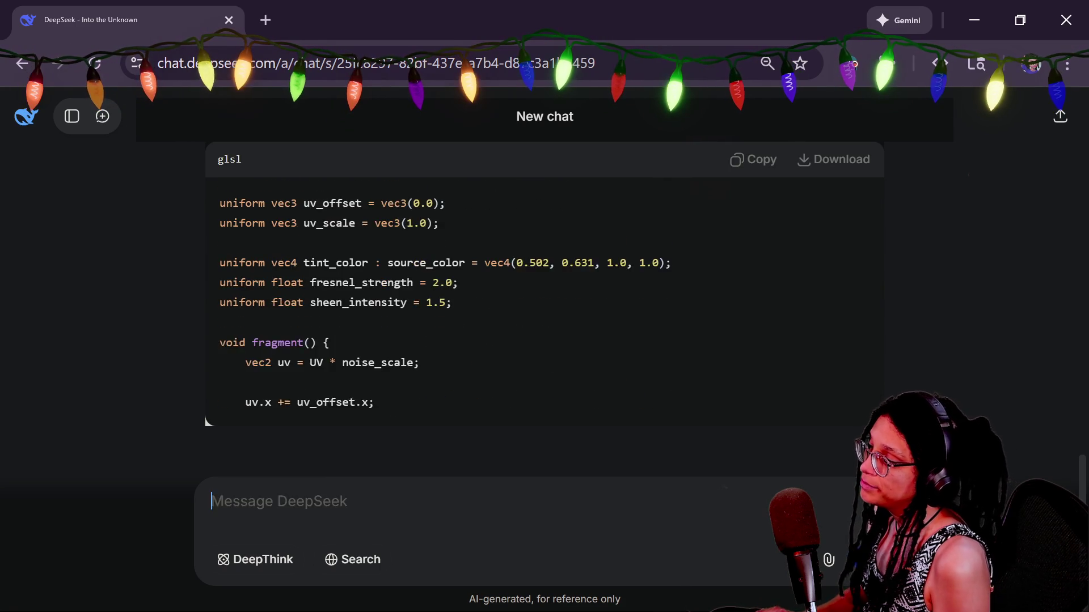
Ask DeepSeek, yes or no only, whether it realized the code is Godot's gdscript glsl.
text(gdscript)
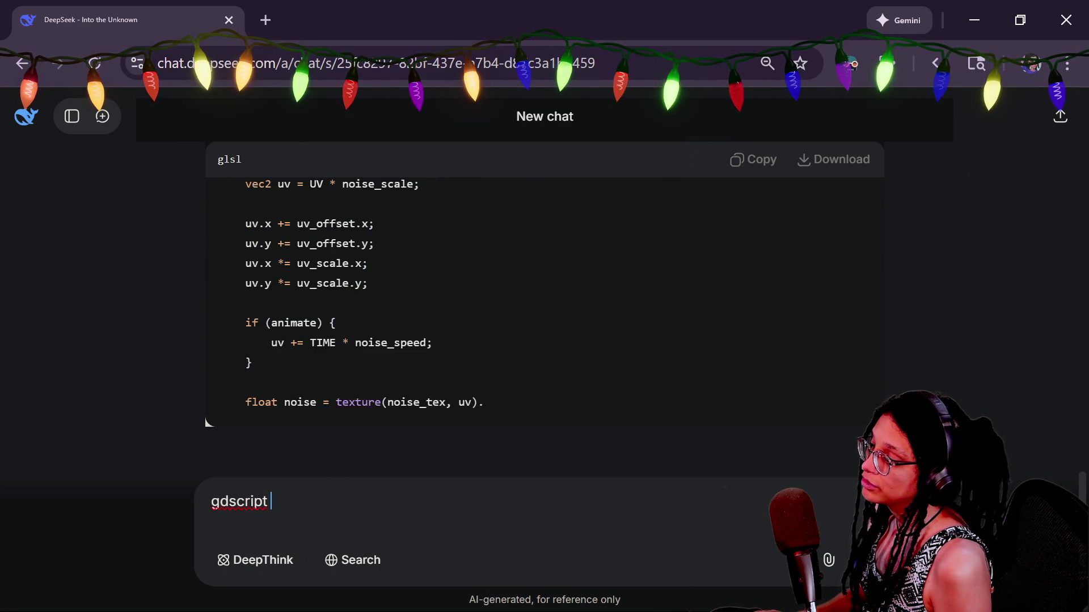
key(ctrl+a)
text(this is godo)
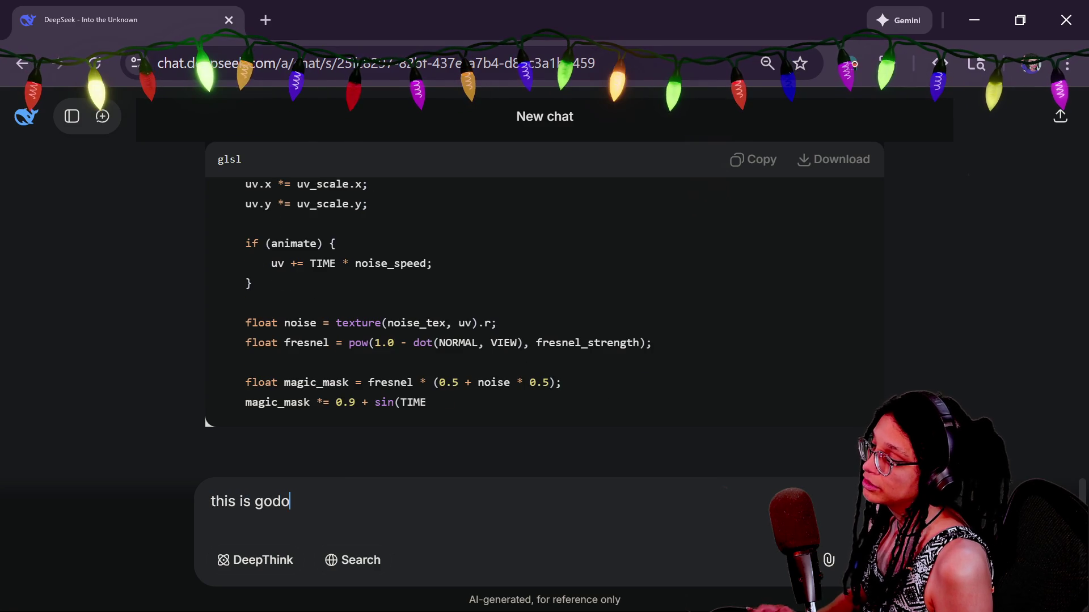
text(t's gdscript )
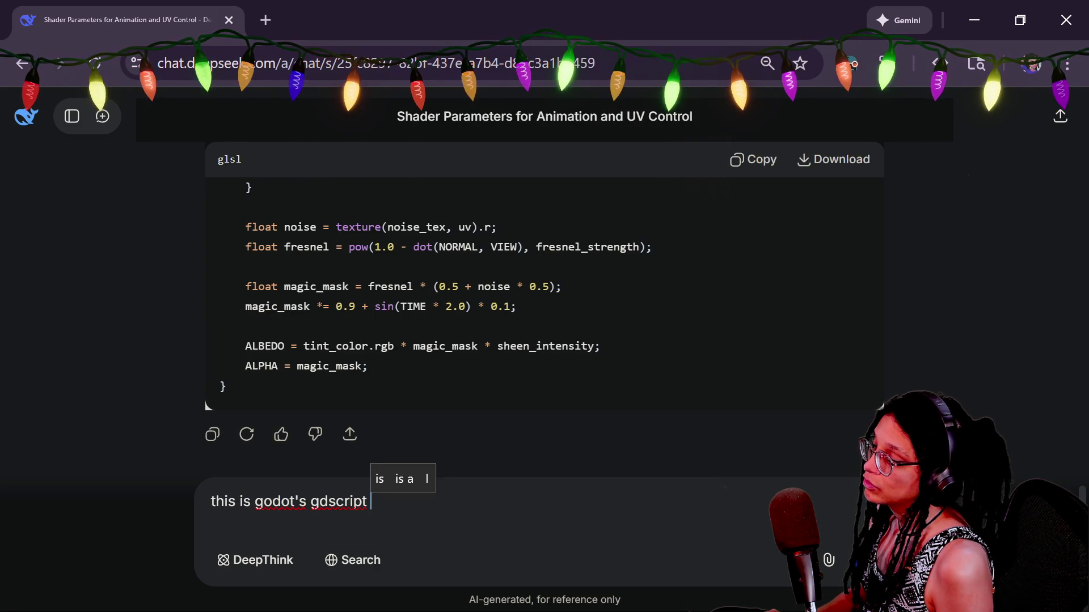
text(glsl tell me)
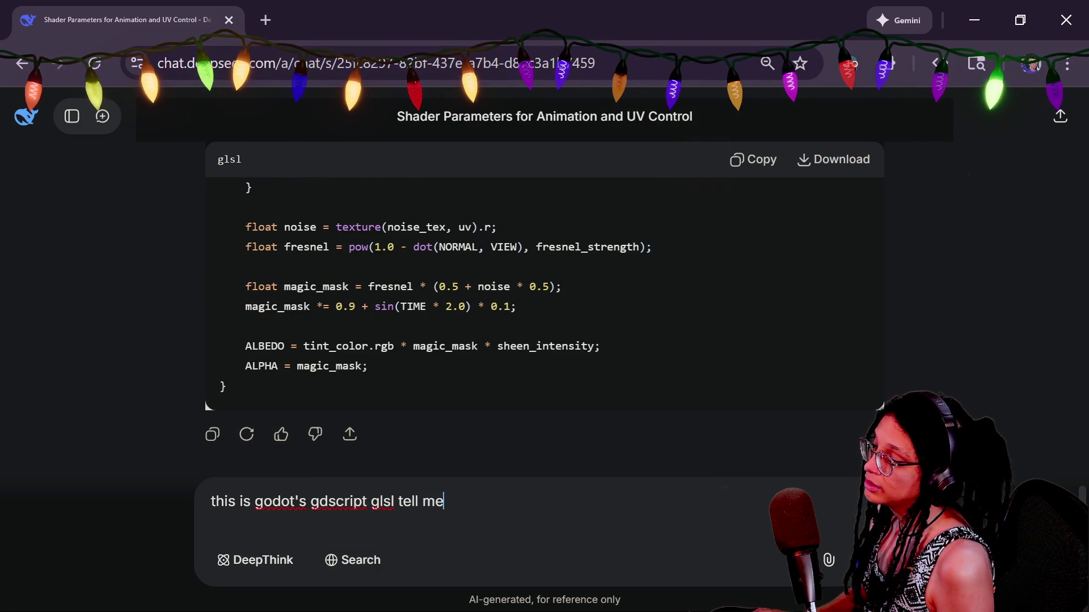
text(r no o)
key(BackSpace)
key(BackSpace)
key(BackSpace)
key(BackSpace)
key(BackSpace)
key(BackSpace)
text(r on)
key(BackSpace)
key(BackSpace)
text(no only)
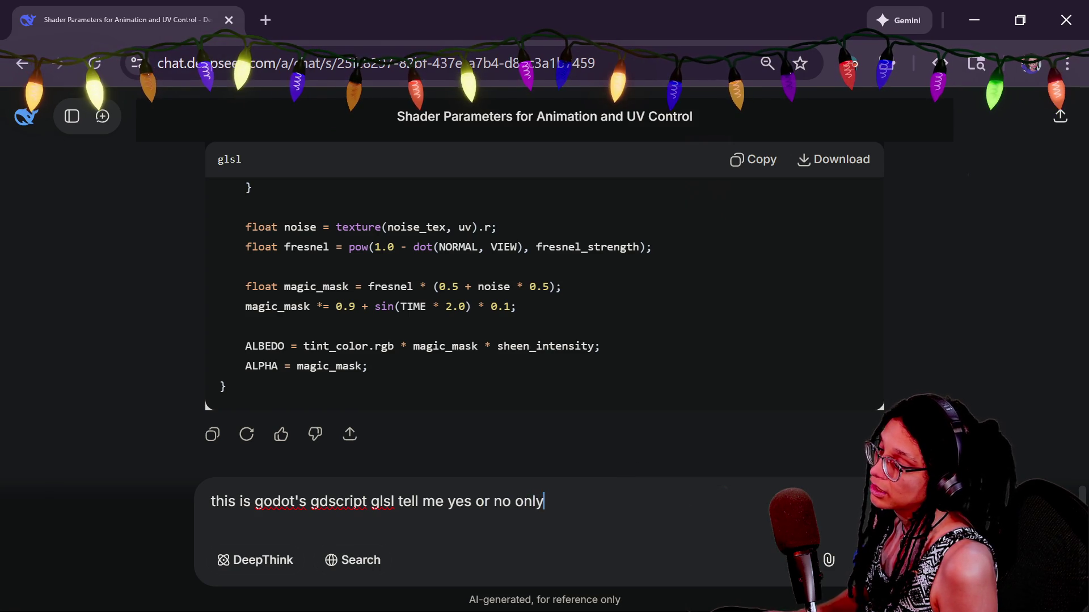
text( did you already re)
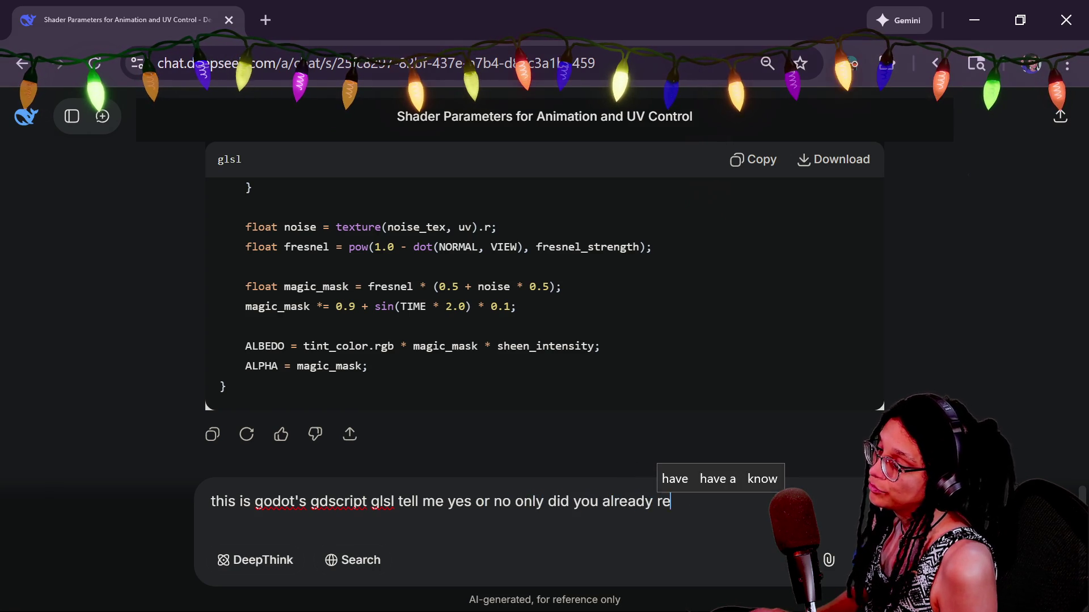
text(alize that)
key(Return)
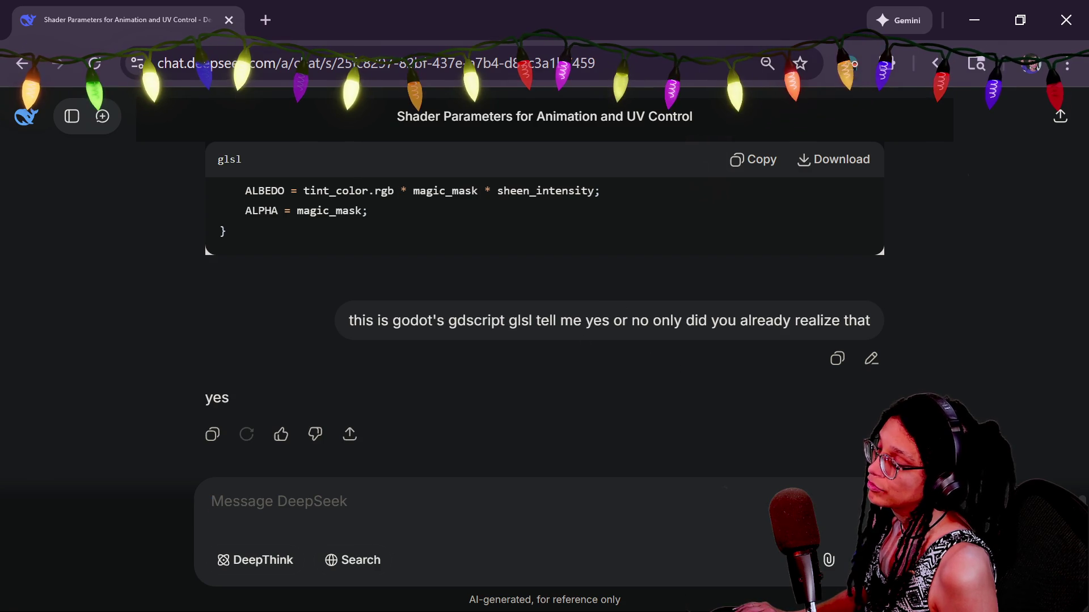
Copy the revised shader code from DeepSeek's reply and switch to Godot.
scroll(736, 294, up, 10)
click(748, 159)
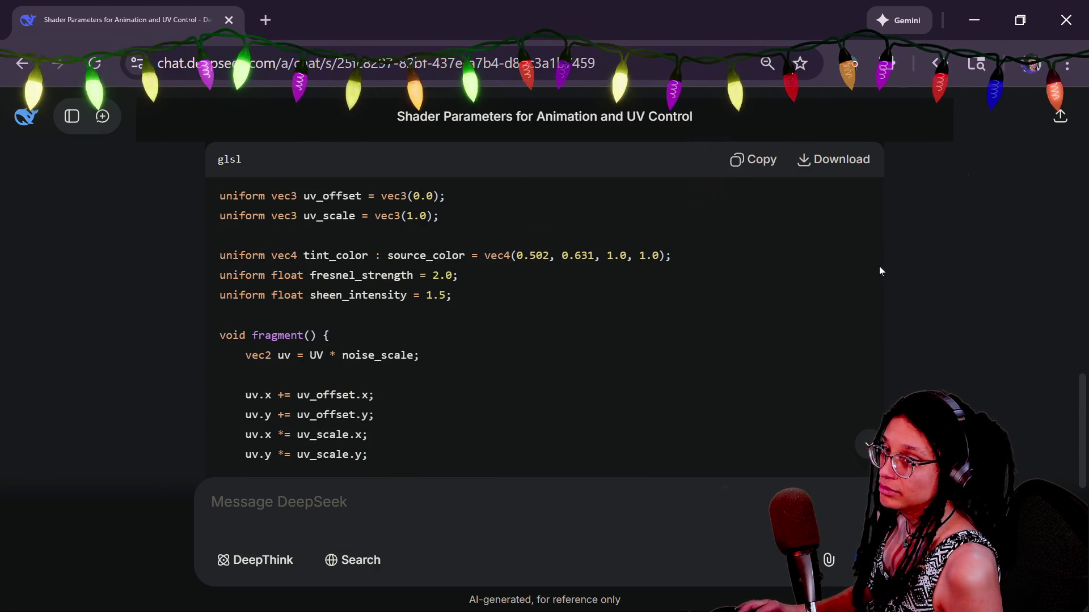
key(alt+Tab)
key(ctrl+s)
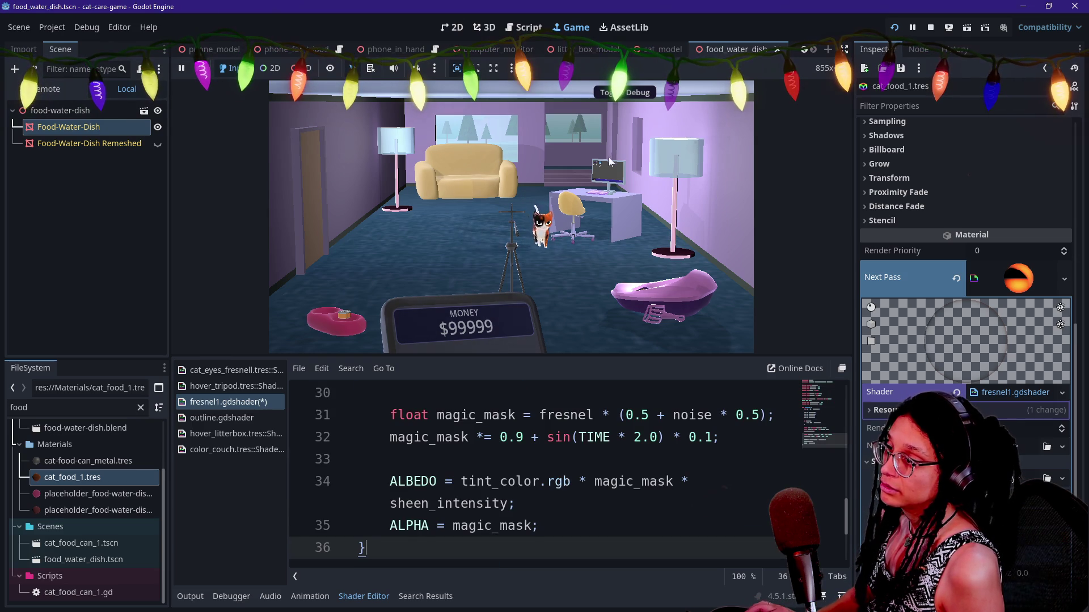
click(930, 27)
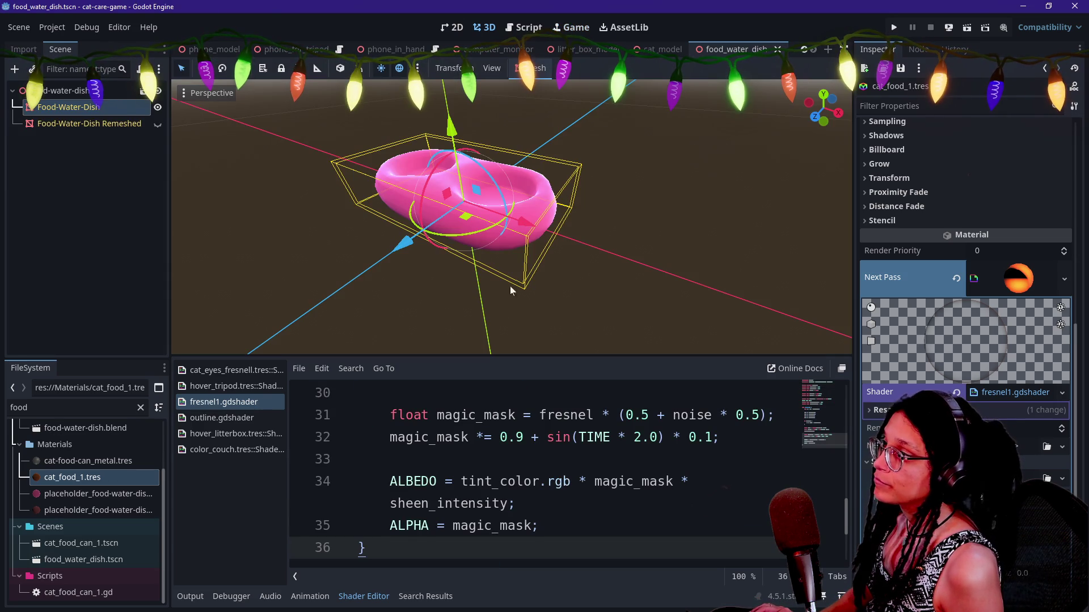
click(491, 415)
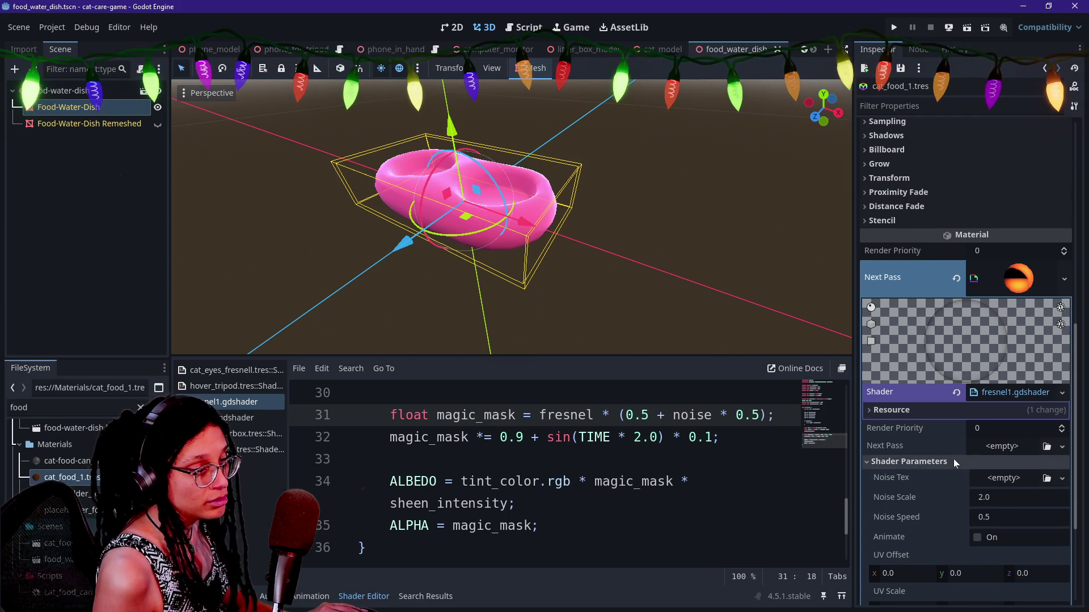
scroll(953, 459, down, 4)
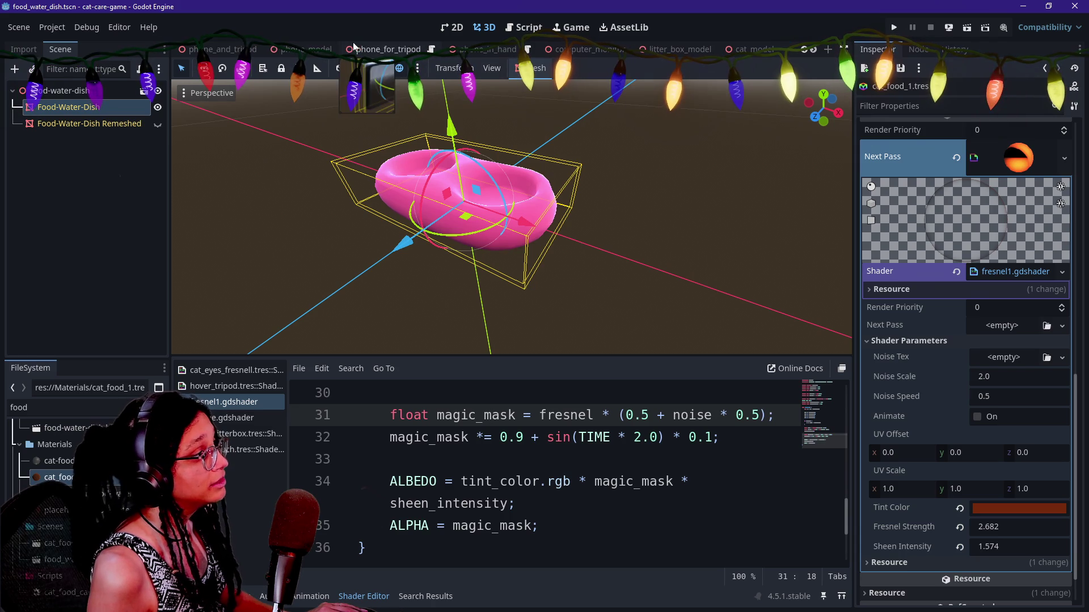
click(488, 49)
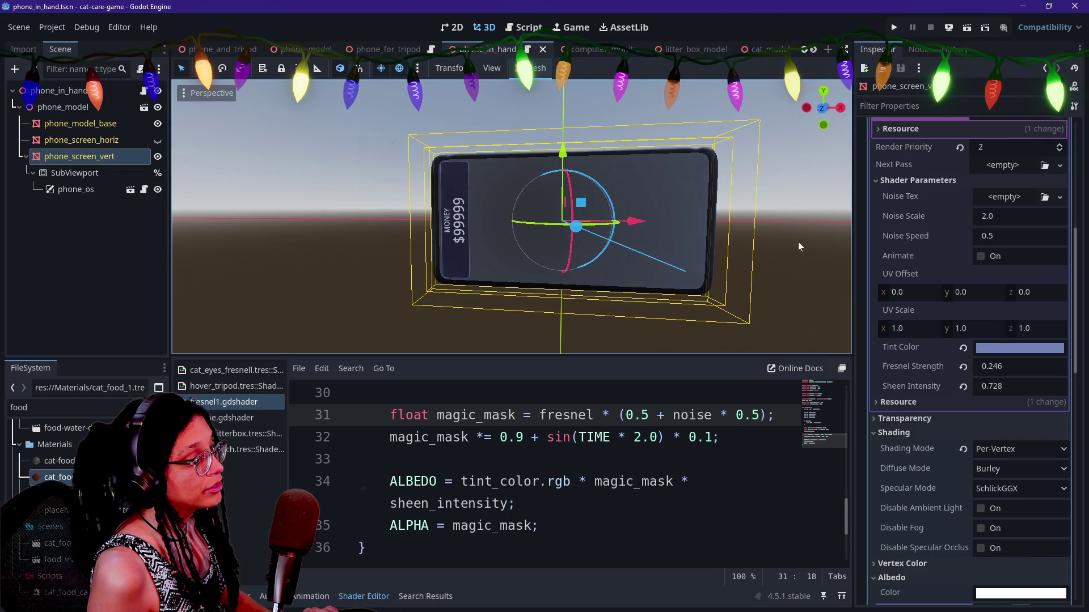
scroll(963, 418, down, 5)
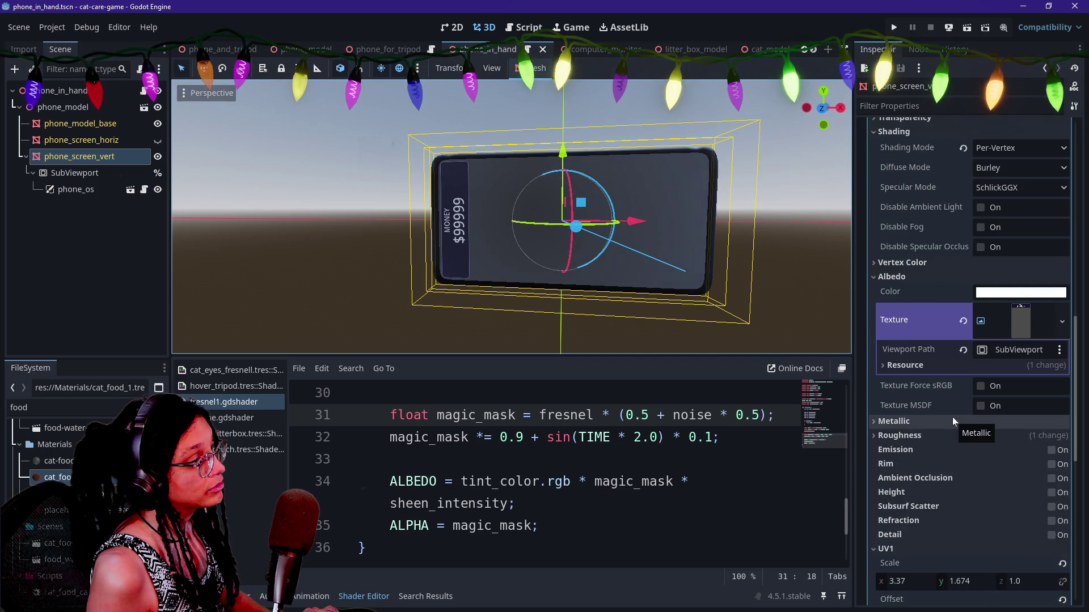
scroll(952, 416, down, 7)
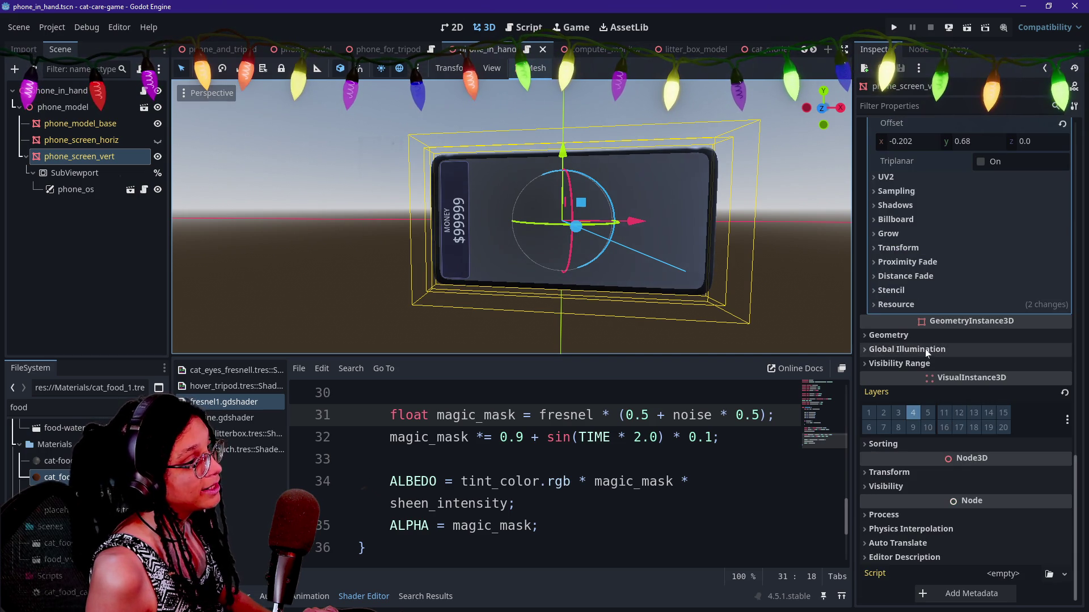
scroll(925, 338, up, 5)
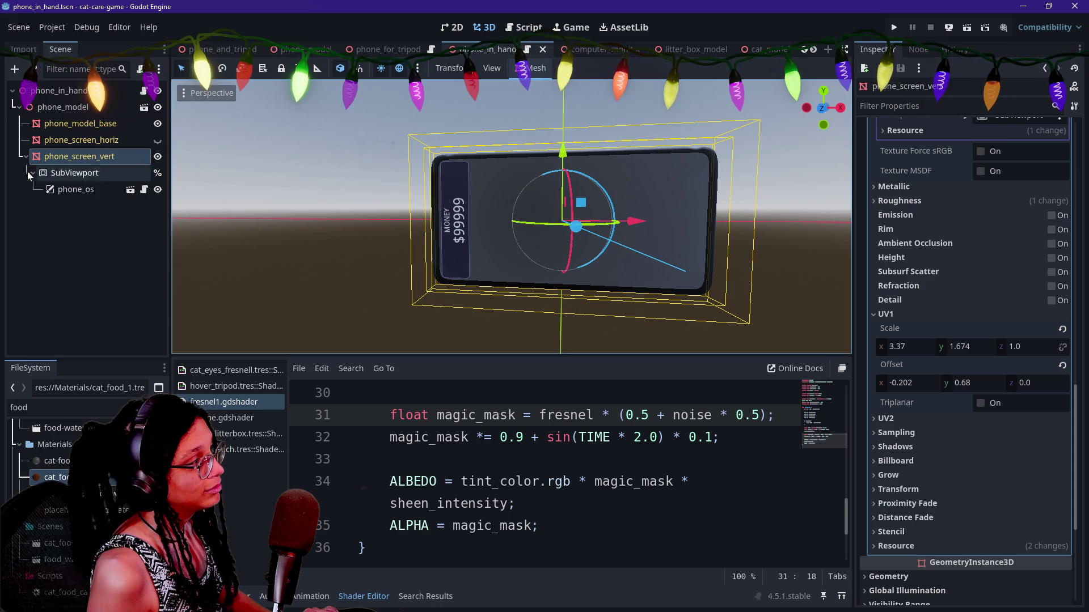
scroll(911, 207, up, 8)
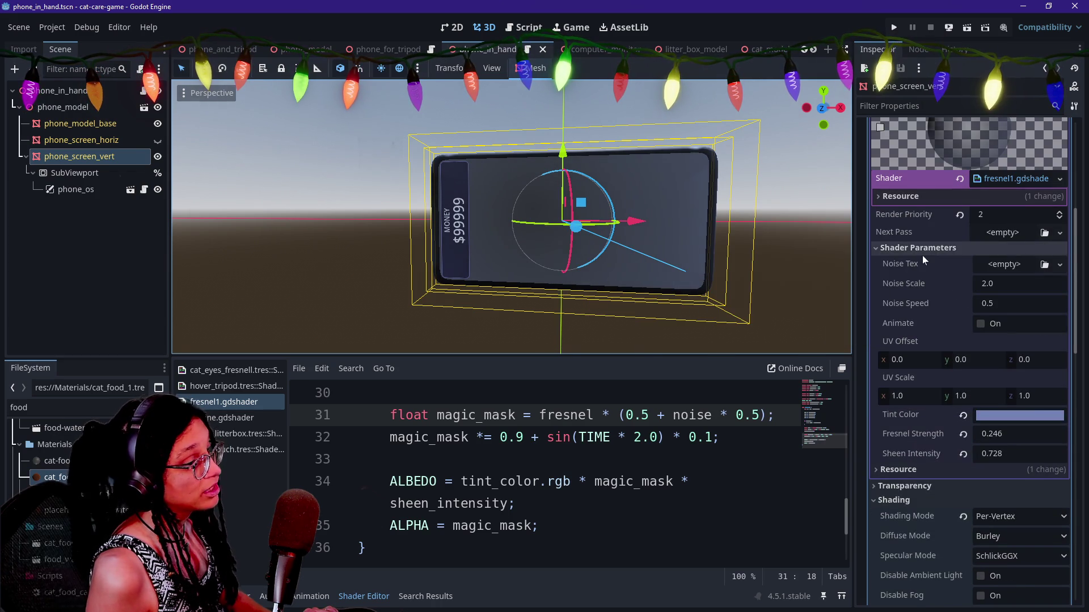
scroll(922, 255, down, 5)
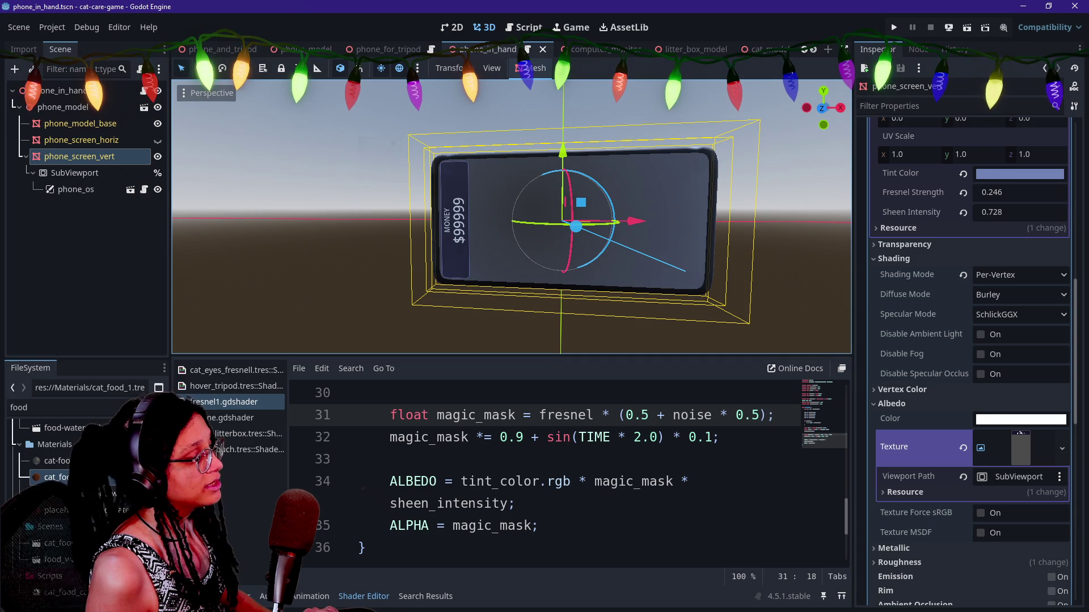
scroll(974, 267, up, 3)
click(981, 263)
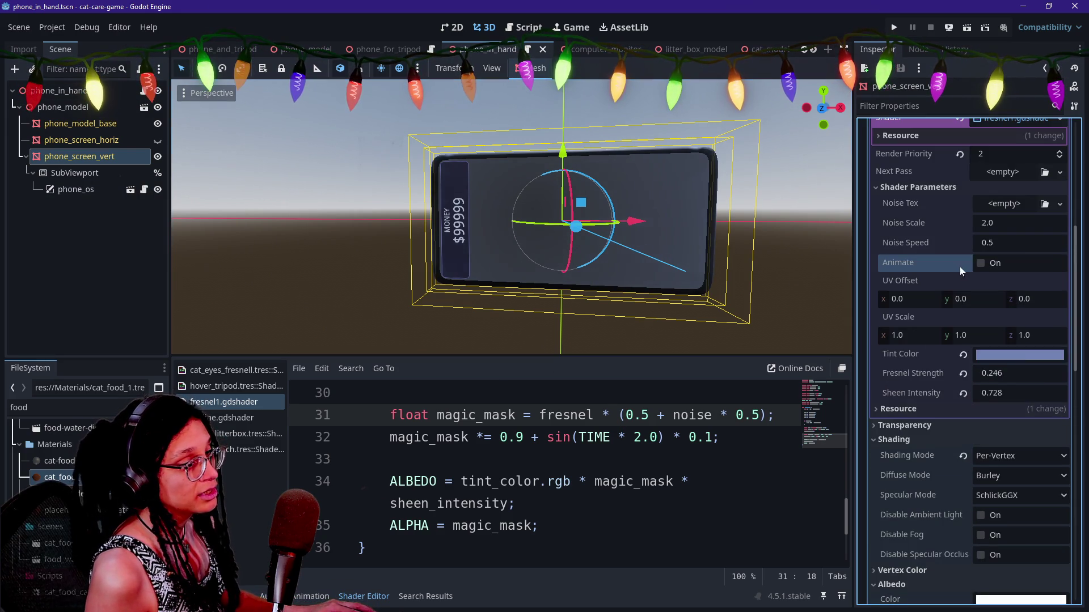
click(998, 266)
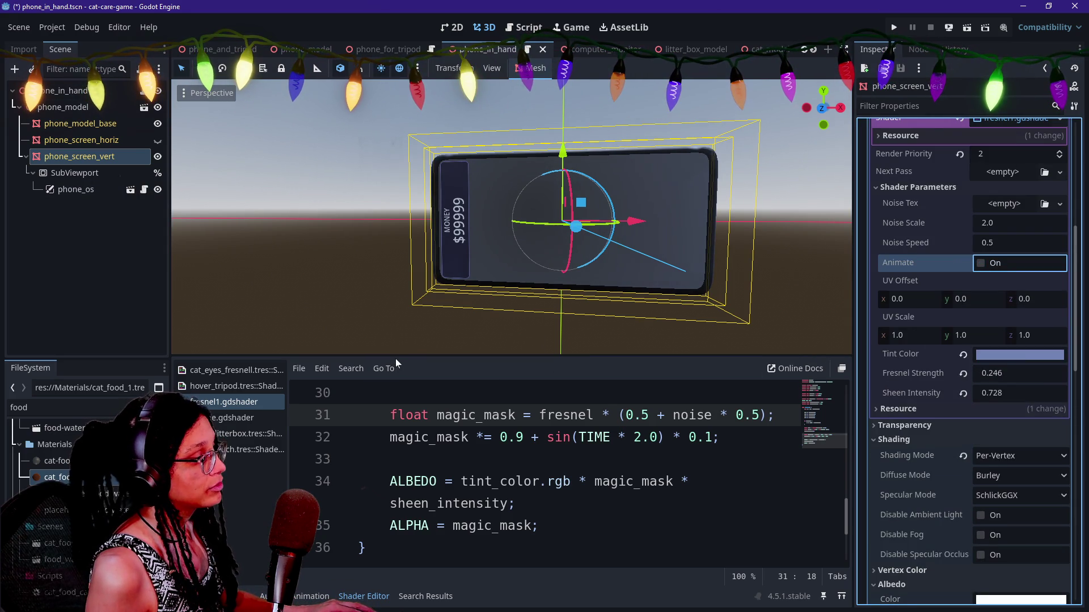
drag(395, 356, 395, 182)
scroll(511, 369, up, 10)
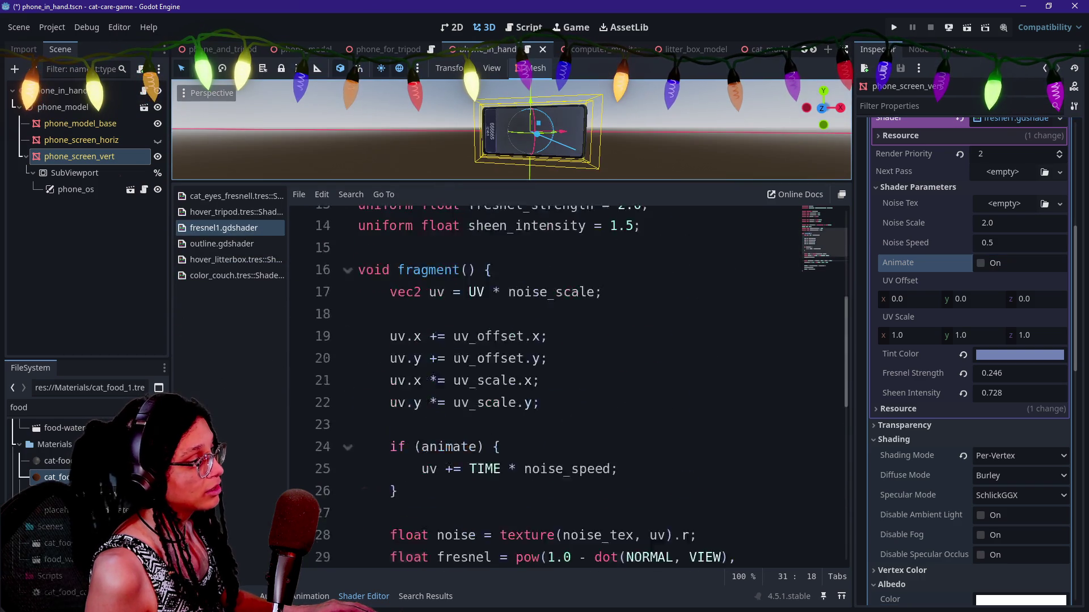
click(530, 352)
key(Down)
key(Down)
key(Down)
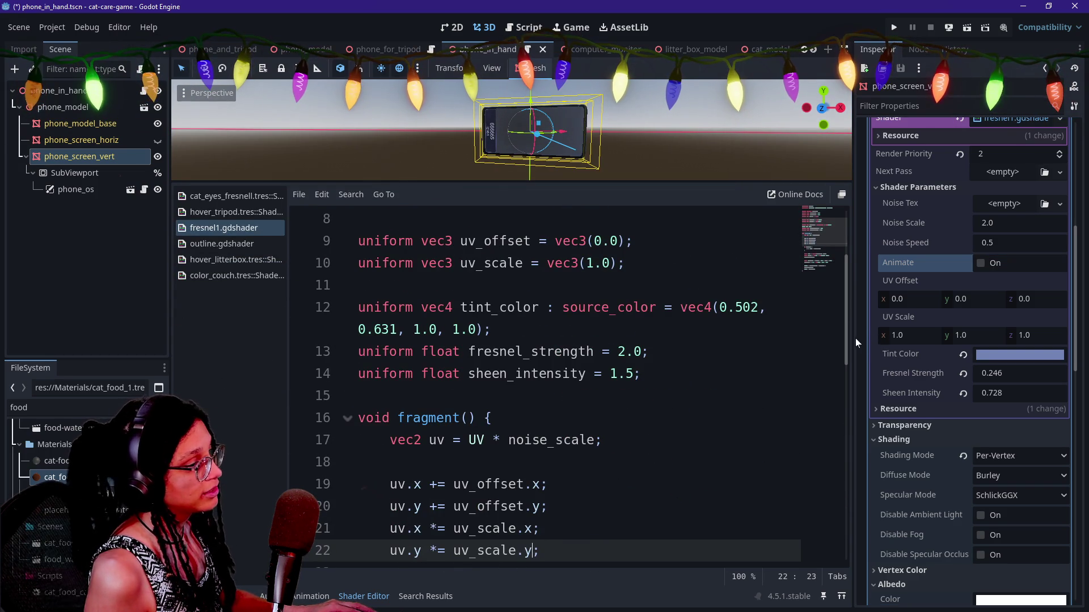
click(358, 418)
key(Down)
key(Down)
key(Down)
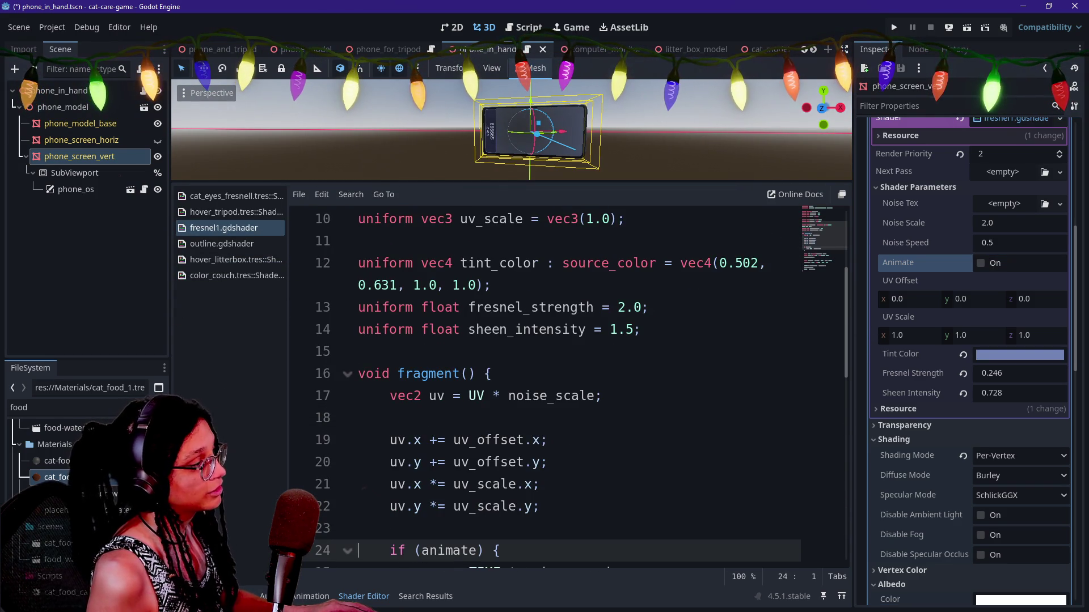
scroll(567, 386, down, 1)
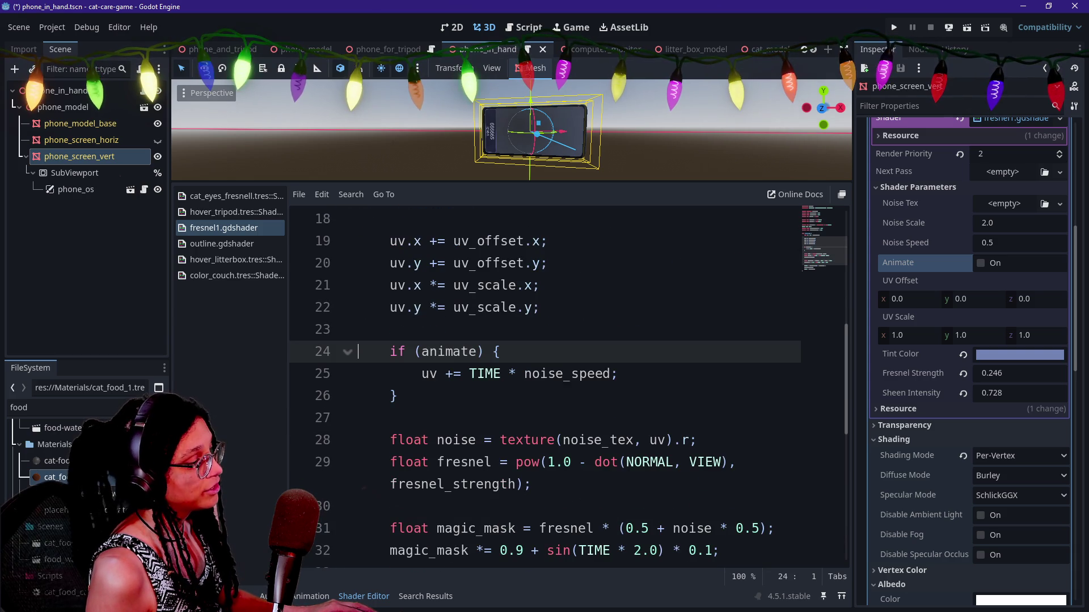
scroll(567, 386, down, 2)
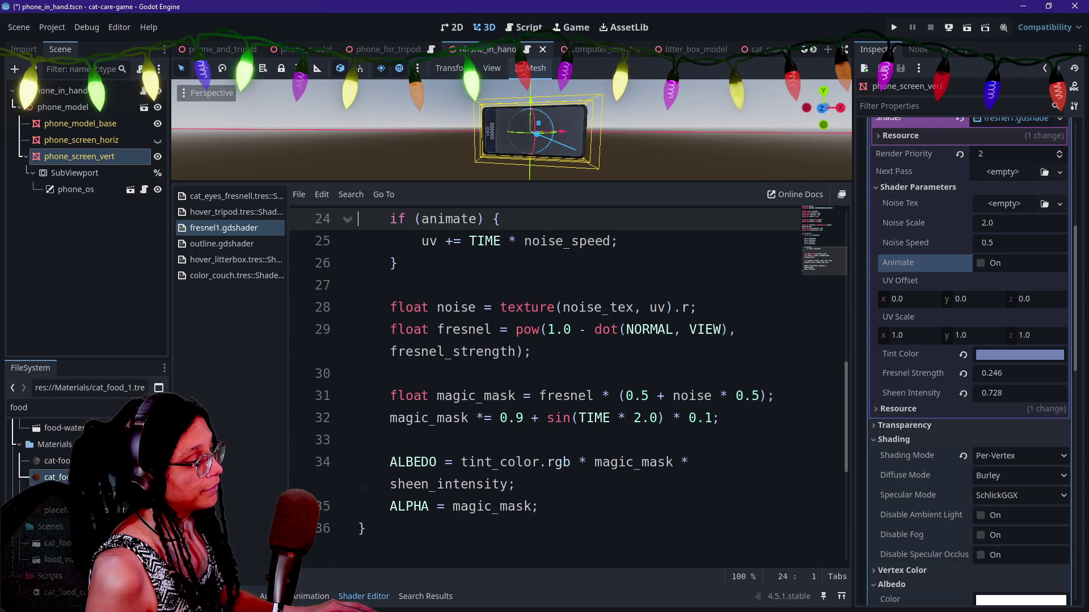
scroll(567, 385, up, 8)
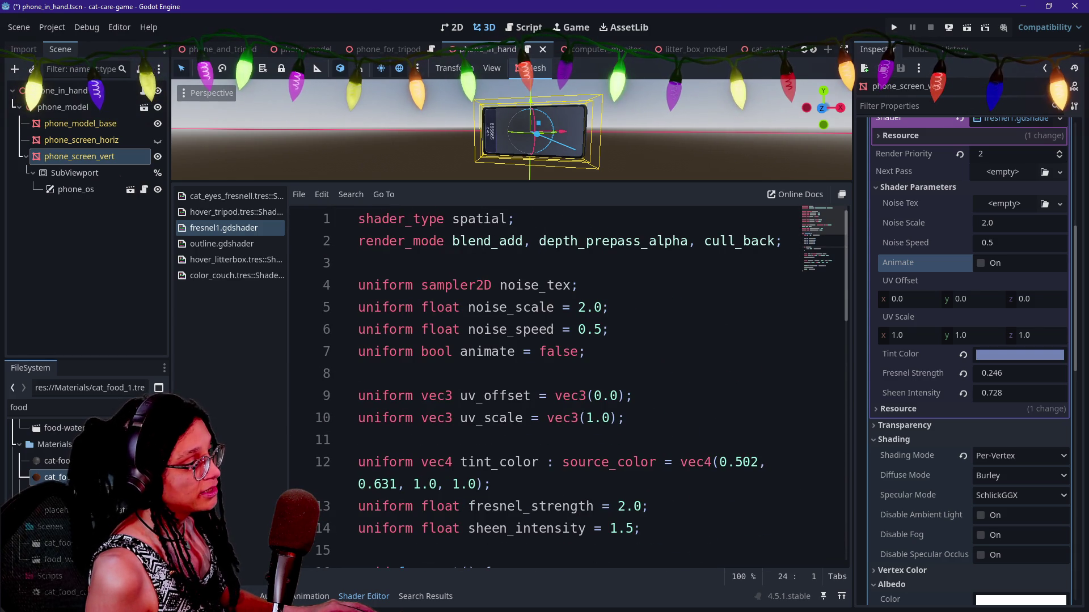
click(452, 351)
double_click(487, 352)
scroll(488, 352, down, 5)
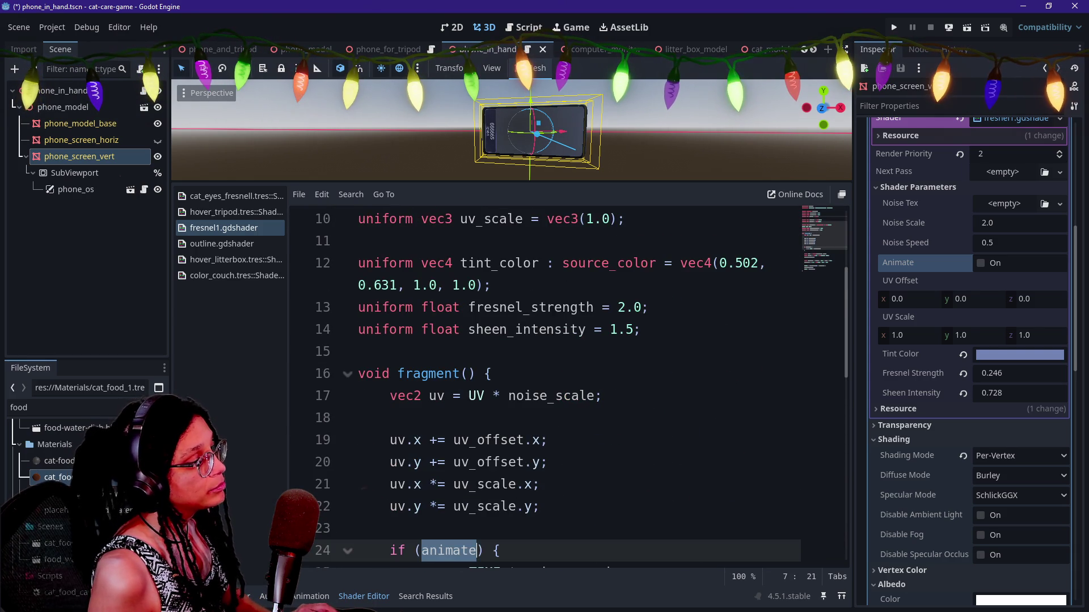
click(501, 418)
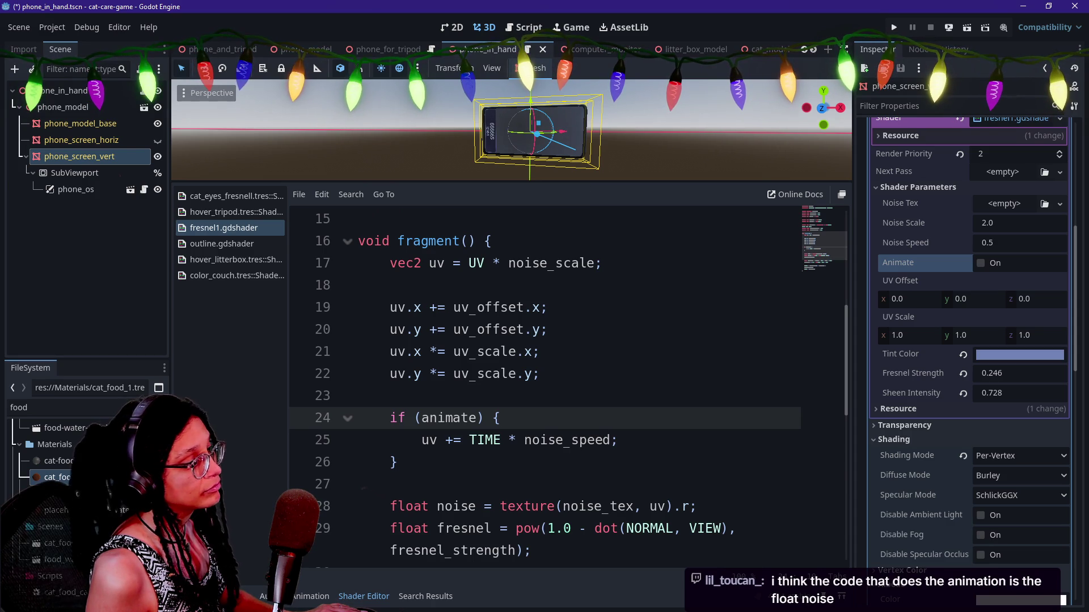
scroll(545, 386, down, 2)
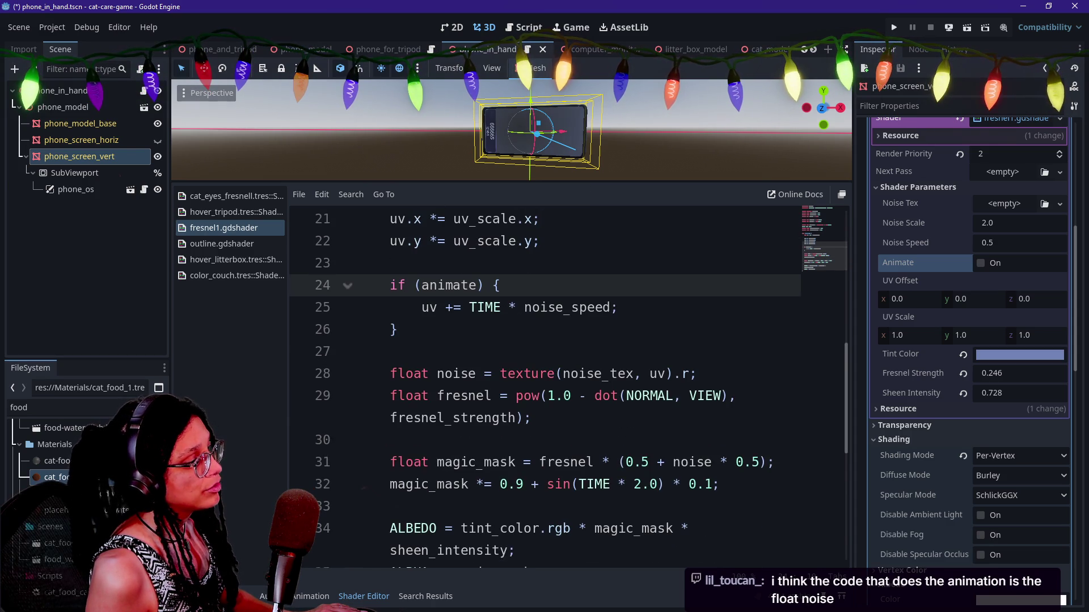
scroll(567, 385, down, 1)
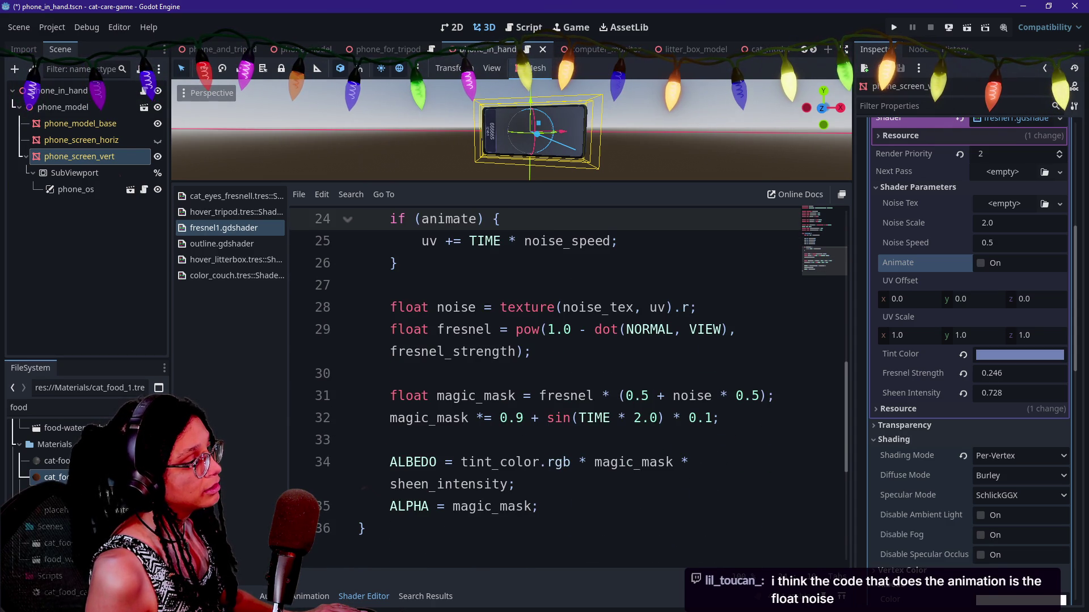
click(697, 307)
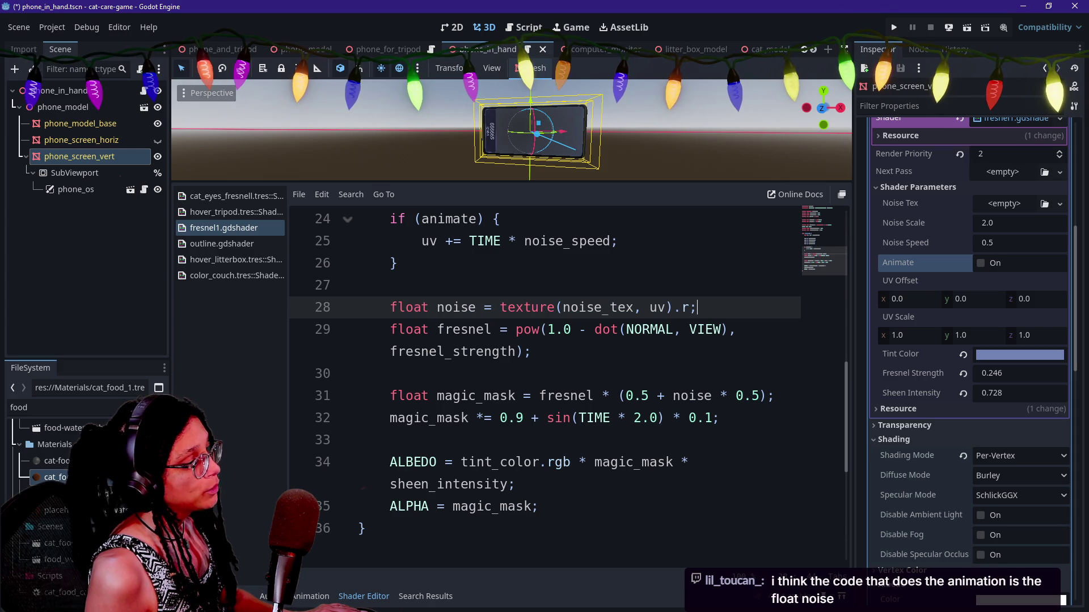
mouse_move(775, 395)
mouse_down()
mouse_move(620, 396)
mouse_move(731, 396)
mouse_move(633, 395)
mouse_up()
click(578, 418)
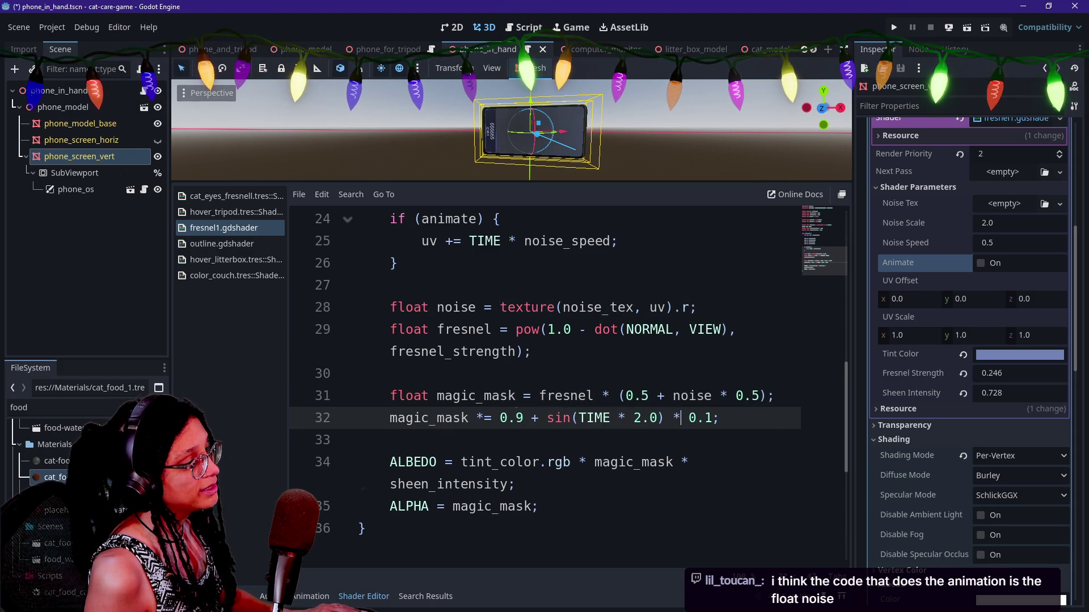
drag(579, 418, 641, 418)
drag(721, 418, 538, 418)
mouse_move(363, 373)
mouse_down()
mouse_move(359, 439)
mouse_move(554, 417)
mouse_move(686, 462)
mouse_move(358, 439)
mouse_up()
click(359, 440)
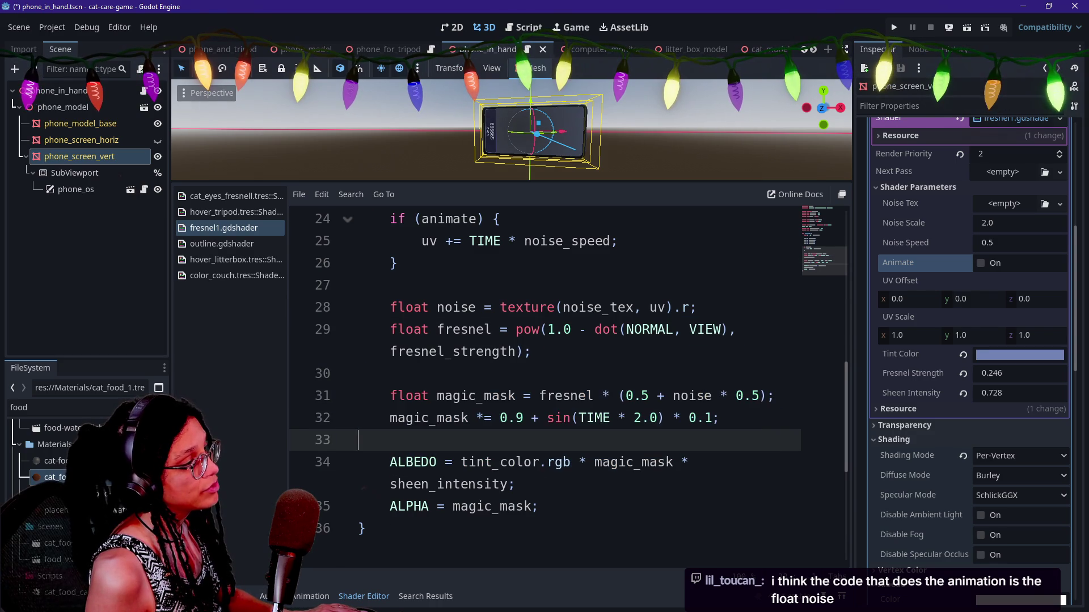
scroll(544, 368, up, 3)
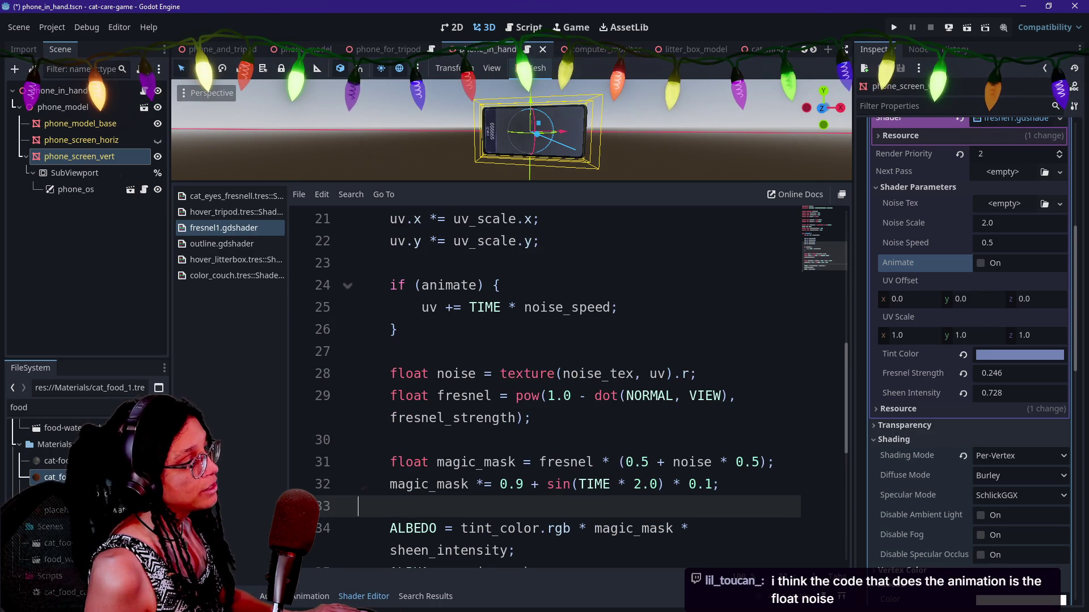
click(397, 373)
drag(391, 352, 688, 396)
click(688, 395)
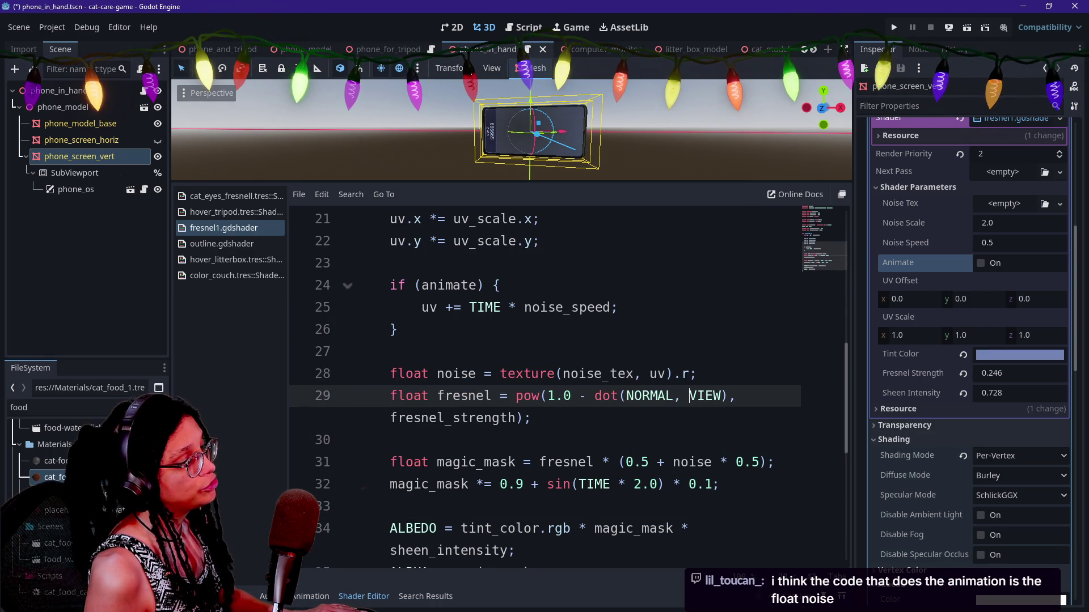
mouse_move(399, 330)
mouse_down()
mouse_move(363, 285)
mouse_move(390, 262)
mouse_up()
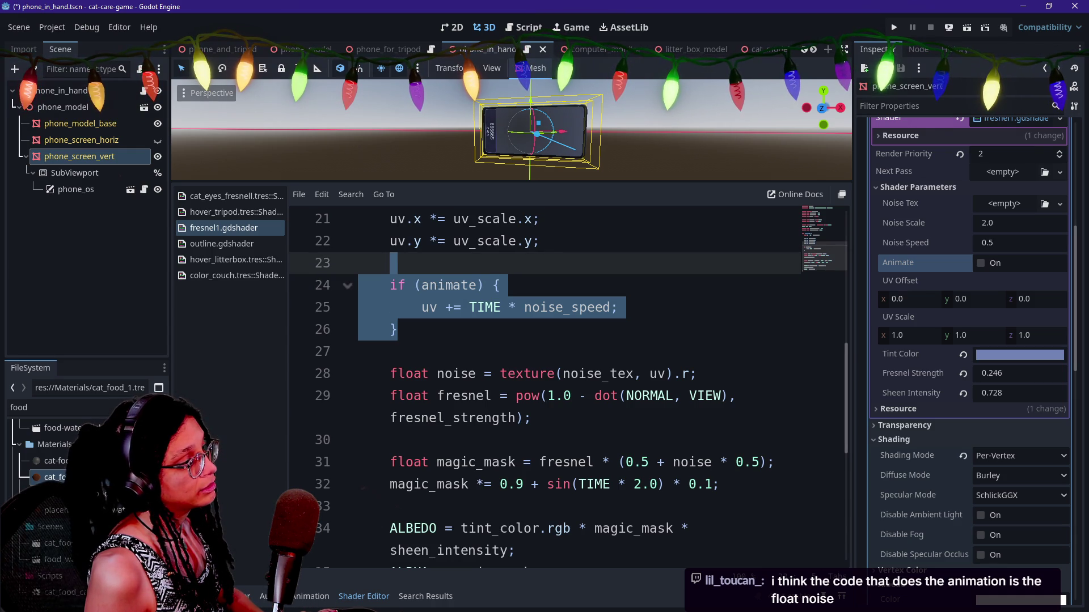
click(397, 329)
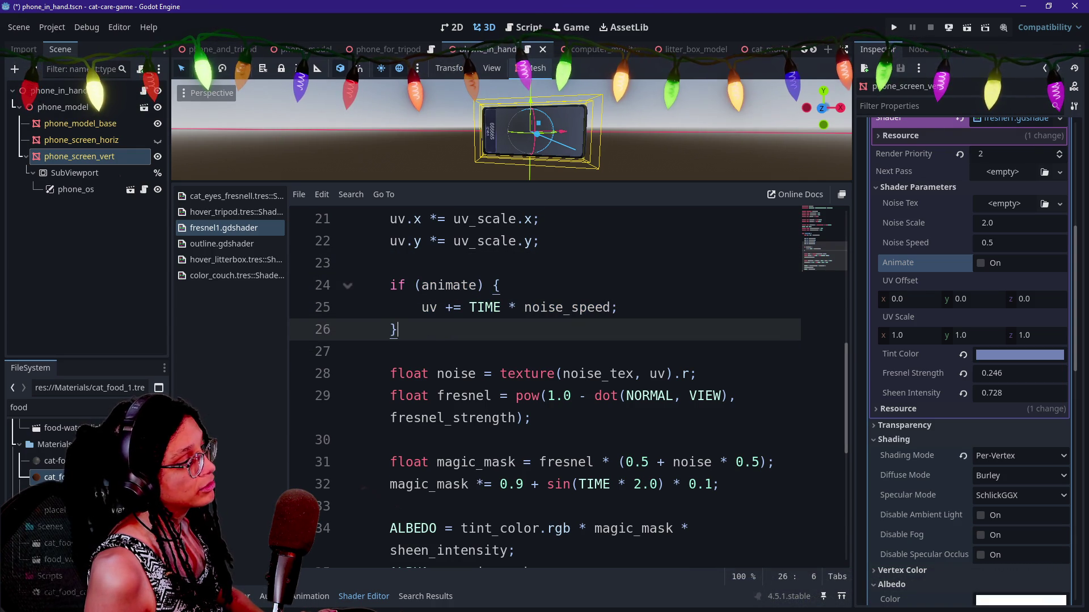
drag(499, 285, 375, 285)
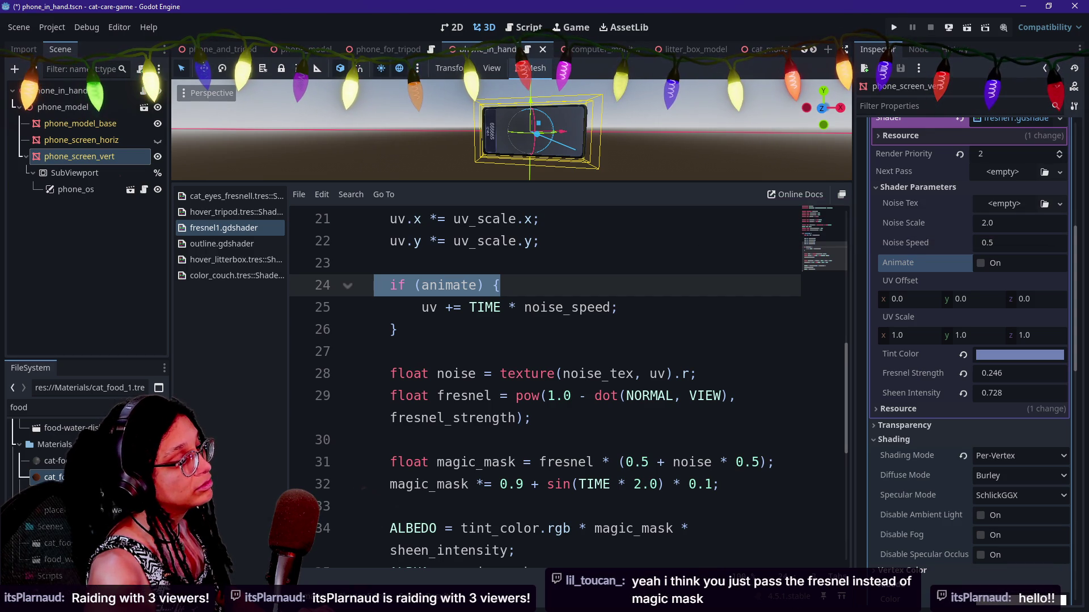
click(397, 329)
drag(500, 286, 358, 285)
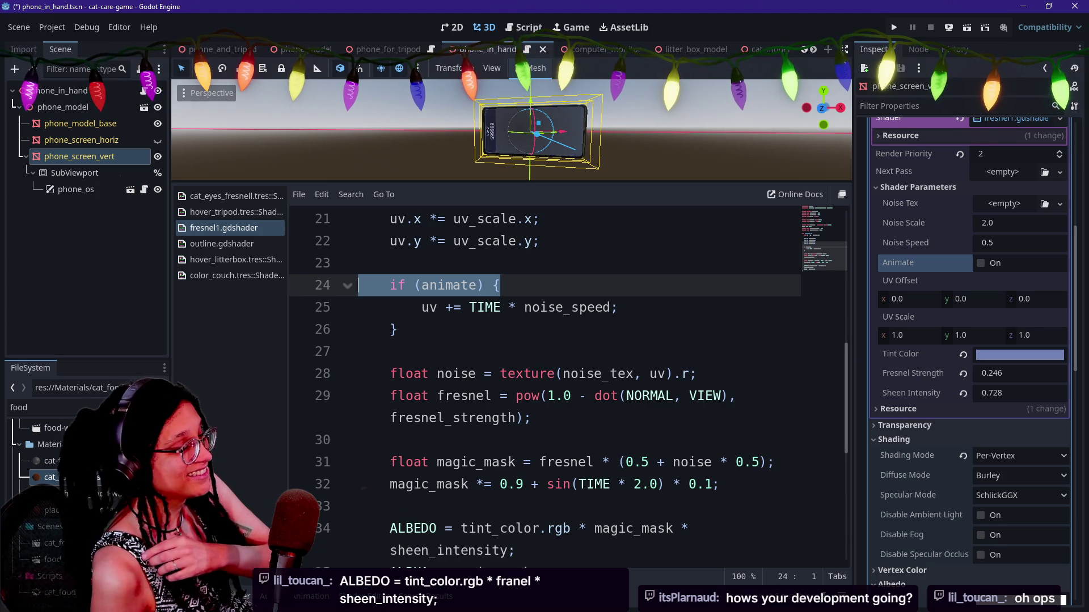
click(500, 285)
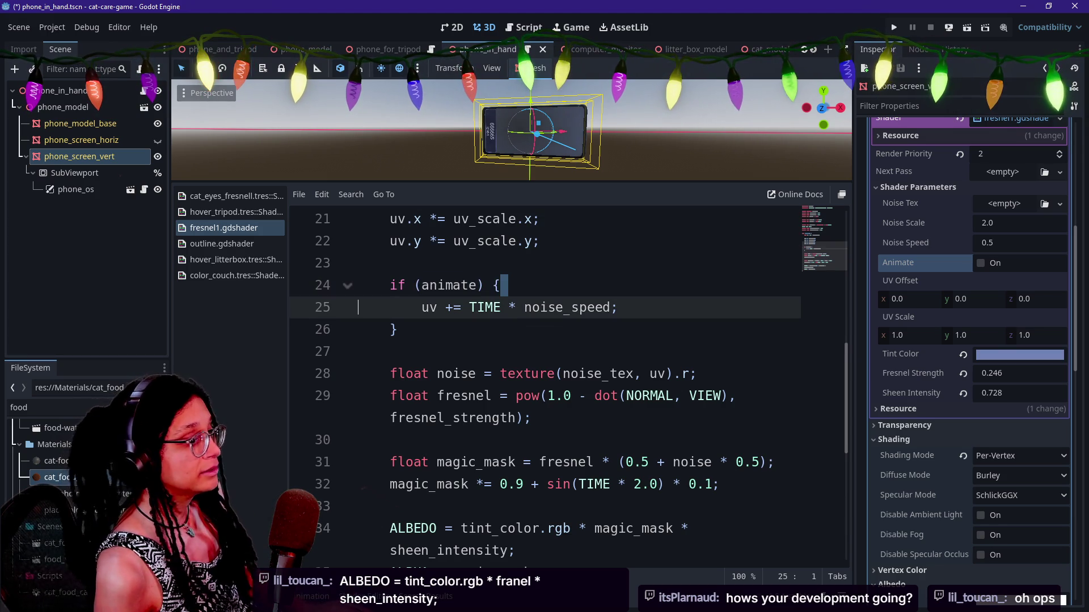
key(shift+Home)
key(ctrl+c)
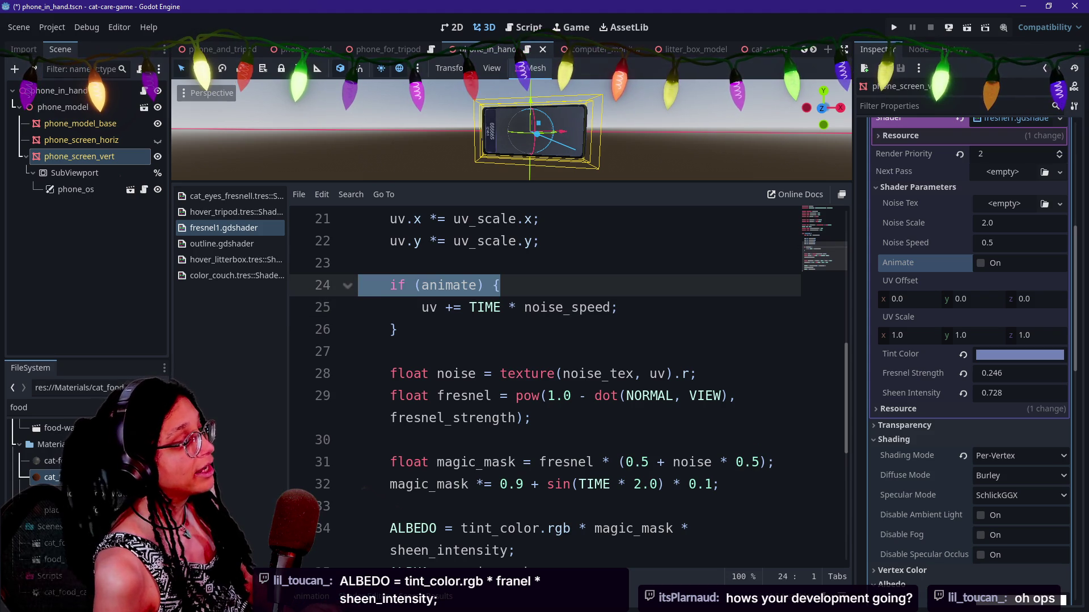
key(BackSpace)
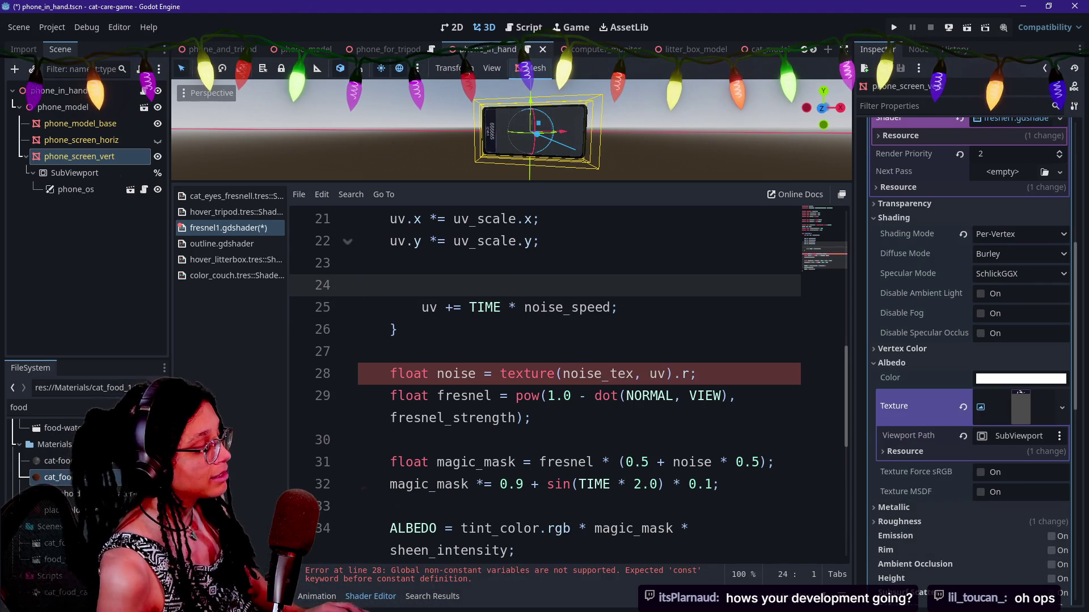
key(ctrl+z)
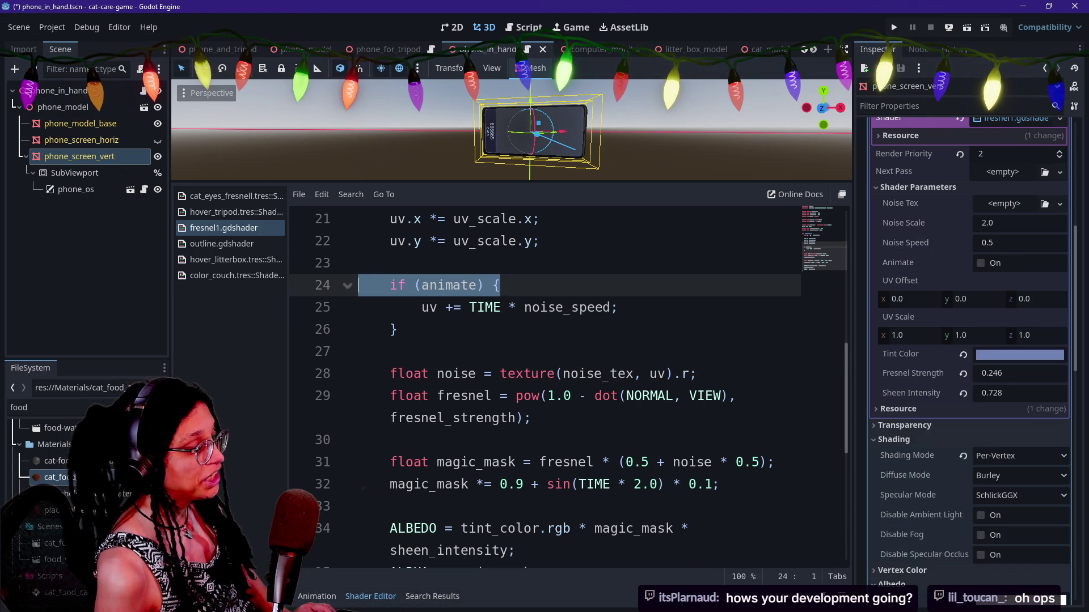
click(358, 440)
key(ctrl+v)
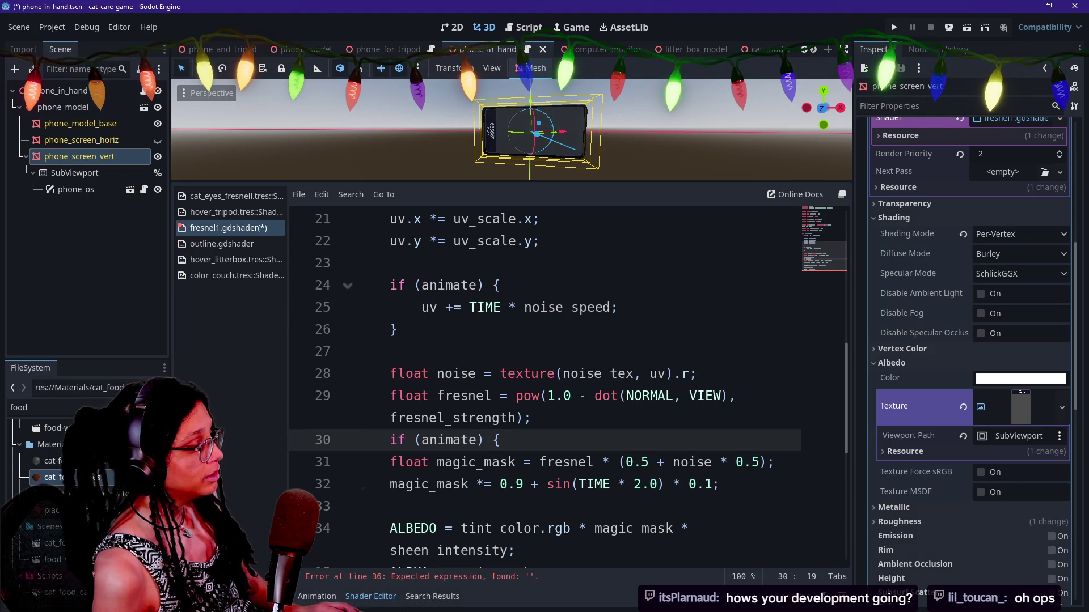
key(Up)
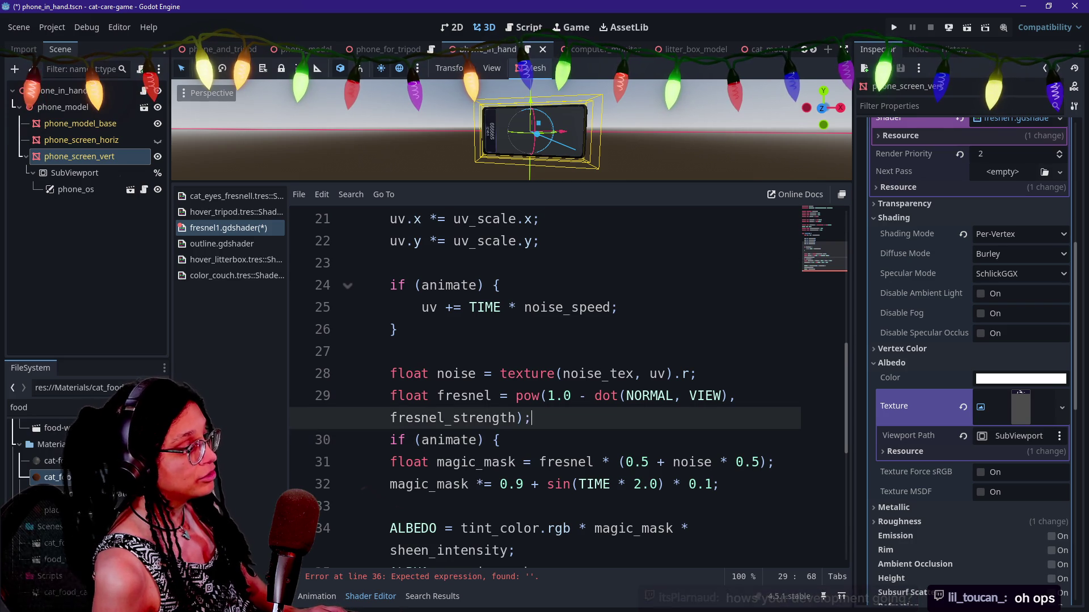
key(End)
key(Return)
drag(390, 484, 429, 506)
key(Tab)
scroll(544, 385, down, 1)
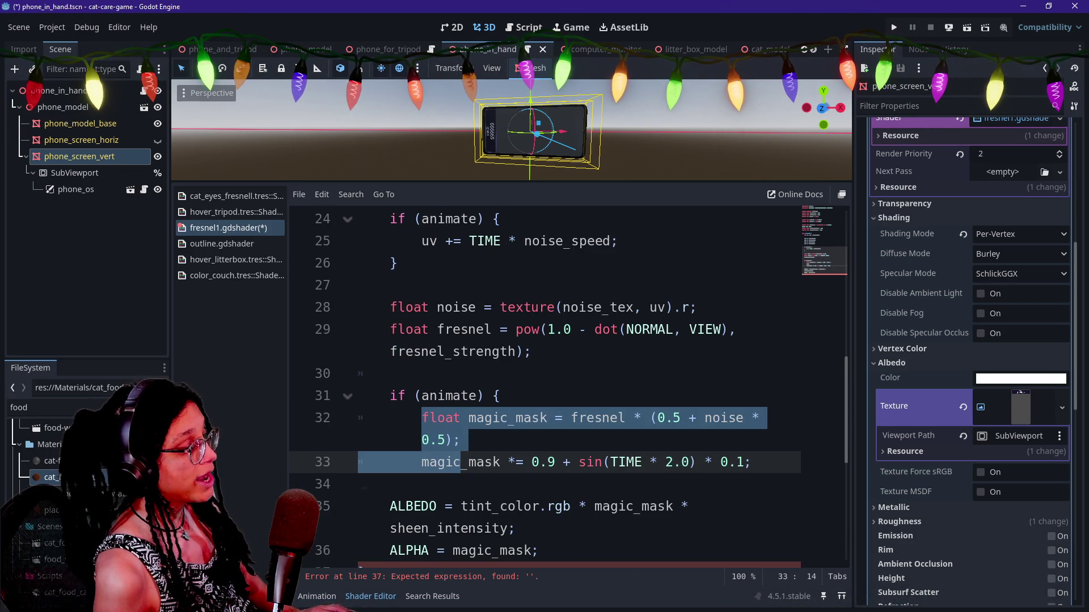
drag(501, 396, 358, 396)
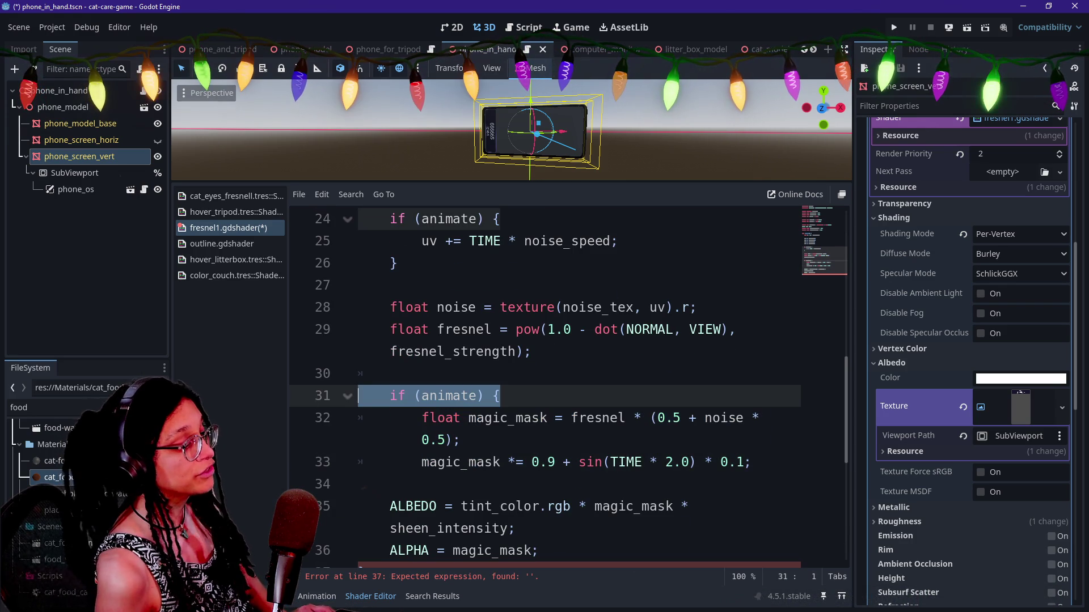
click(751, 462)
key(Return)
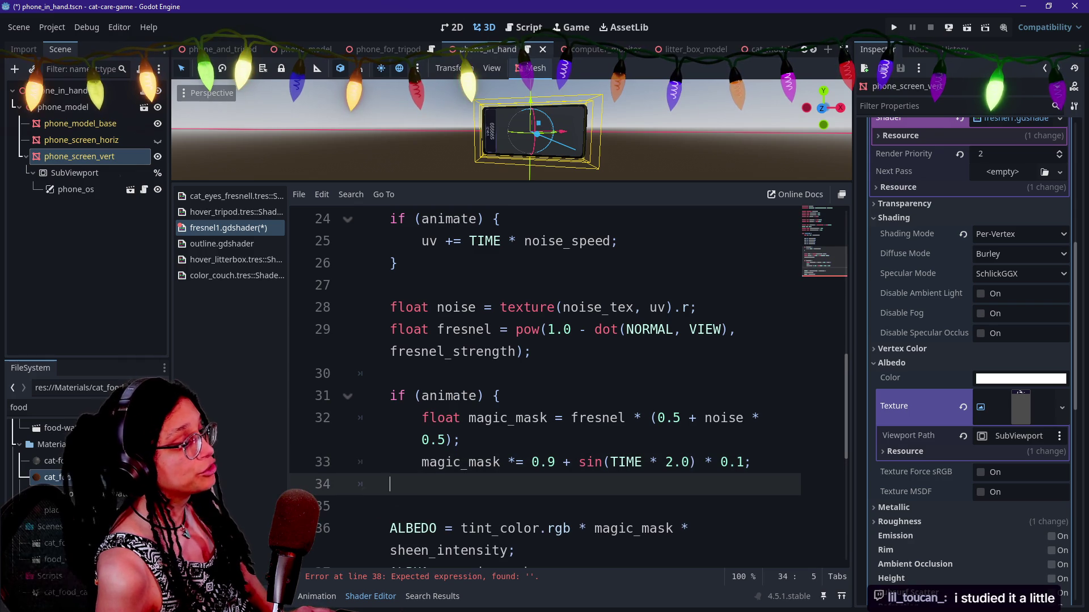
key(ctrl+v)
mouse_move(532, 484)
mouse_down()
mouse_move(358, 462)
mouse_move(358, 484)
mouse_up()
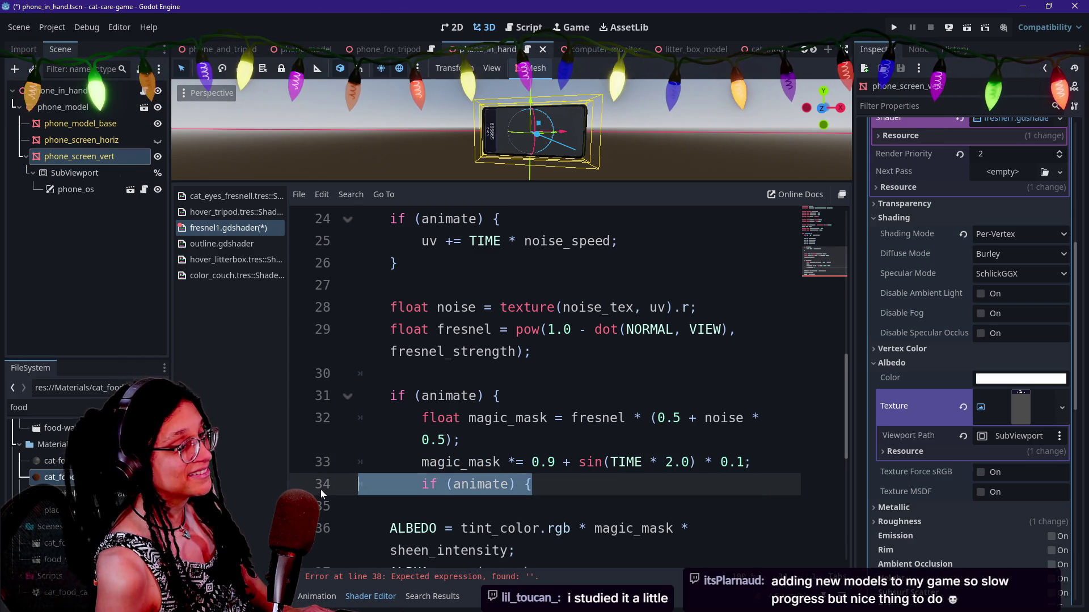
text({)
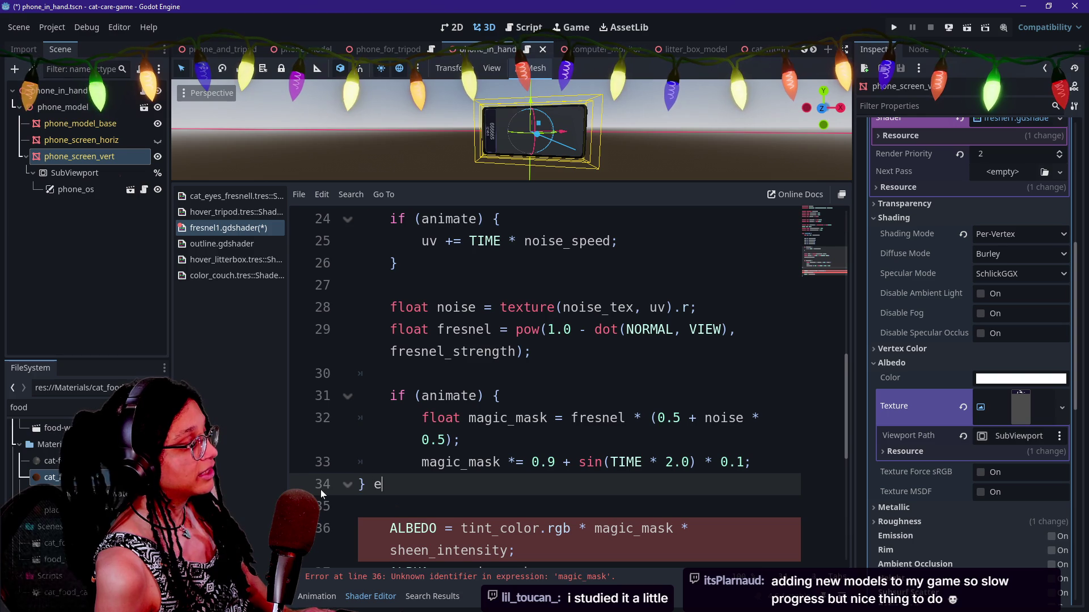
text(lse {)
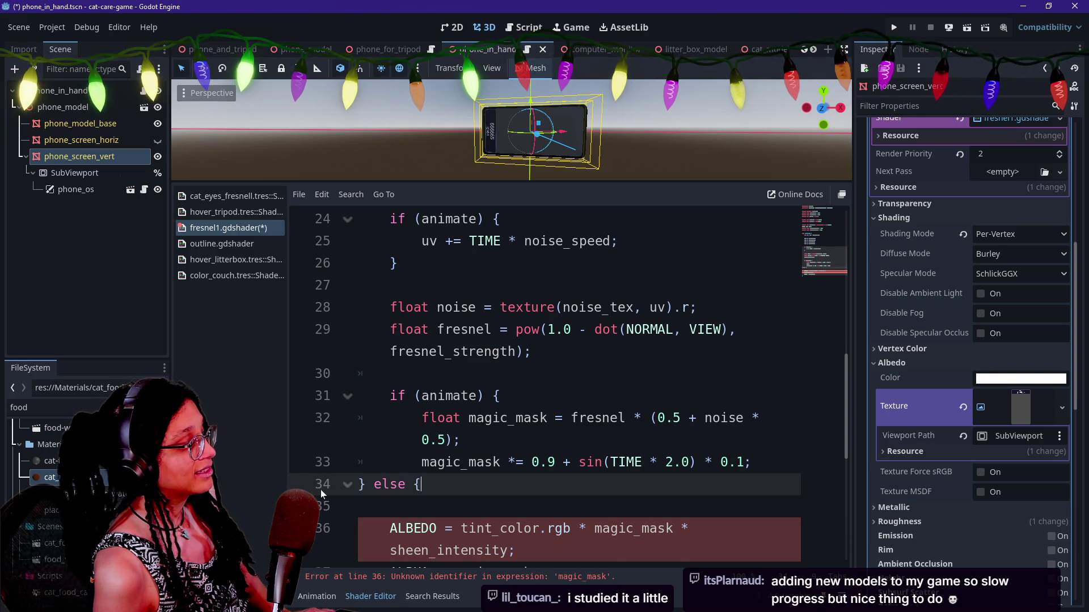
key(Return)
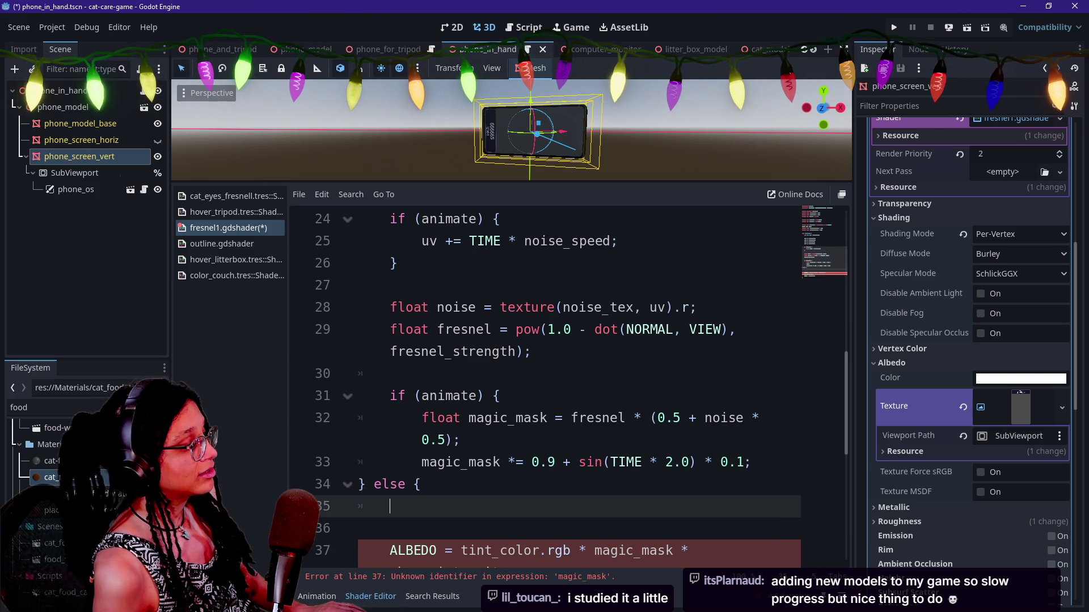
key(Up)
key(Home)
key(Tab)
key(Down)
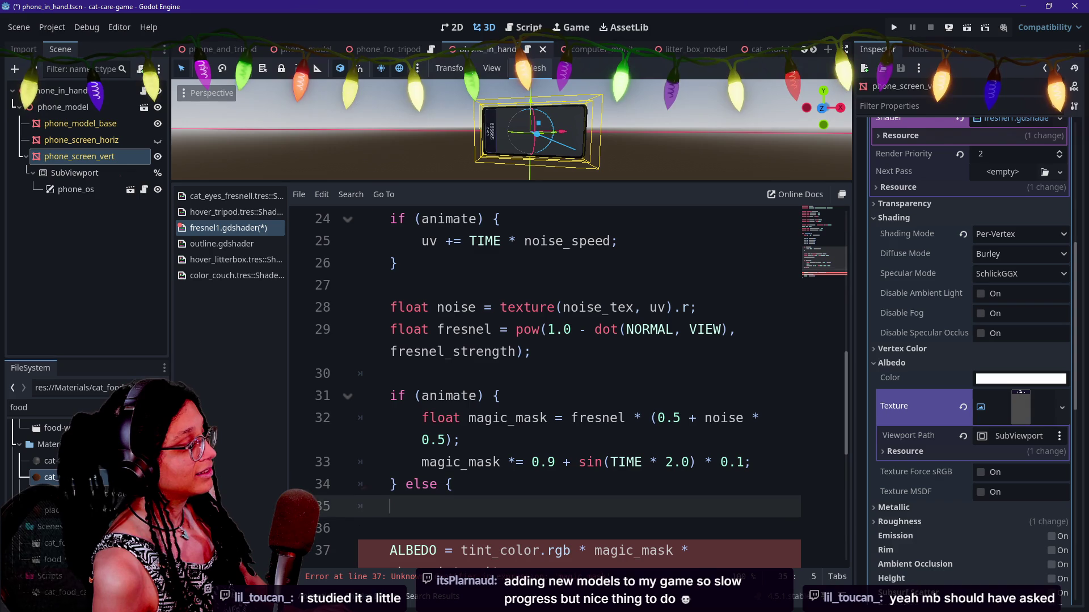
key(BackSpace)
key(BackSpace)
key(BackSpace)
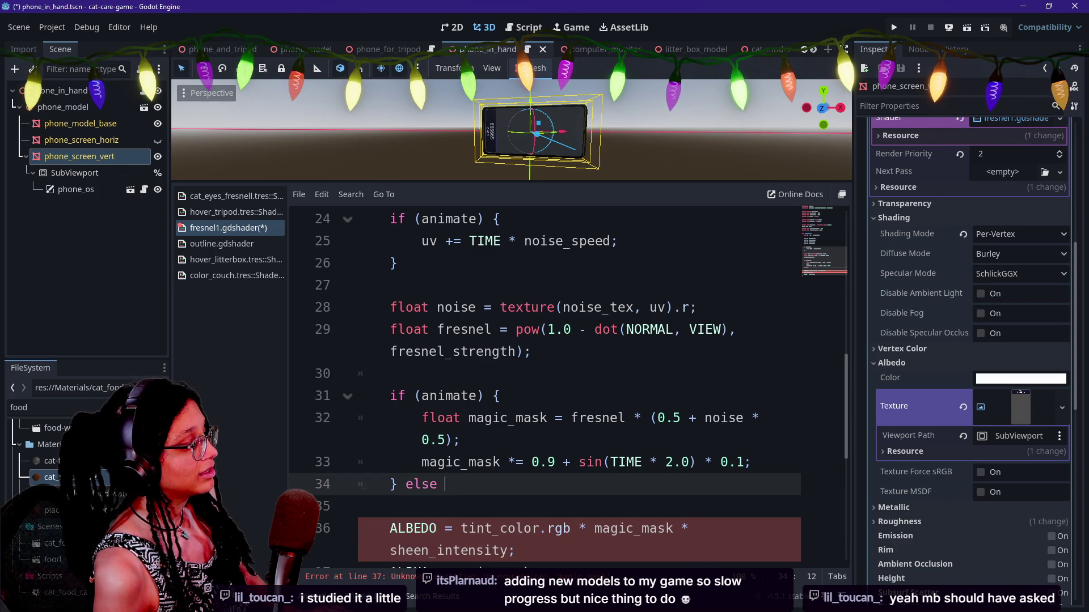
text({)
key(Return)
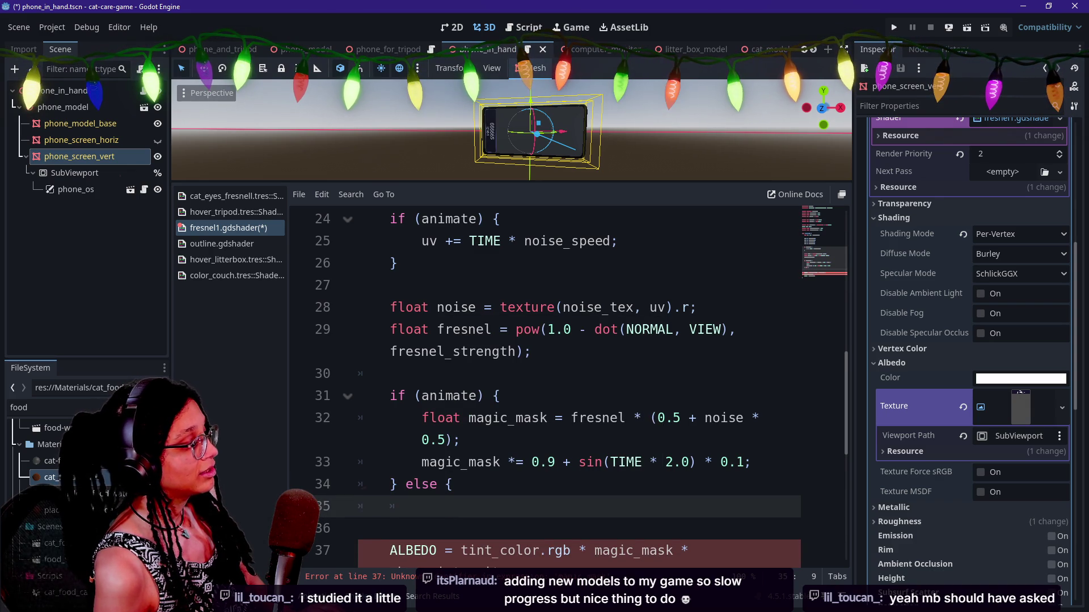
mouse_move(414, 418)
mouse_down()
mouse_move(737, 420)
mouse_move(751, 462)
mouse_up()
key(ctrl+c)
key(Down)
key(Down)
key(ctrl+v)
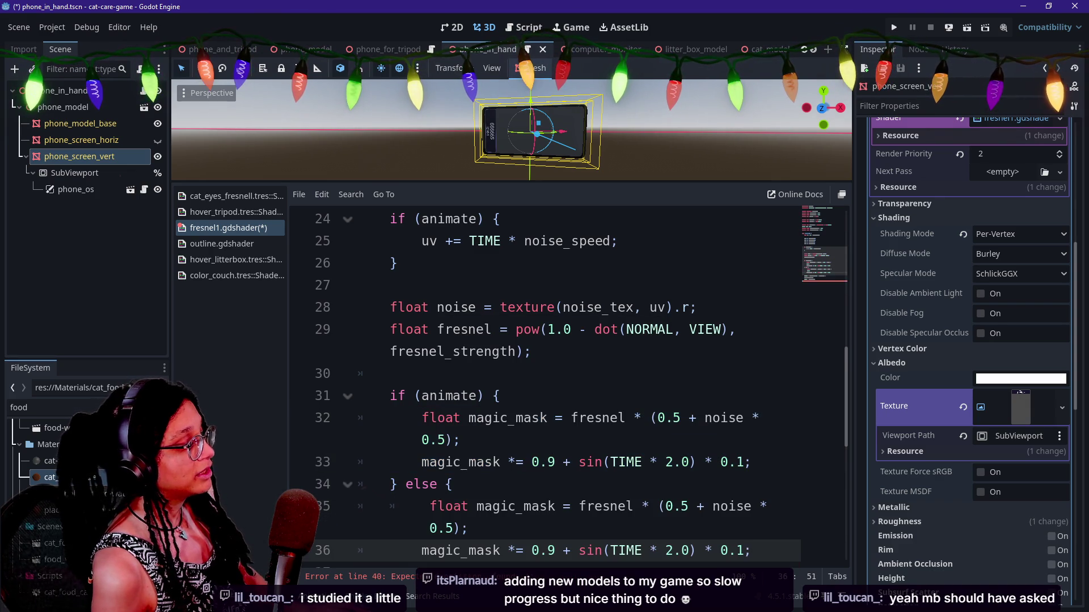
scroll(544, 375, down, 2)
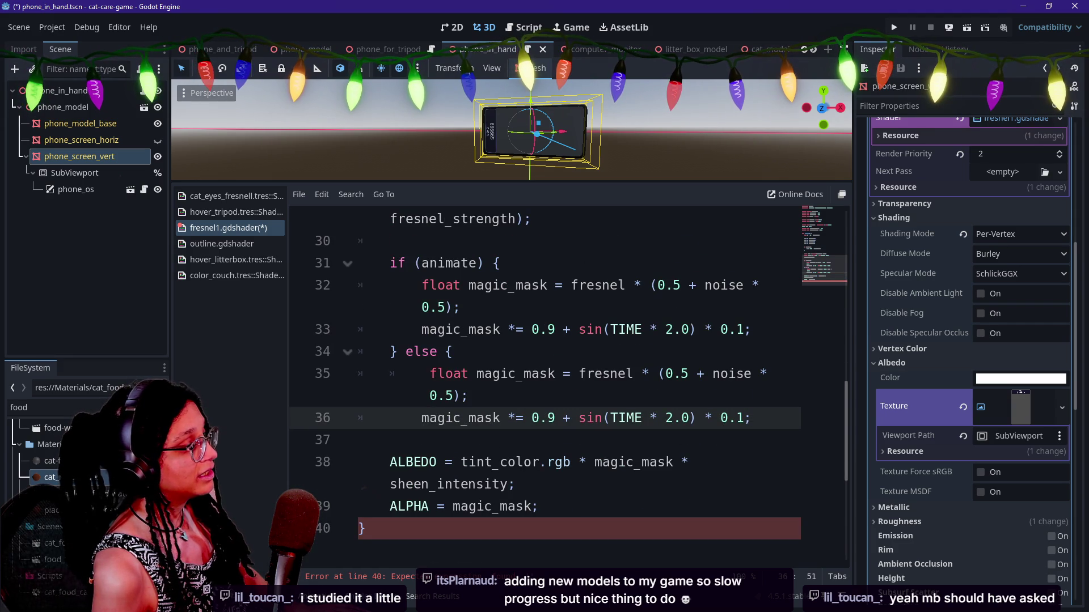
click(391, 351)
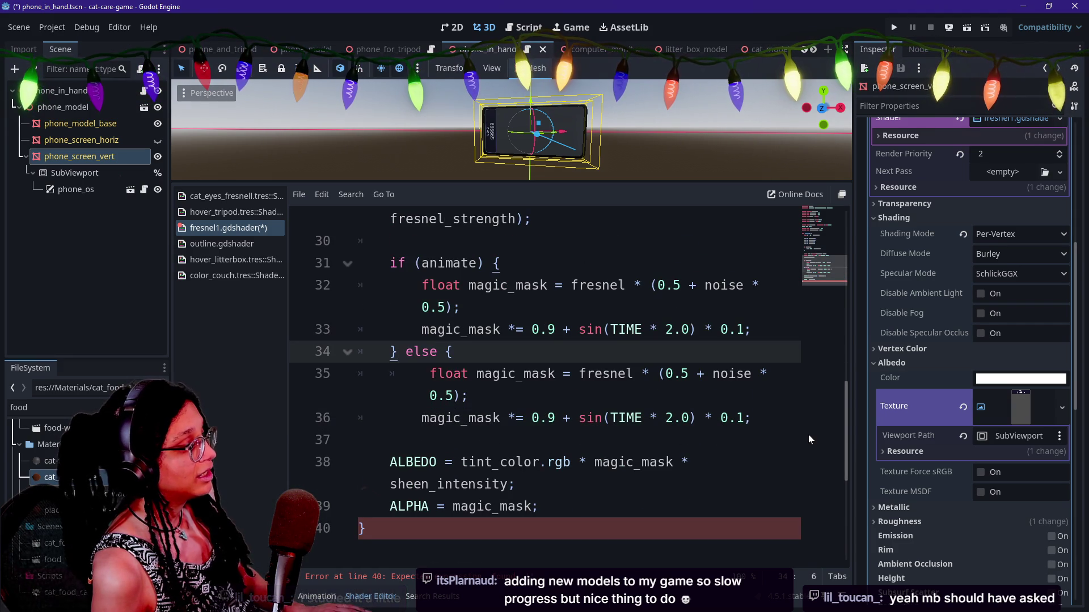
click(751, 418)
key(Return)
text(})
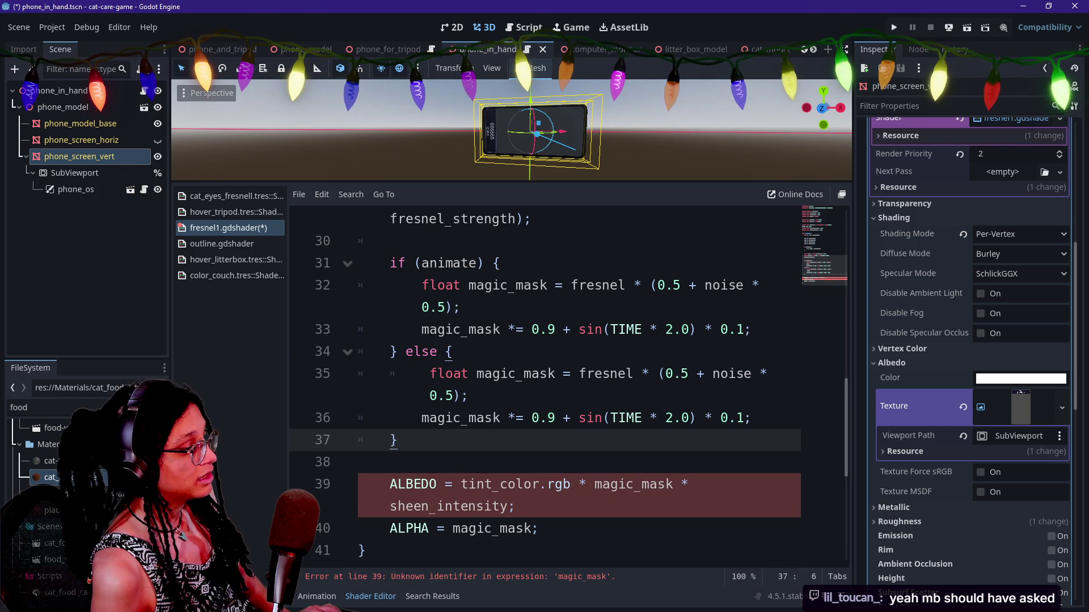
click(452, 352)
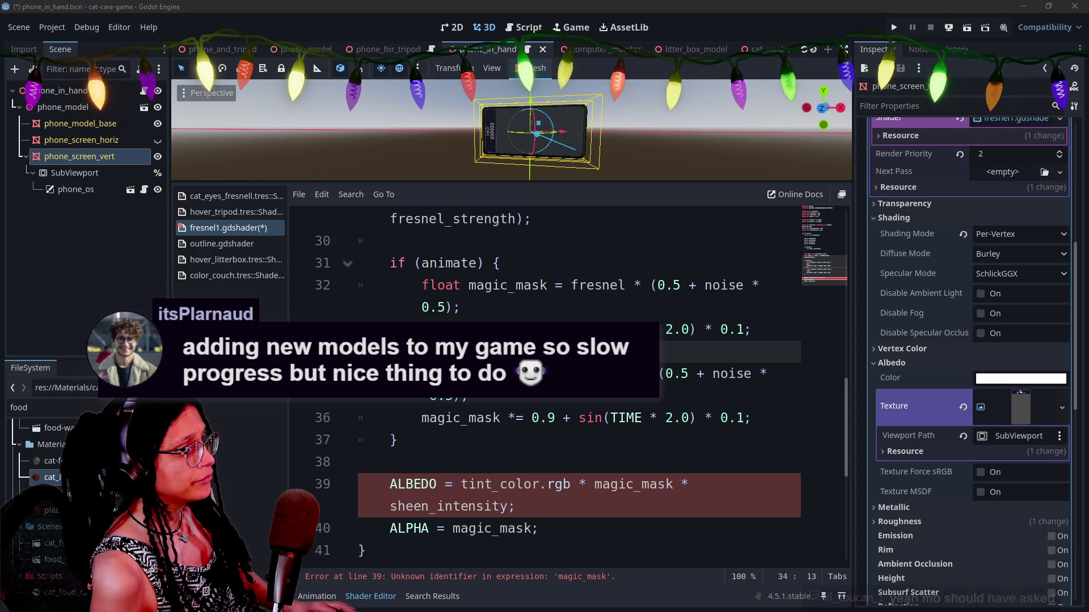
key(alt+Tab)
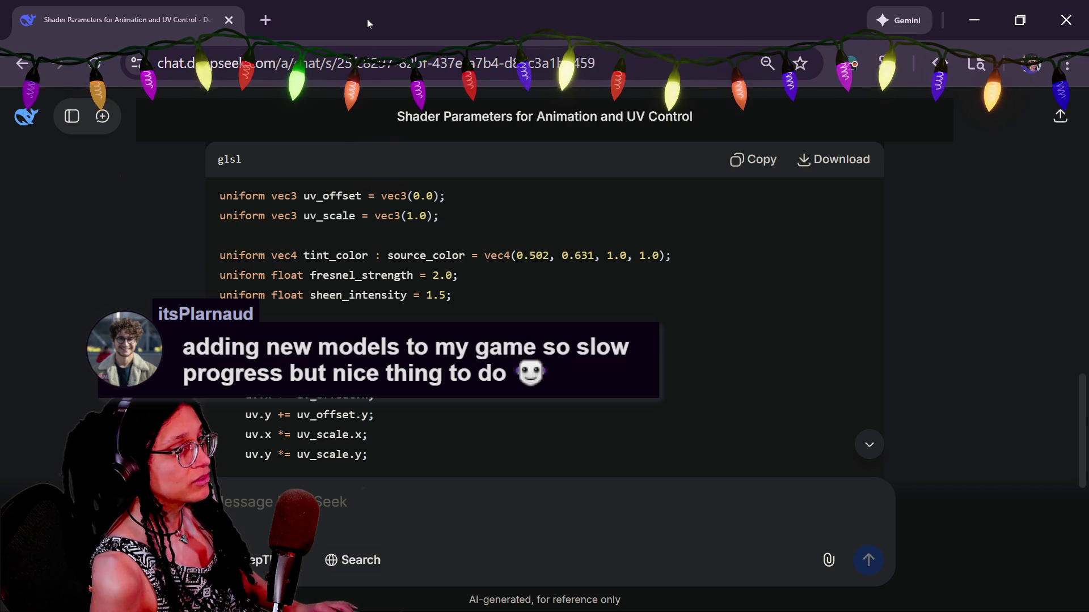
key(alt+Tab)
key(ctrl+l)
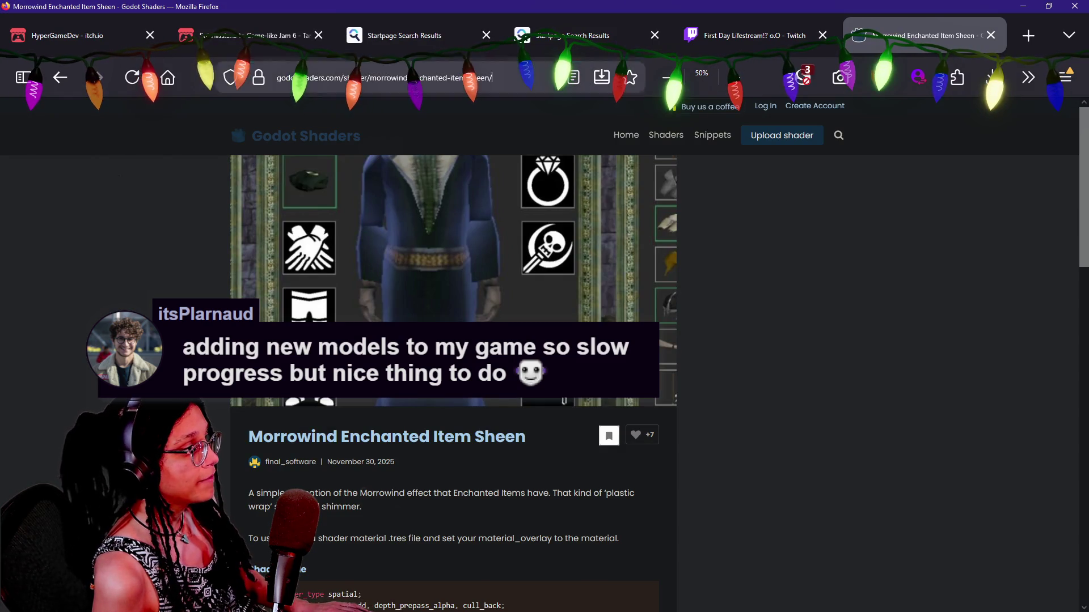
click(1021, 29)
click(647, 36)
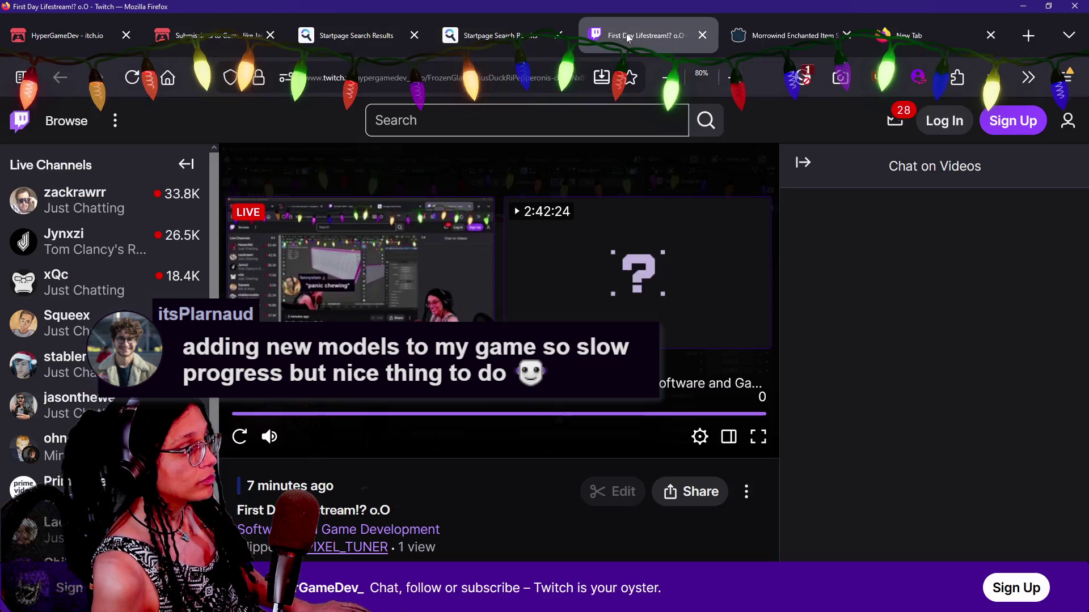
key(ctrl+l)
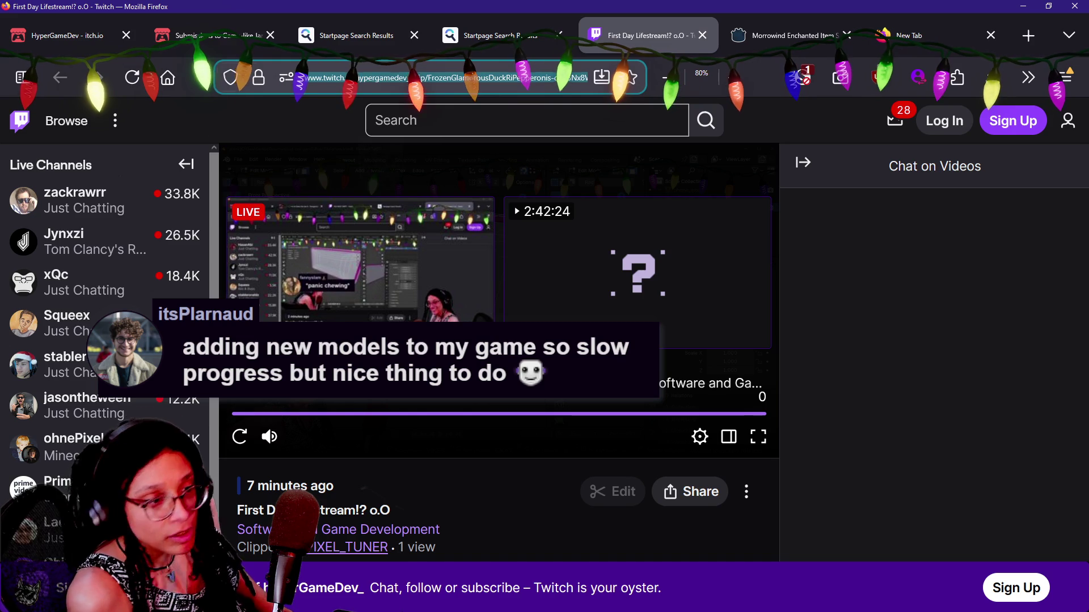
text(twot)
key(BackSpace)
key(BackSpace)
text(itch.tv.)
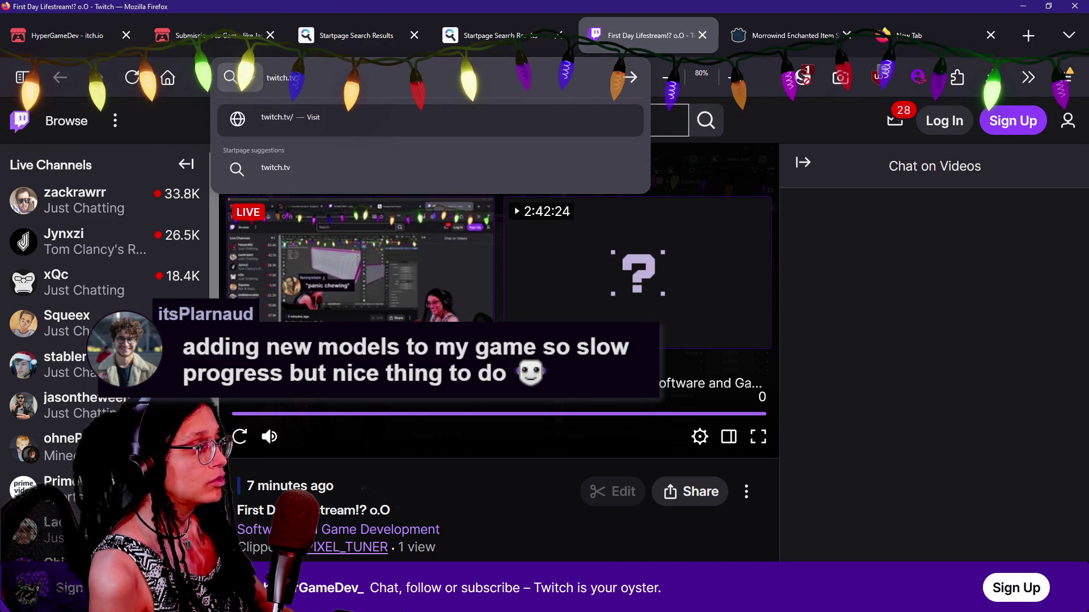
key(BackSpace)
text(/itsplarnaud)
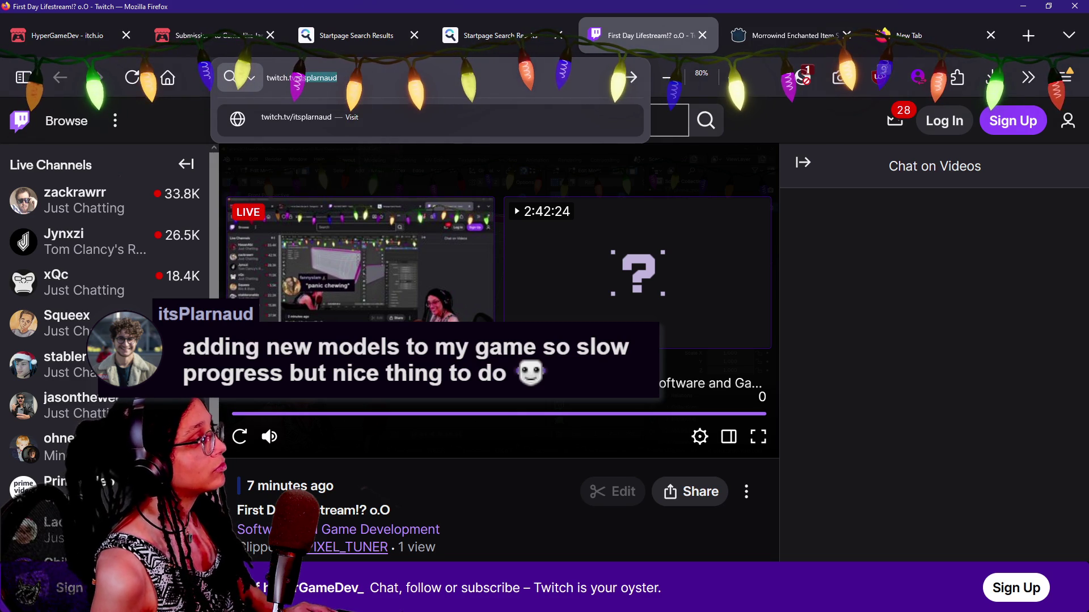
key(Return)
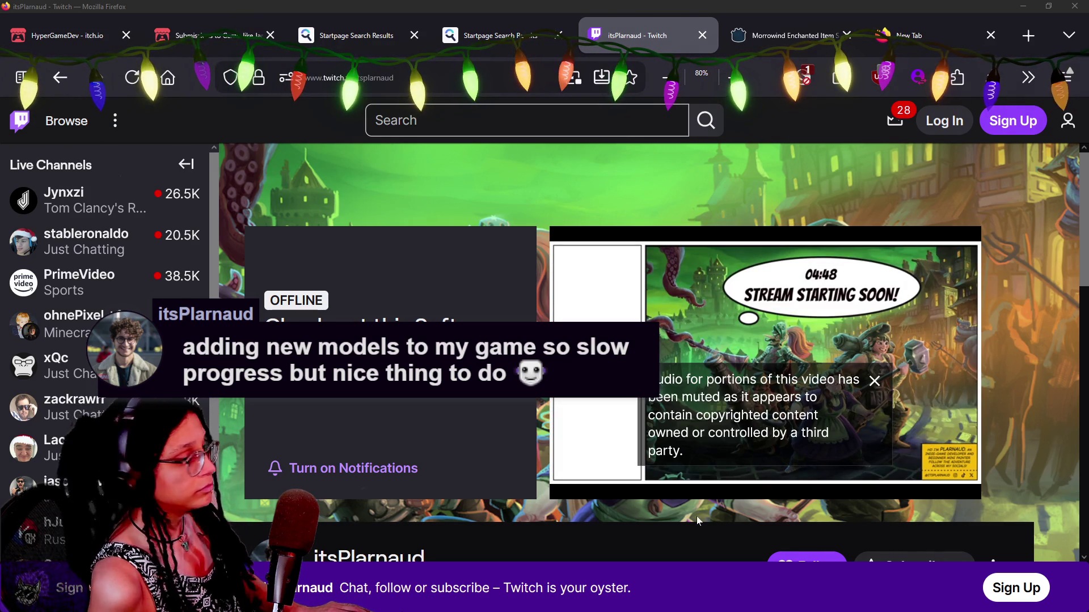
scroll(464, 410, down, 5)
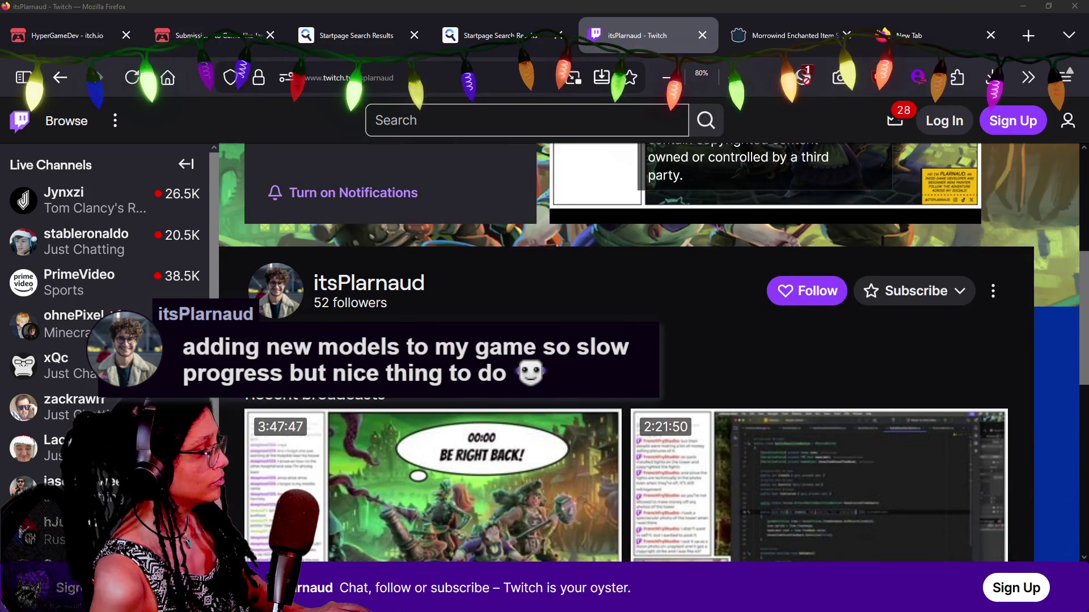
scroll(460, 409, down, 2)
click(440, 406)
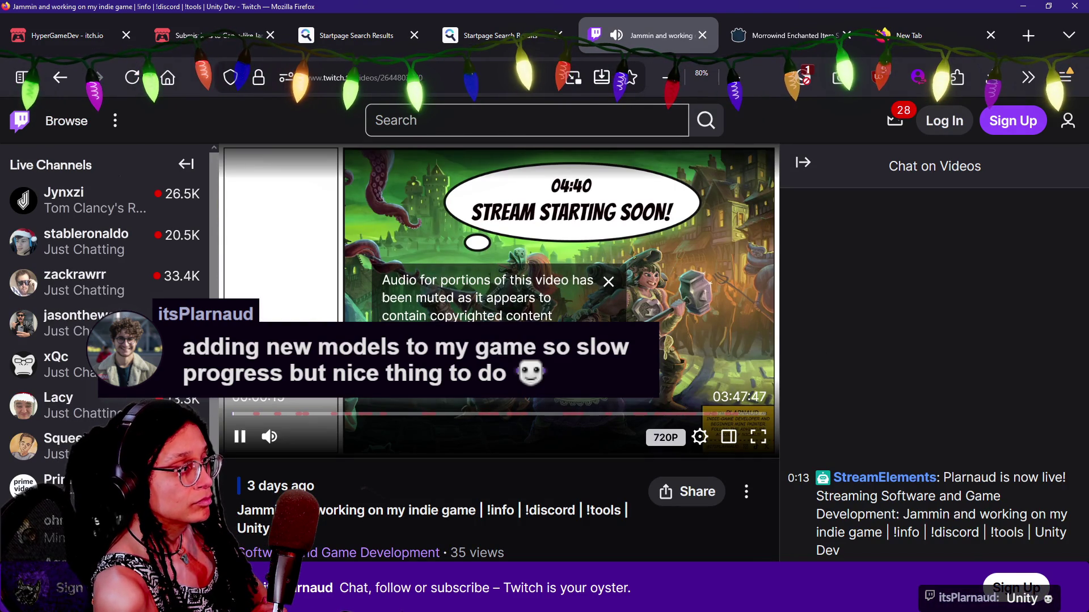
click(398, 417)
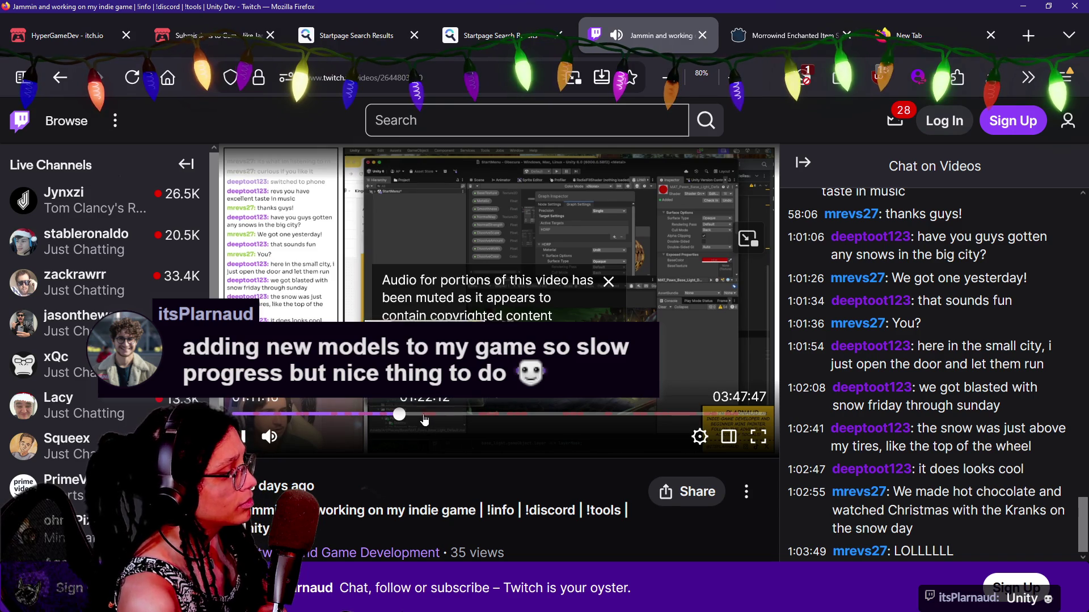
click(379, 414)
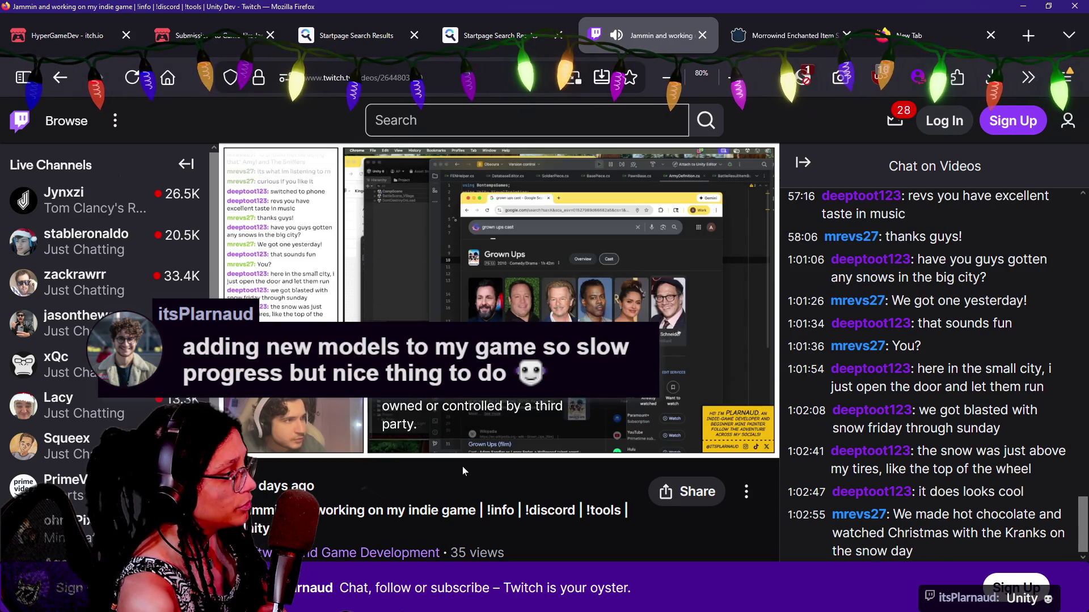
click(457, 415)
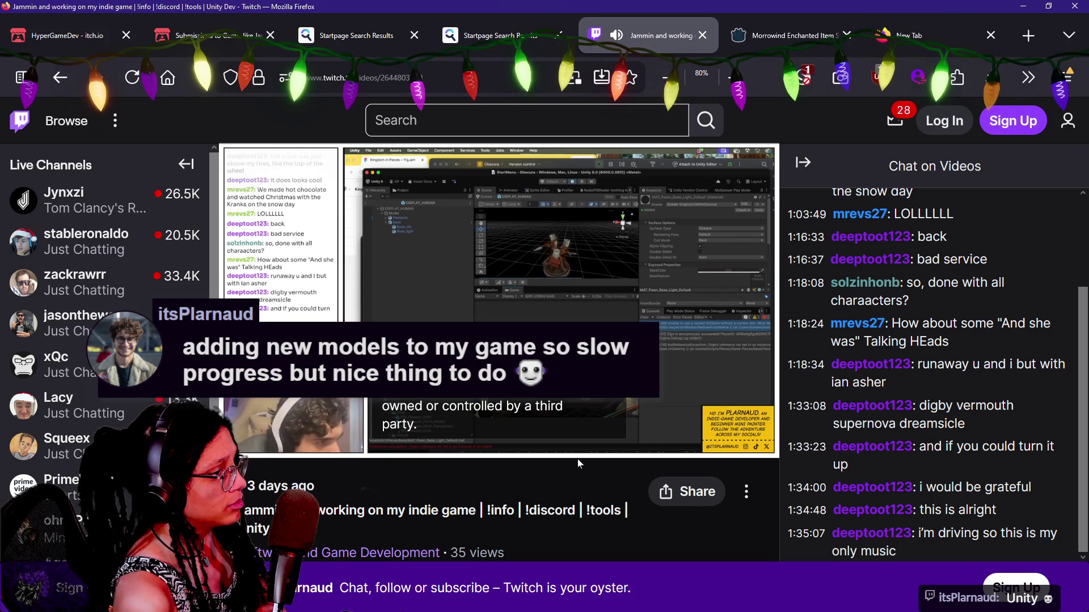
mouse_move(499, 301)
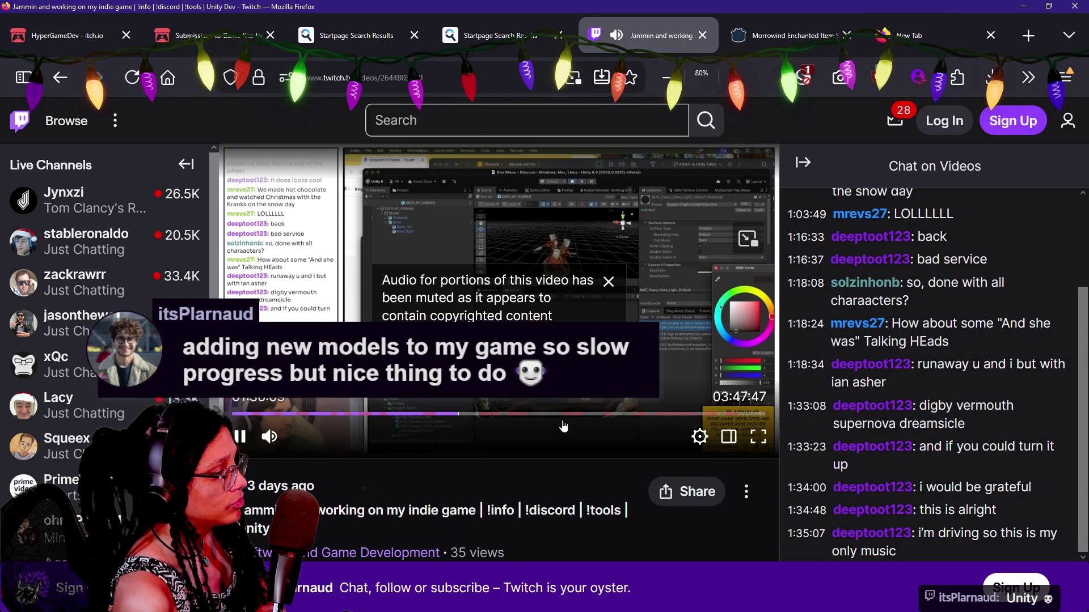
click(548, 414)
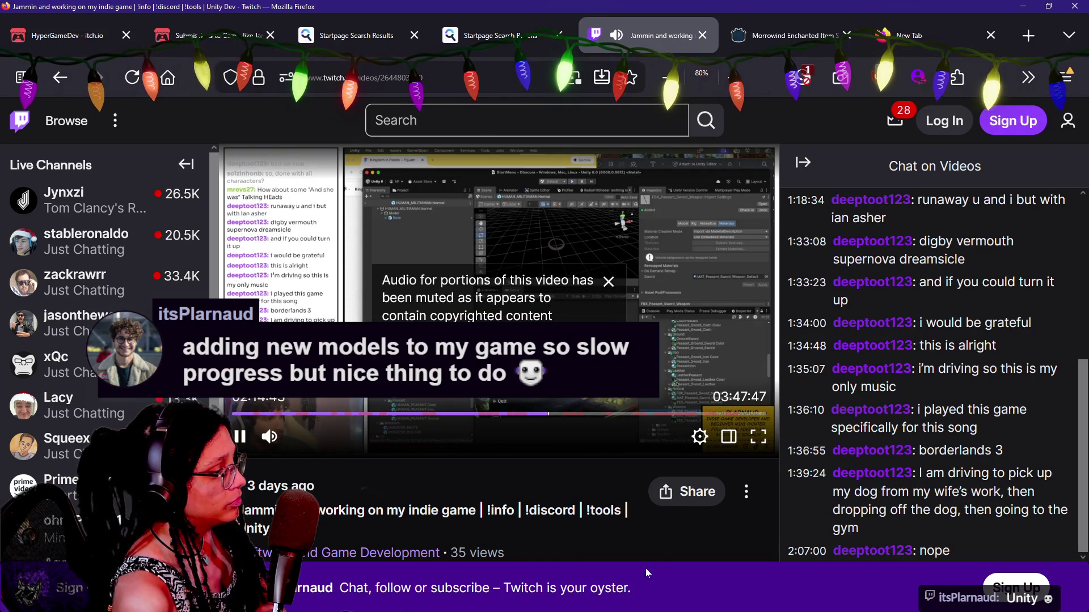
click(594, 414)
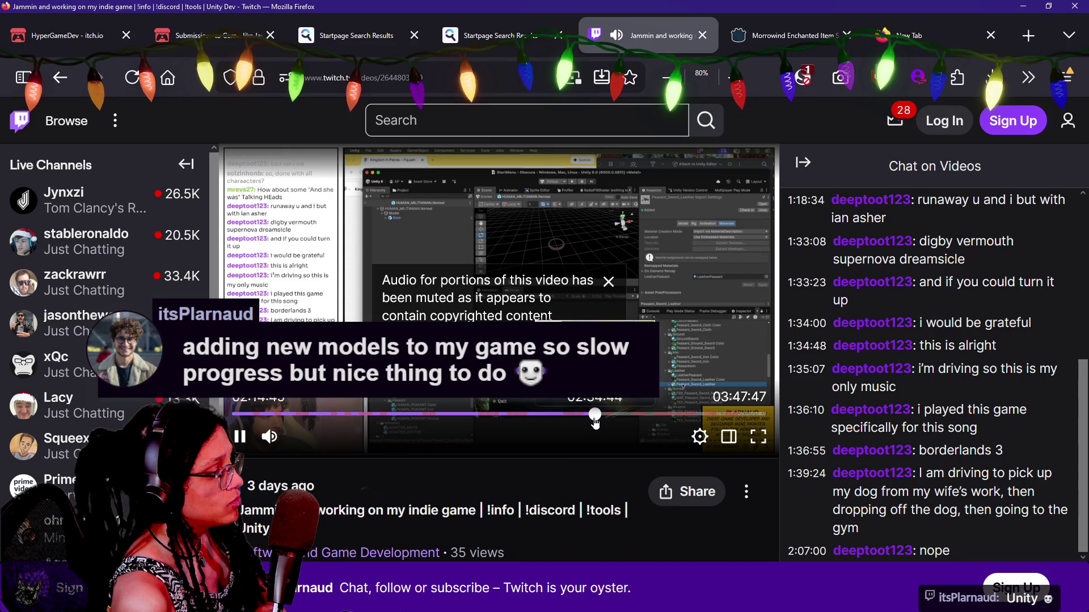
click(607, 284)
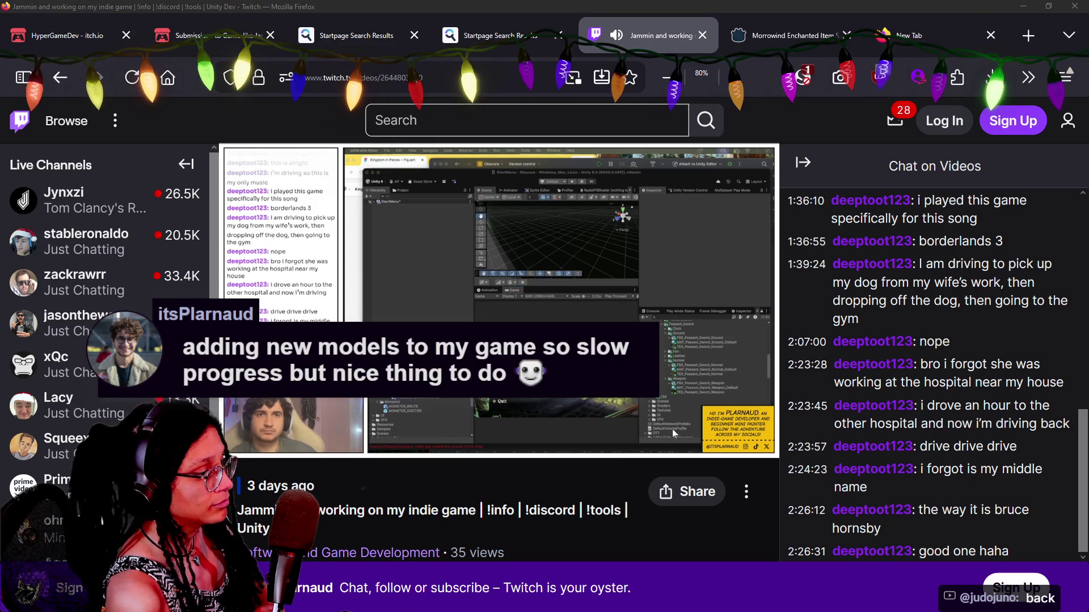
click(759, 438)
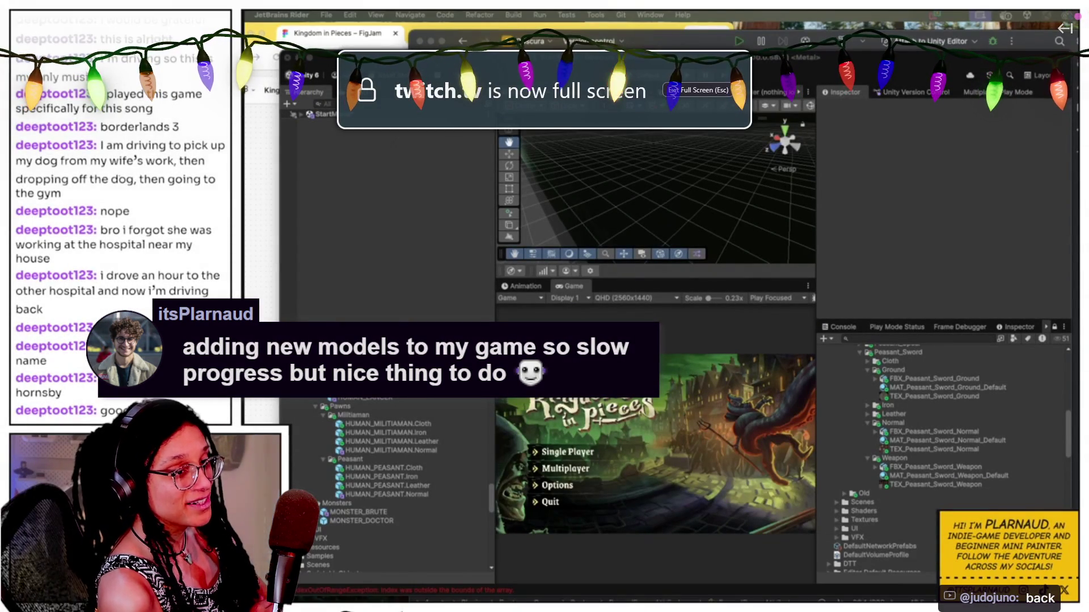
mouse_move(825, 437)
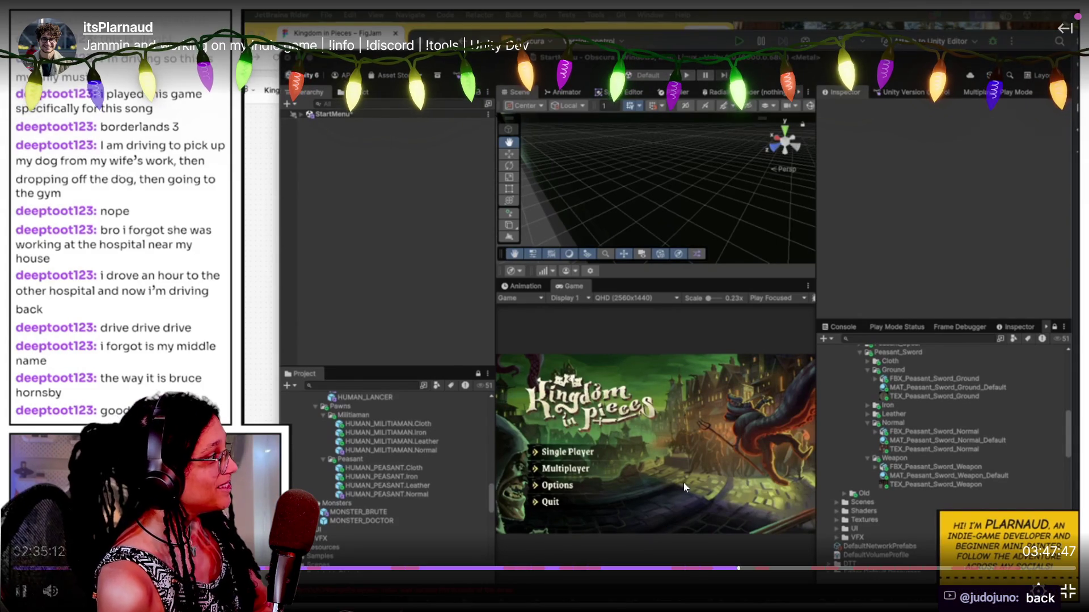
click(800, 568)
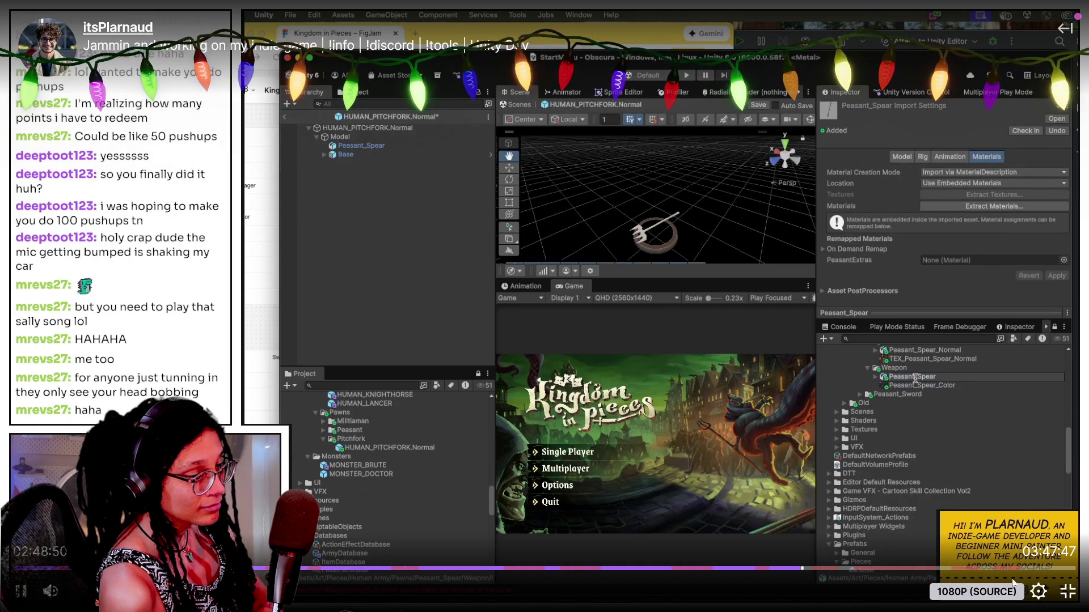
click(1035, 570)
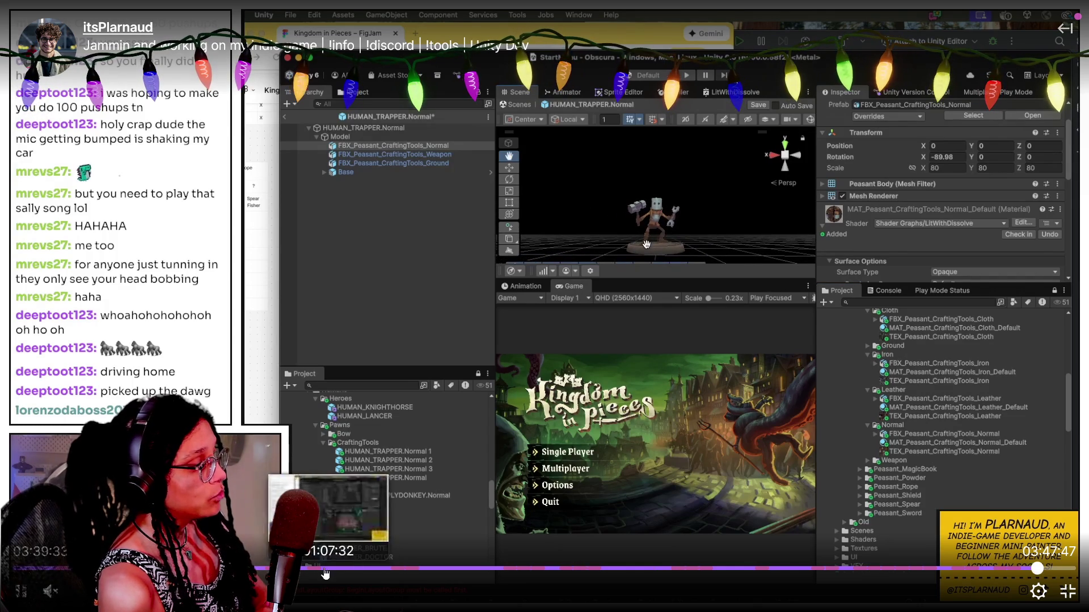
click(183, 567)
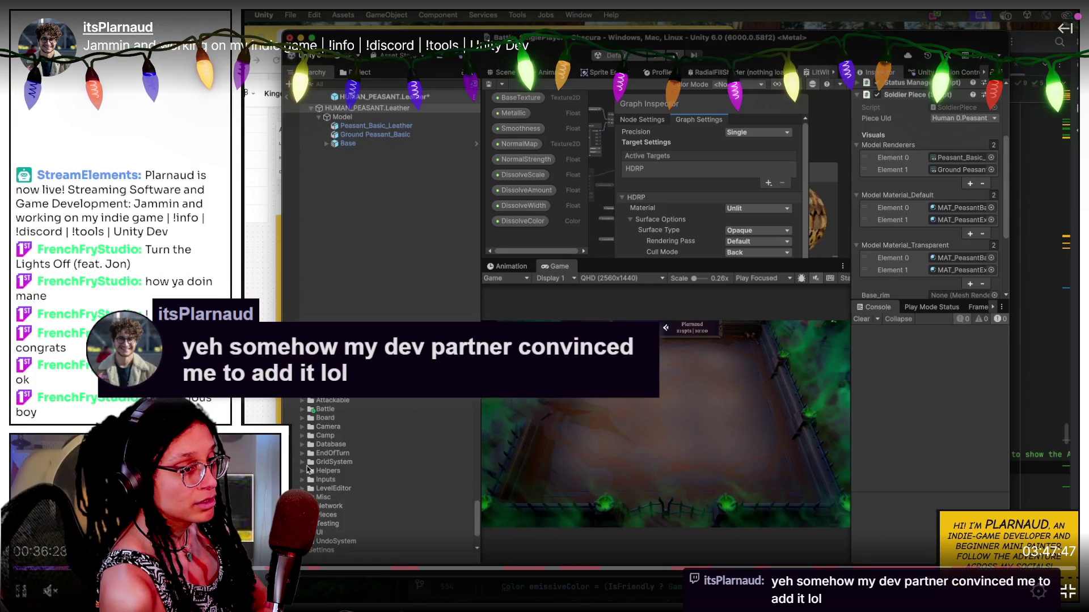
click(266, 567)
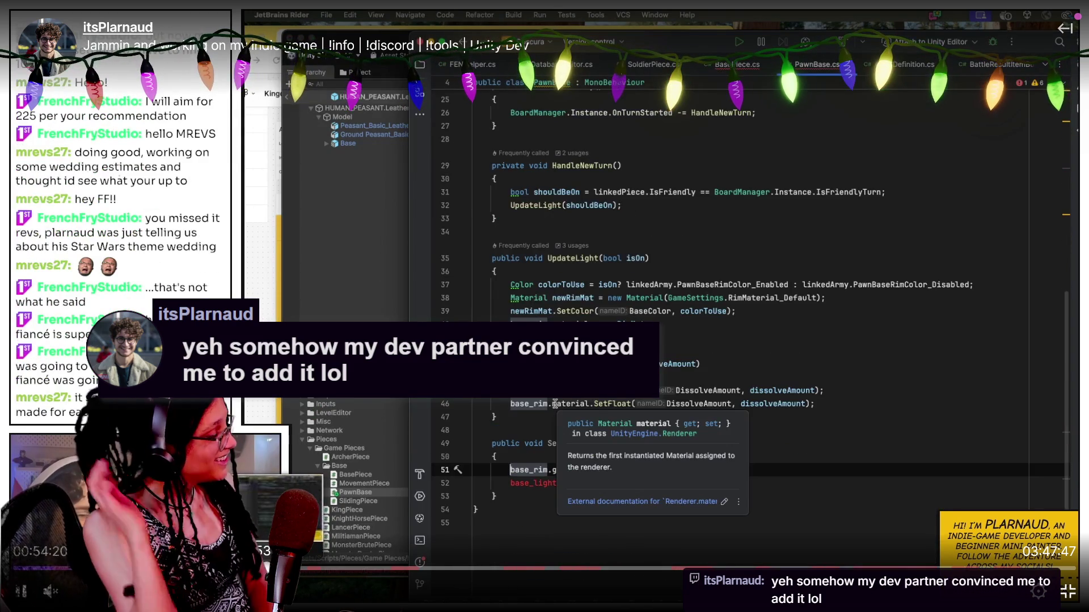
click(300, 567)
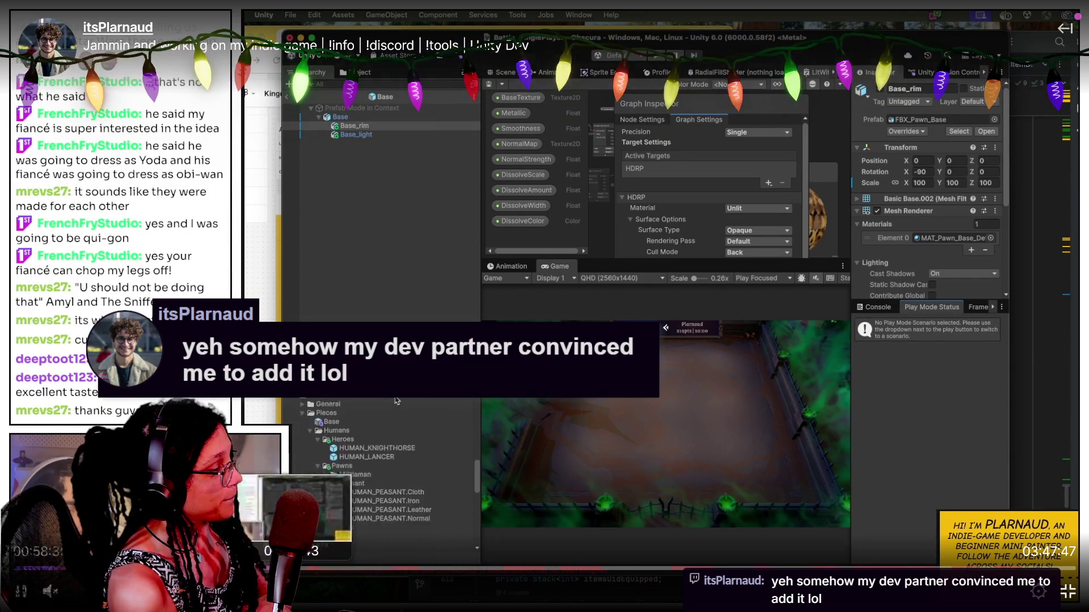
click(302, 570)
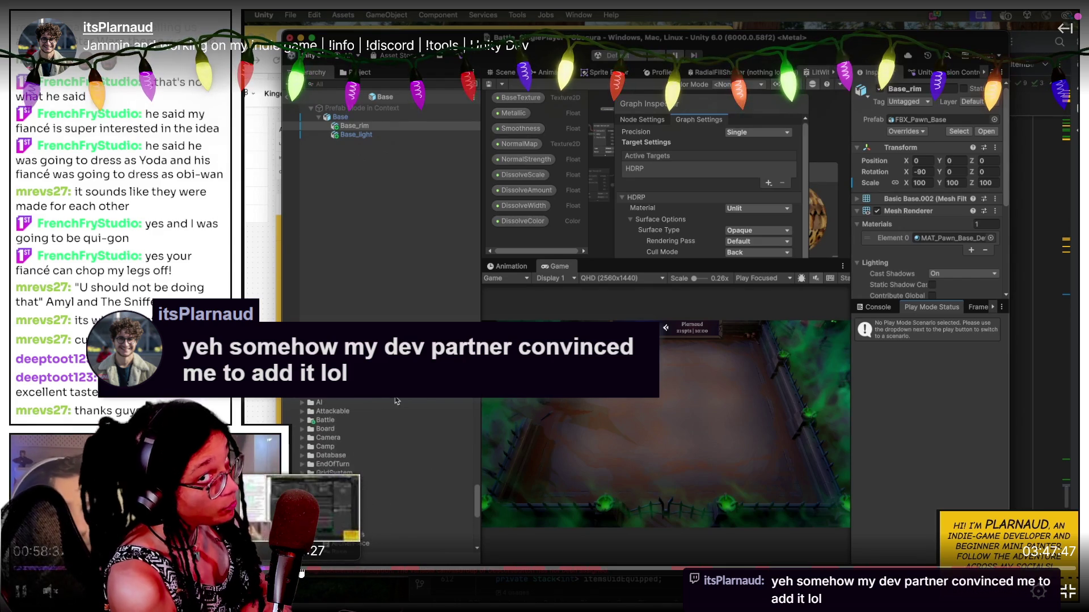
click(332, 571)
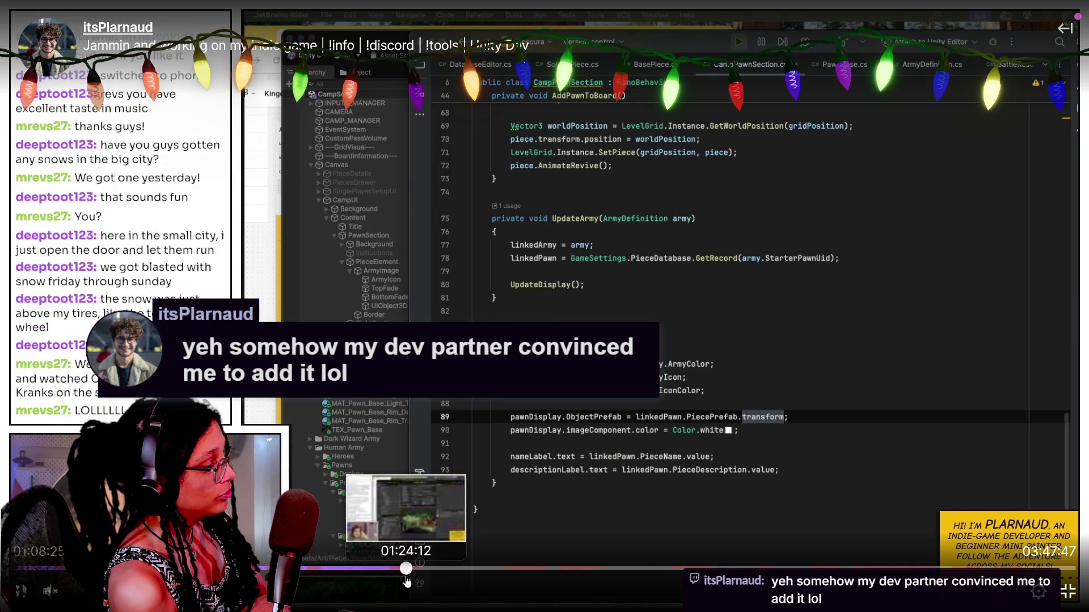
click(406, 578)
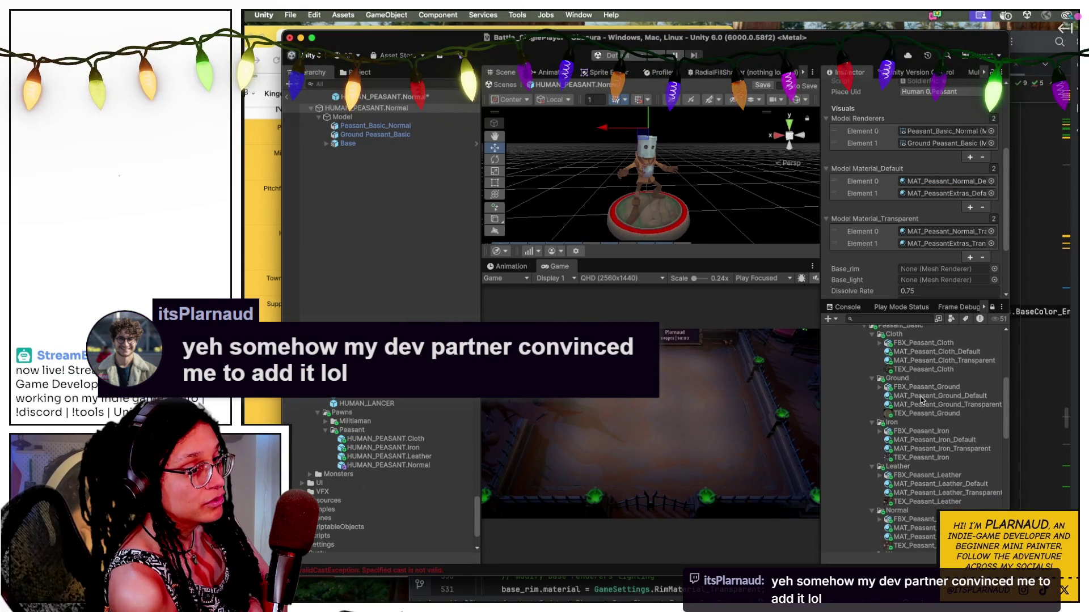
mouse_move(694, 486)
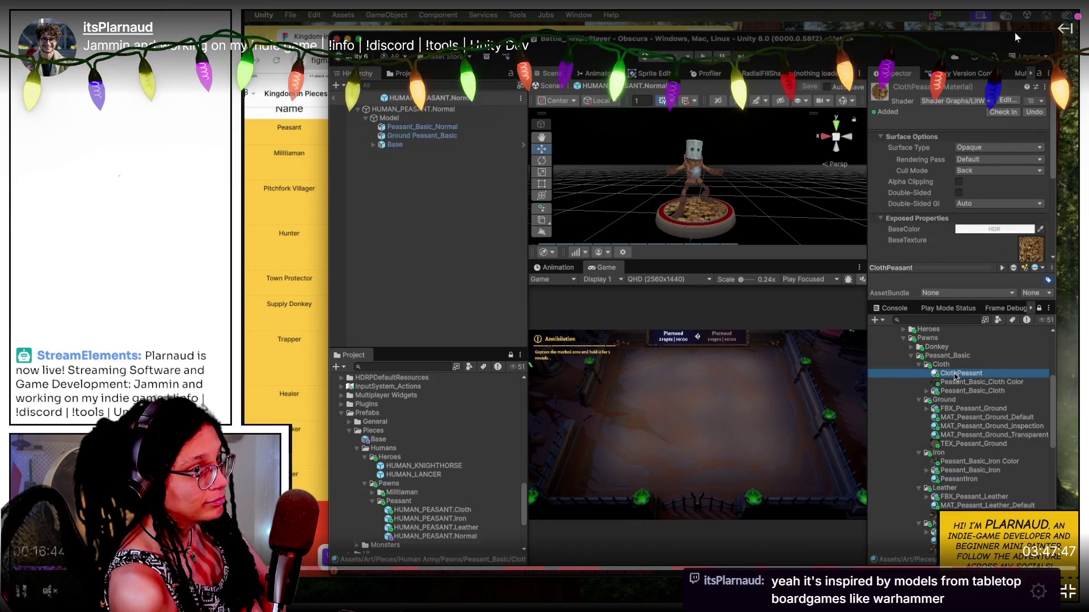
key(Escape)
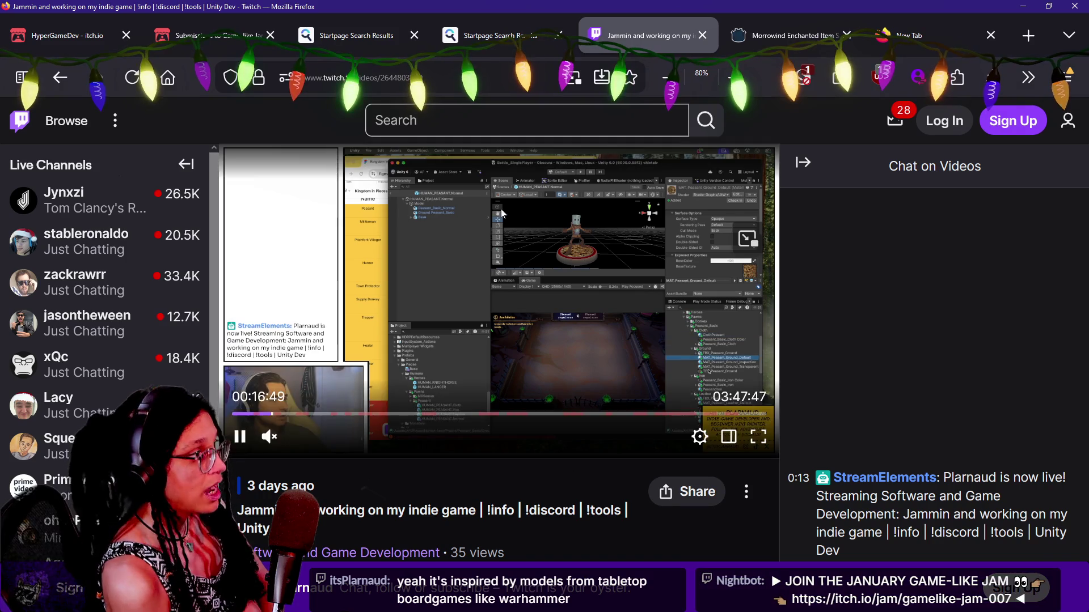
click(510, 78)
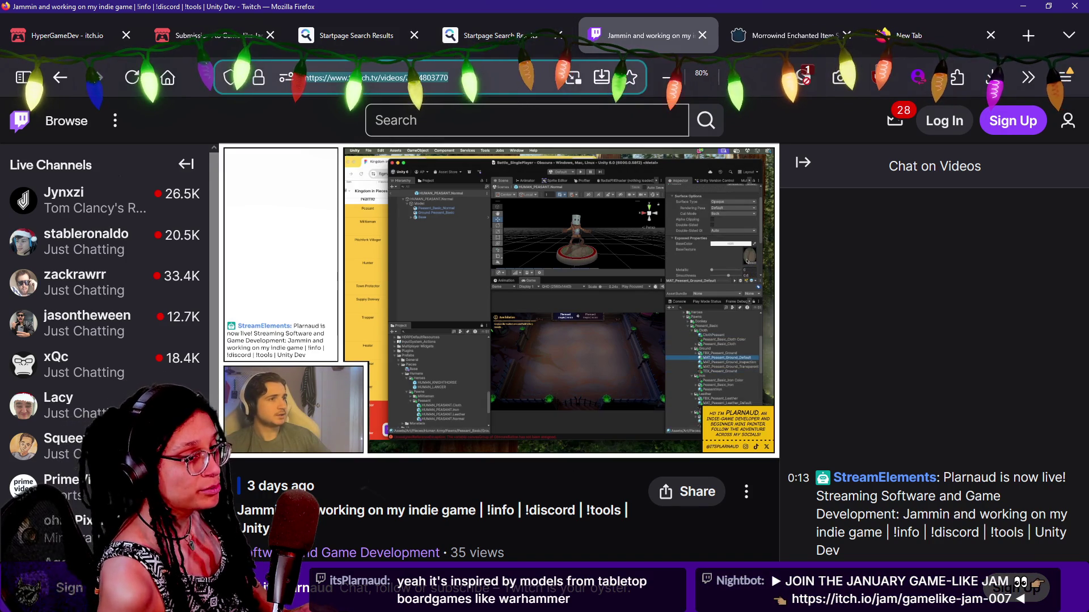
key(alt+Tab)
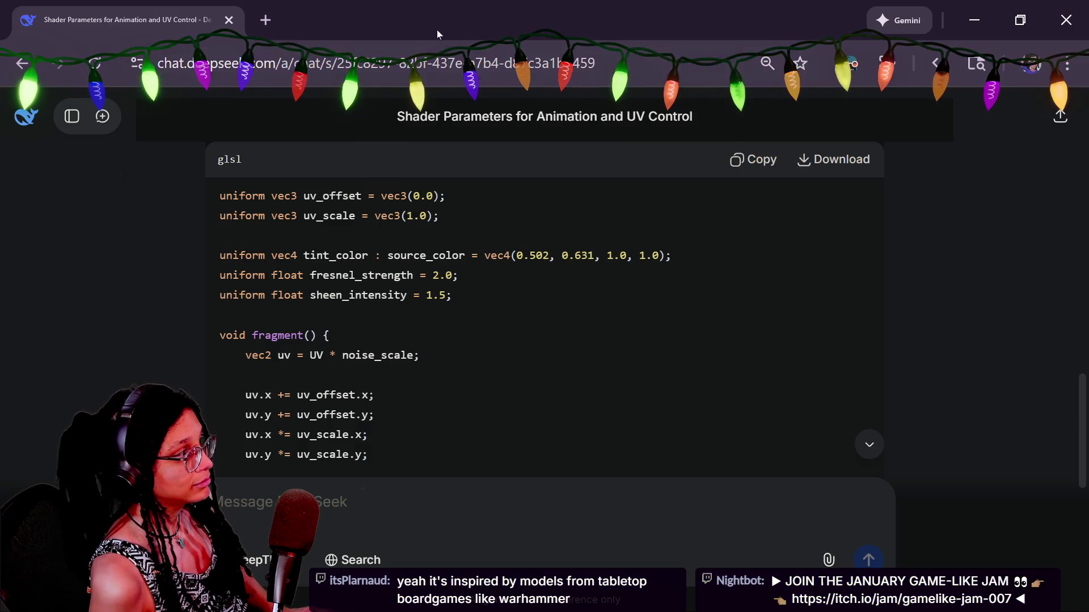
click(265, 20)
key(ctrl+v)
key(Return)
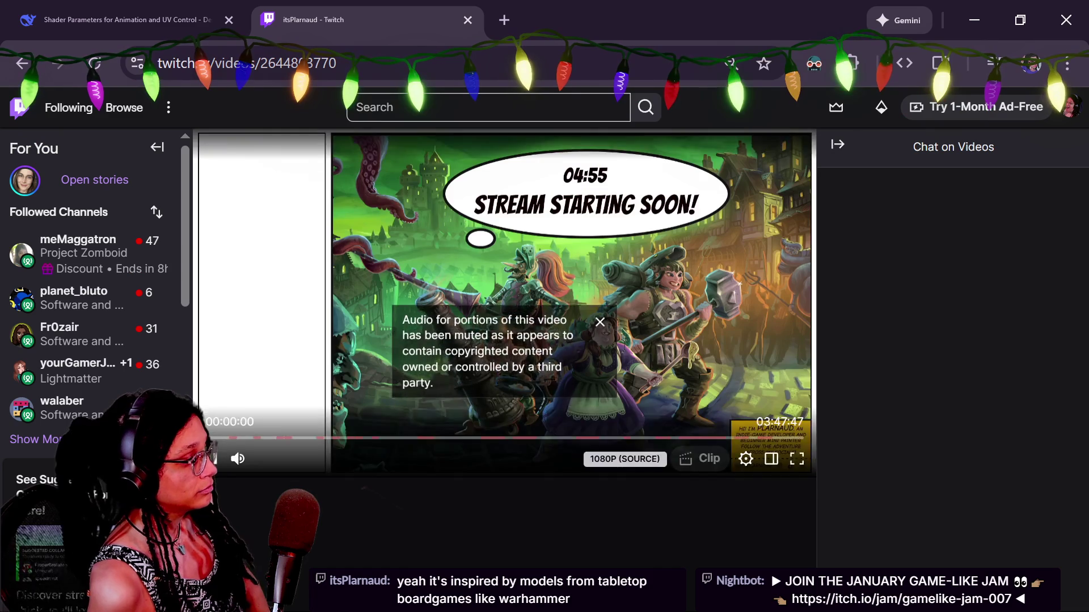
scroll(571, 559, down, 2)
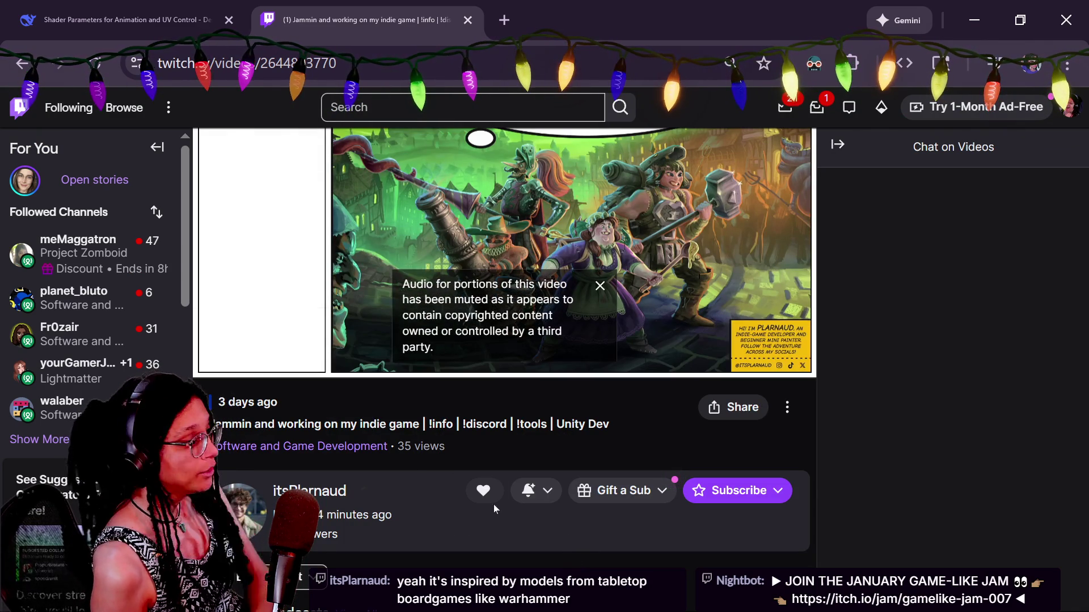
click(481, 491)
click(612, 386)
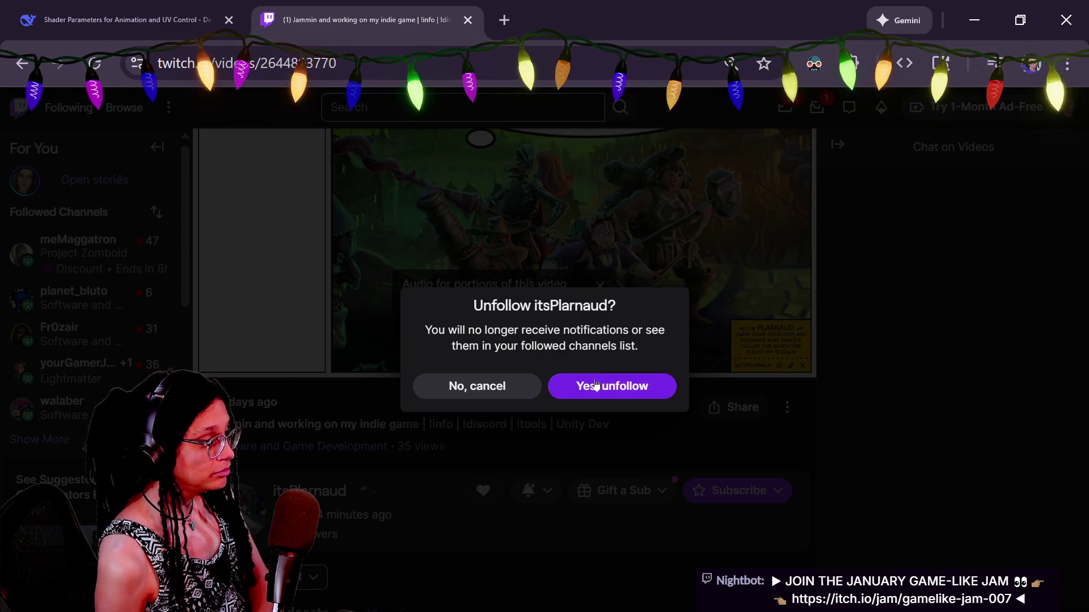
click(512, 488)
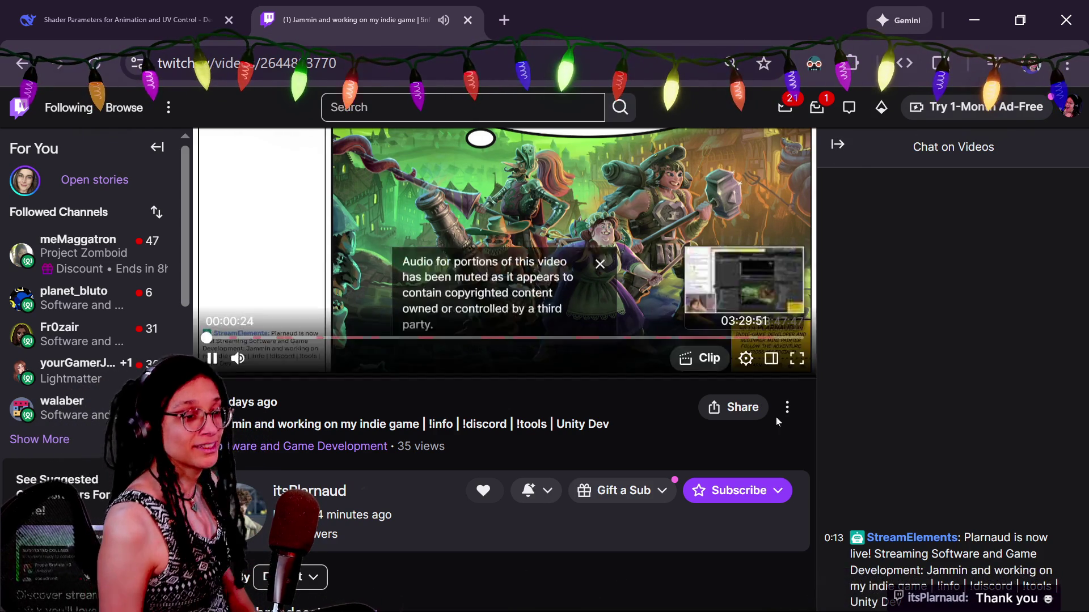
scroll(766, 340, up, 2)
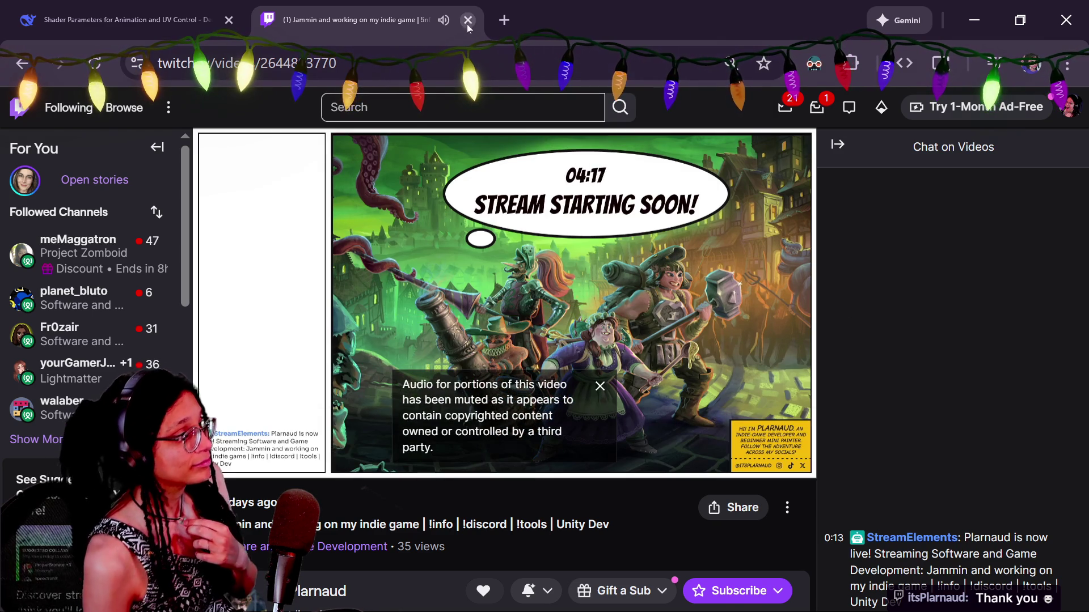
click(467, 21)
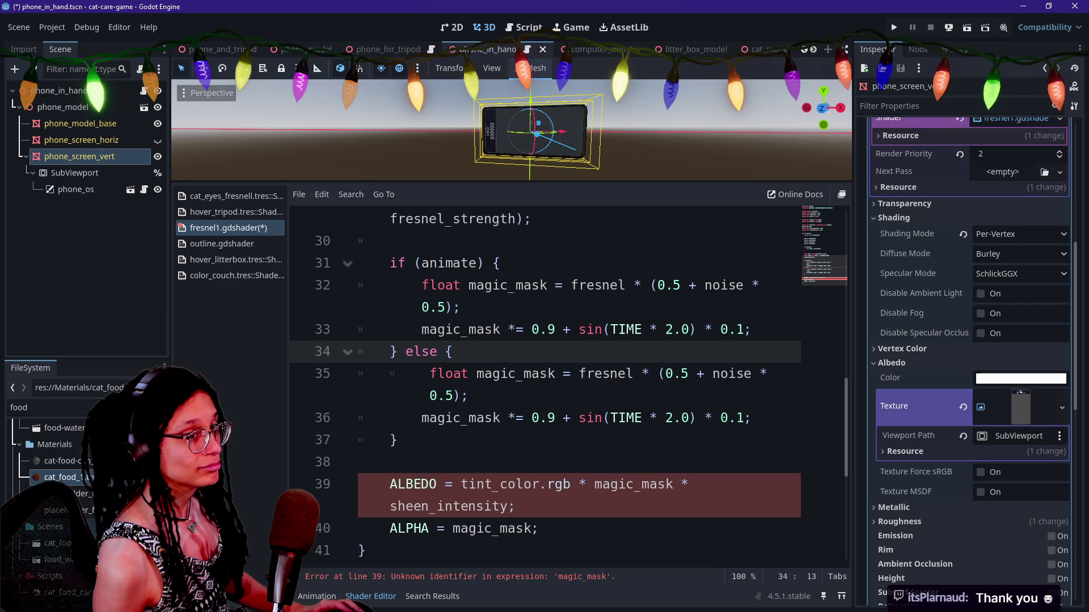
click(476, 528)
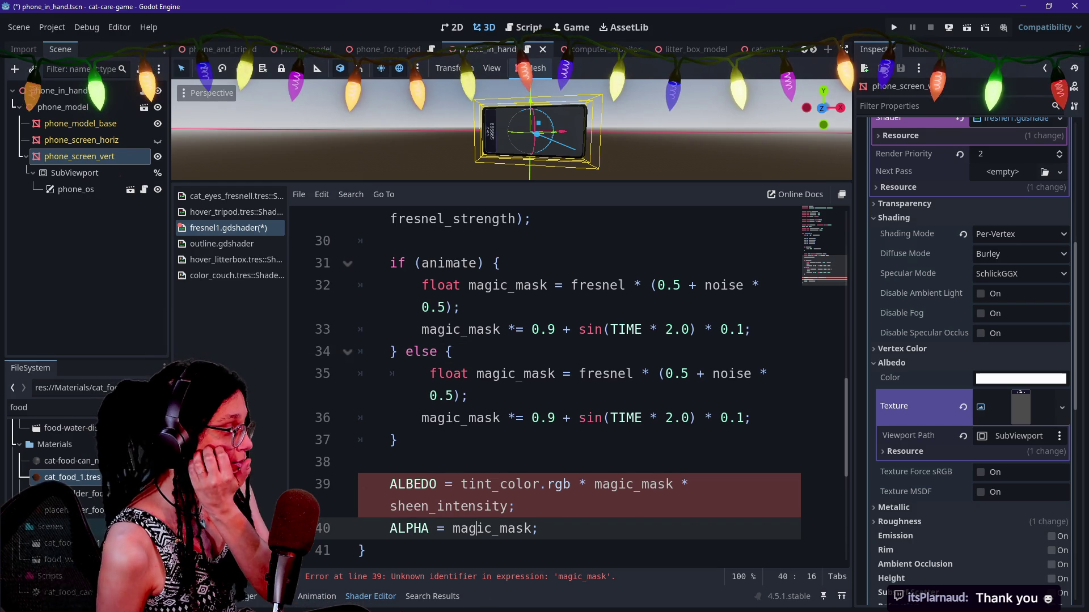
click(405, 352)
key(BackSpace)
key(BackSpace)
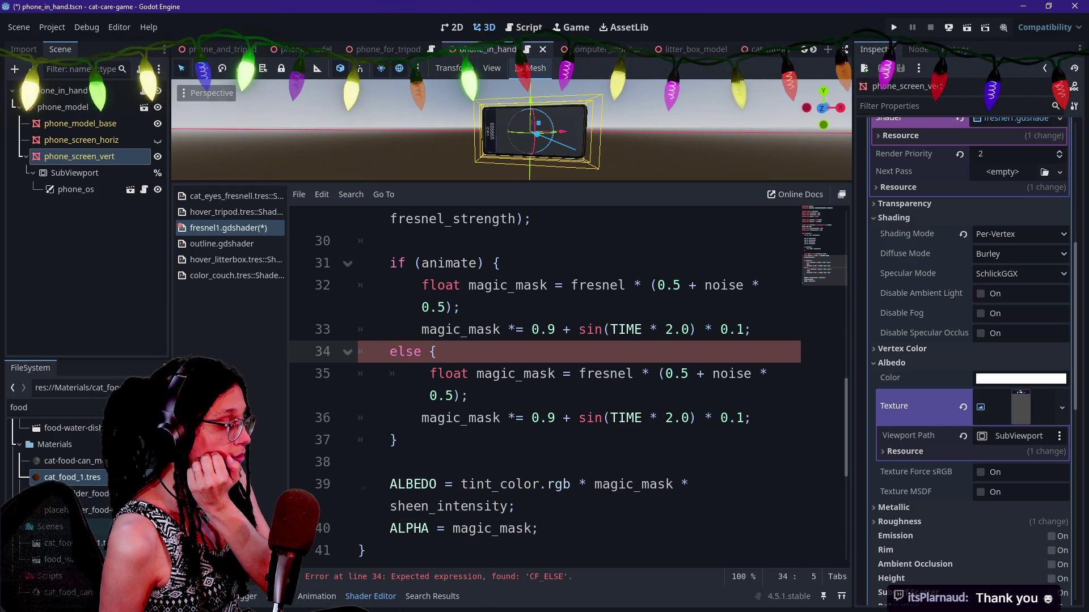
key(shift+Home)
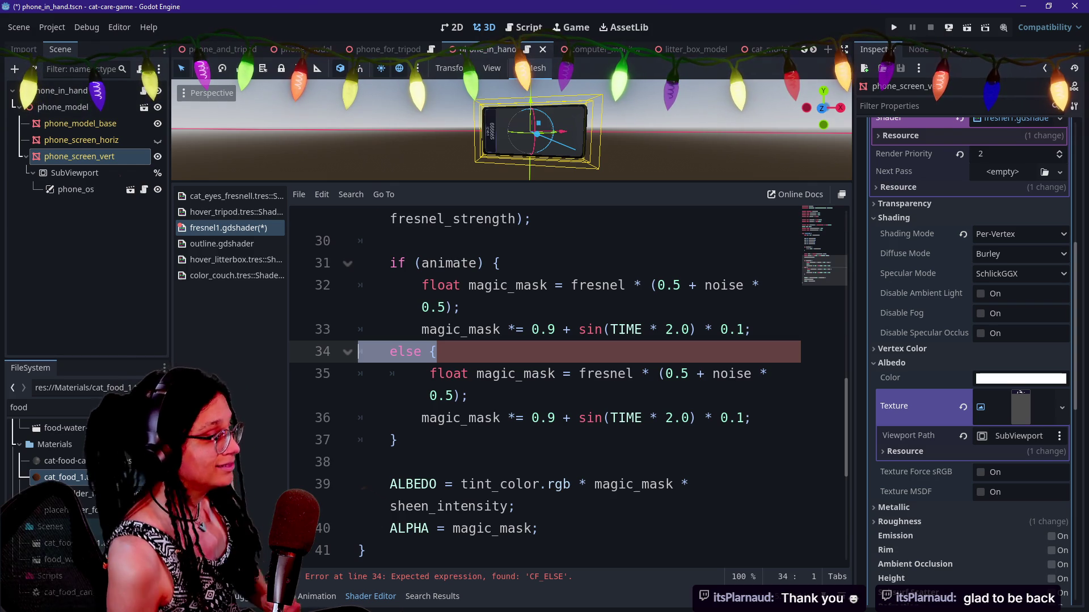
key(End)
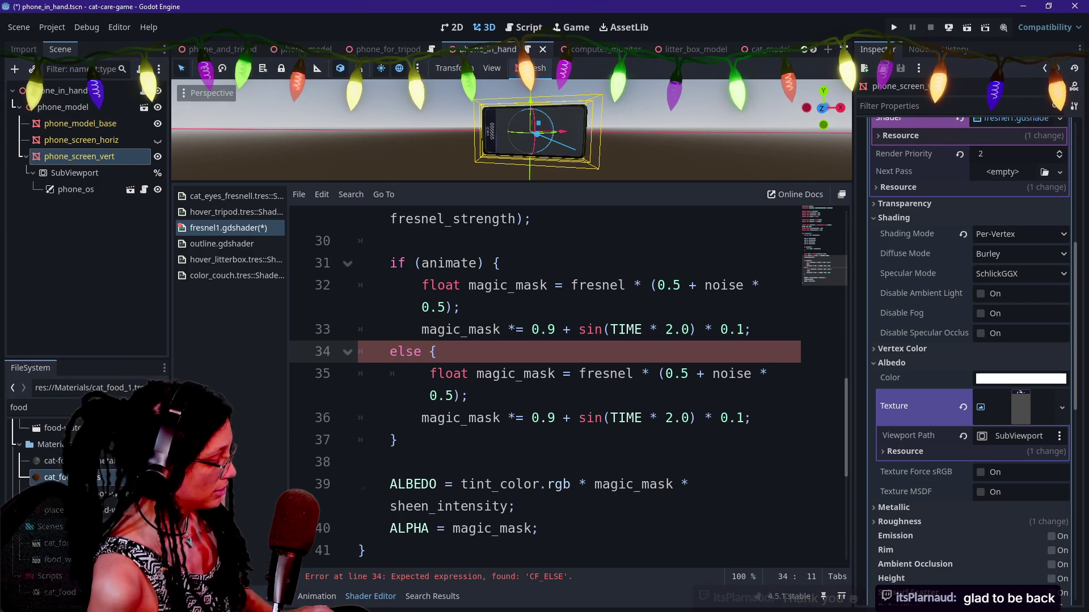
click(244, 245)
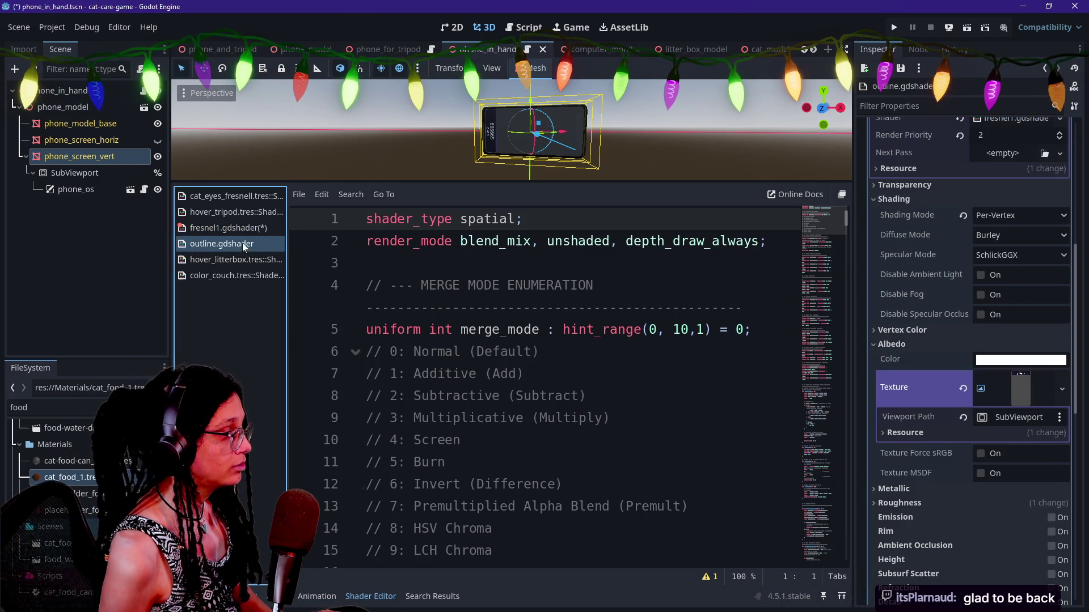
scroll(544, 385, down, 15)
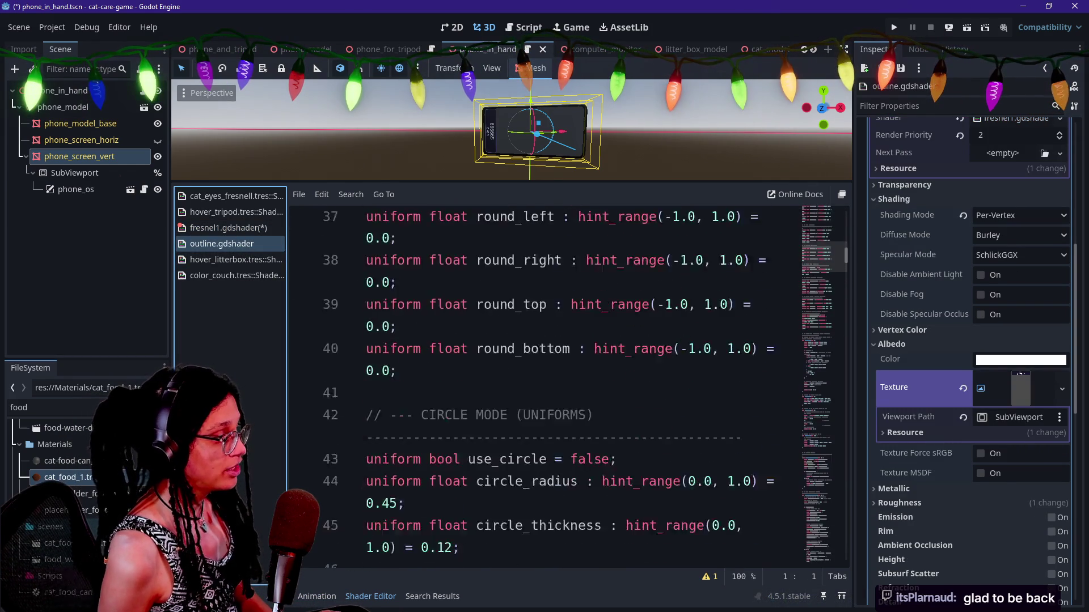
scroll(544, 385, down, 12)
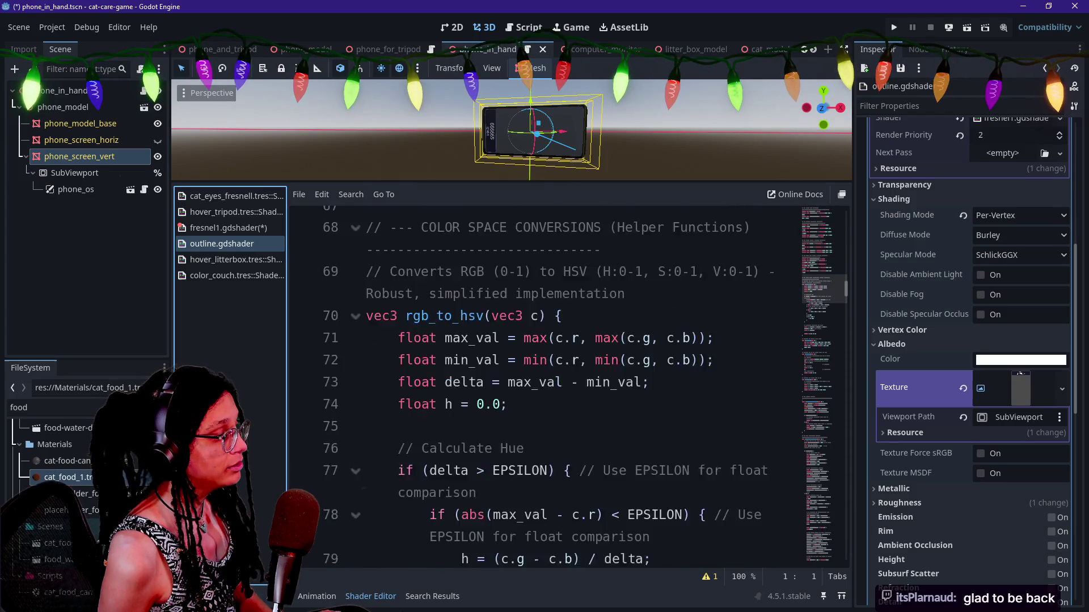
scroll(545, 386, down, 14)
scroll(545, 385, up, 15)
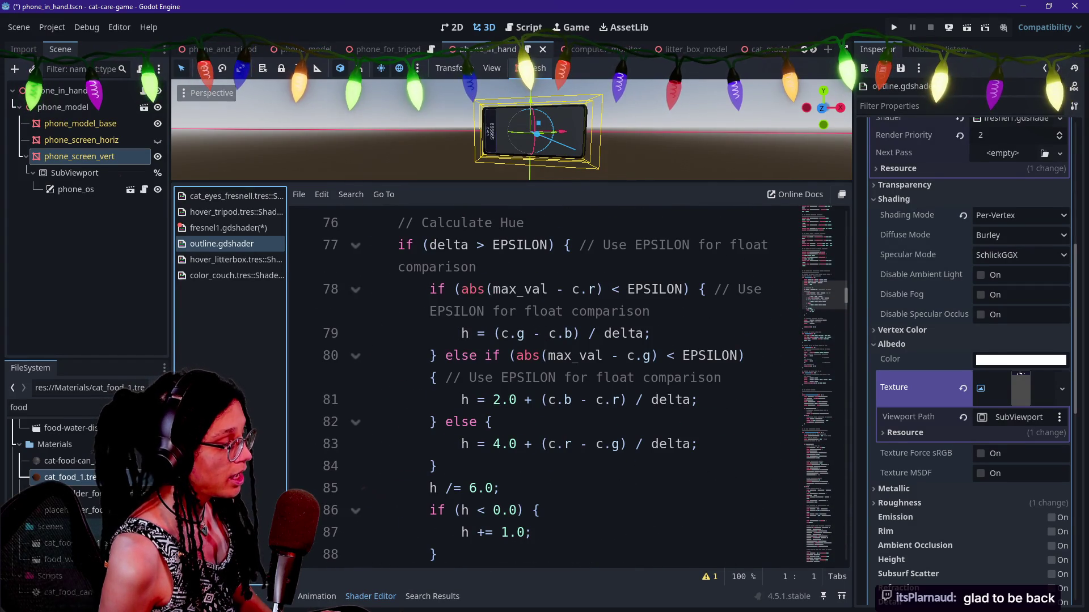
drag(430, 422, 493, 422)
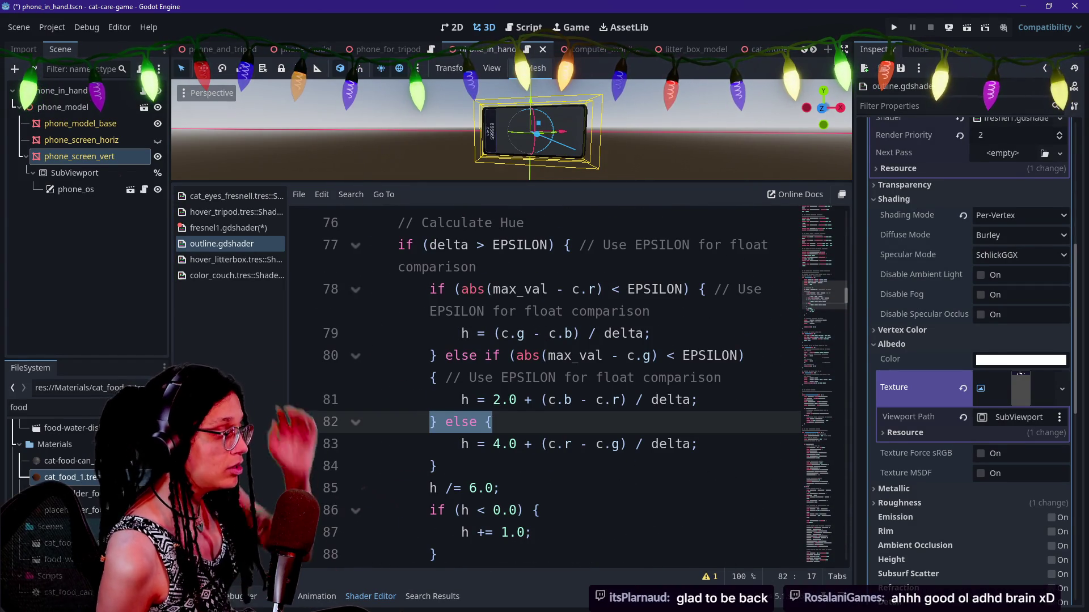
click(227, 227)
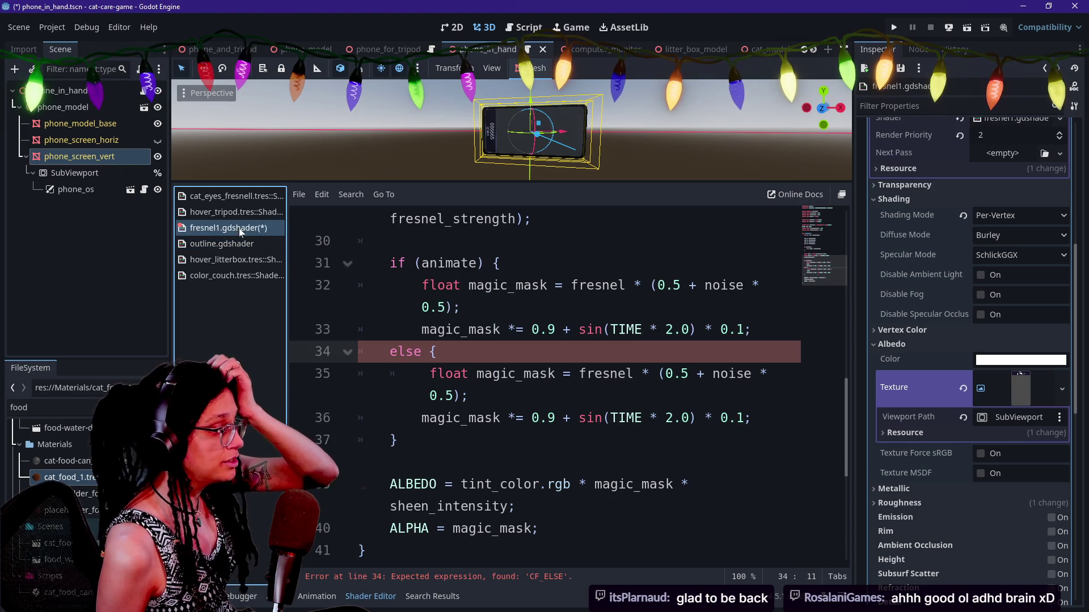
Move the float magic_mask declaration out of the if branch onto its own line above the if block.
key(Down)
key(Down)
key(Down)
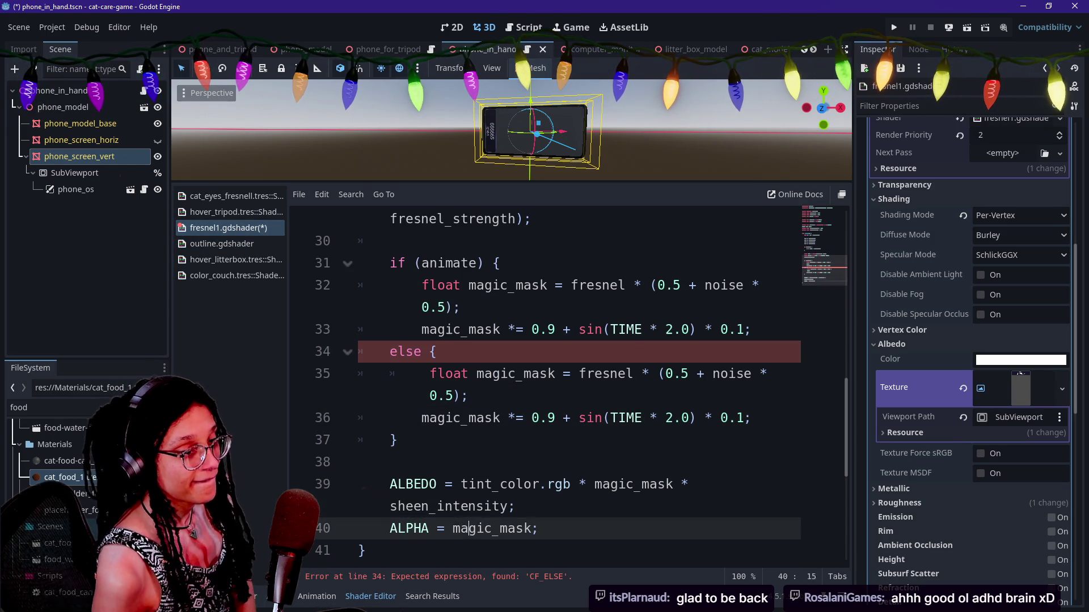
click(436, 351)
text(})
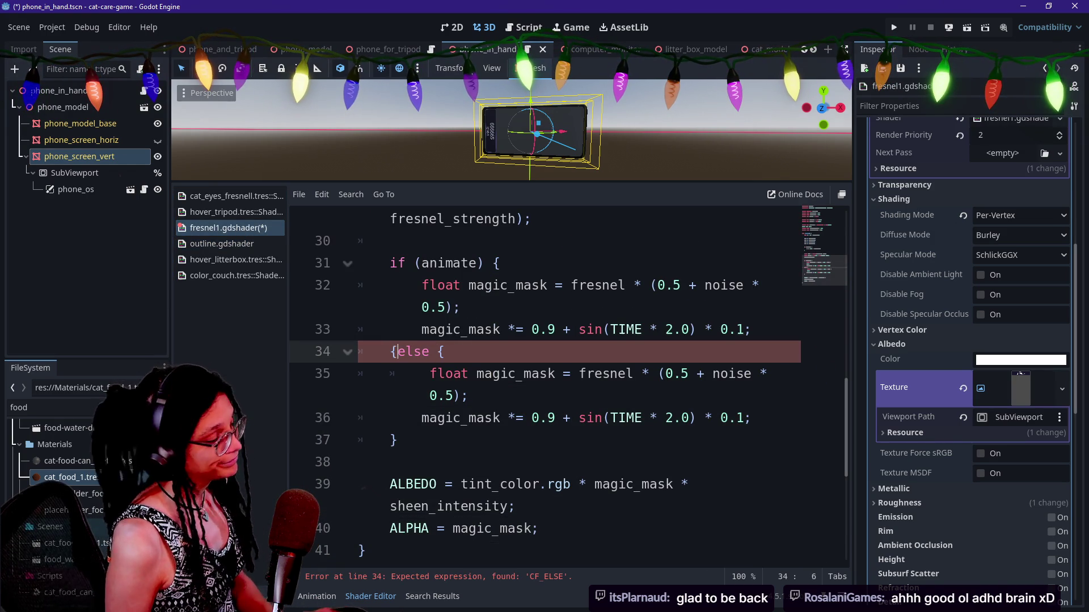
scroll(406, 352, down, 1)
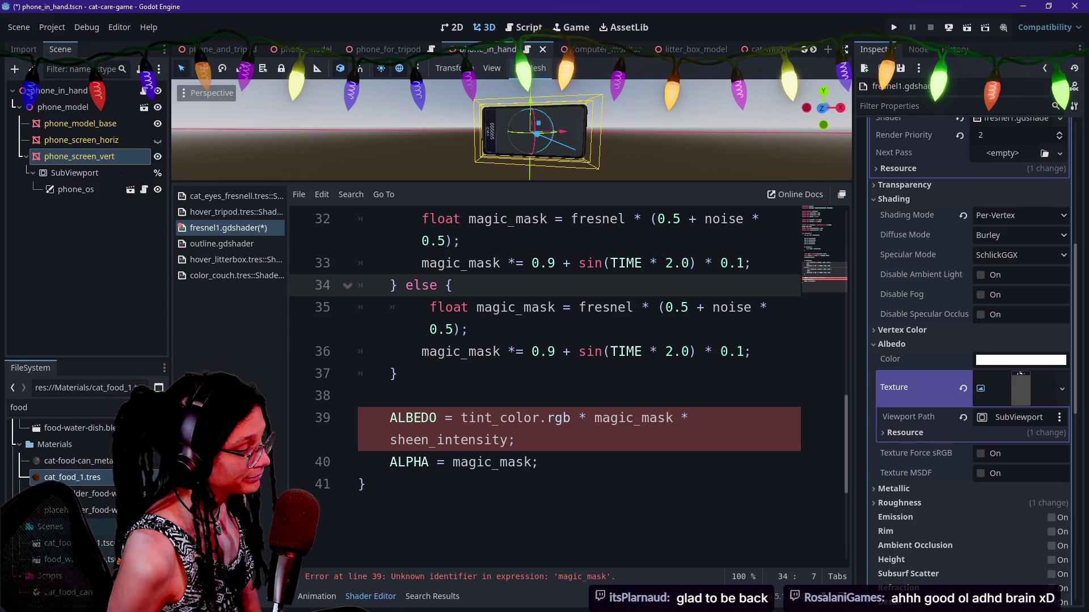
scroll(406, 352, up, 1)
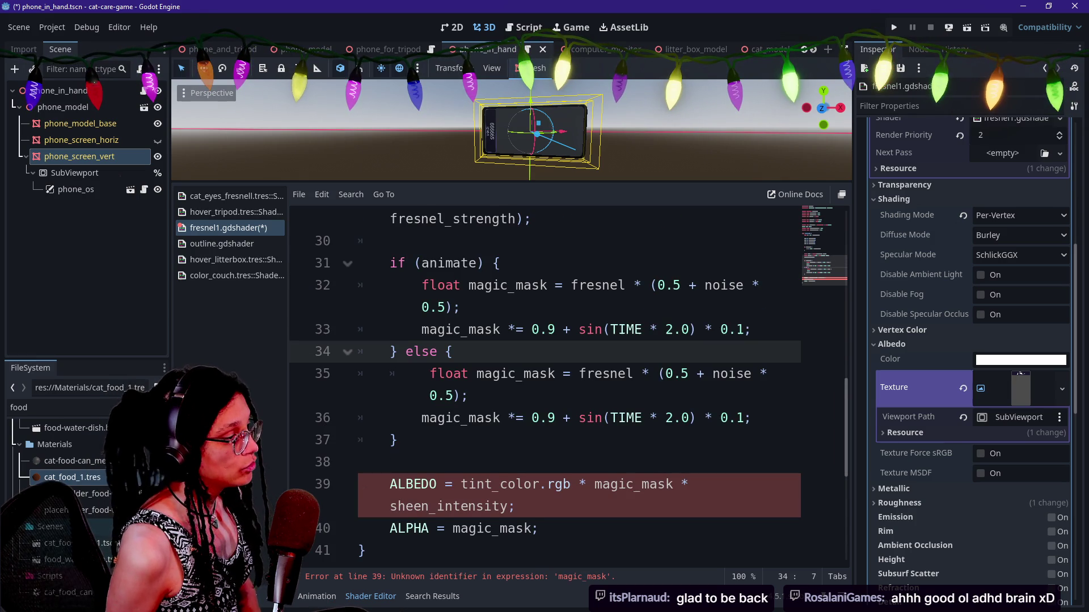
drag(422, 286, 548, 286)
key(ctrl+c)
click(548, 285)
key(BackSpace)
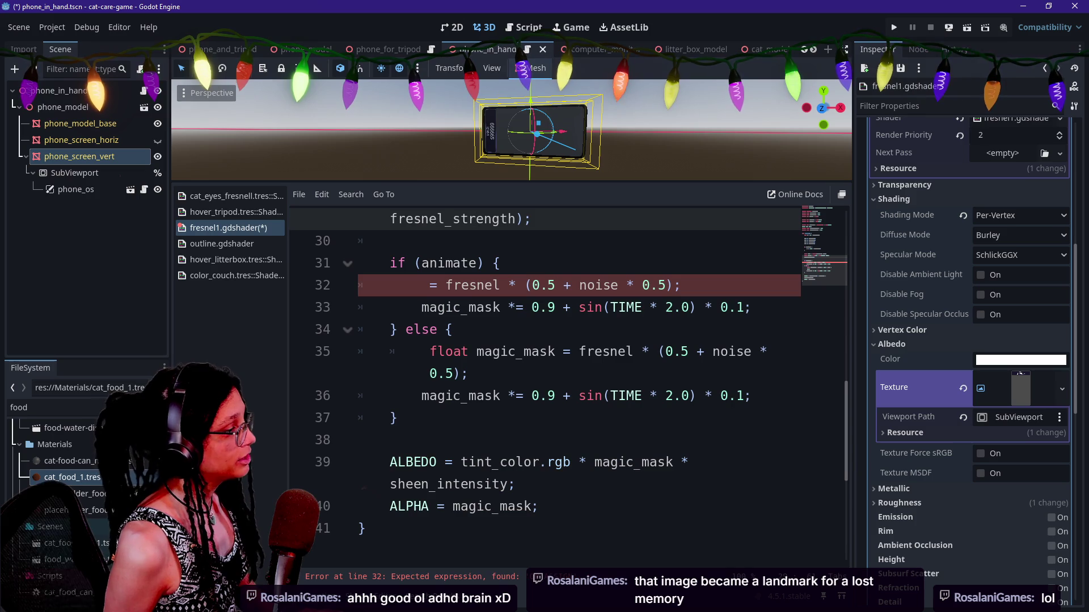
key(Down)
key(Return)
key(ctrl+v)
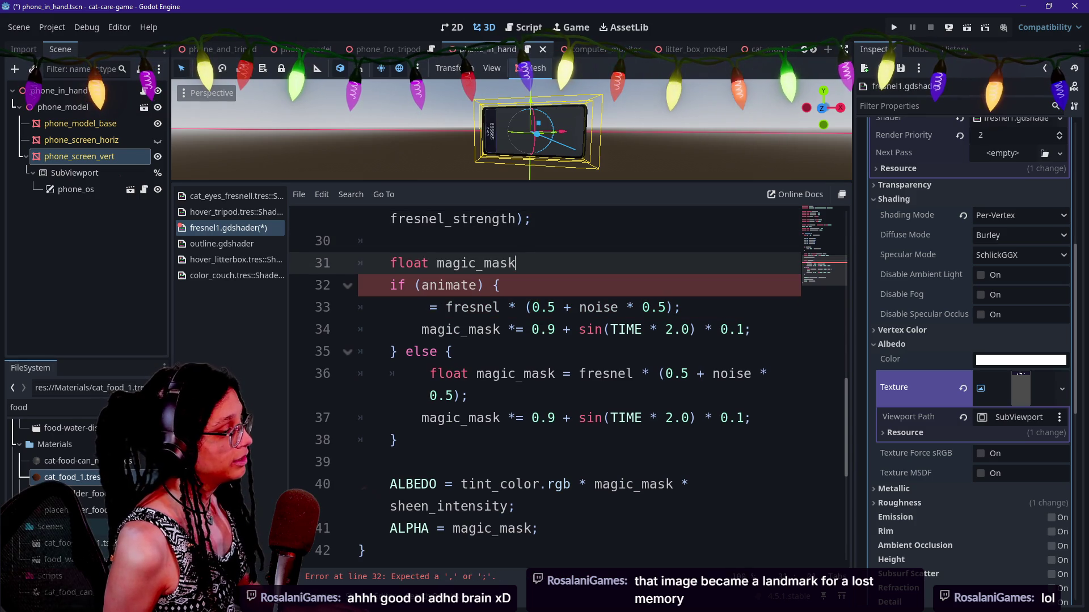
key(Return)
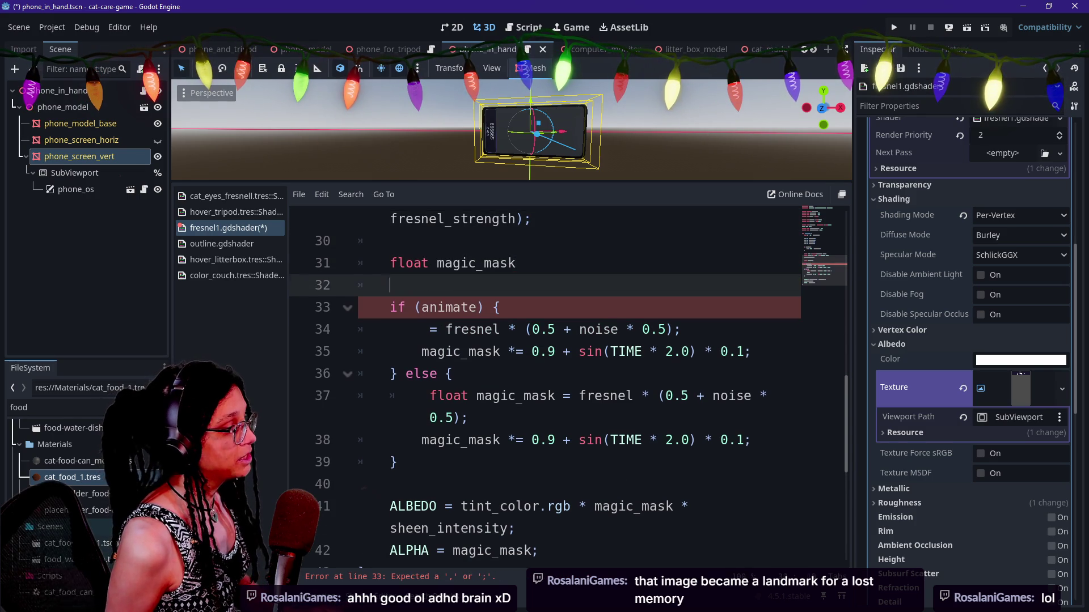
Turn both branch lines into plain magic_mask assignments, removing the redundant float from the else branch.
click(431, 329)
text(magic_ma)
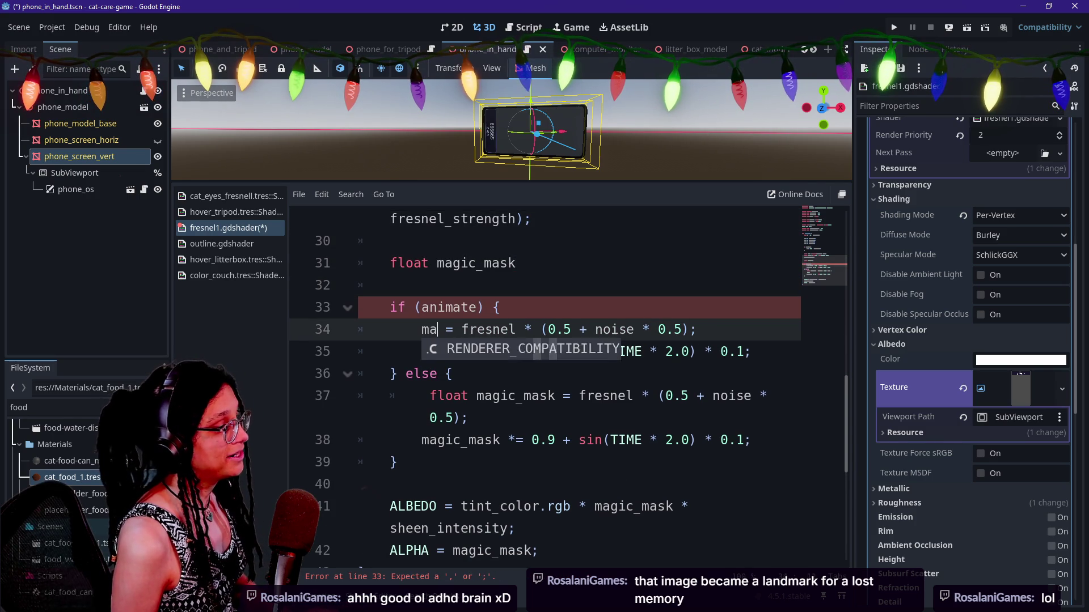
text(sk)
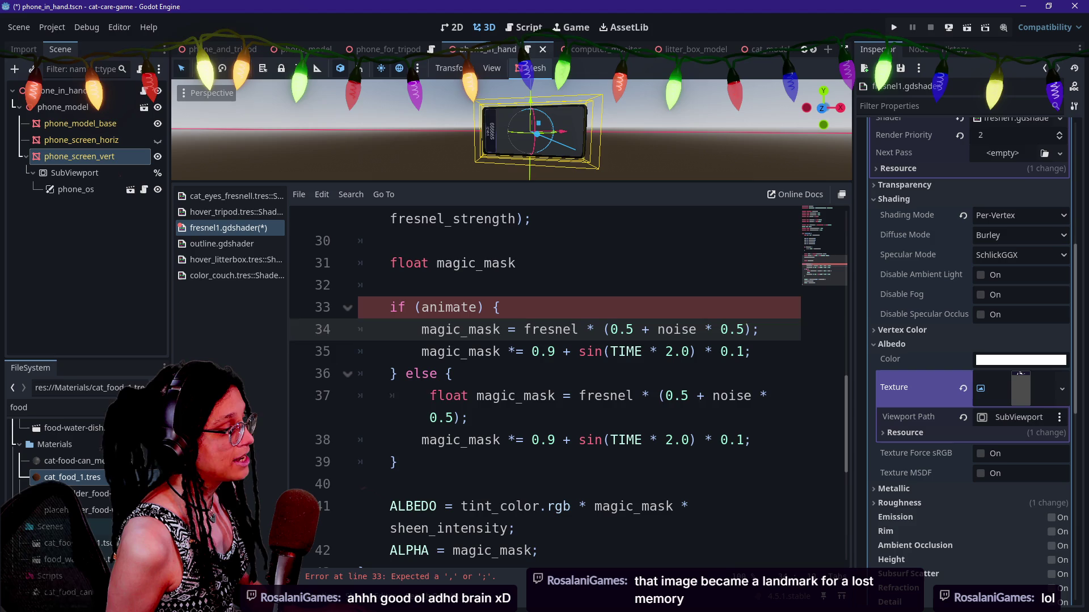
double_click(448, 396)
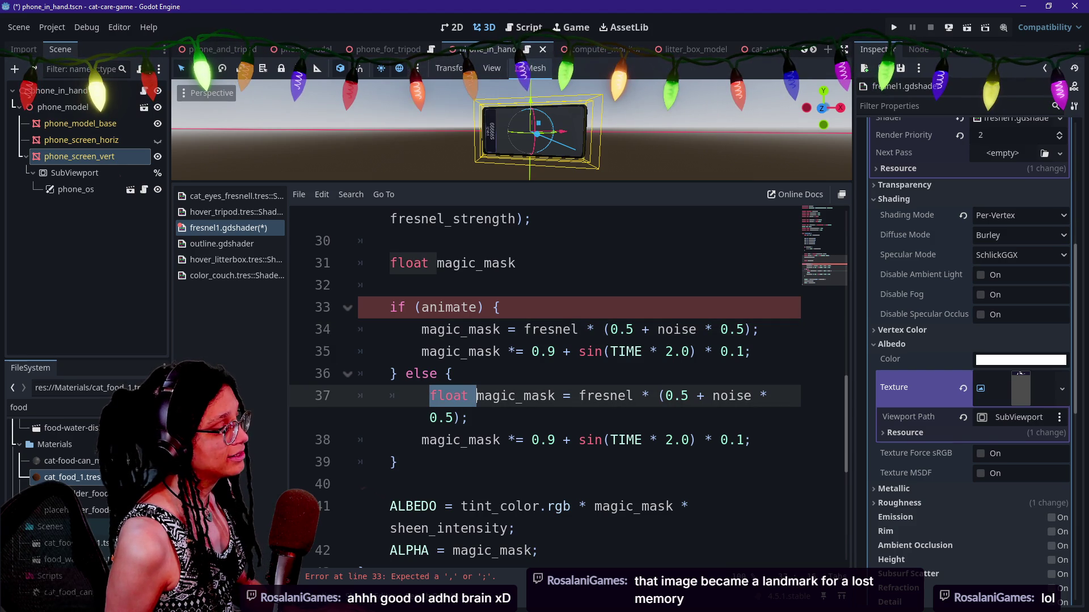
key(BackSpace)
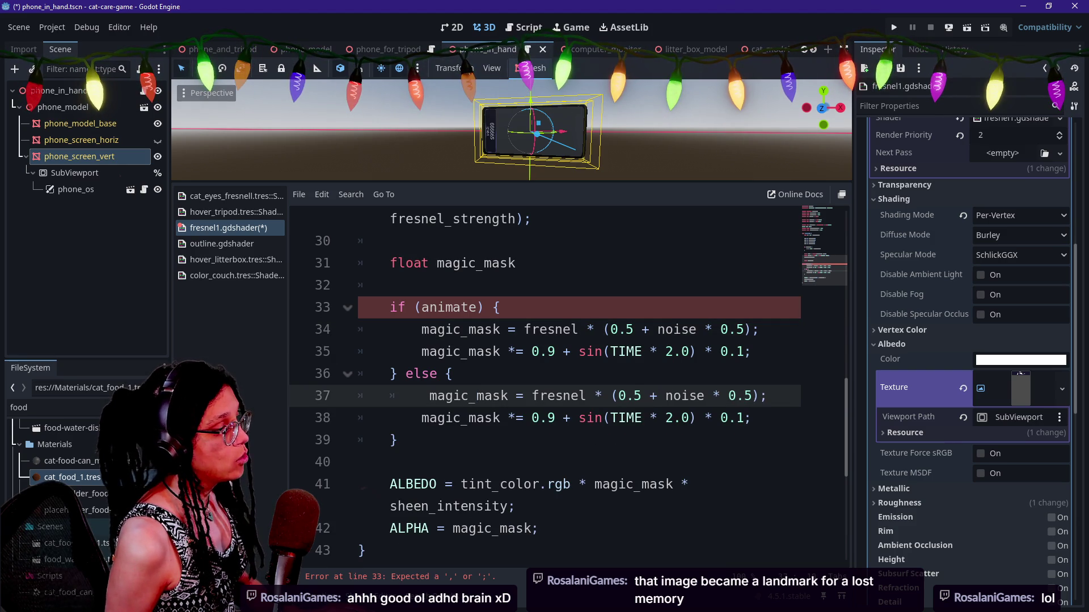
click(515, 263)
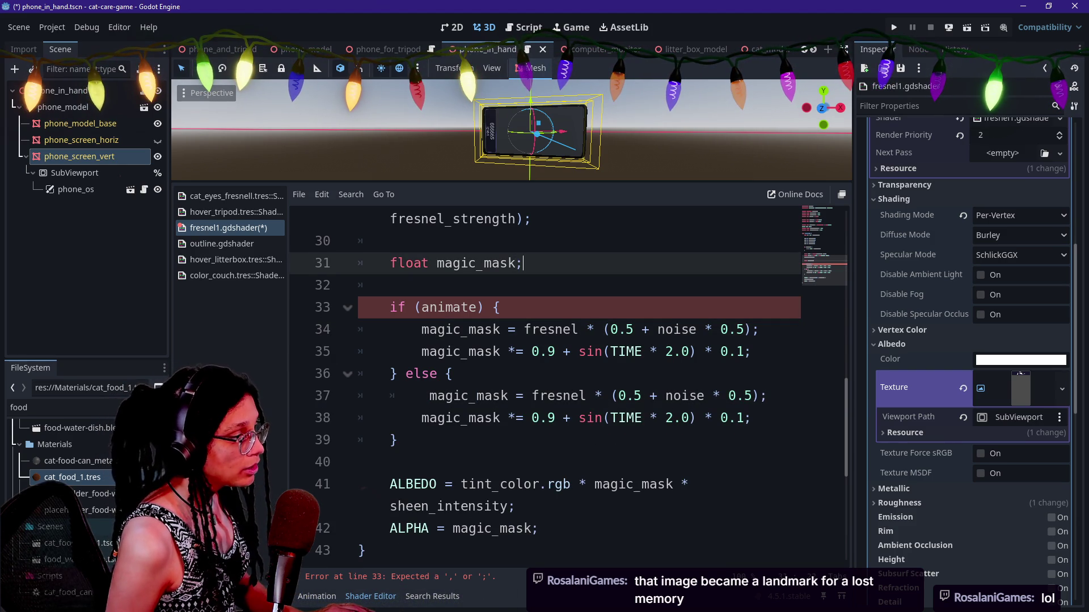
click(536, 351)
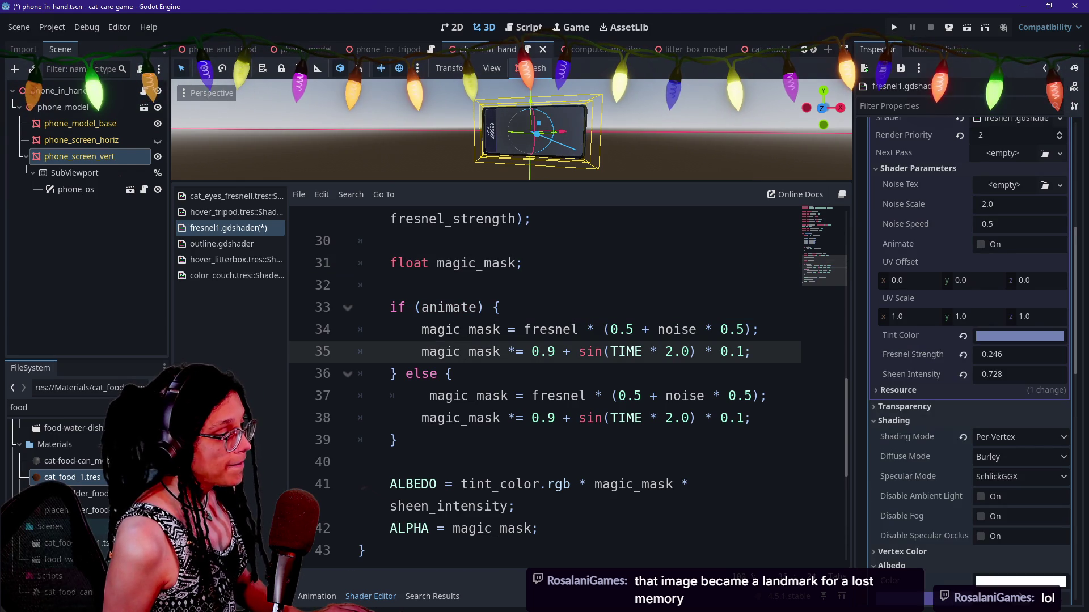
Delete the noise multiplier from the else branch's fresnel assignment.
double_click(559, 396)
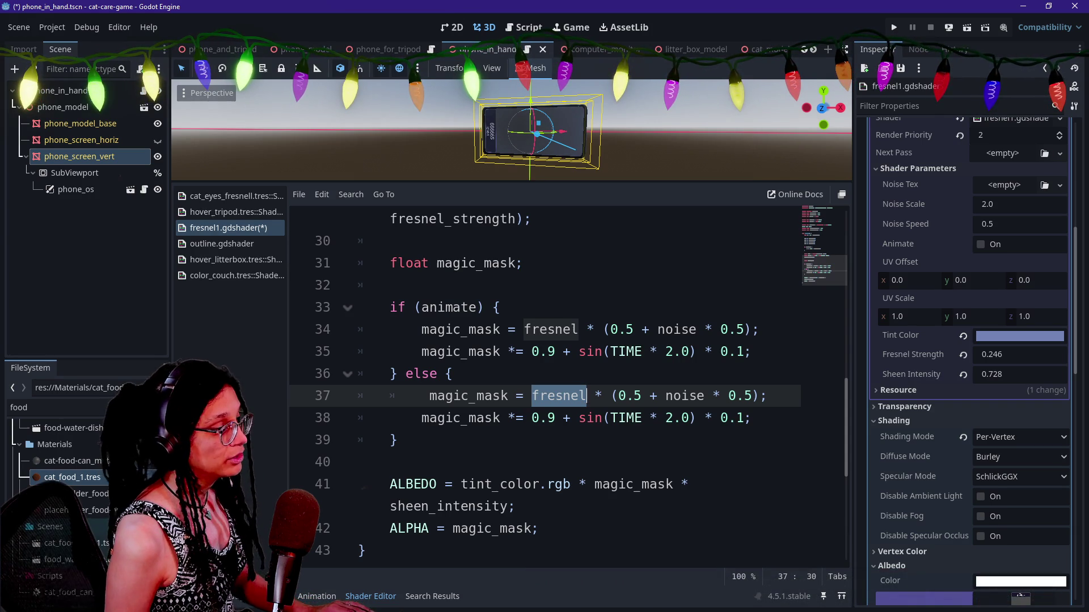
scroll(544, 386, up, 2)
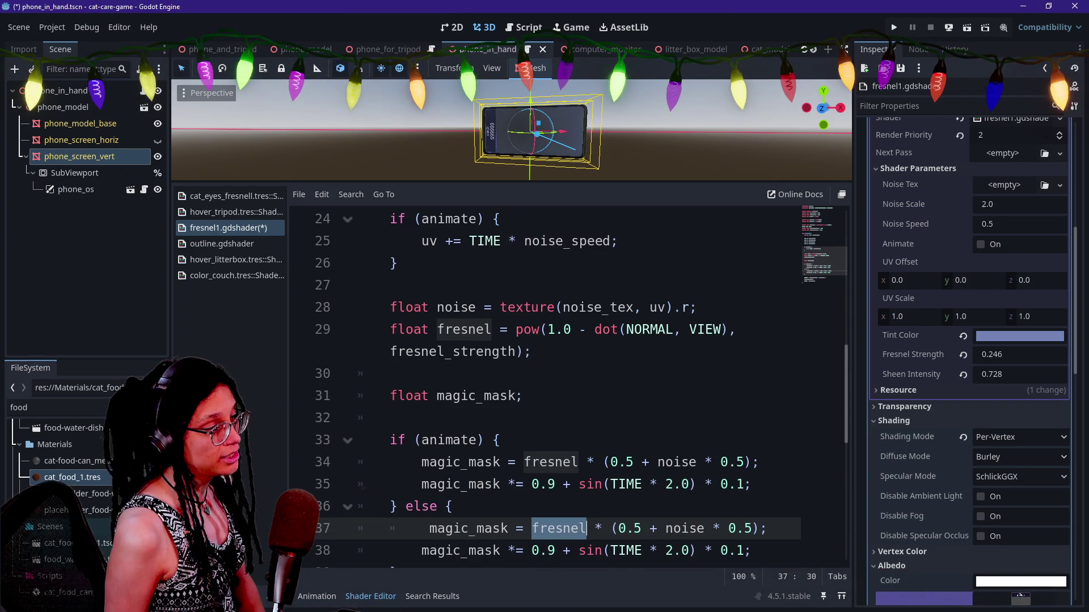
scroll(544, 386, down, 6)
scroll(544, 385, up, 5)
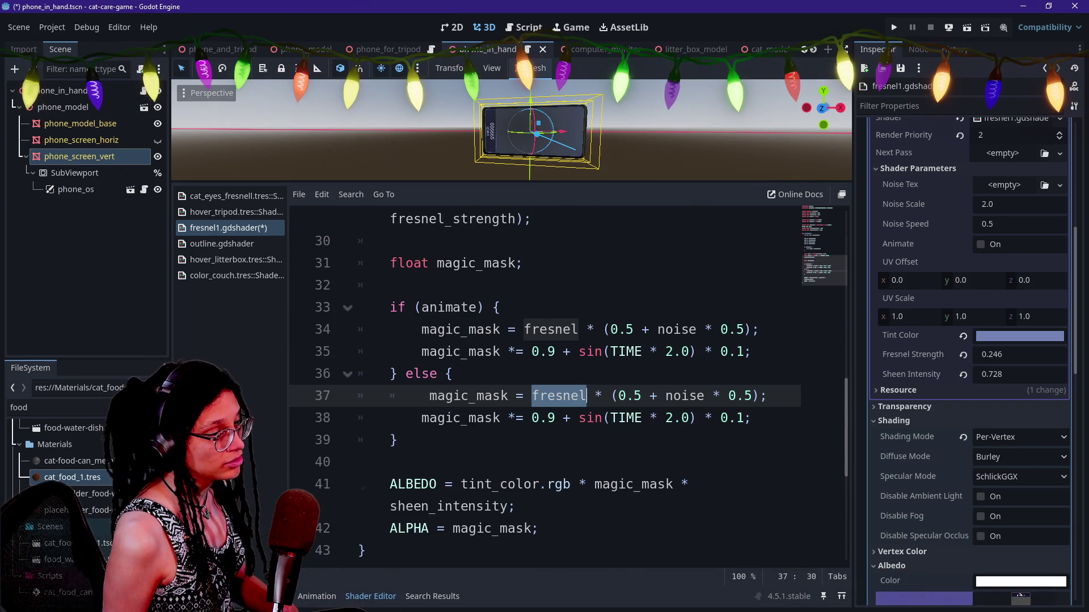
double_click(684, 396)
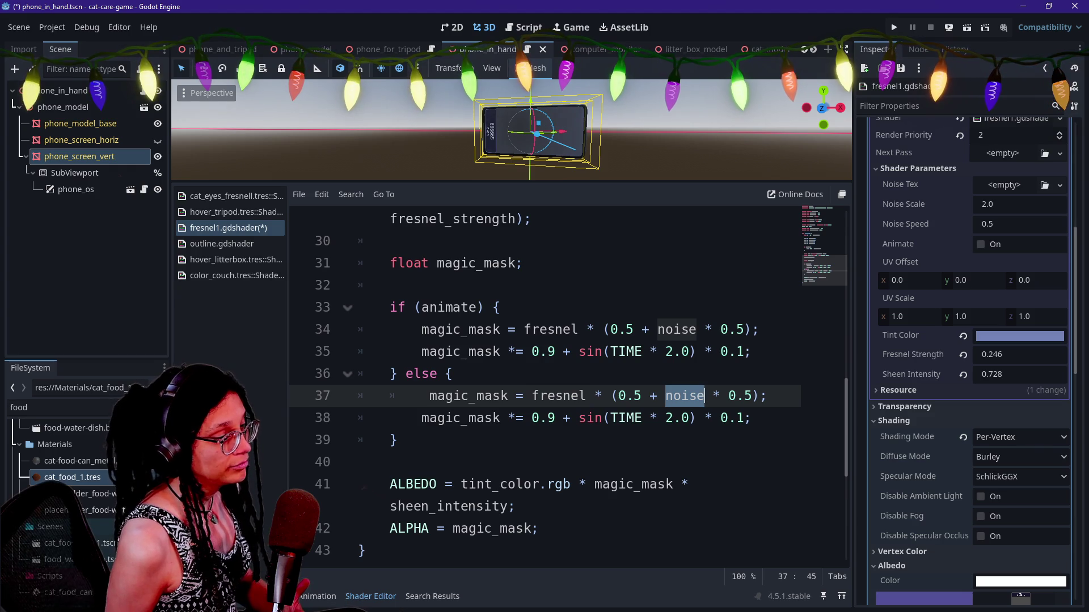
drag(585, 395, 752, 396)
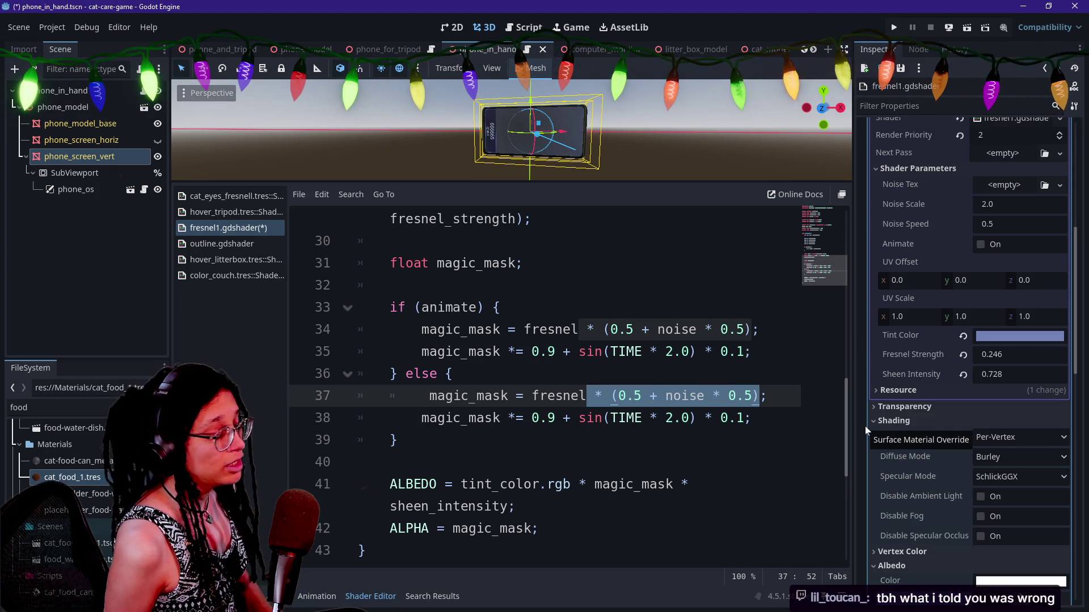
key(BackSpace)
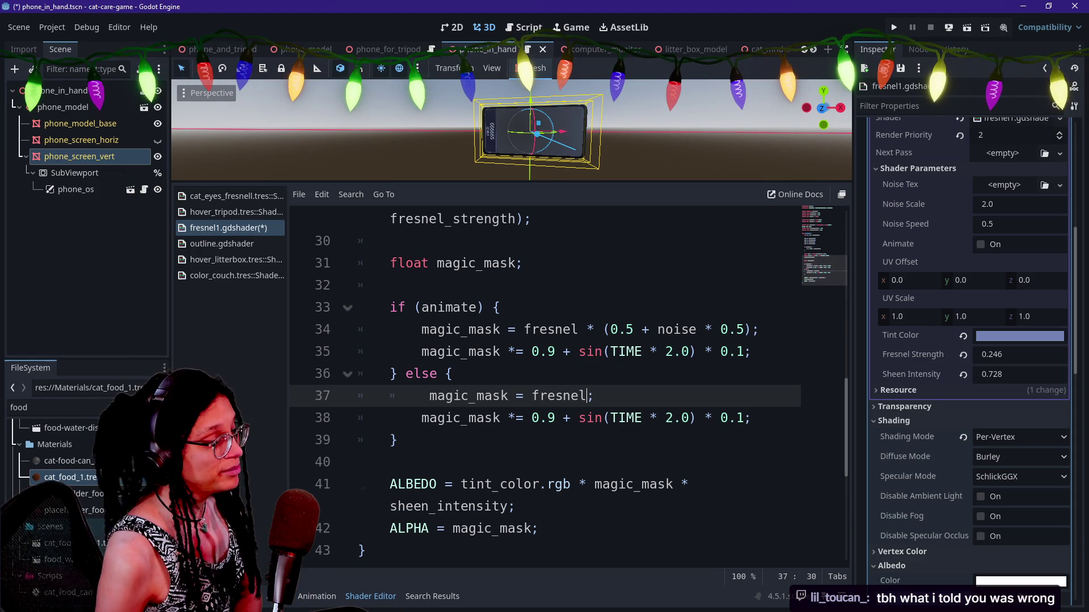
Replace the sin(TIME) pulse with a fixed magic_mask *= 0.9, then enlarge the 3D view of the phone.
click(579, 418)
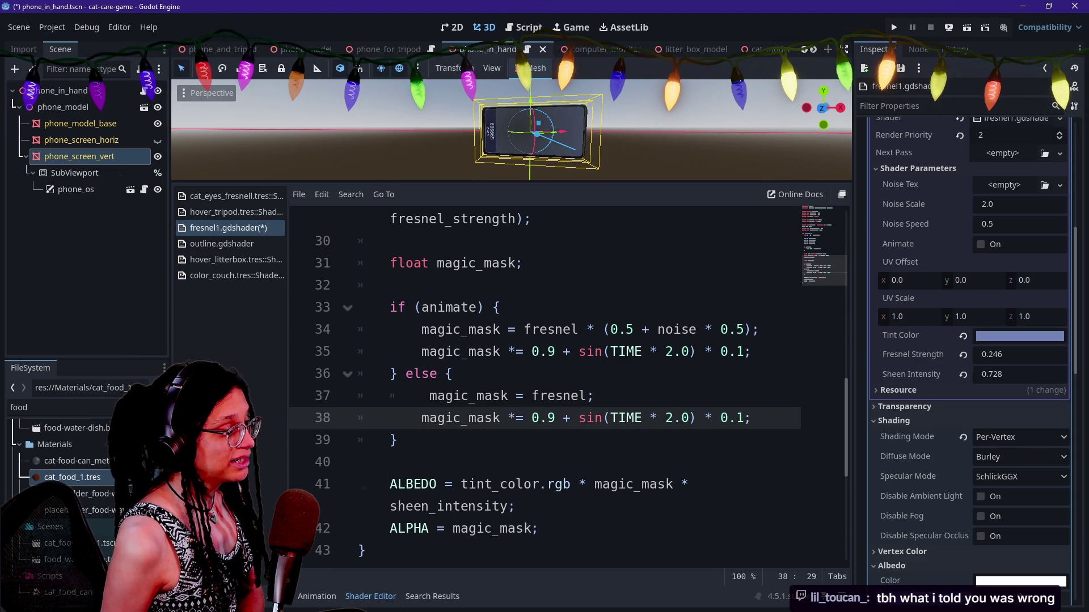
drag(555, 418, 752, 418)
key(BackSpace)
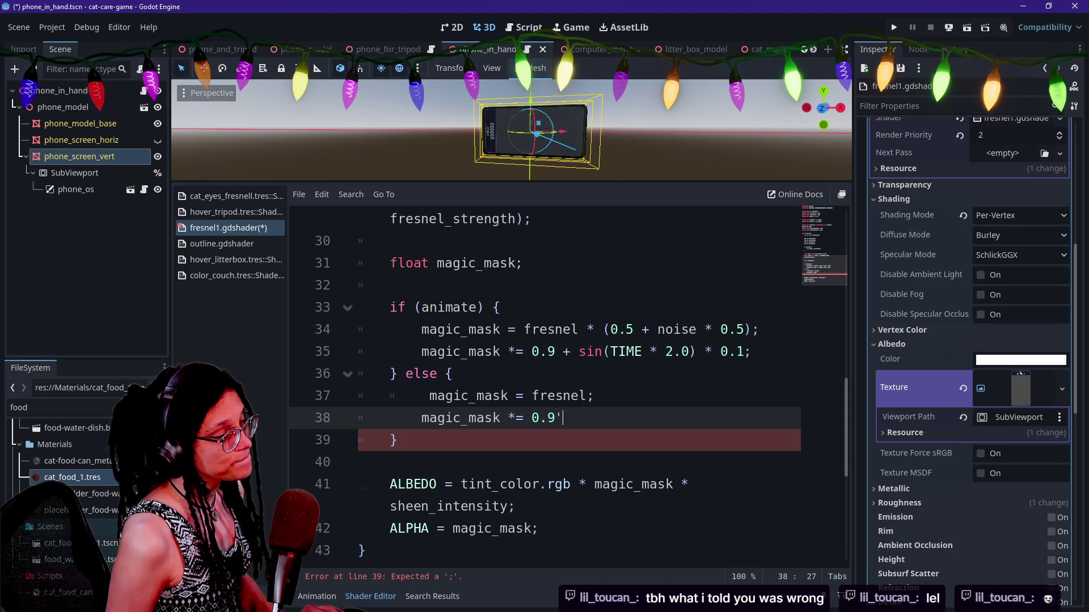
key(BackSpace)
text(;)
click(500, 329)
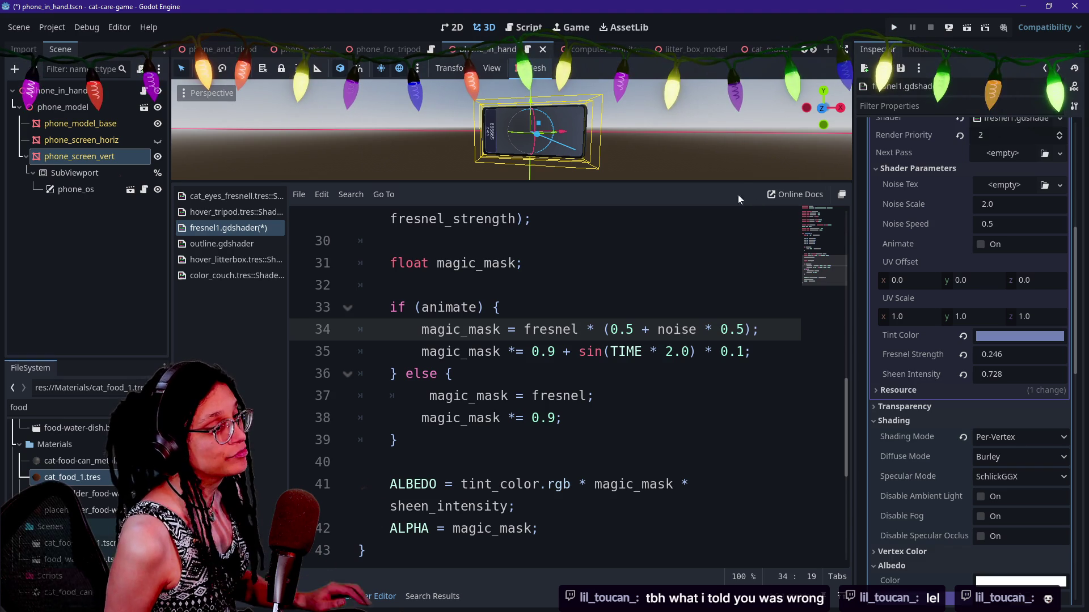
drag(733, 182, 733, 412)
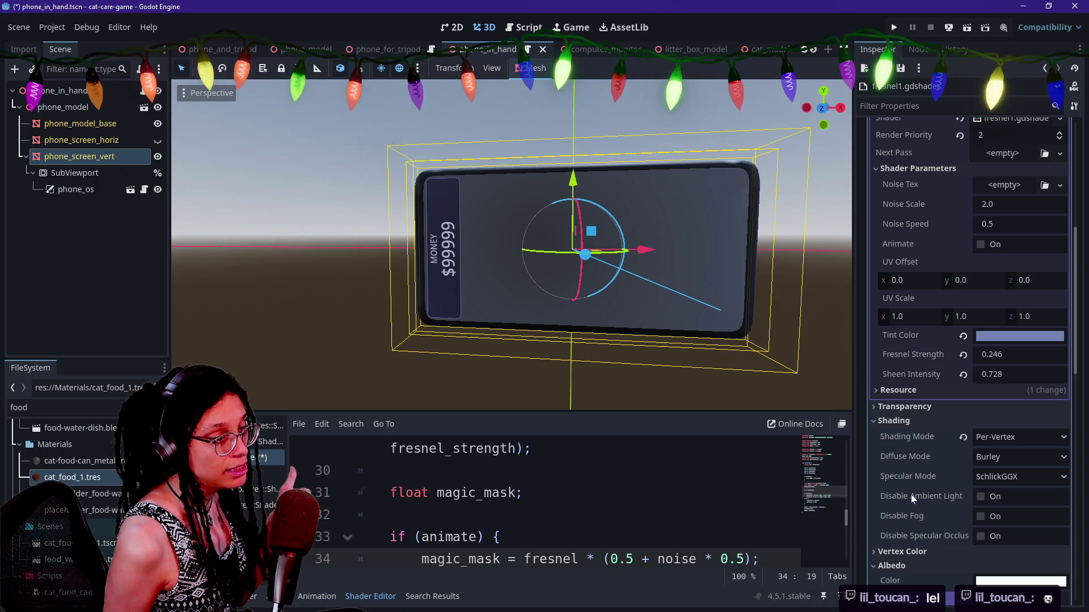
click(988, 247)
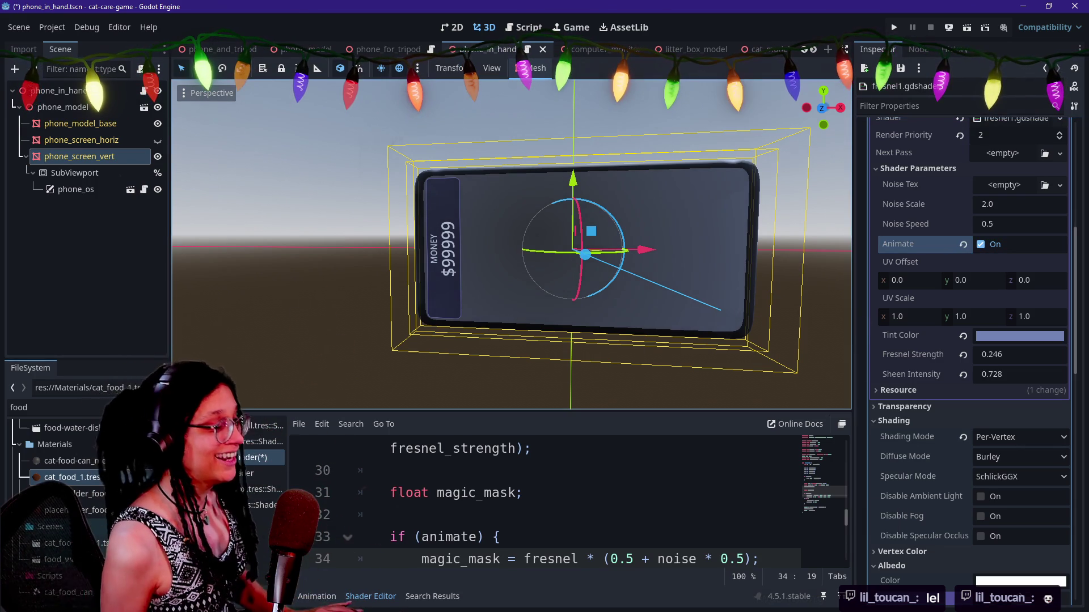
click(397, 470)
key(ctrl+s)
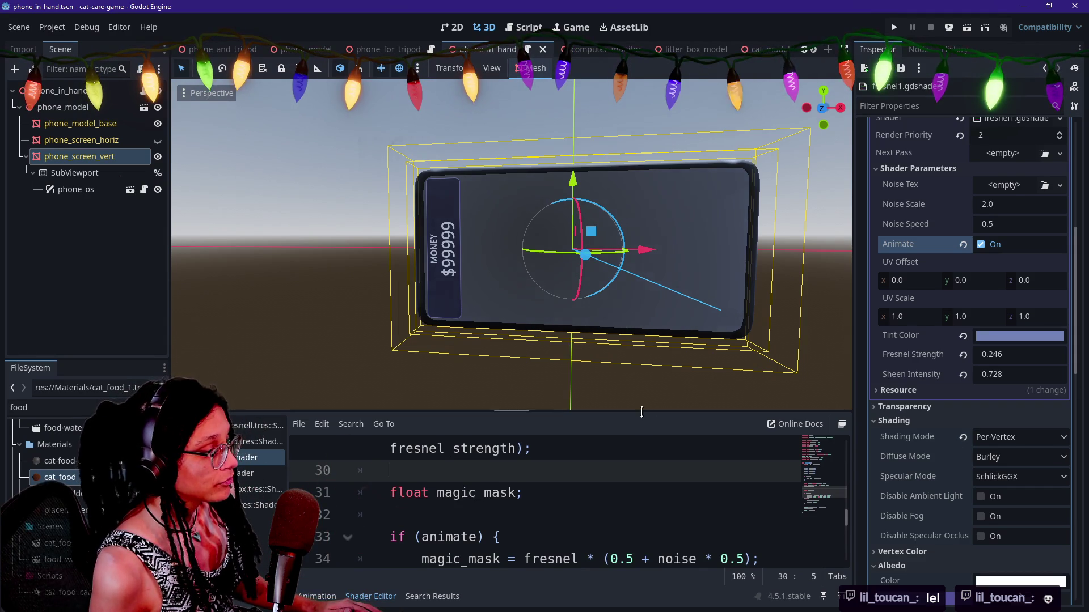
drag(641, 412, 637, 289)
click(962, 245)
click(502, 413)
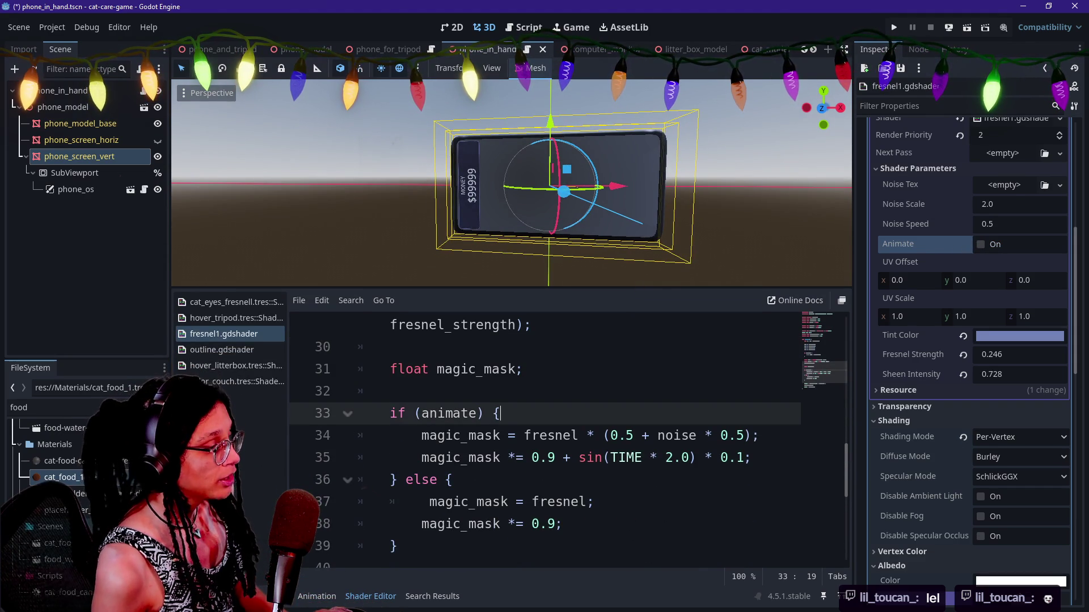
scroll(510, 442, up, 5)
key(ctrl+End)
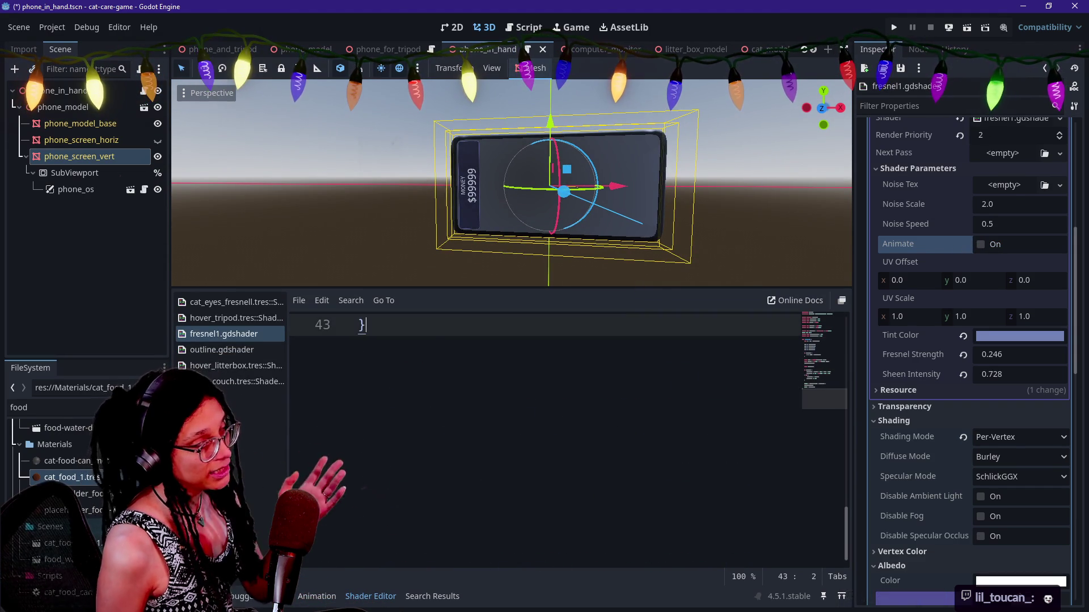
scroll(544, 442, up, 3)
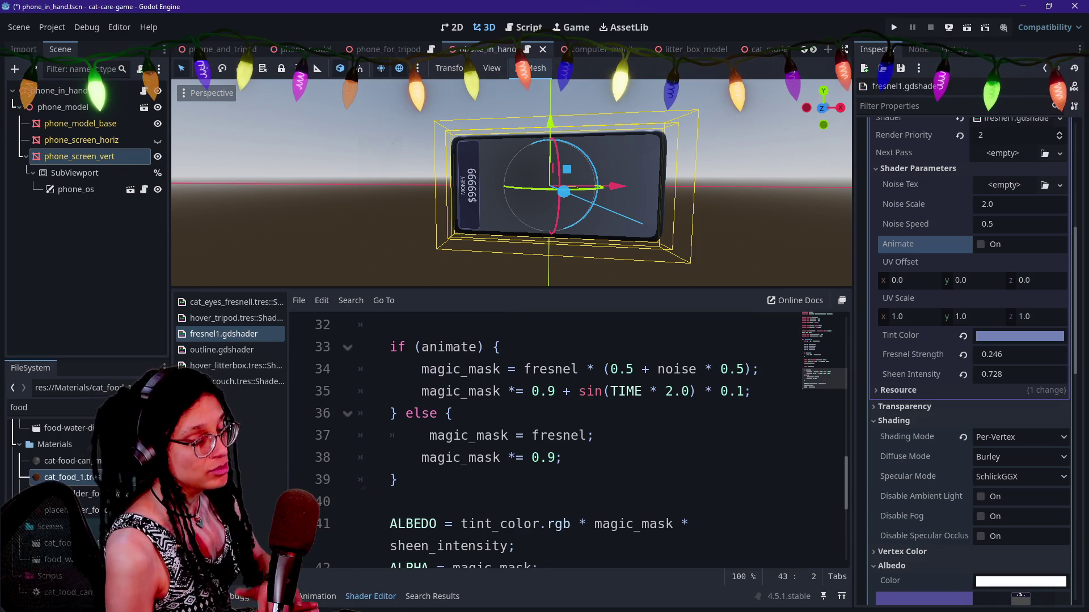
scroll(544, 443, down, 2)
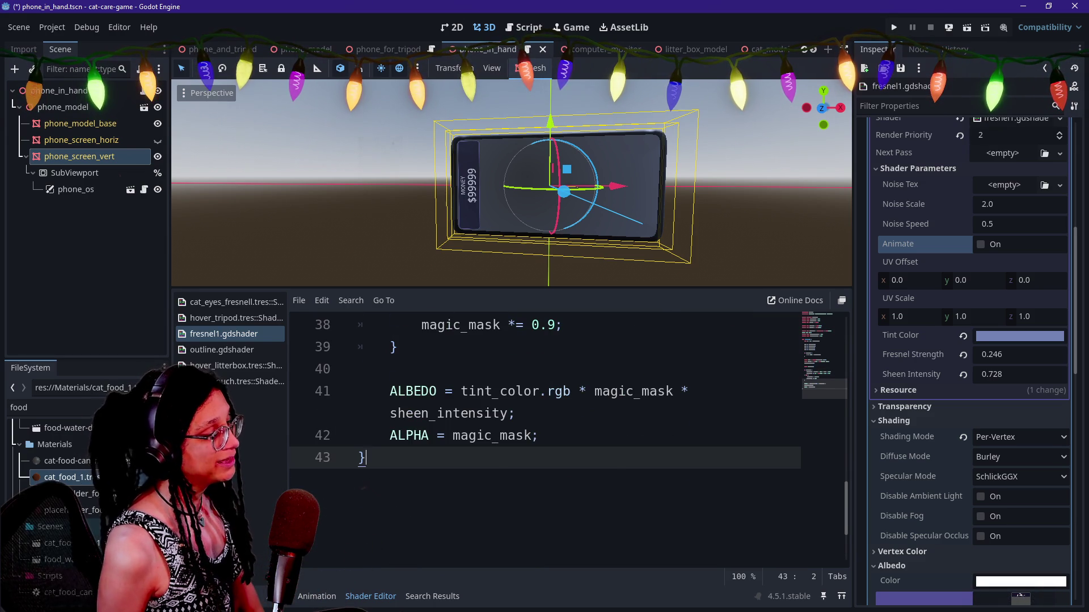
scroll(544, 397, up, 1)
click(396, 414)
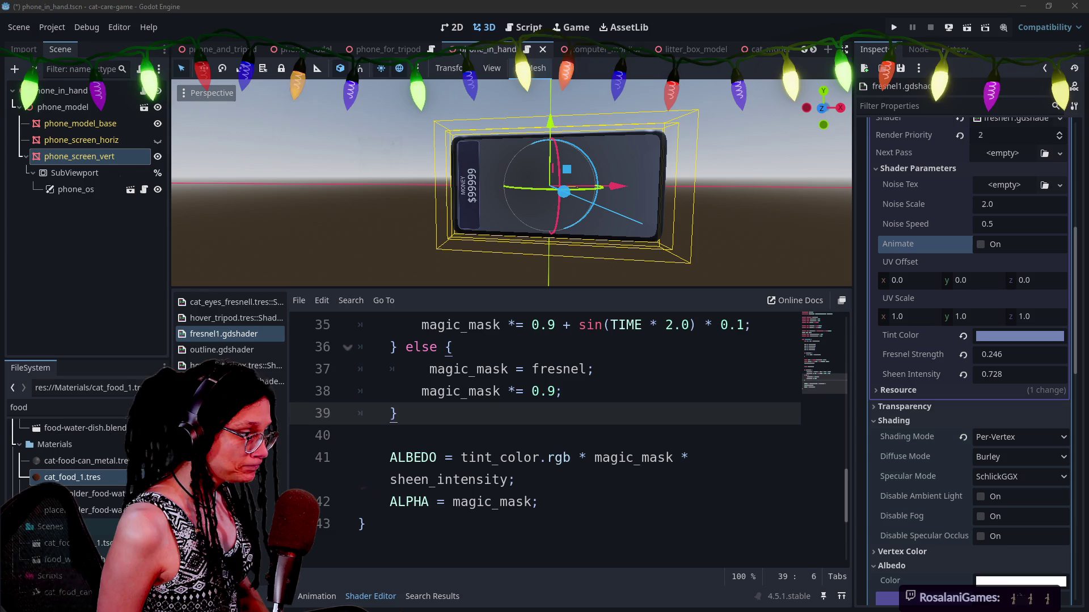
Enlarge the 3D view of the phone and scroll through the shader code.
click(689, 457)
scroll(567, 437, up, 2)
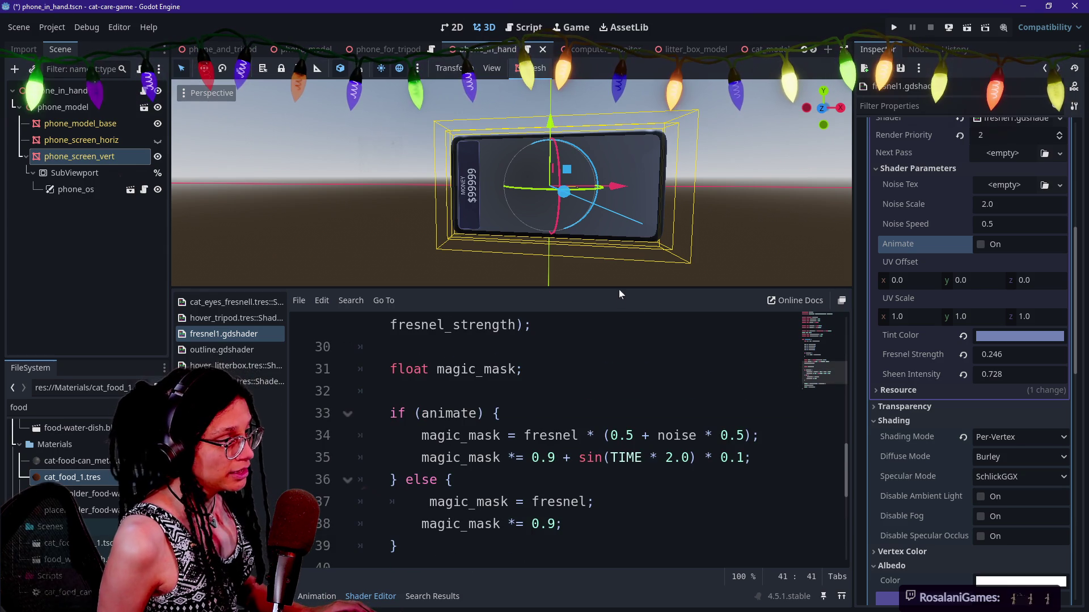
drag(619, 291, 635, 448)
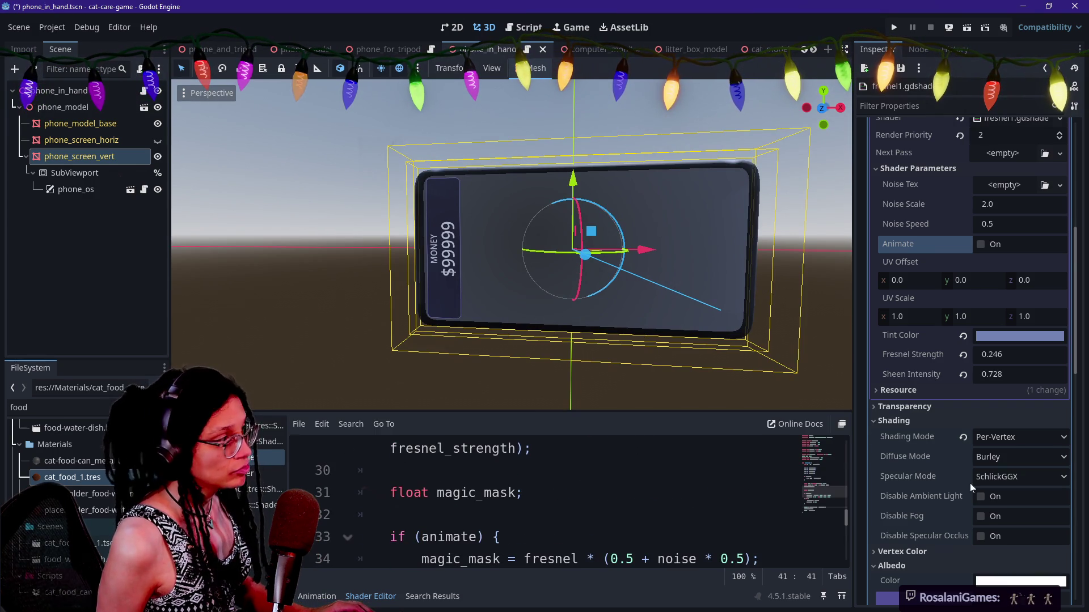
scroll(970, 483, down, 5)
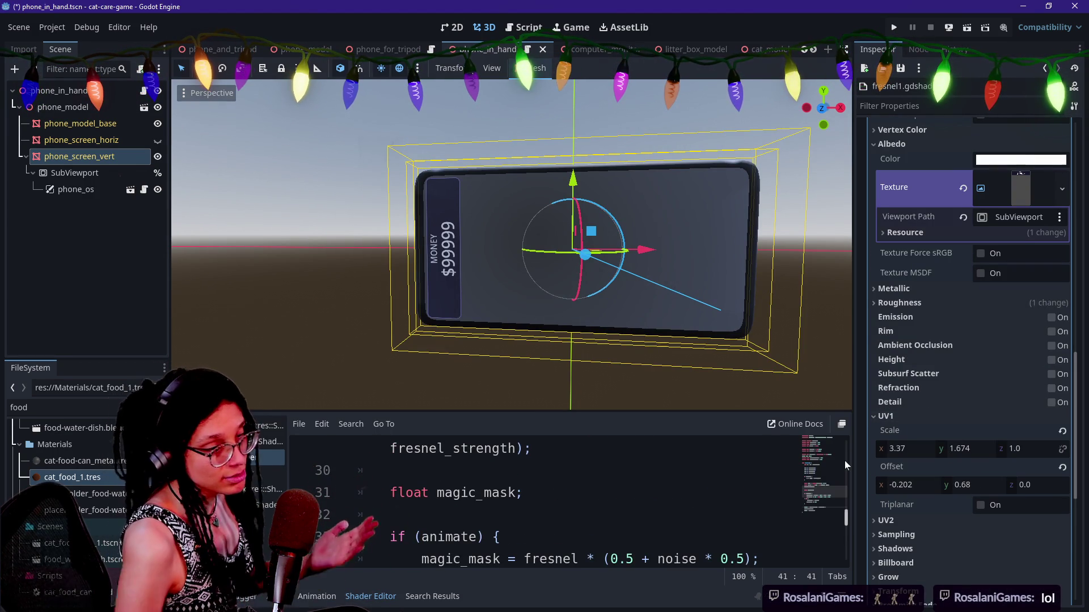
scroll(948, 456, down, 2)
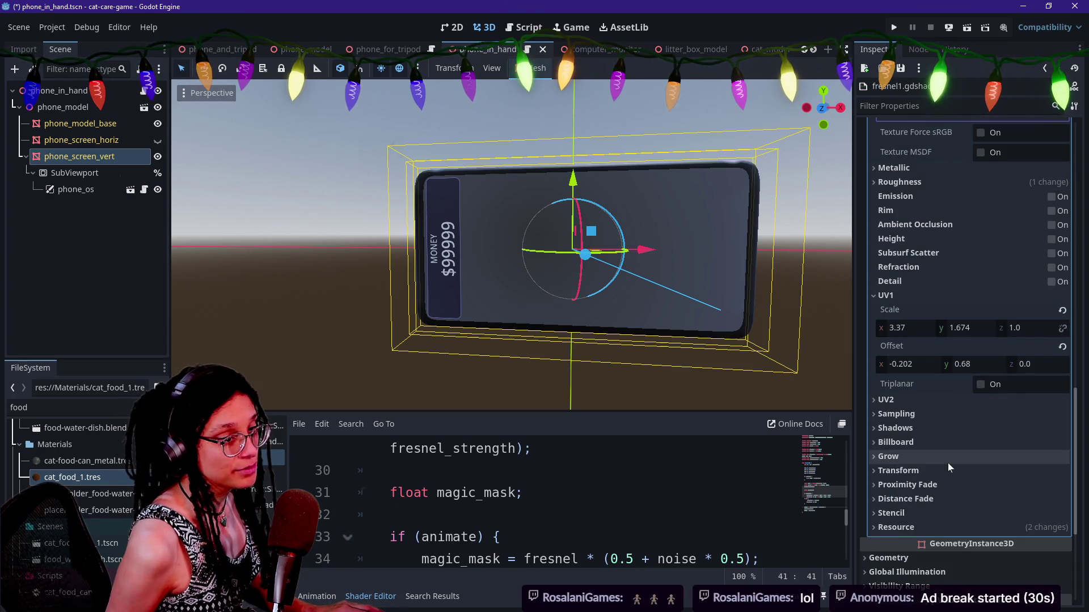
scroll(947, 463, down, 3)
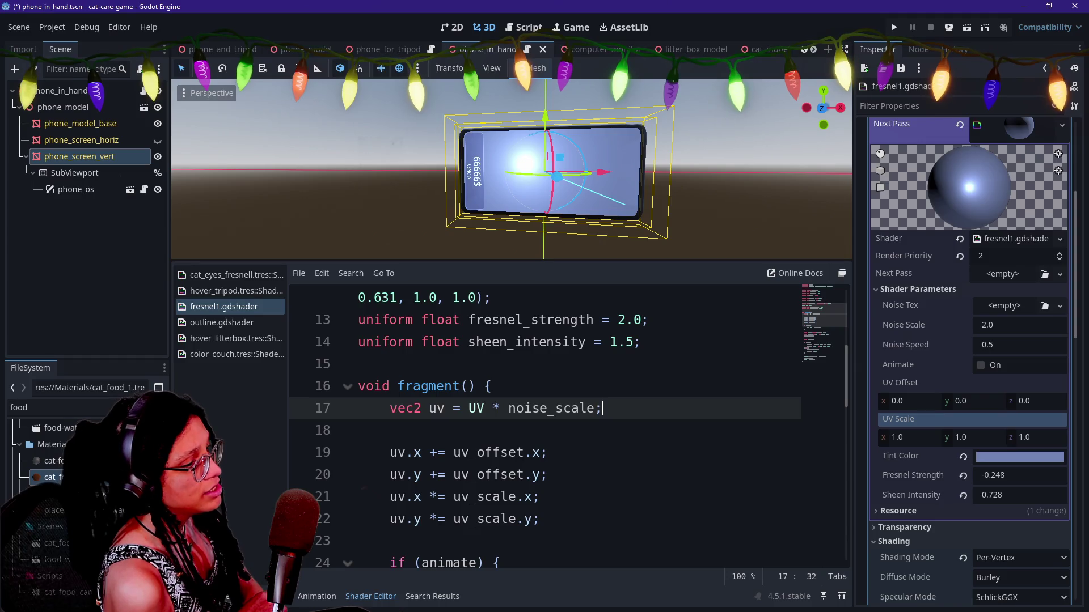
Check the UV scaling, uv_offset and fresnel_strength lines, then select and copy the entire shader.
drag(468, 408, 579, 409)
click(547, 453)
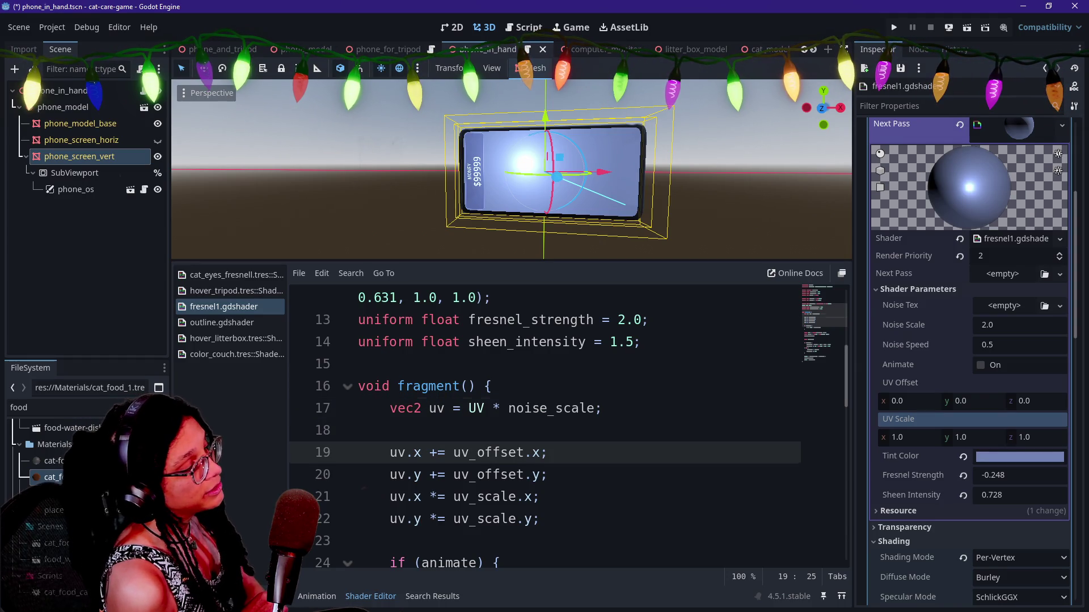
click(531, 408)
drag(603, 408, 500, 408)
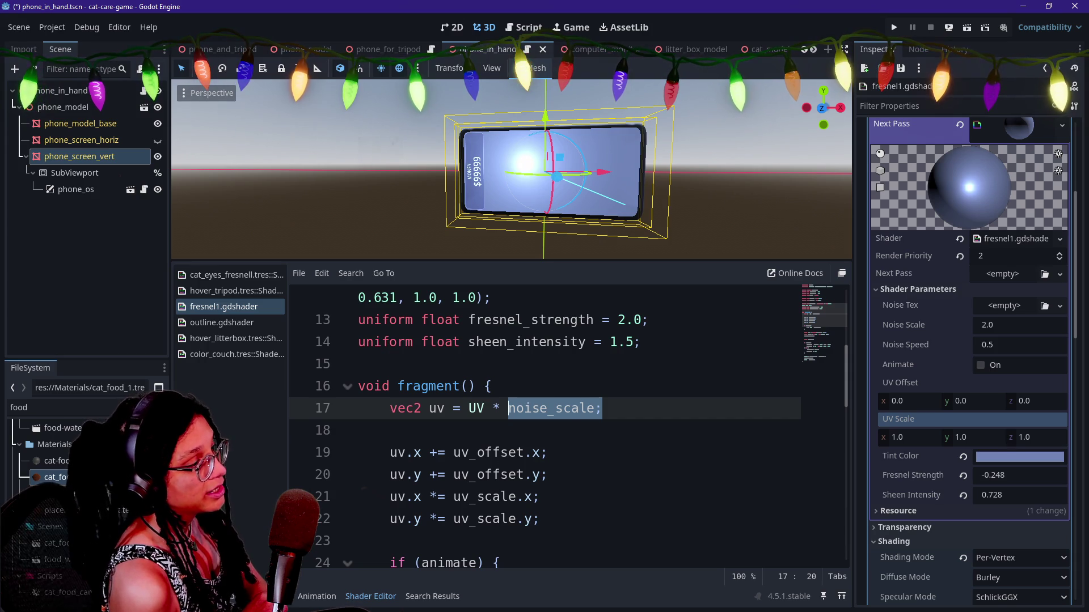
drag(414, 320, 624, 320)
click(624, 320)
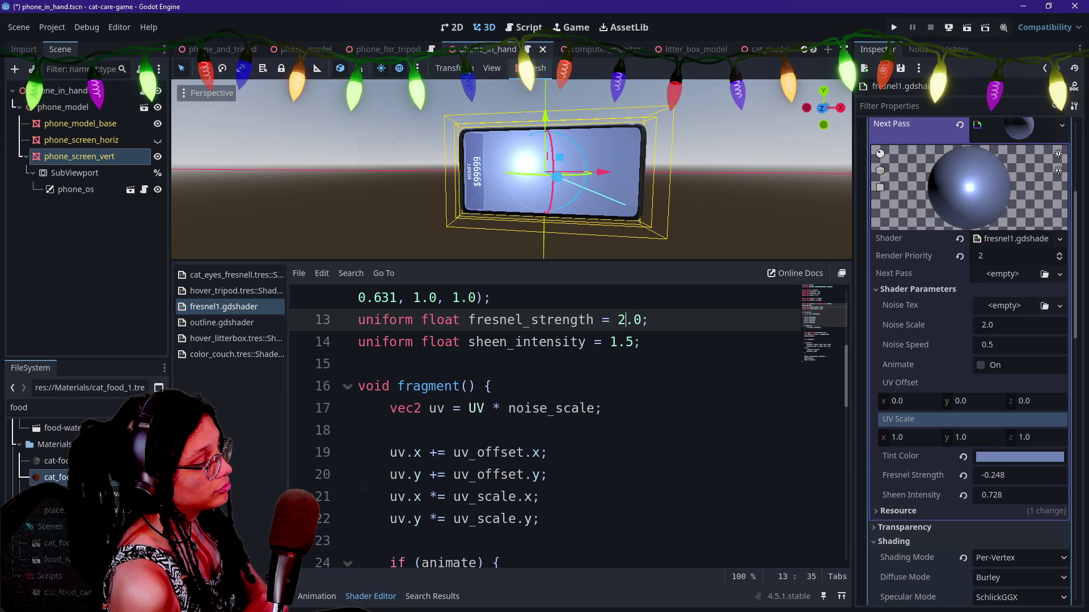
scroll(545, 431, down, 6)
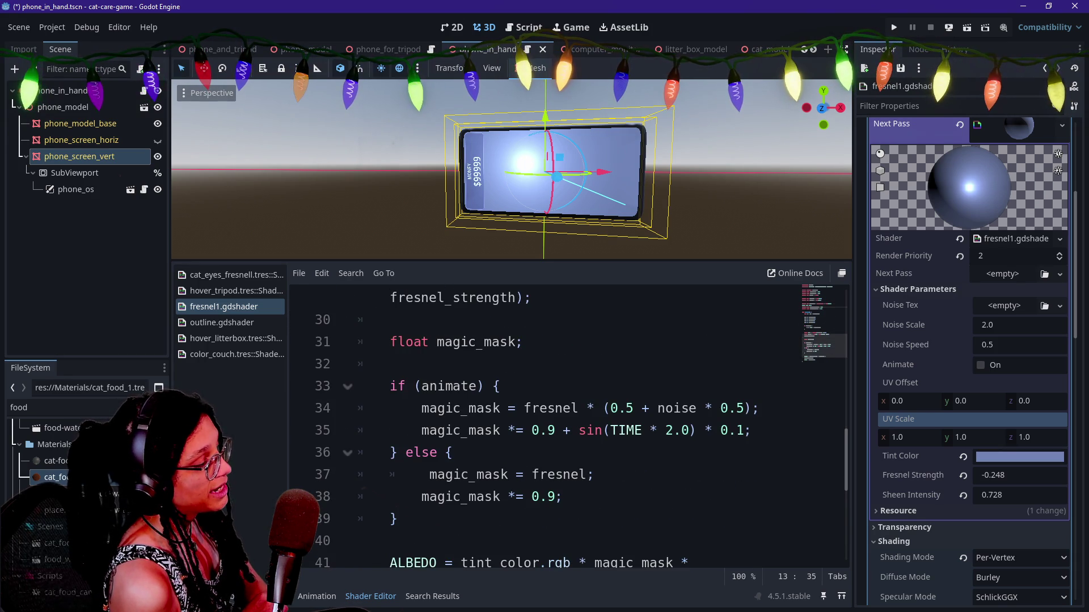
scroll(544, 431, down, 2)
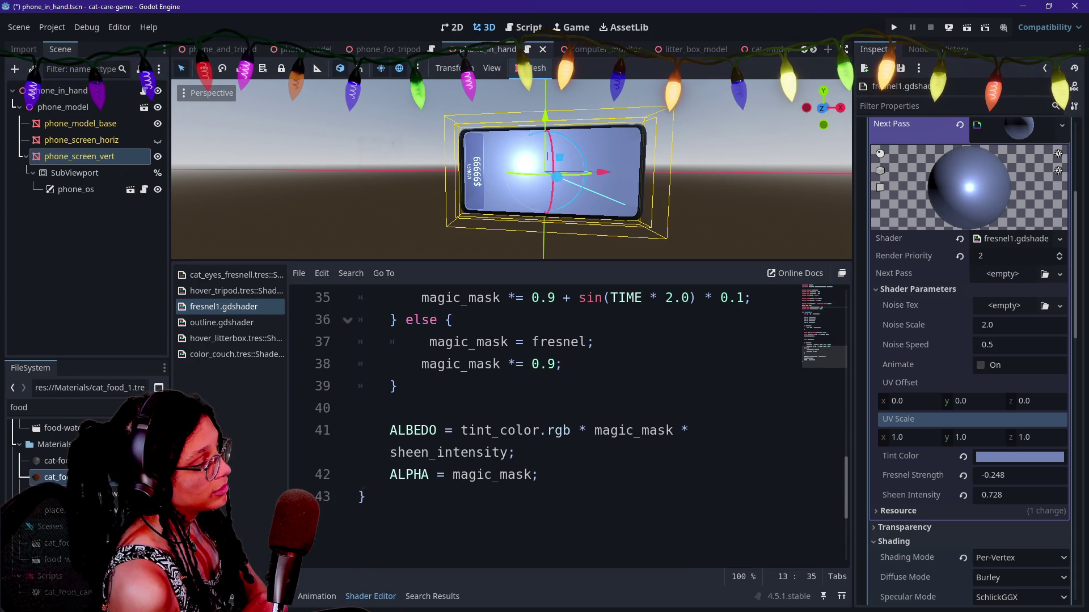
scroll(545, 431, up, 5)
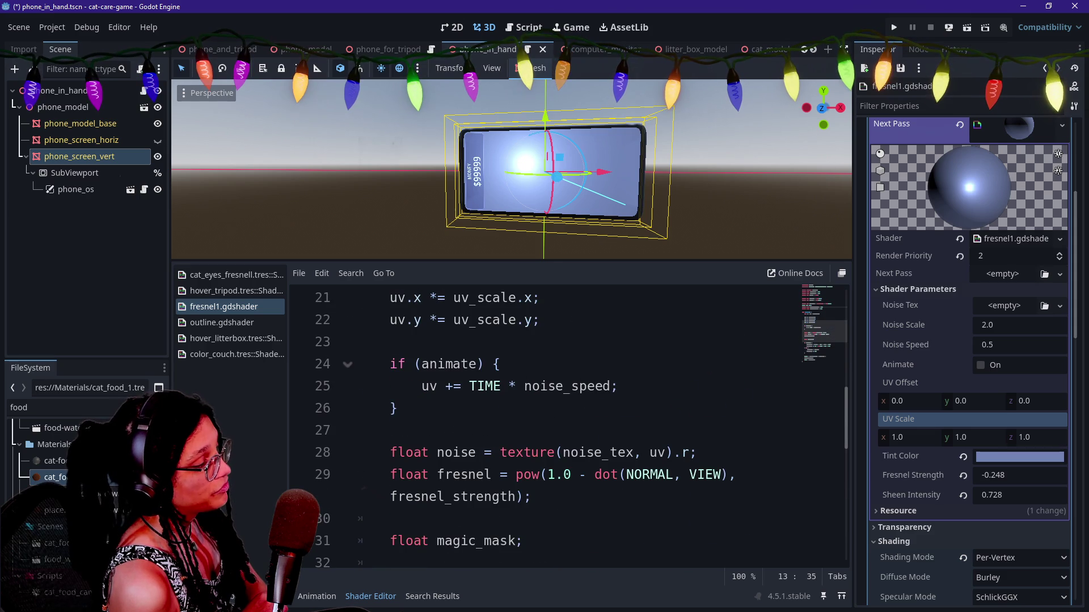
scroll(544, 431, up, 6)
click(547, 387)
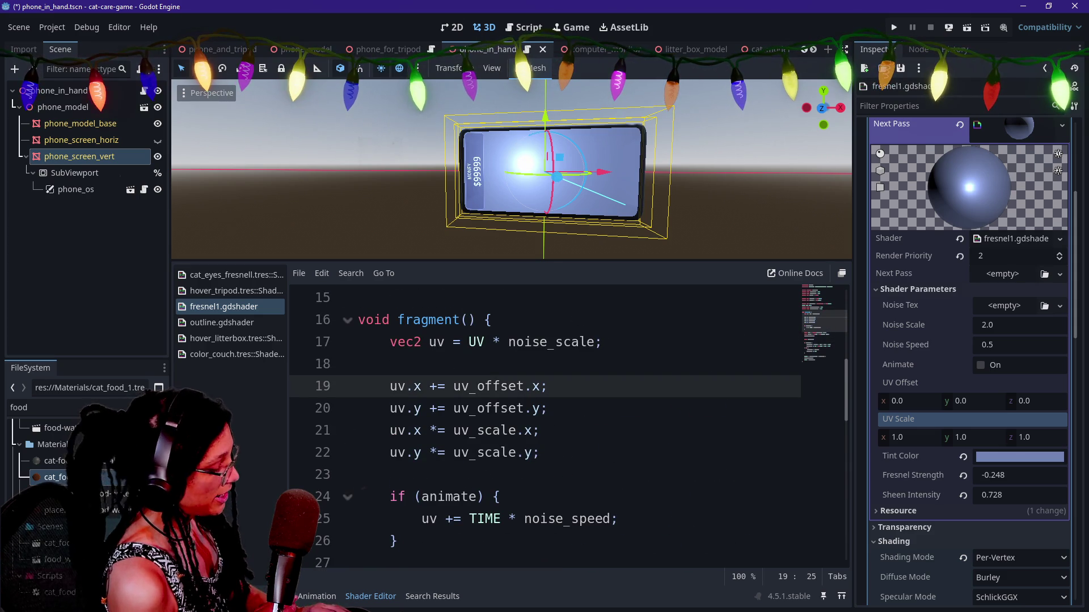
key(ctrl+a)
key(alt+Tab)
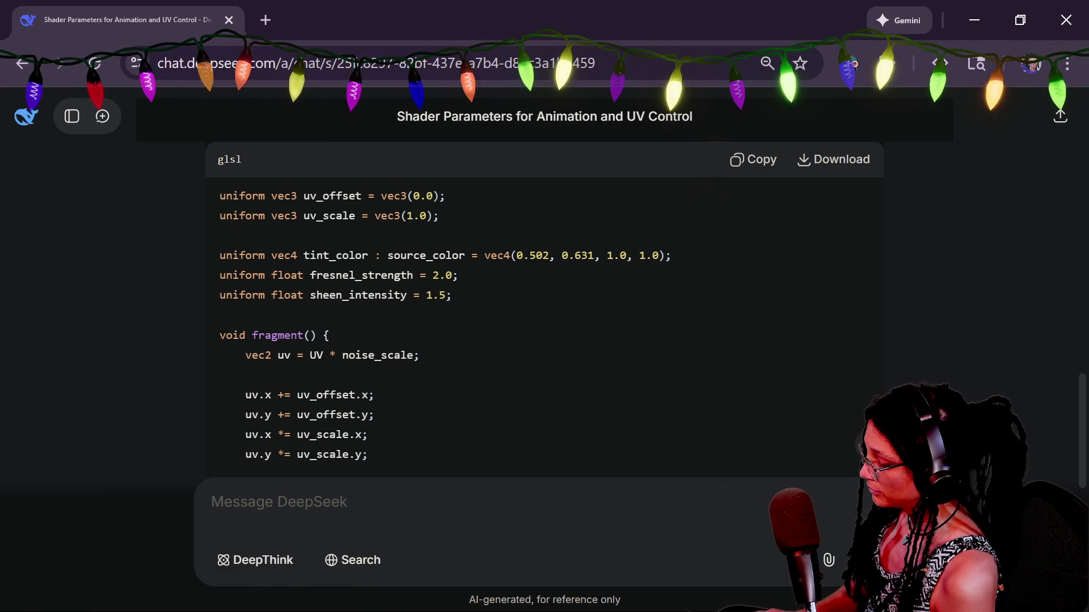
Send DeepSeek the pasted shader with a request that UV offset/scale move the whole fresnel effect, not the noise.
text(the )
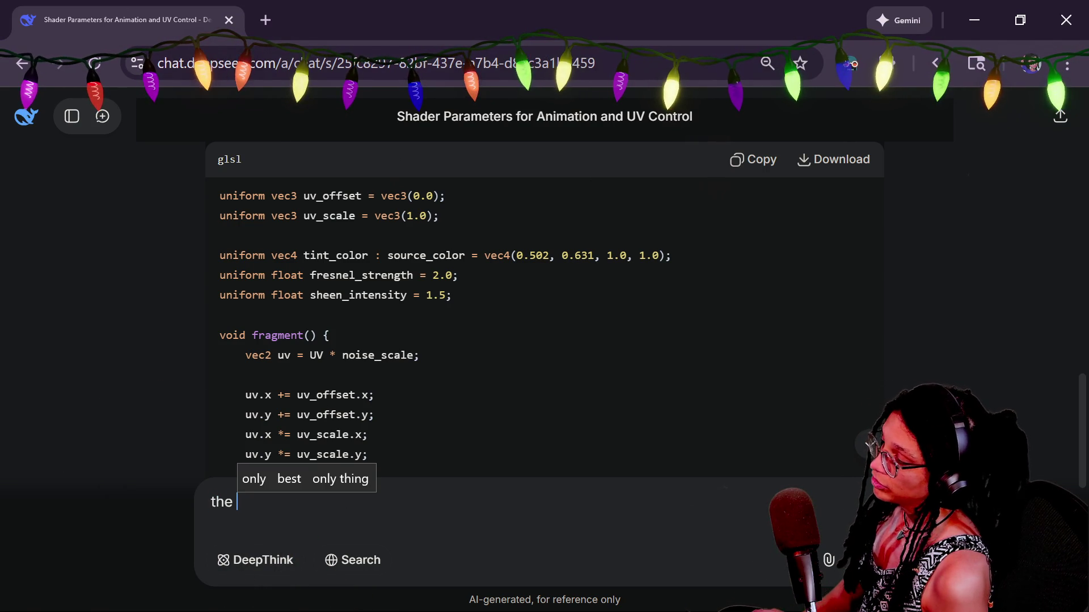
text(uv offset/scale should n)
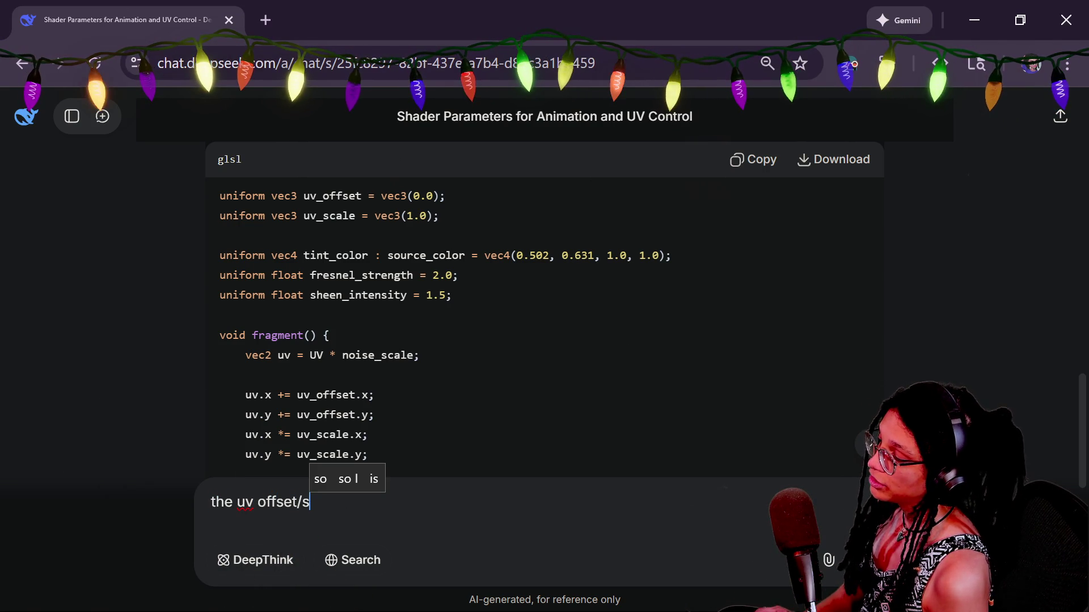
text(ot )
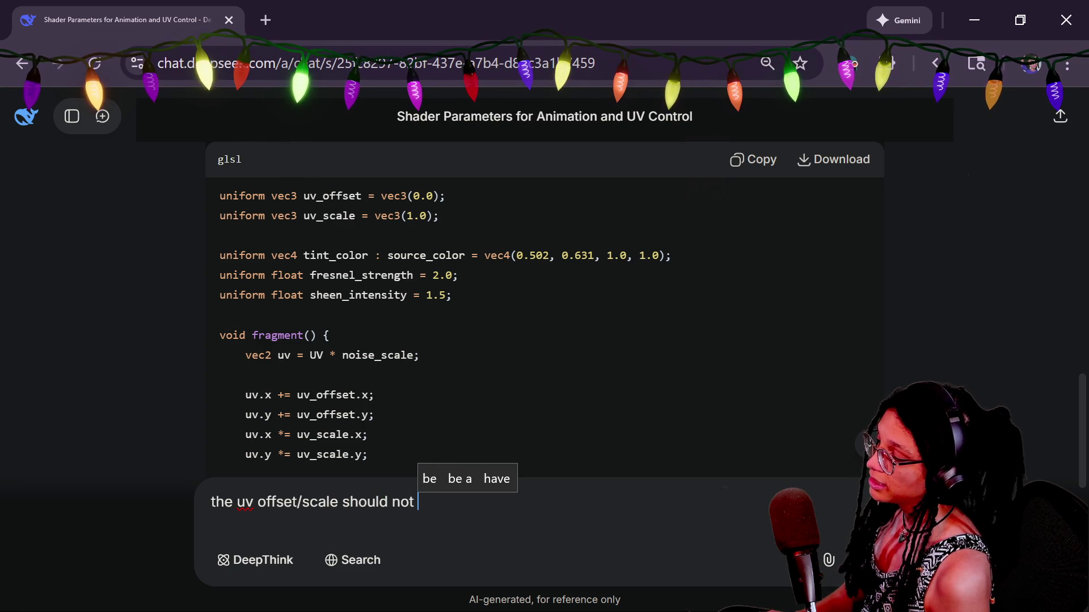
text(bedress the noise texture bu)
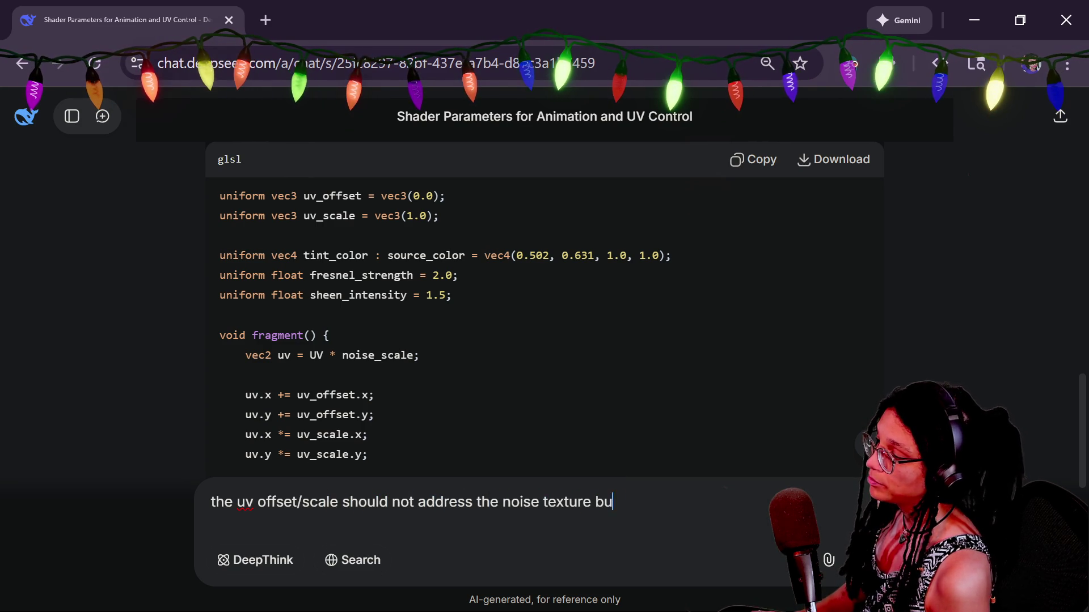
text(he )
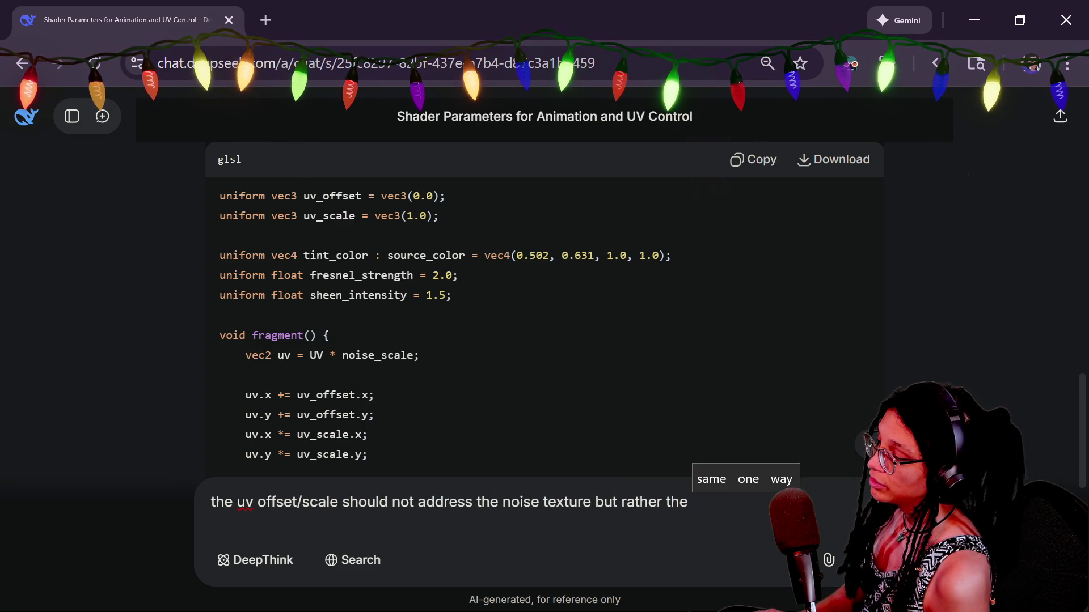
text(entire fren)
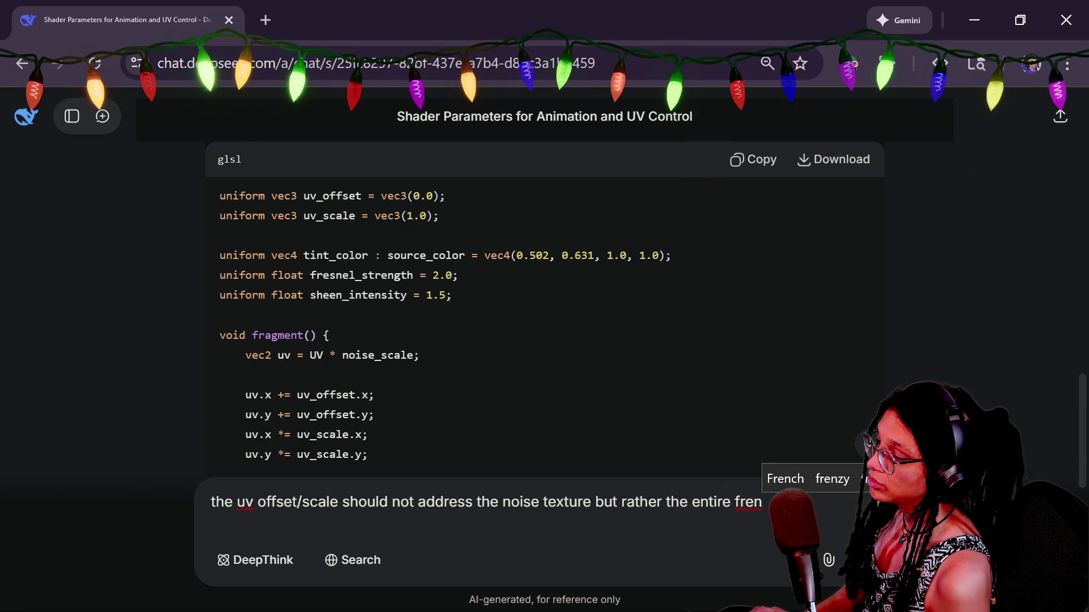
text(s)
text(ct)
key(ctrl+v)
key(Return)
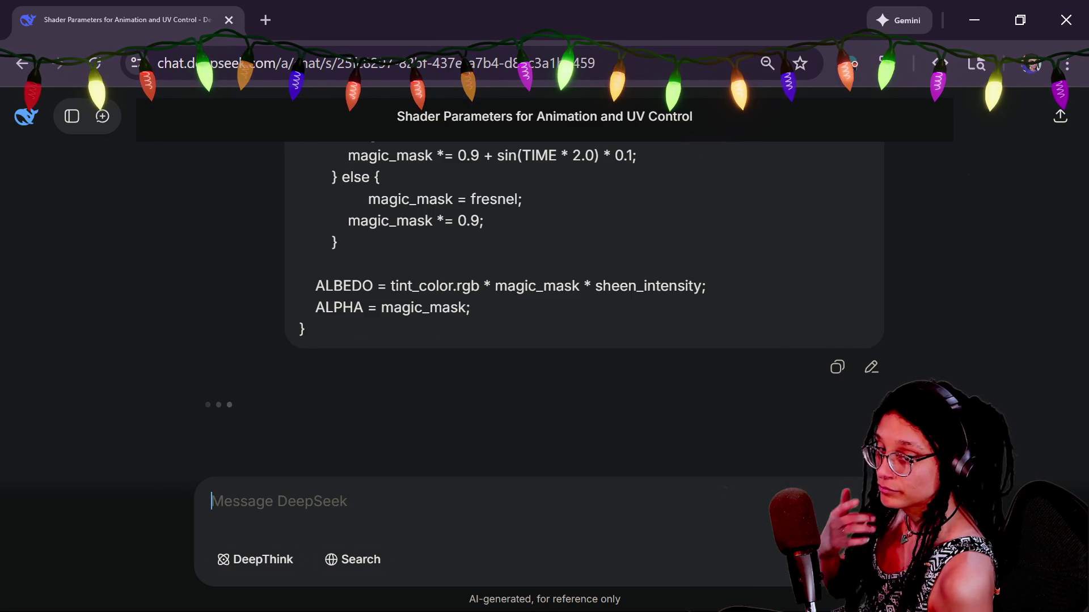
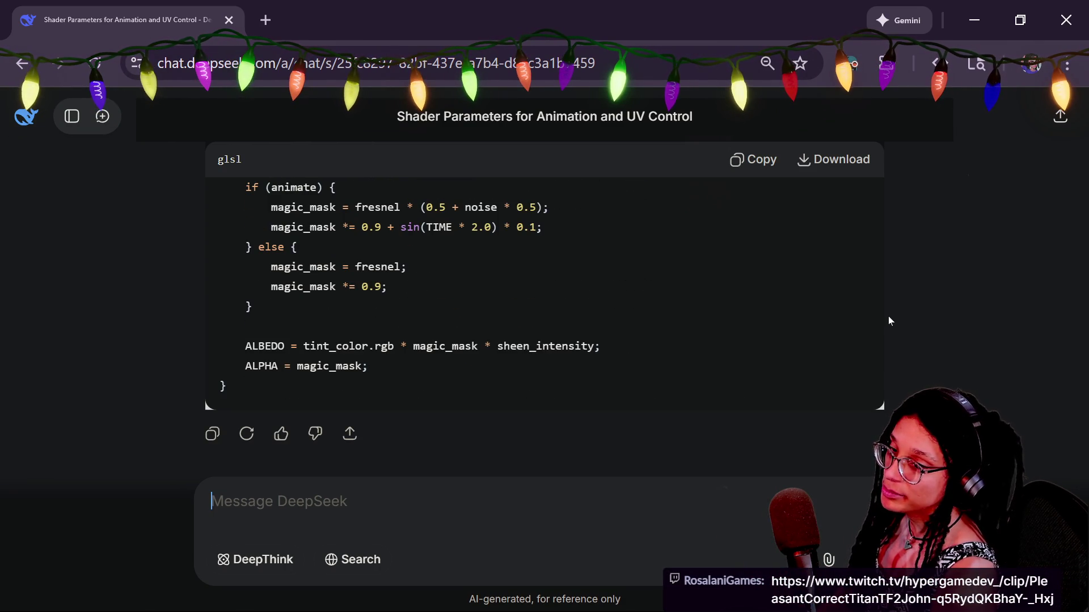
Copy the revised fresnel shader code from DeepSeek's answer and return to Godot.
click(754, 159)
key(alt+Tab)
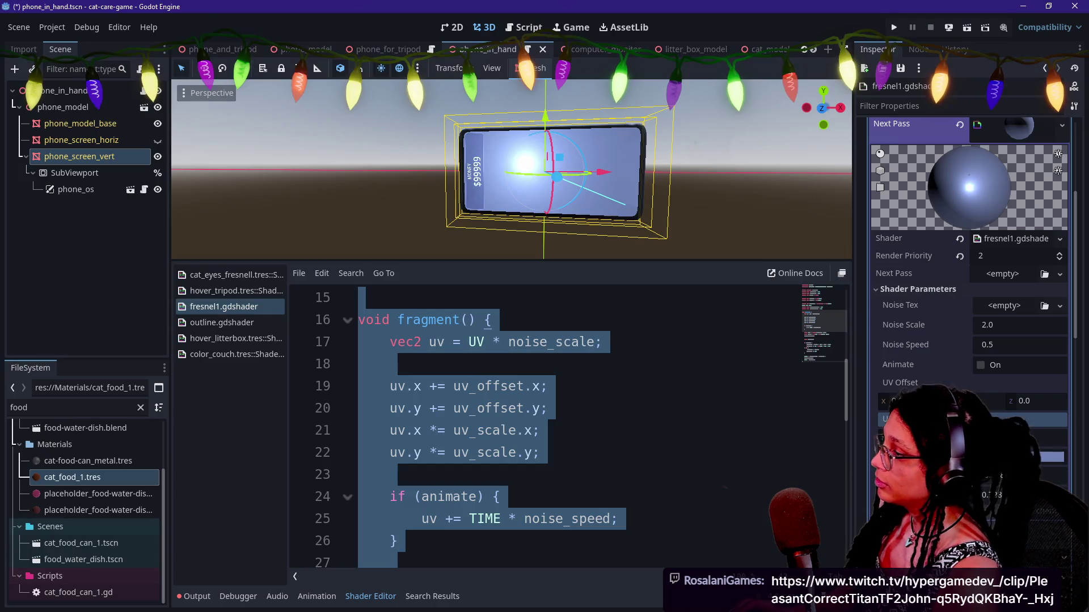
Replace all of fresnel1.gdshader with the revised DeepSeek code and save it.
click(547, 408)
key(ctrl+a)
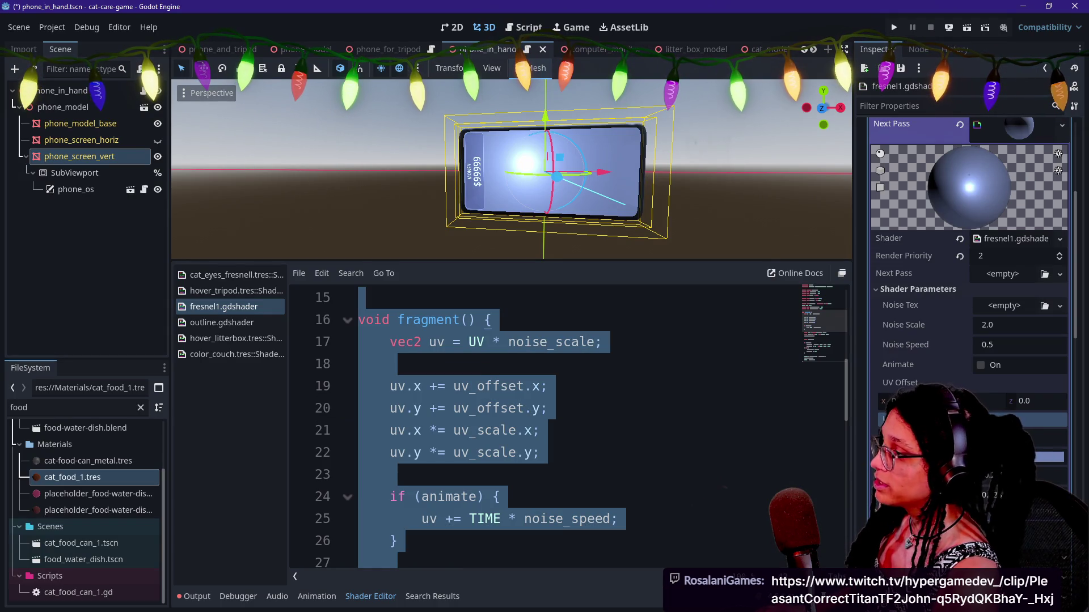
key(ctrl+v)
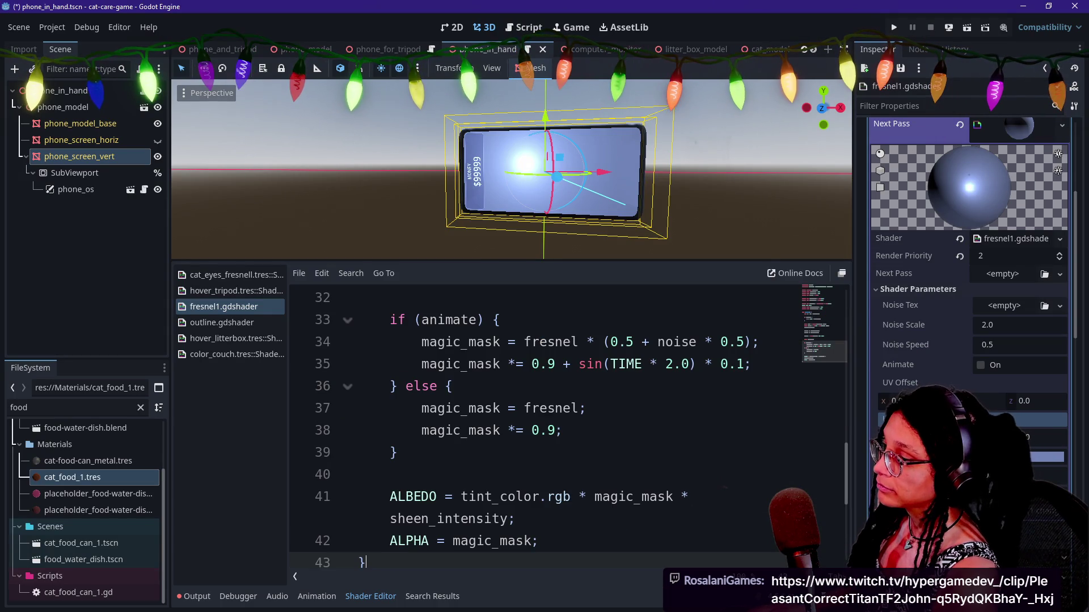
key(ctrl+s)
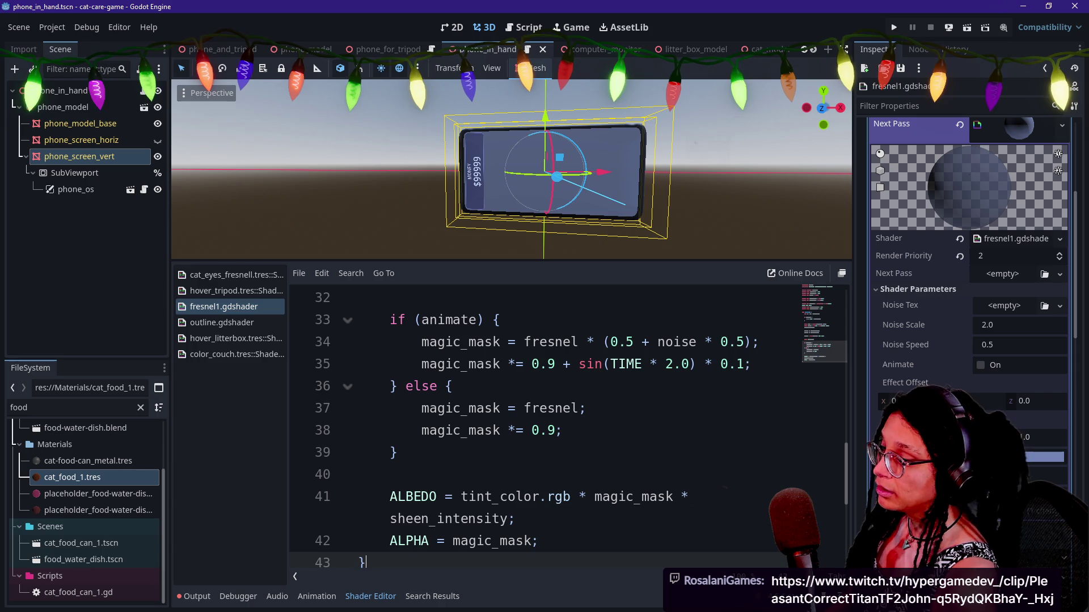
click(1045, 475)
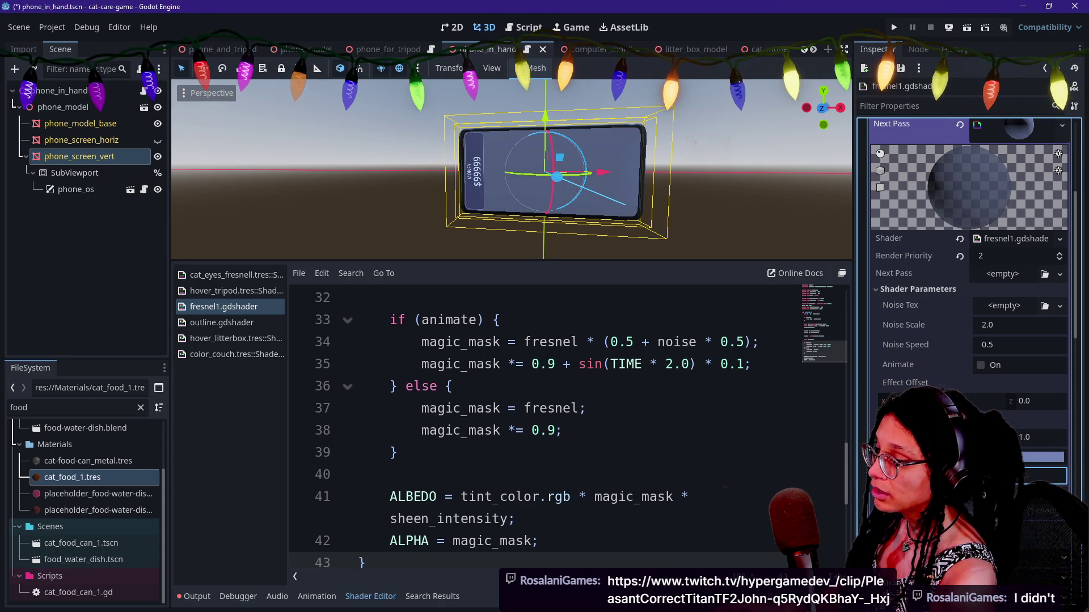
Experiment with the Effect Offset and Effect Scale fields, settling on Effect Offset X 3.318.
click(908, 401)
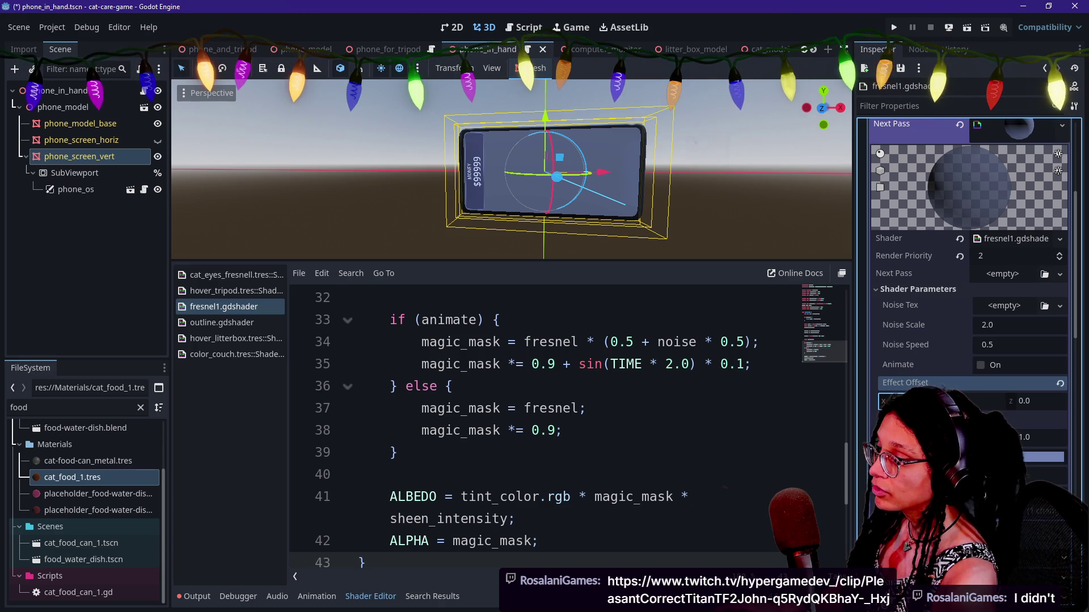
click(930, 419)
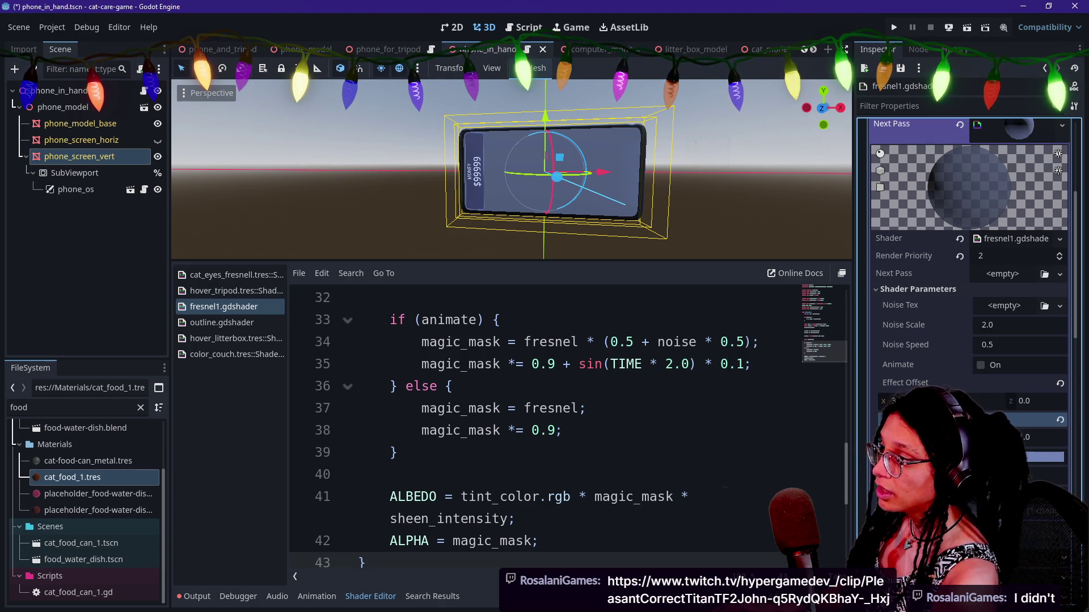
mouse_move(1040, 434)
mouse_down()
mouse_move(1055, 434)
mouse_move(1021, 437)
mouse_up()
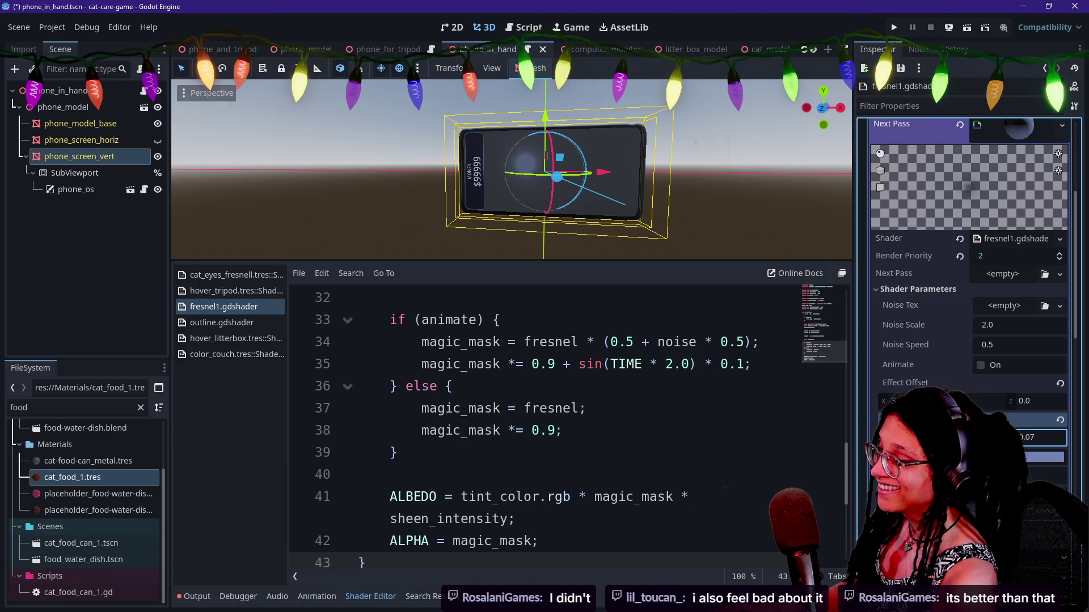
click(1046, 475)
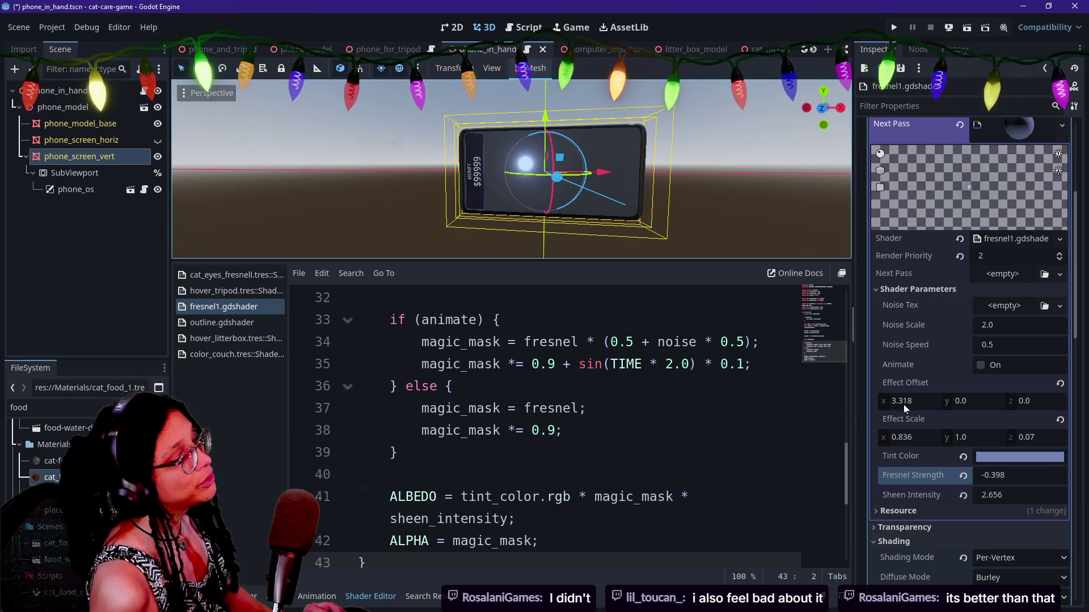
click(935, 363)
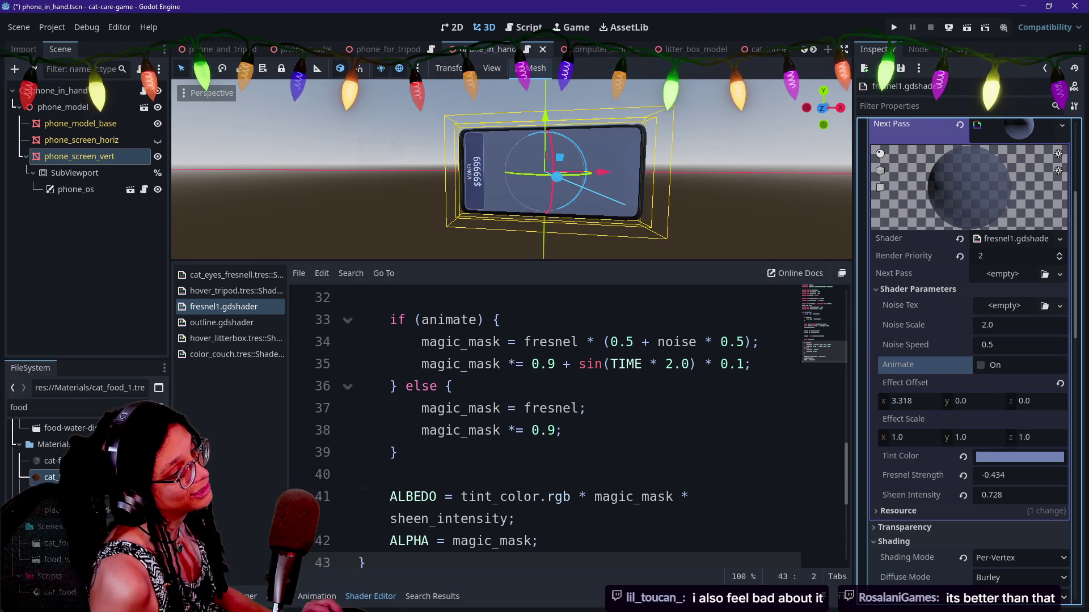
click(562, 431)
key(BackSpace)
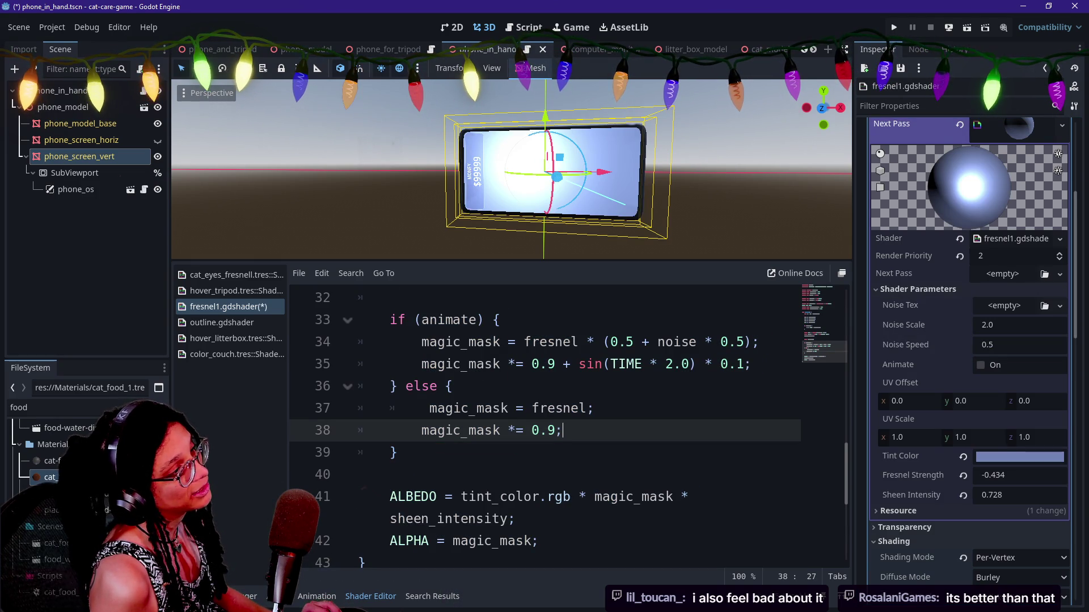
Save the original shader for comparison, then bring back the revised Effect Offset/Scale code.
key(ctrl+s)
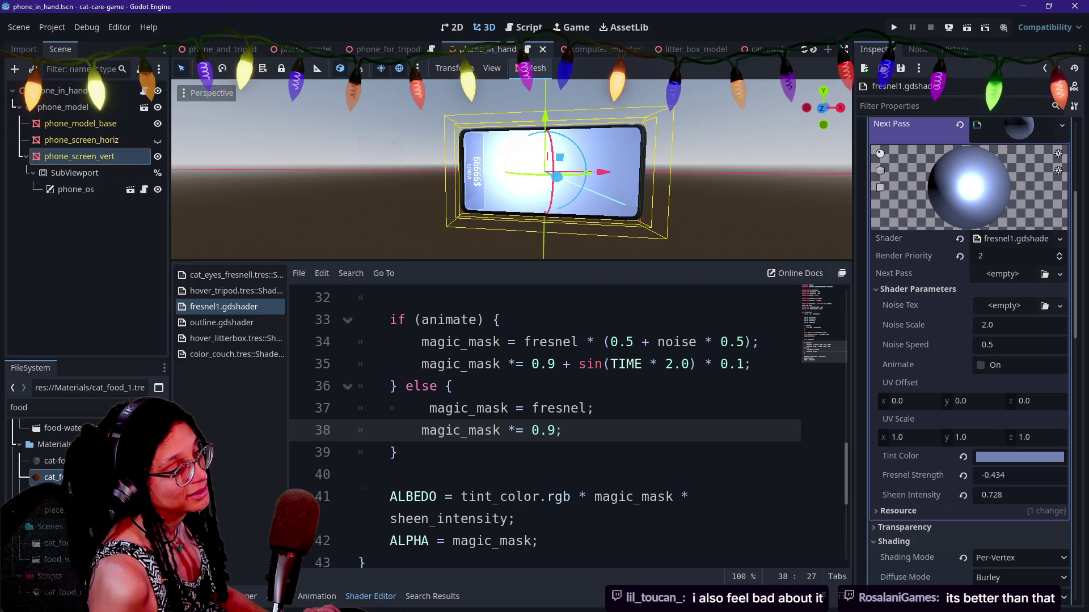
click(453, 386)
scroll(567, 426, up, 10)
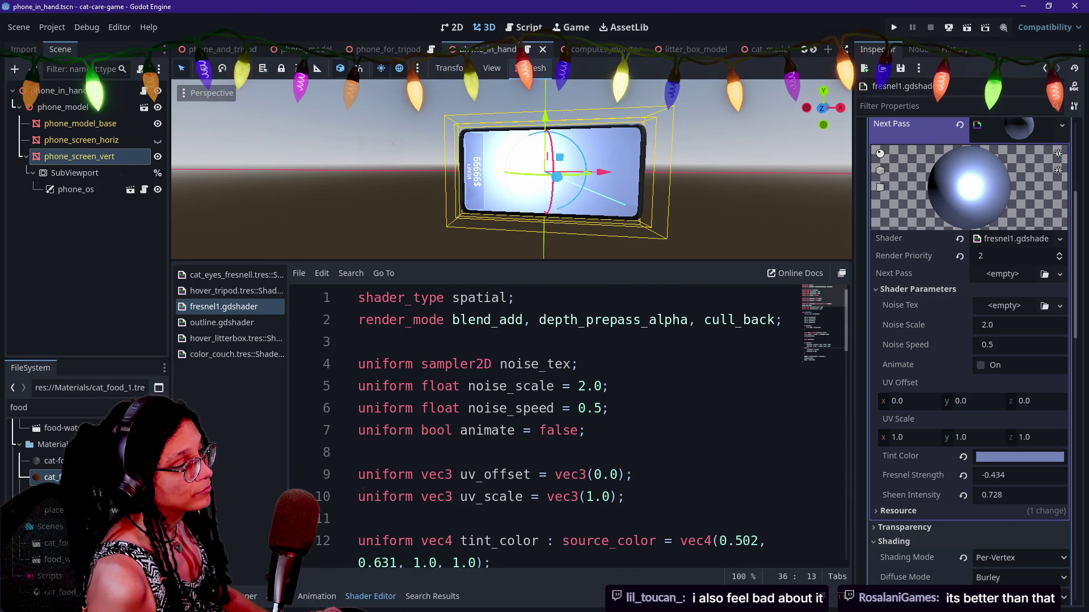
scroll(567, 426, down, 2)
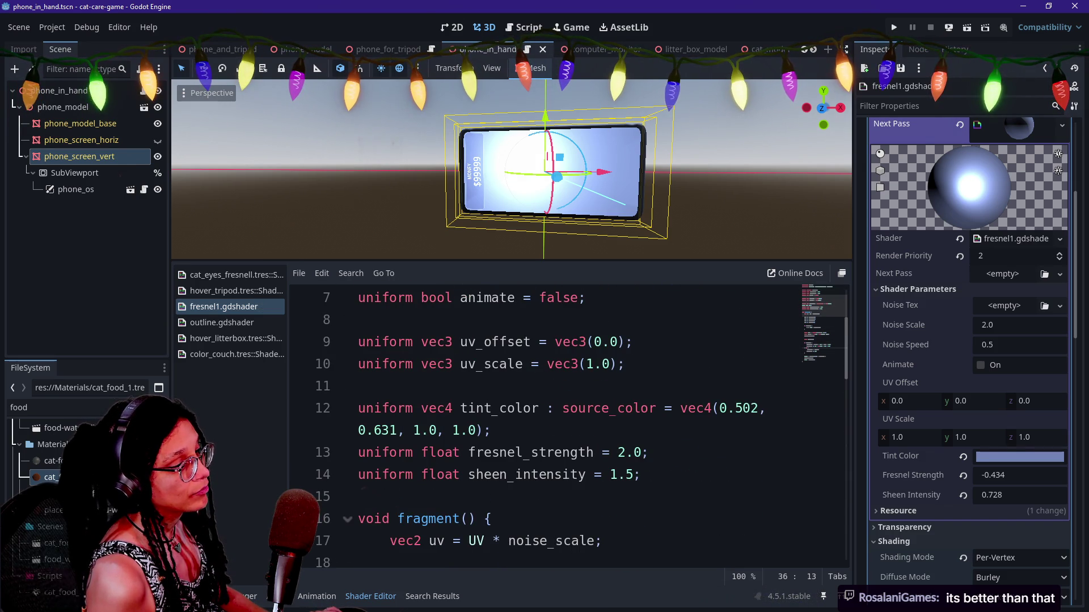
key(ctrl+z)
key(ctrl+z)
key(ctrl+z)
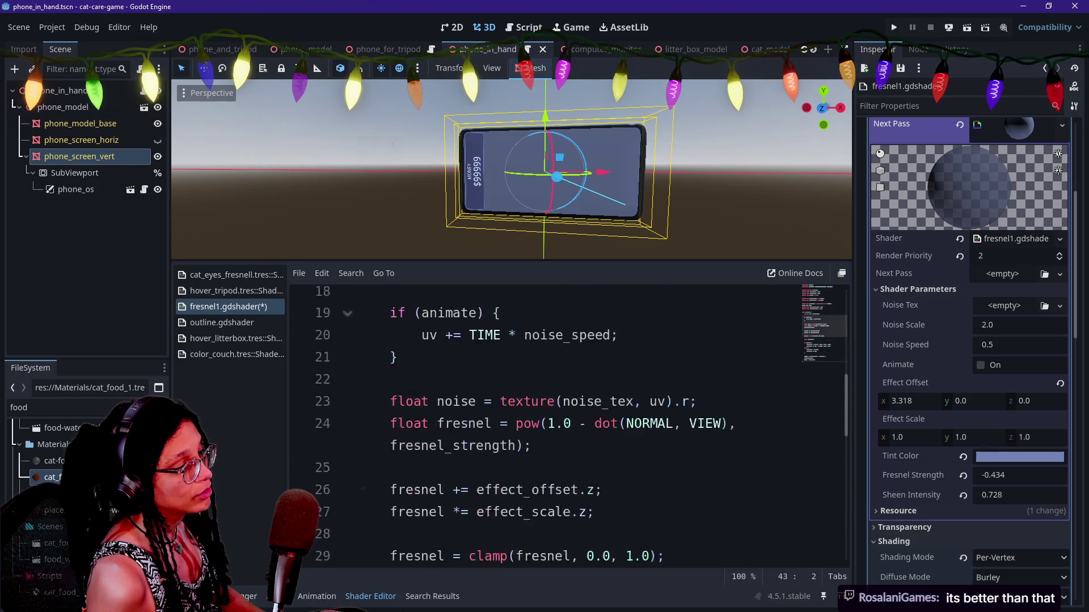
scroll(567, 426, up, 6)
scroll(567, 425, down, 4)
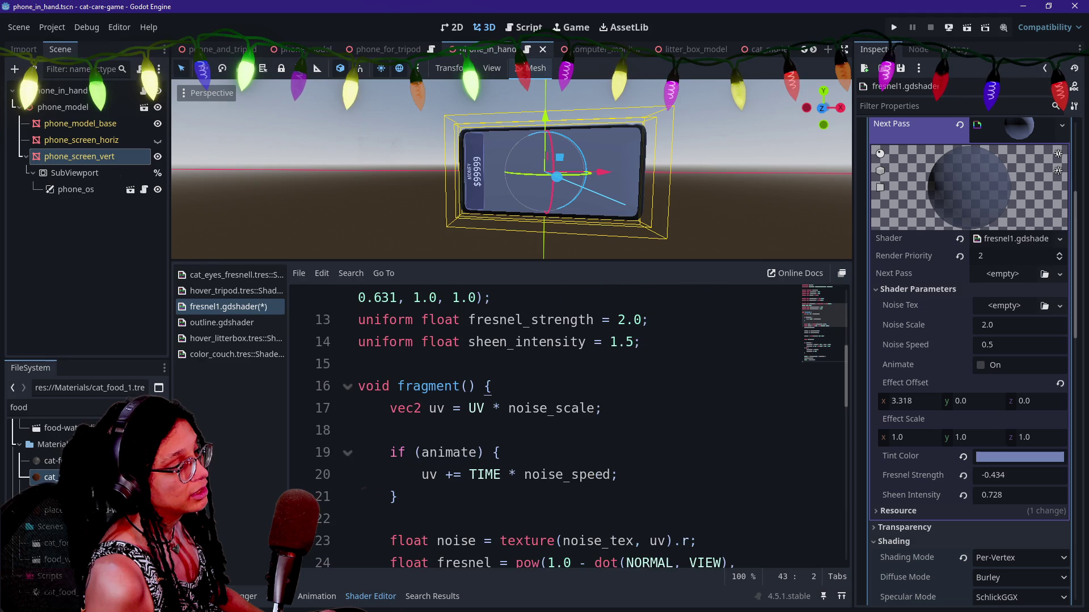
Read through the revised code from the fresnel_strength line 13 onward, selecting lines 14–16.
click(527, 320)
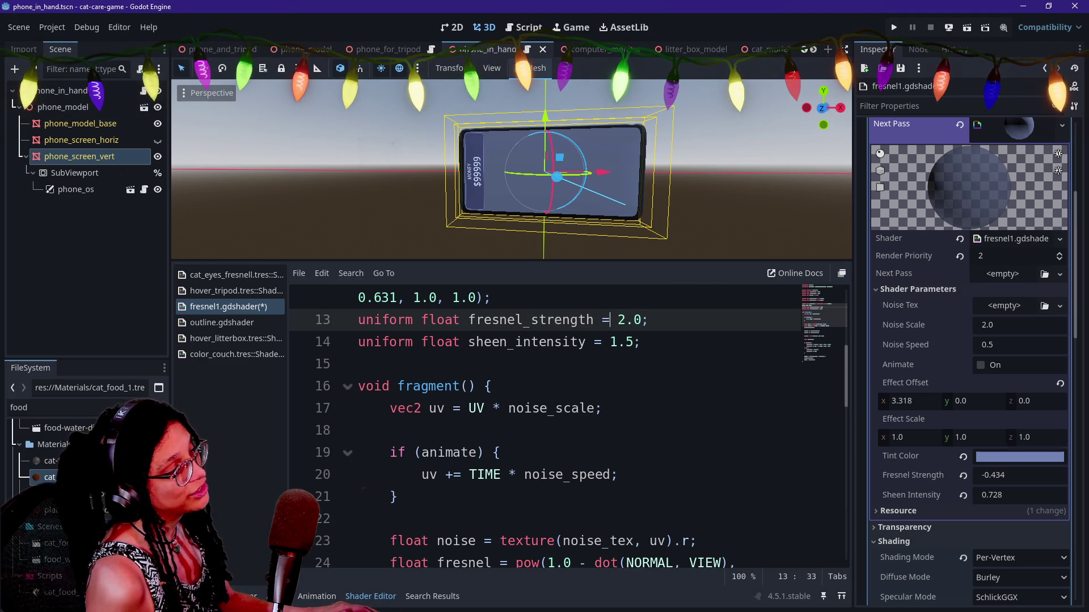
click(648, 320)
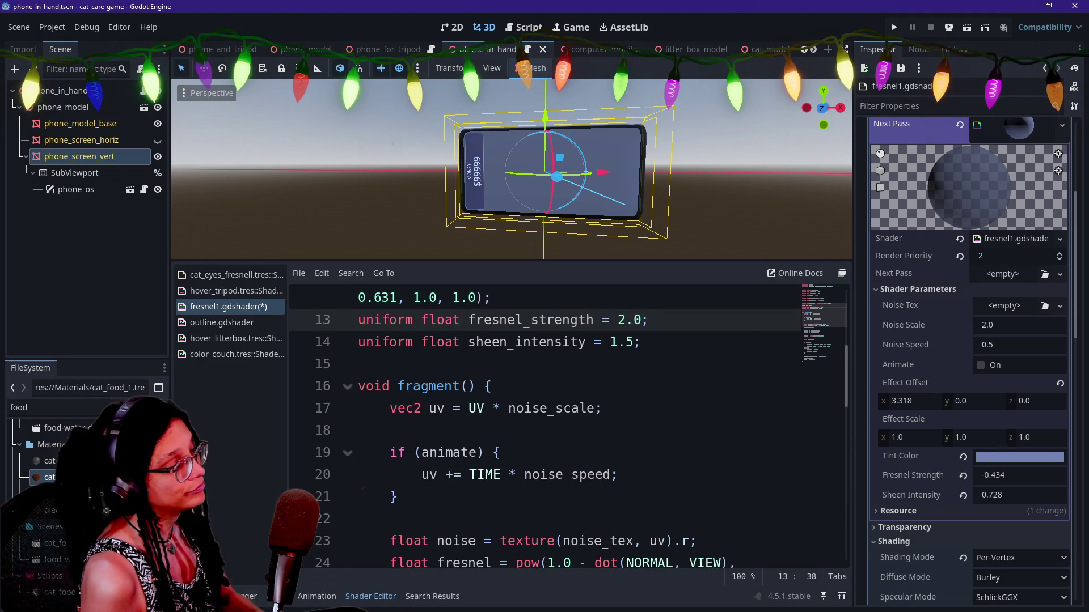
scroll(544, 425, down, 2)
scroll(544, 425, down, 2)
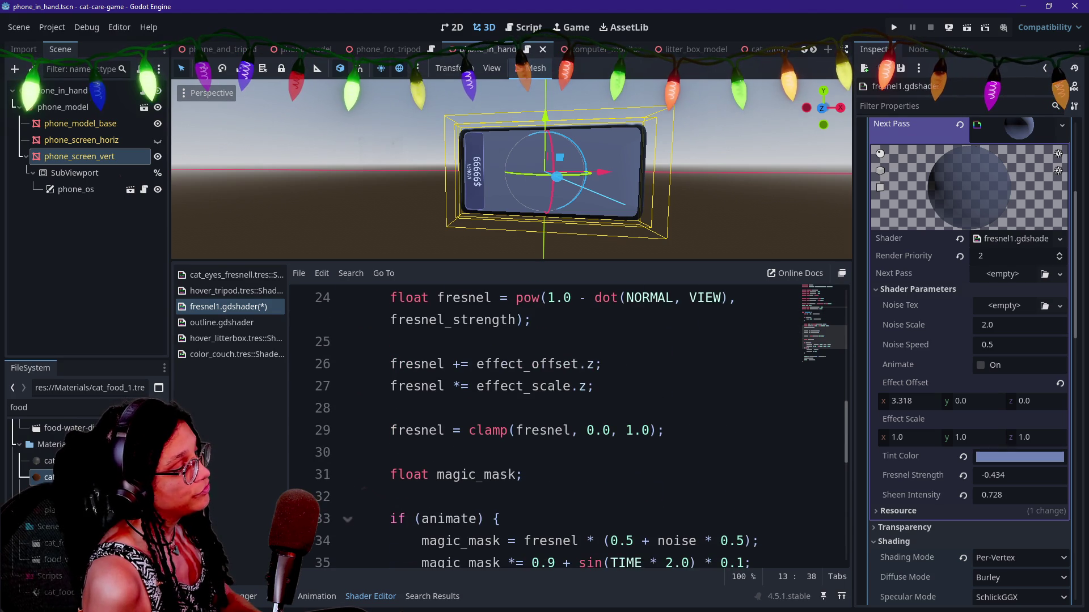
scroll(545, 425, down, 1)
scroll(544, 425, down, 1)
scroll(545, 426, up, 2)
scroll(544, 426, down, 5)
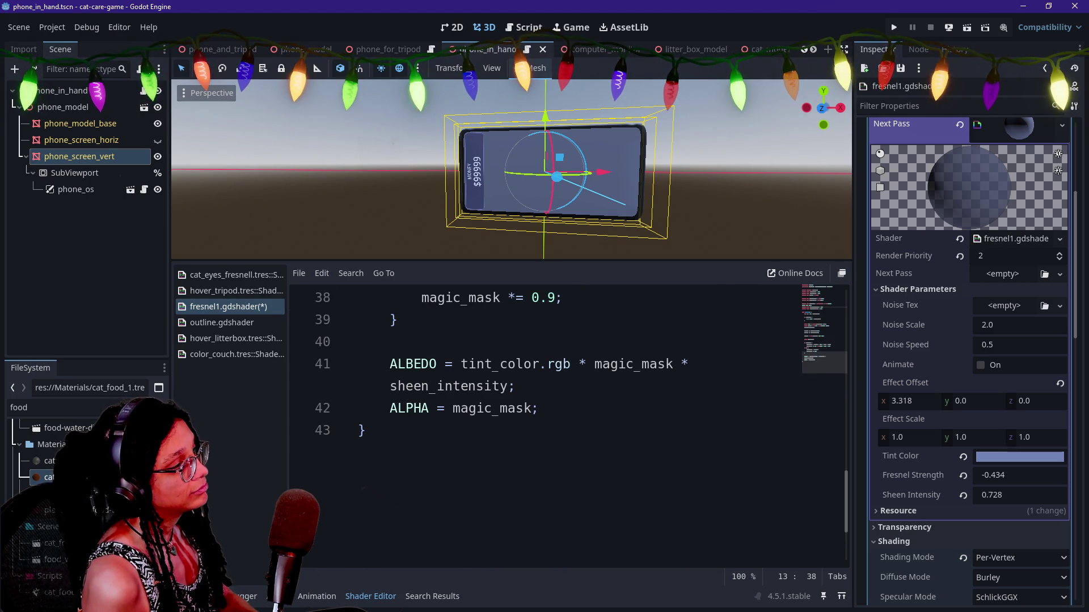
scroll(544, 425, up, 3)
scroll(544, 425, up, 6)
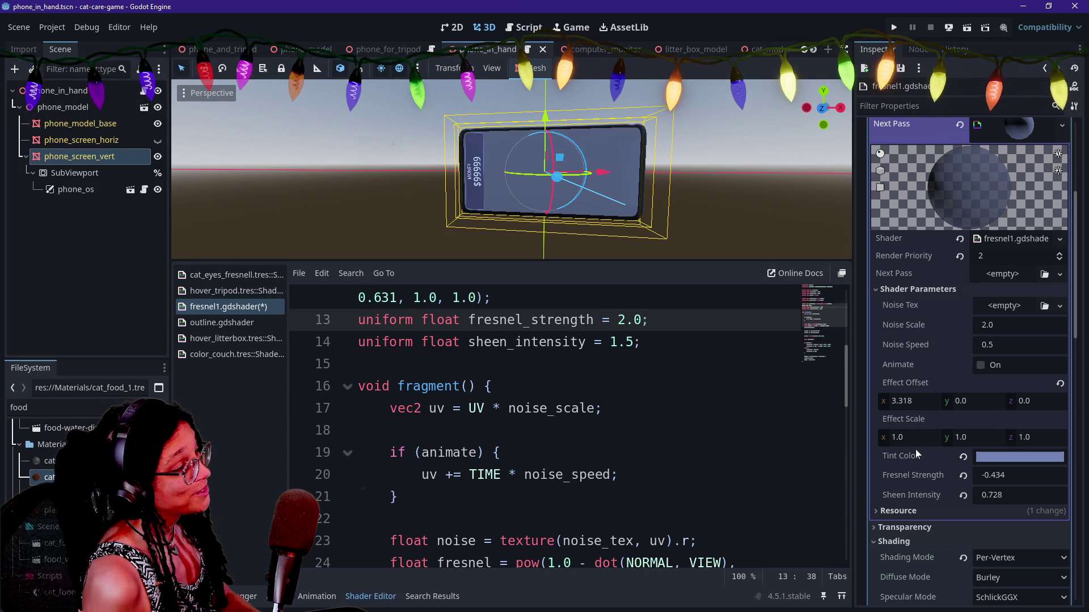
drag(737, 320, 814, 384)
Tune the sheen to Effect Offset 3.882, 0.0, -3.798 and Effect Scale Z 0.772.
click(794, 474)
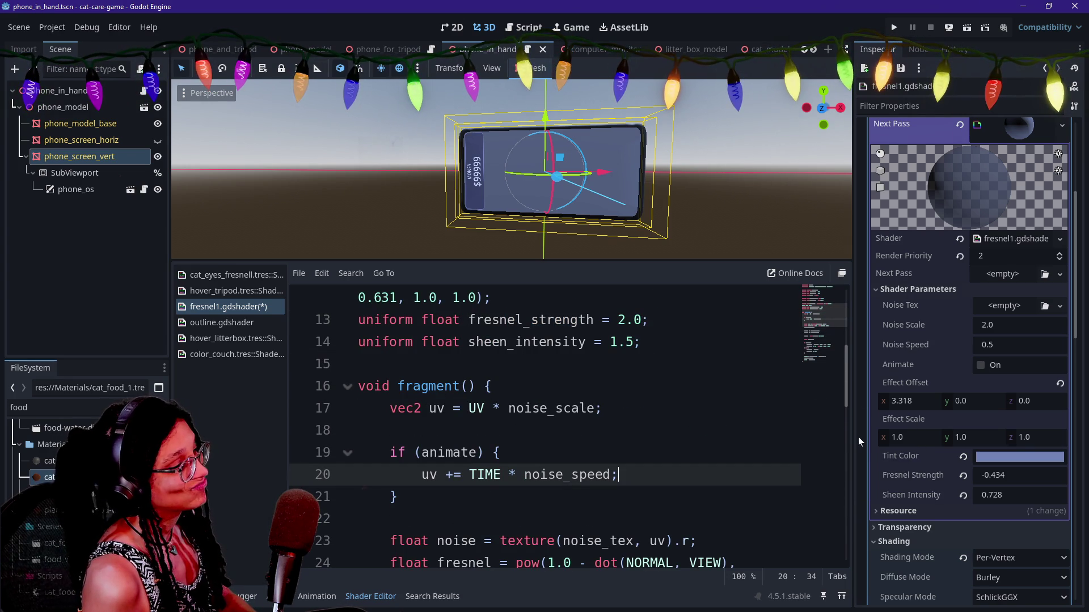
click(964, 406)
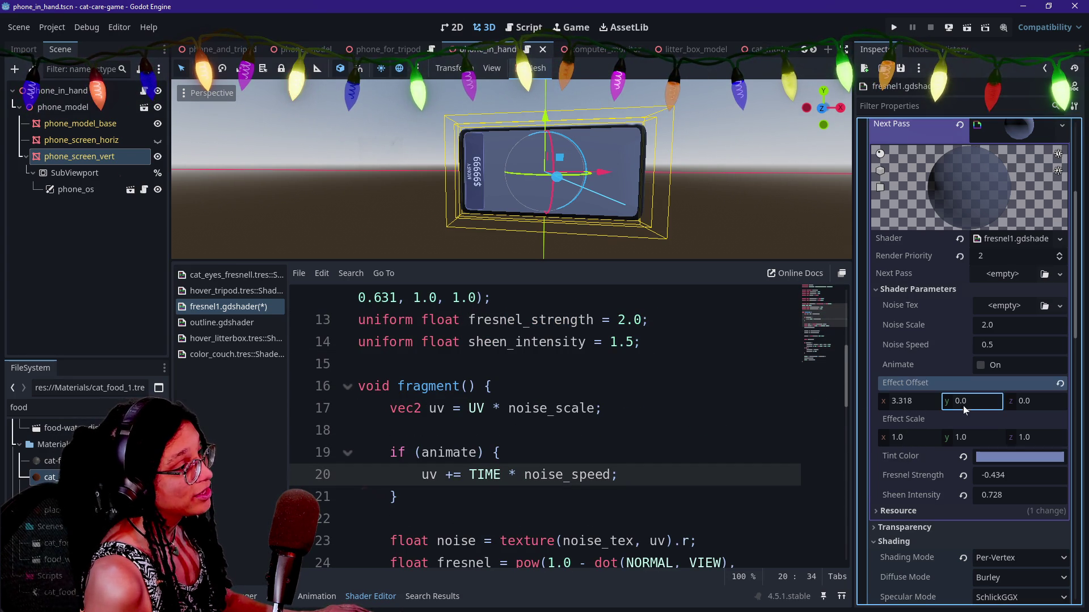
drag(1038, 408, 981, 408)
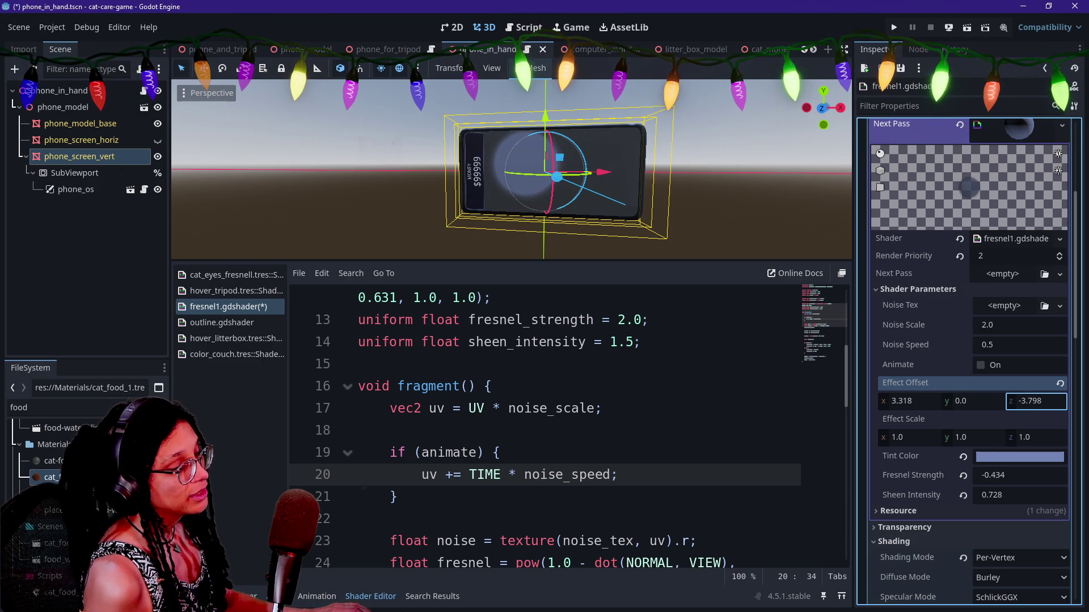
mouse_move(1037, 437)
mouse_down()
mouse_move(1012, 437)
mouse_move(945, 400)
mouse_move(984, 406)
mouse_up()
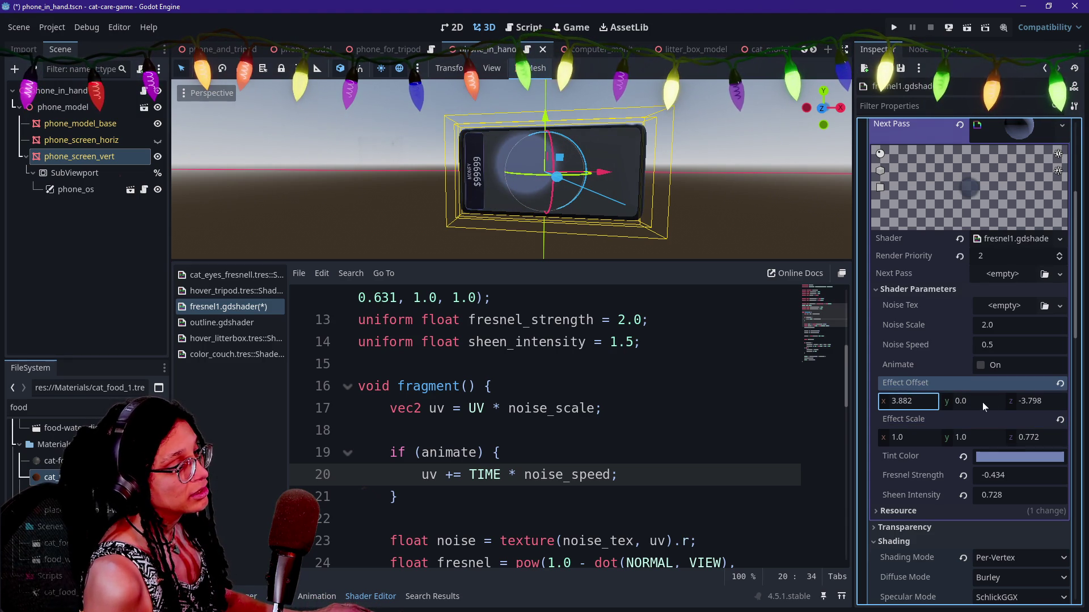
Start editing line 38 by deleting the semicolon after 0.9.
scroll(545, 425, down, 5)
click(555, 431)
key(BackSpace)
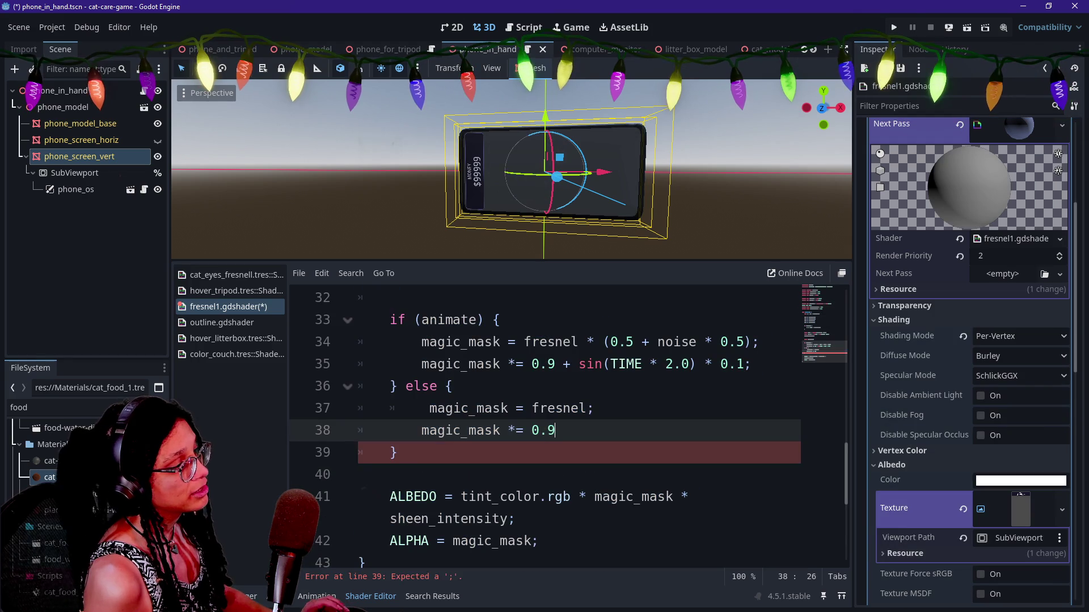
Step back through the shader's edit history to the UV Offset/UV Scale version.
key(ctrl+z)
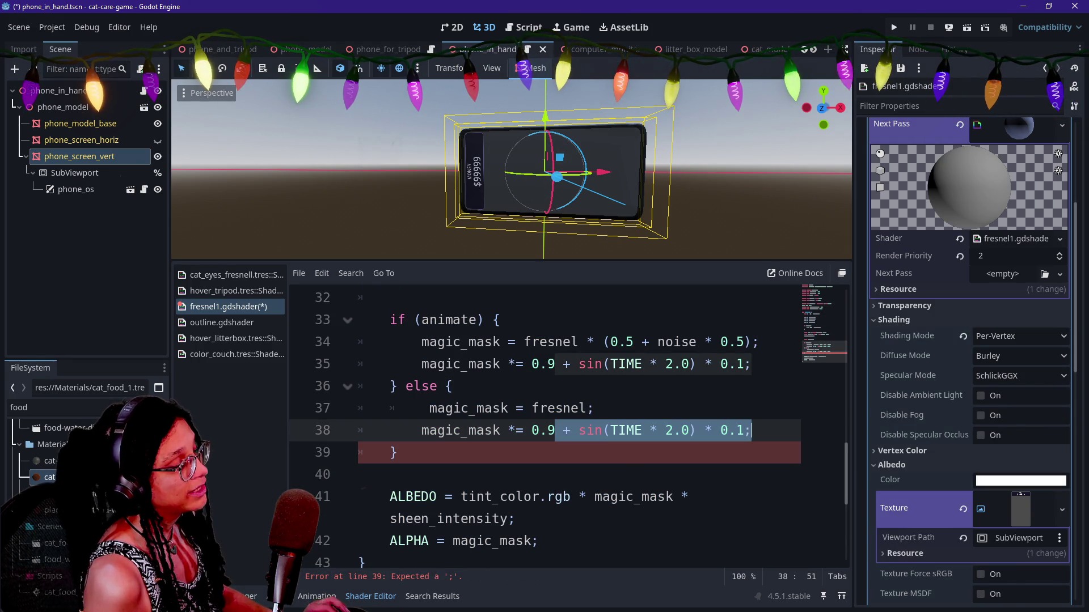
key(ctrl+y)
key(ctrl+z)
key(ctrl+z)
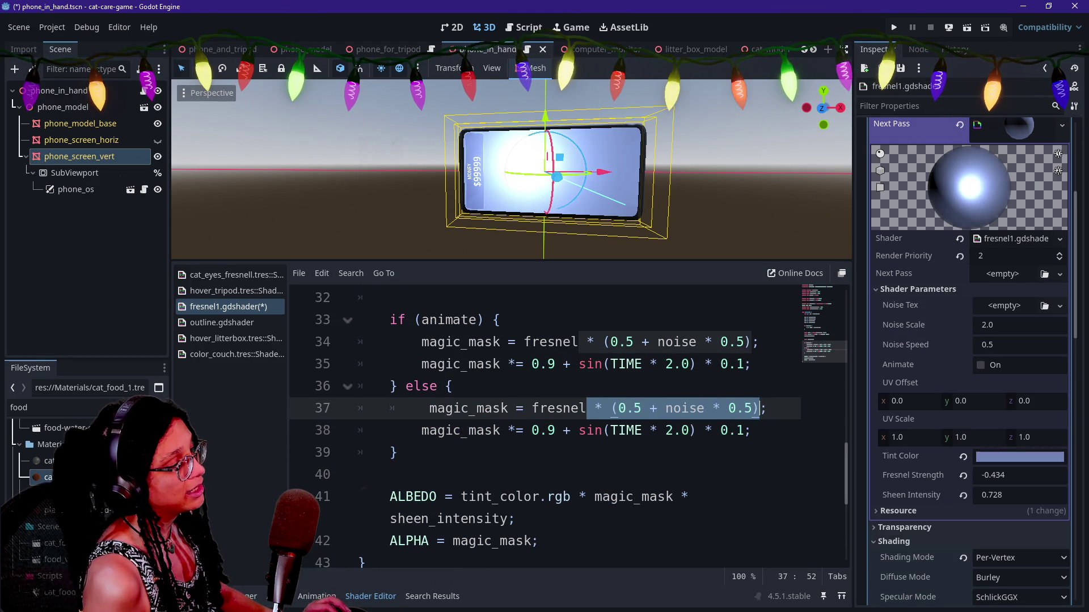
key(ctrl+z)
key(ctrl+z)
Fix line 38 to read magic_mask *= 0.9; save, and set Fresnel Strength to -0.186.
text(')
key(BackSpace)
key(ctrl+s)
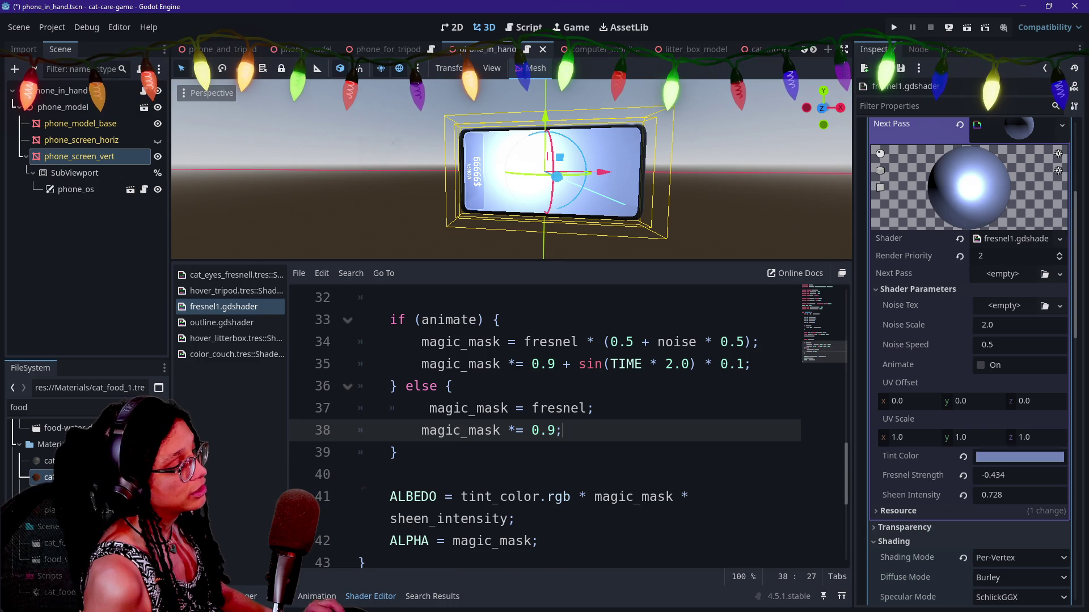
scroll(544, 431, up, 2)
mouse_move(1000, 479)
mouse_down()
mouse_move(989, 480)
mouse_move(1021, 480)
mouse_up()
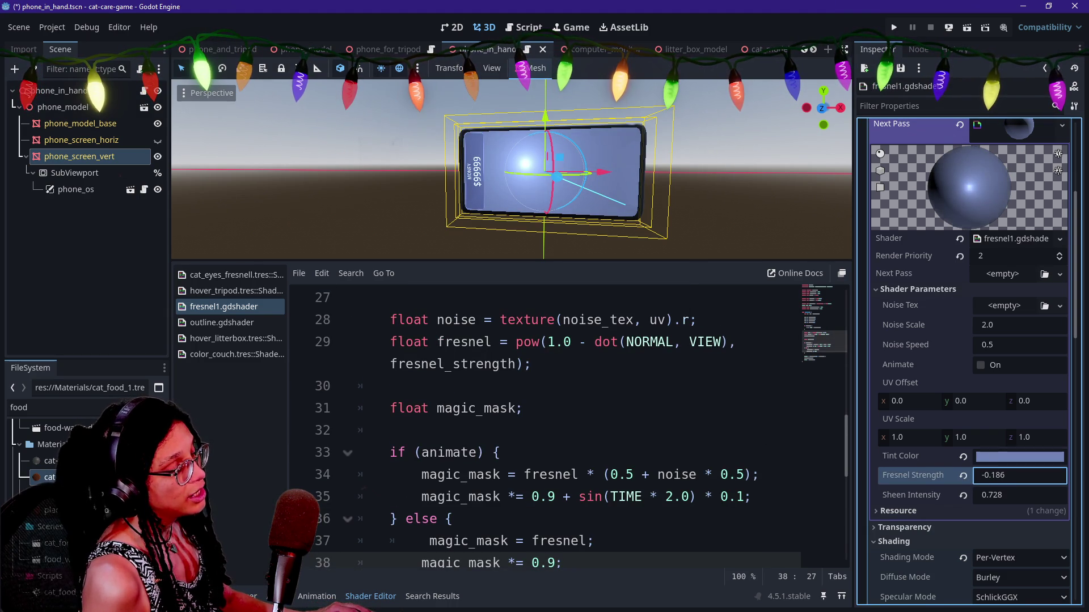
Review the current shader code, including the noise animation on line 25.
scroll(544, 431, down, 4)
scroll(545, 431, up, 6)
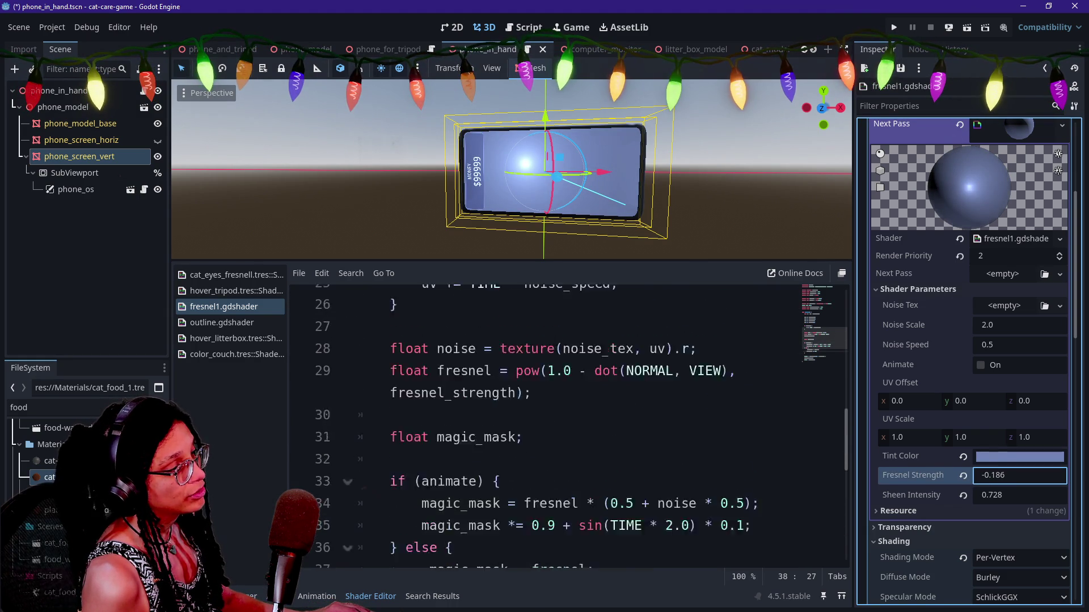
scroll(544, 431, down, 1)
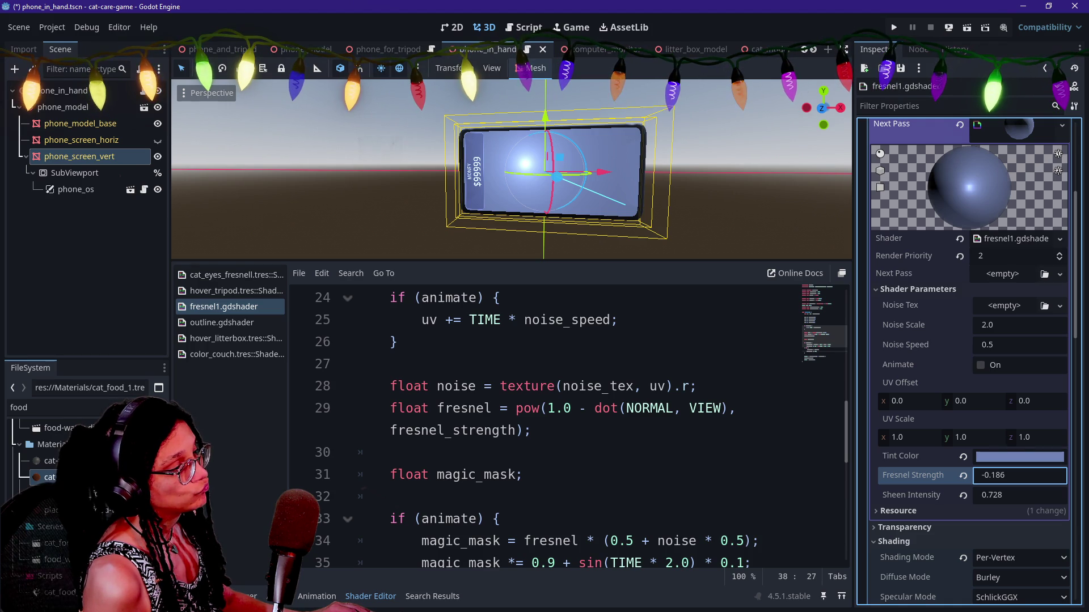
scroll(544, 431, up, 1)
drag(422, 386, 540, 387)
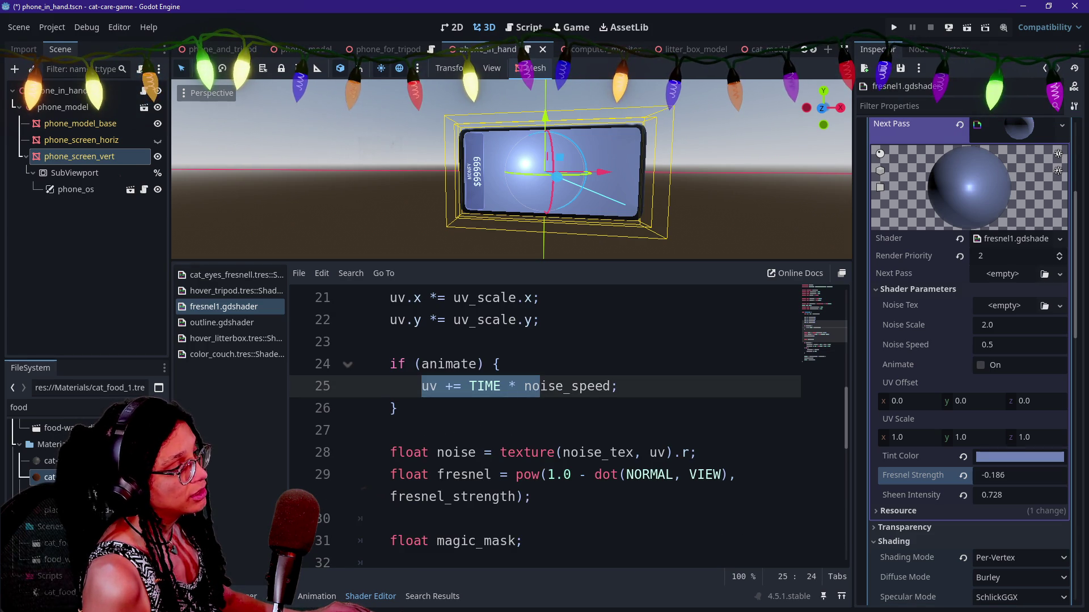
scroll(540, 387, up, 3)
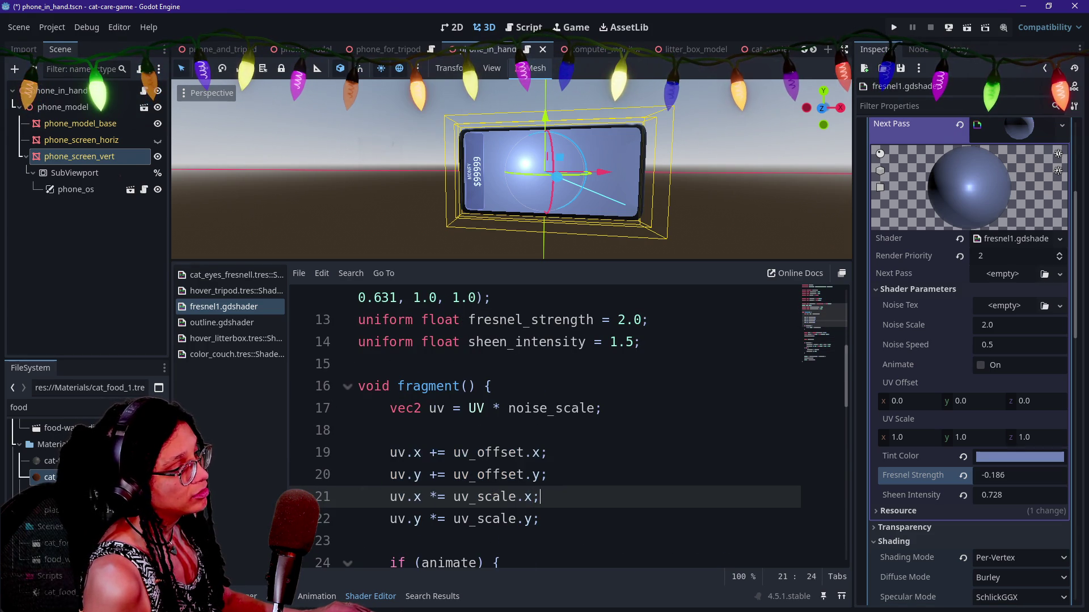
click(390, 429)
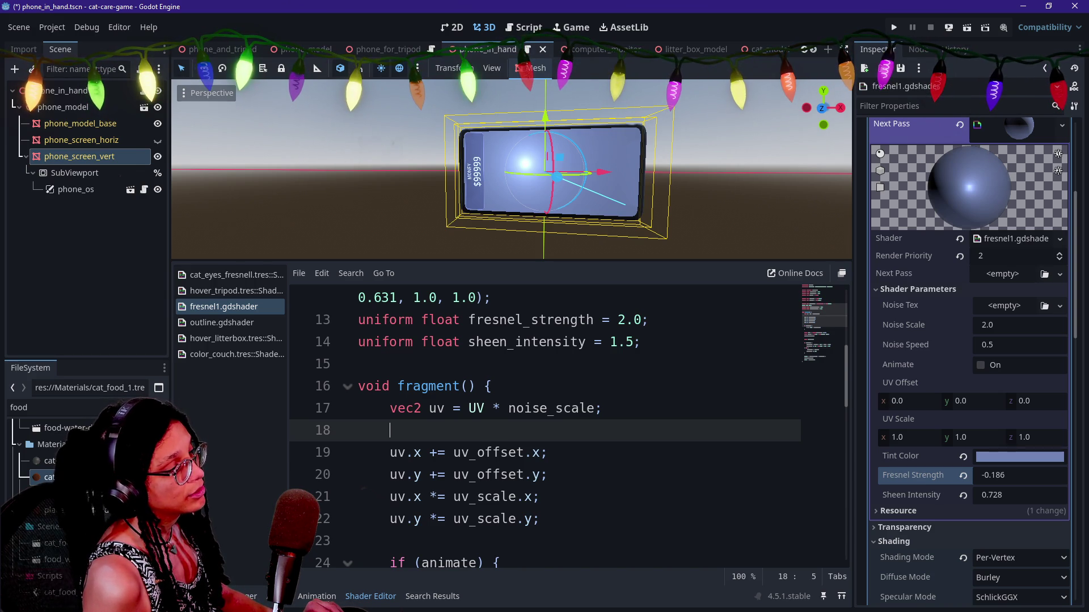
scroll(540, 426, down, 3)
scroll(567, 425, down, 2)
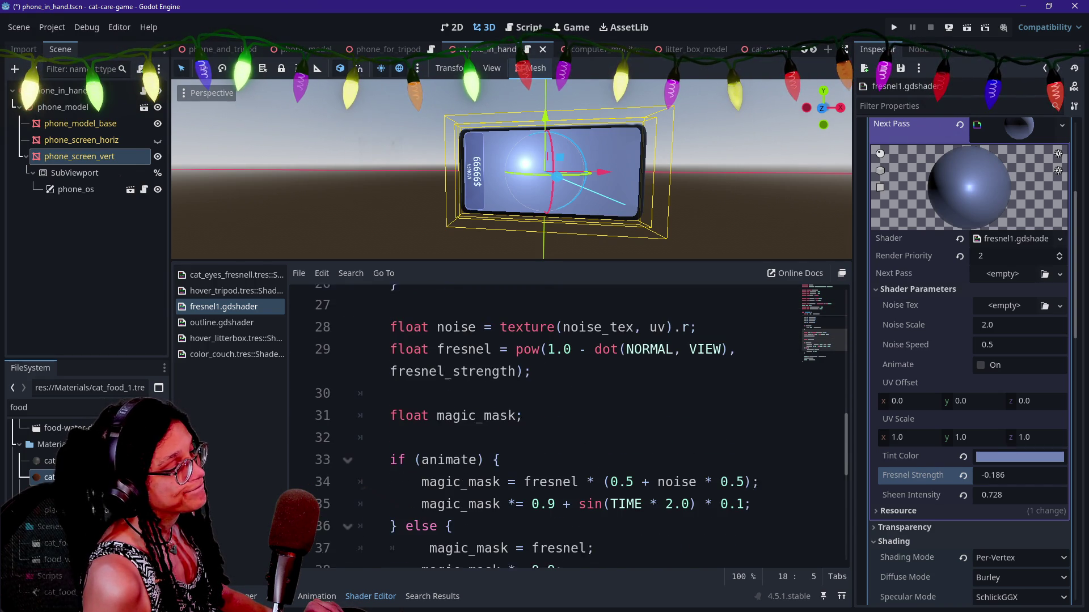
scroll(567, 426, down, 2)
scroll(567, 425, up, 4)
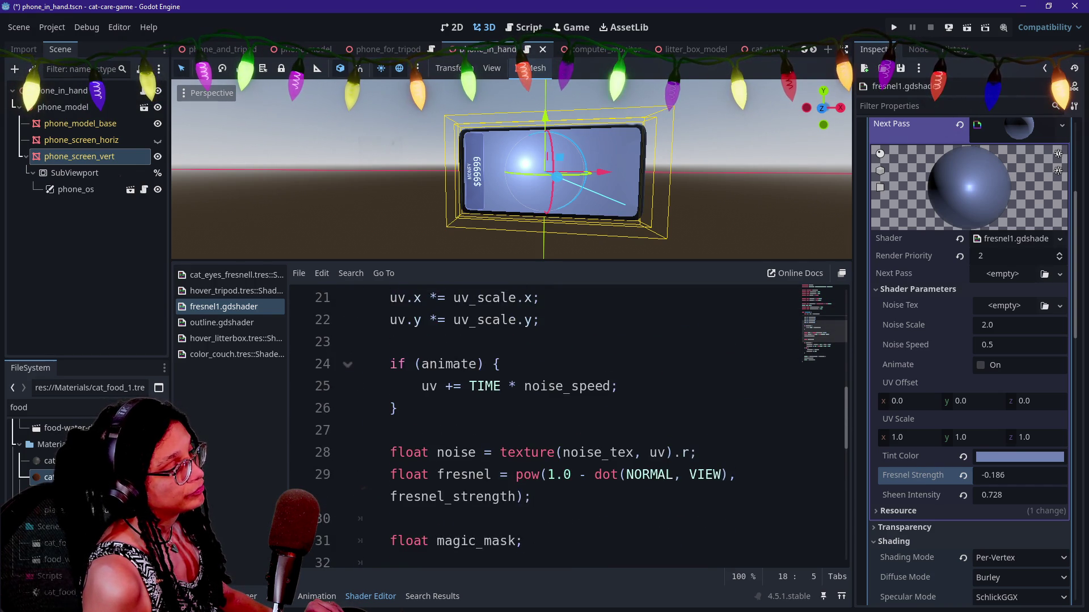
scroll(567, 426, down, 1)
Paste the revised effect_offset/effect_scale shader over the whole of fresnel1.gdshader.
key(ctrl+a)
key(ctrl+v)
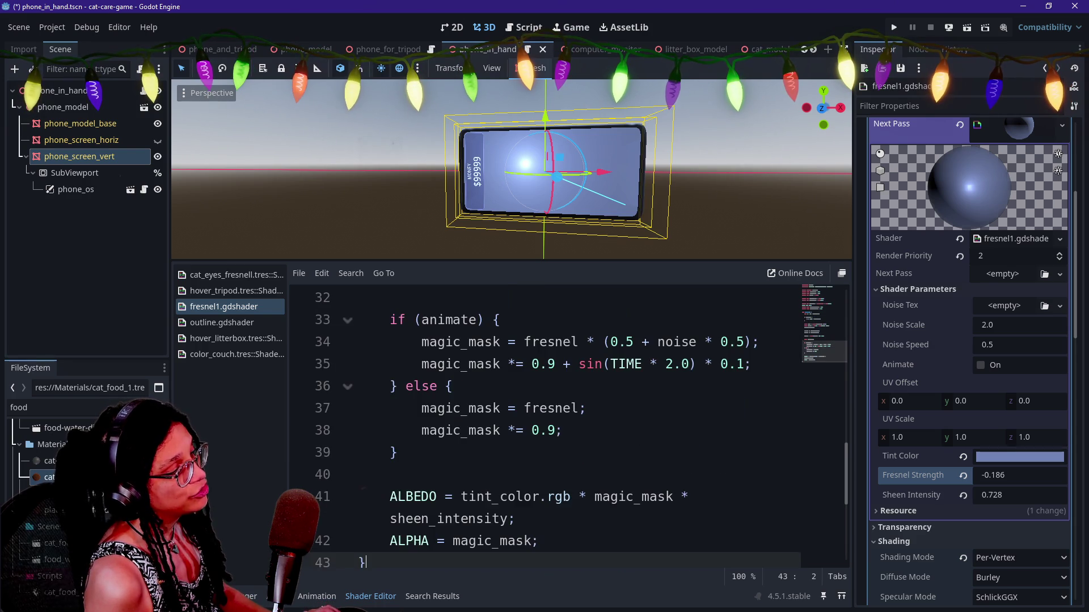
scroll(567, 425, up, 9)
scroll(568, 425, down, 4)
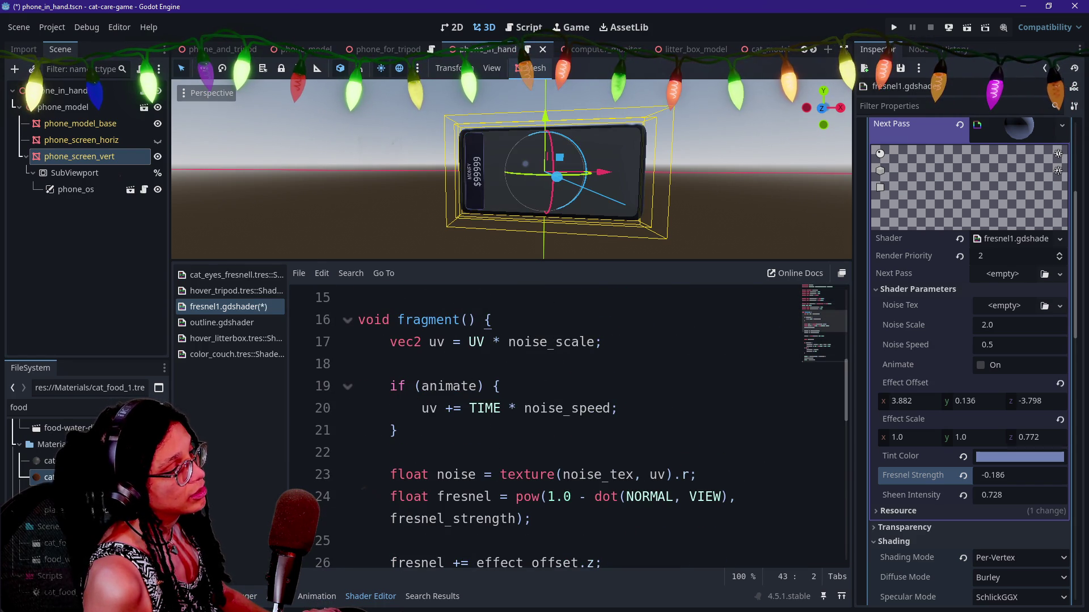
Read through the revised shader, inspecting the sine pulse code on lines 35–36.
scroll(568, 426, down, 2)
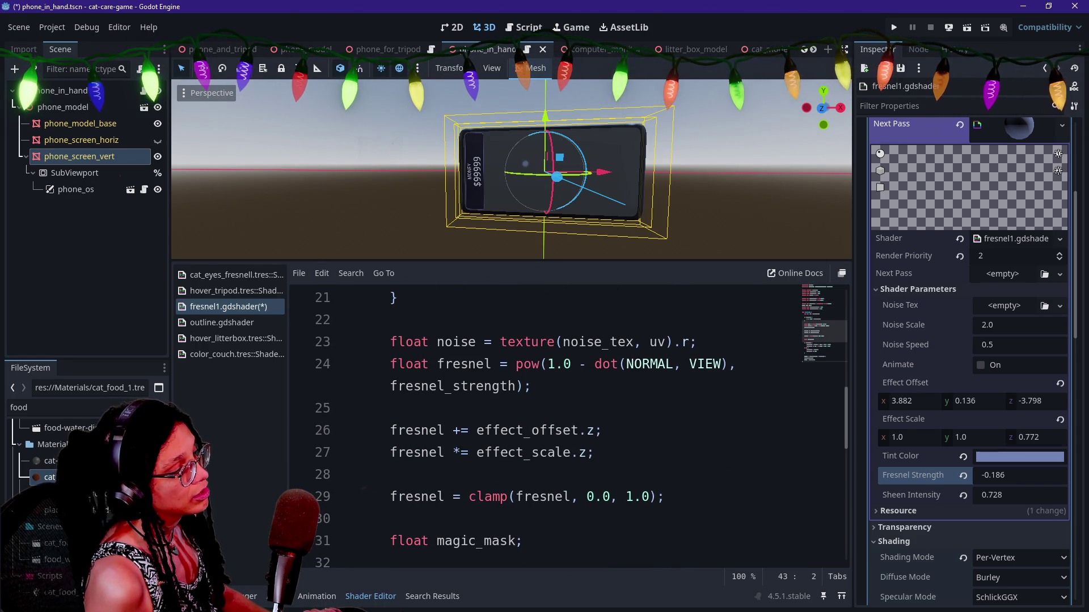
scroll(625, 347, down, 6)
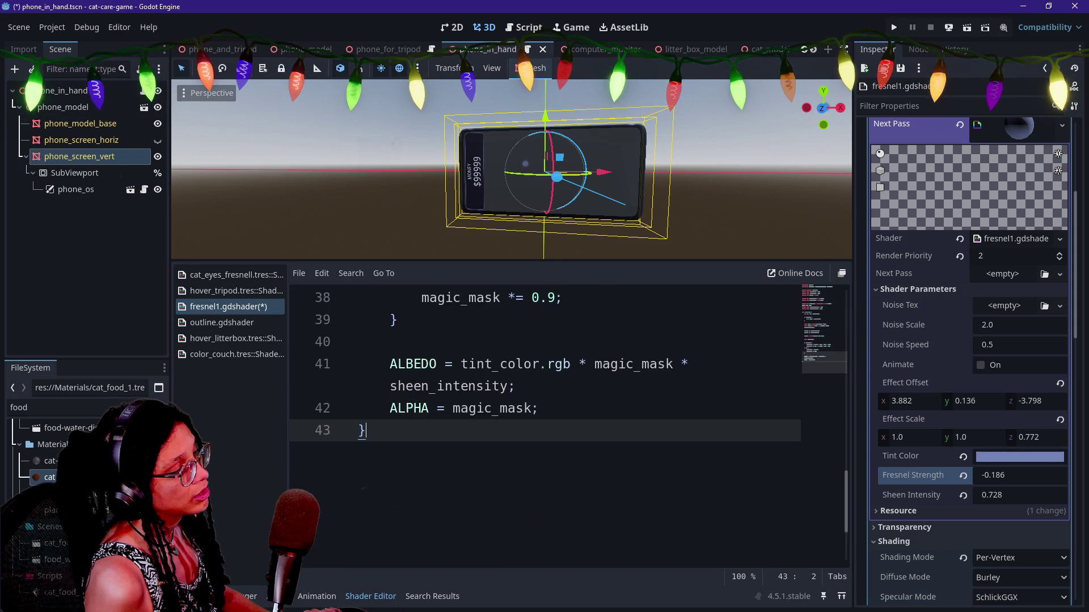
scroll(625, 348, up, 10)
scroll(626, 347, down, 2)
scroll(626, 347, up, 1)
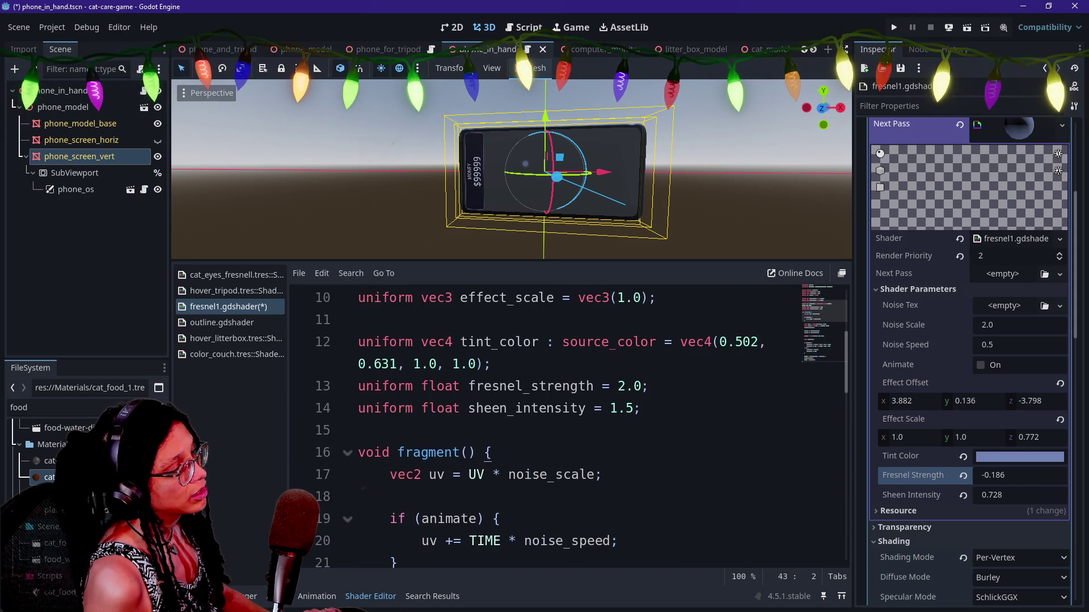
scroll(626, 347, down, 1)
scroll(567, 426, down, 2)
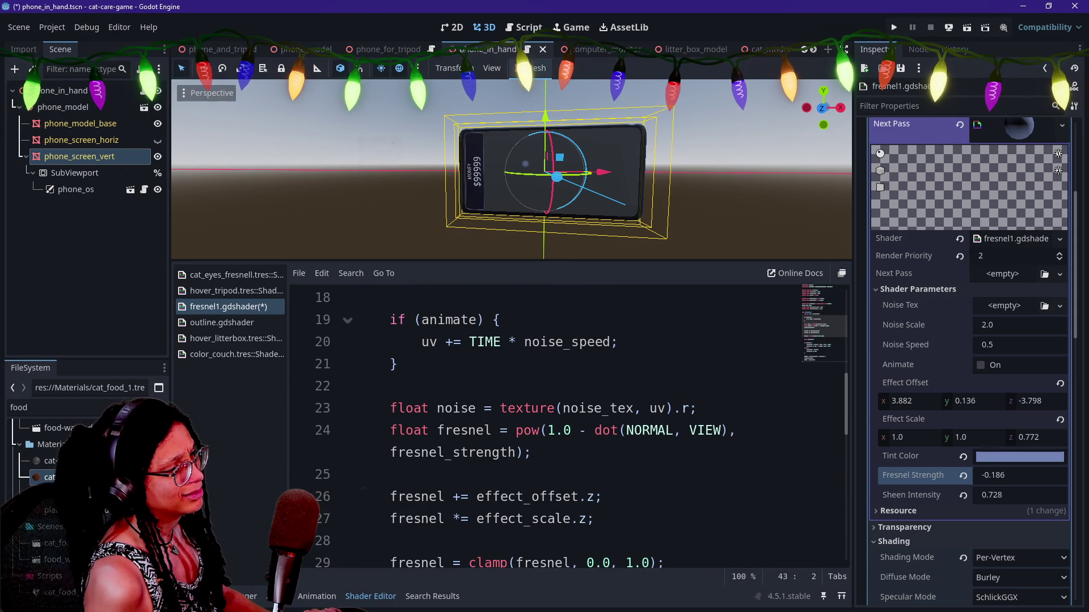
scroll(567, 425, up, 6)
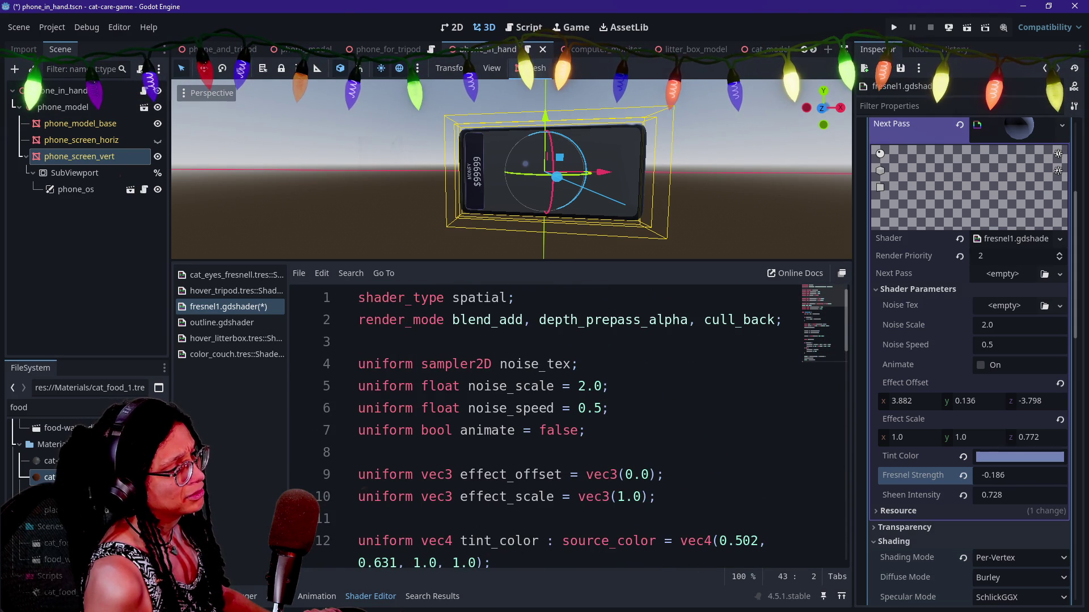
scroll(450, 417, down, 1)
right_click(450, 416)
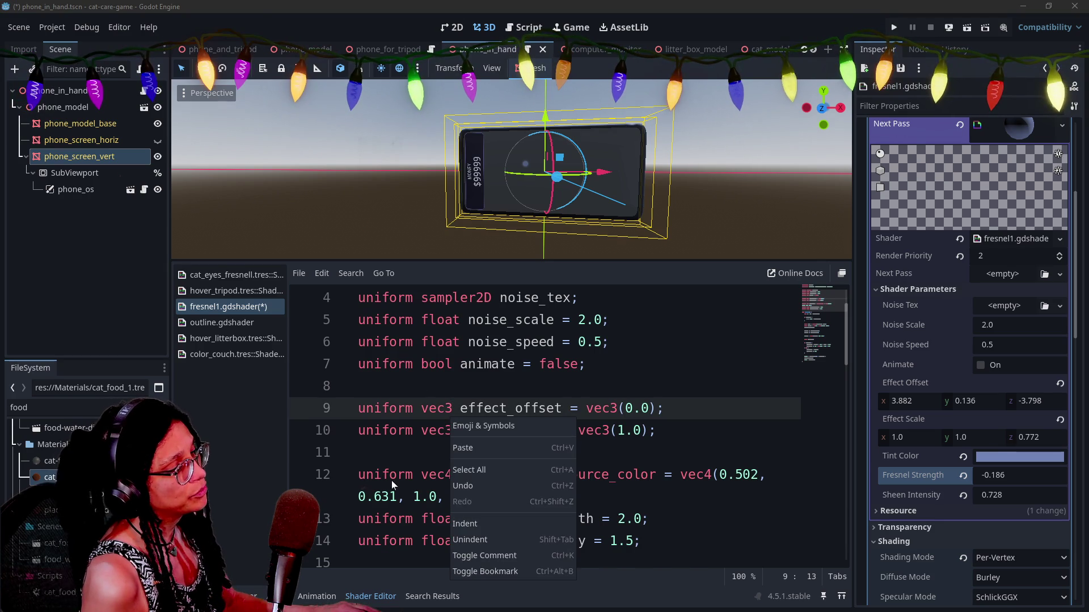
key(Escape)
scroll(567, 425, down, 5)
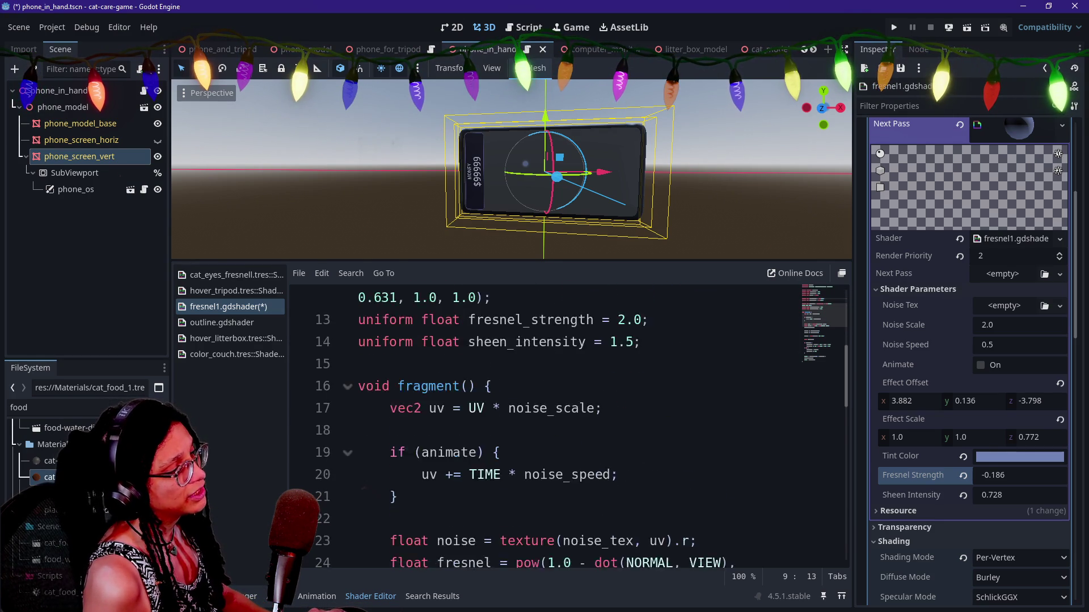
scroll(568, 425, down, 1)
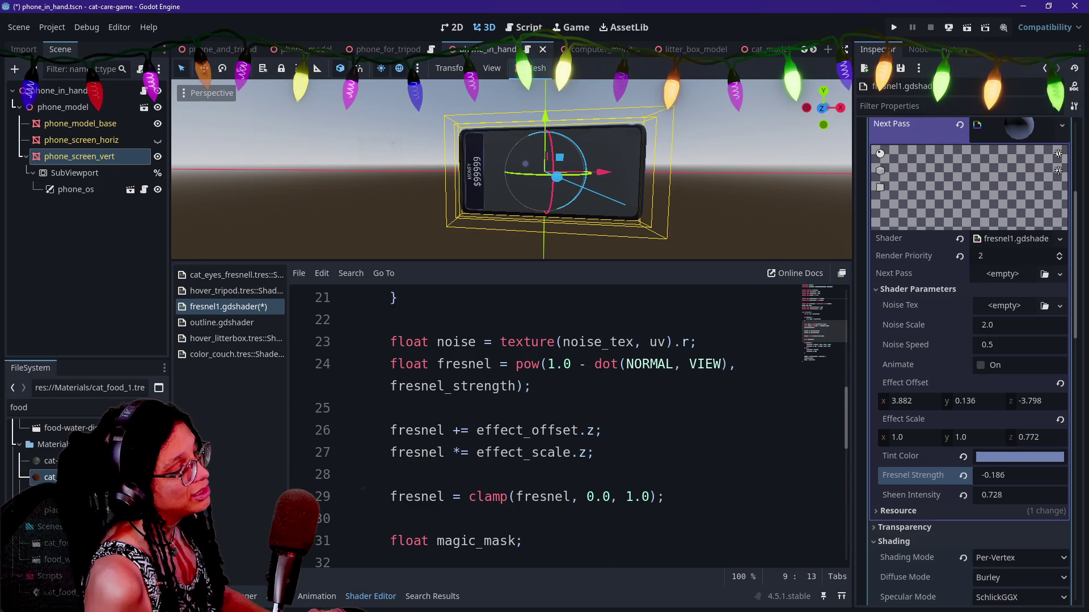
scroll(567, 426, down, 2)
drag(563, 496, 452, 519)
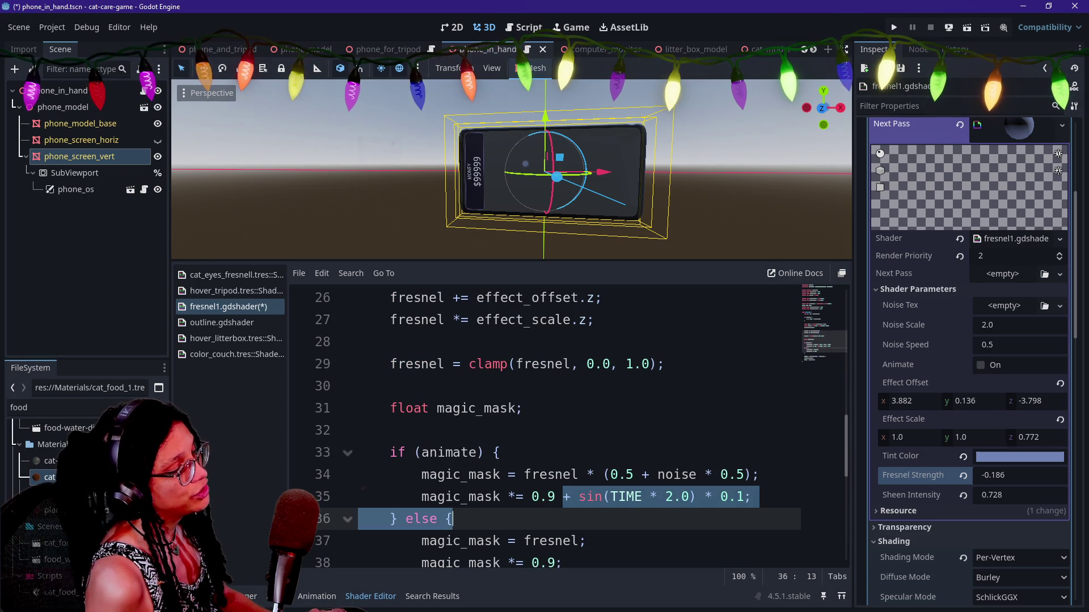
click(453, 519)
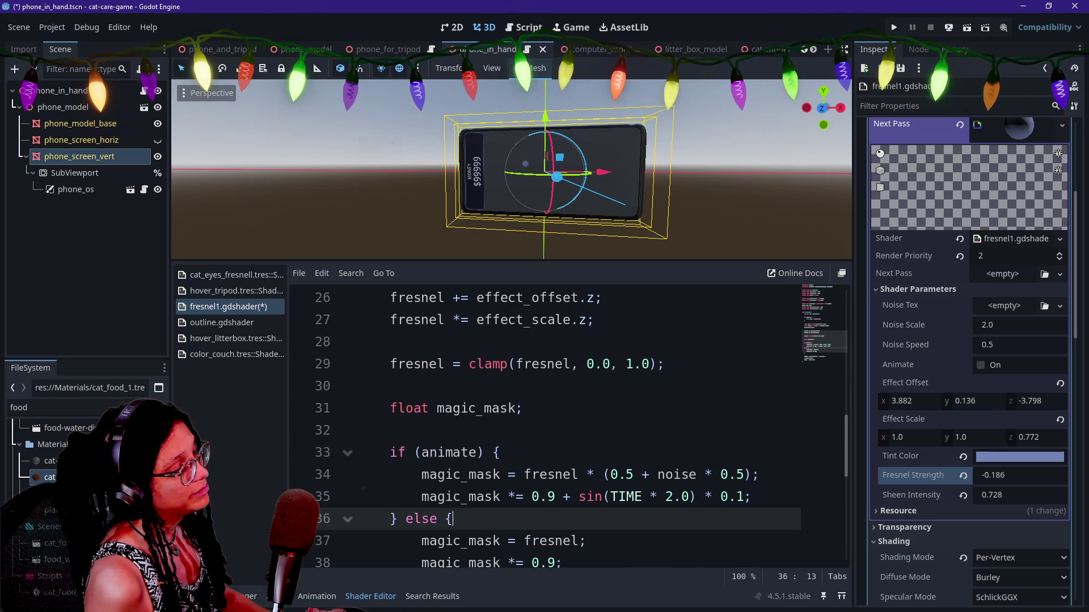
scroll(544, 431, down, 1)
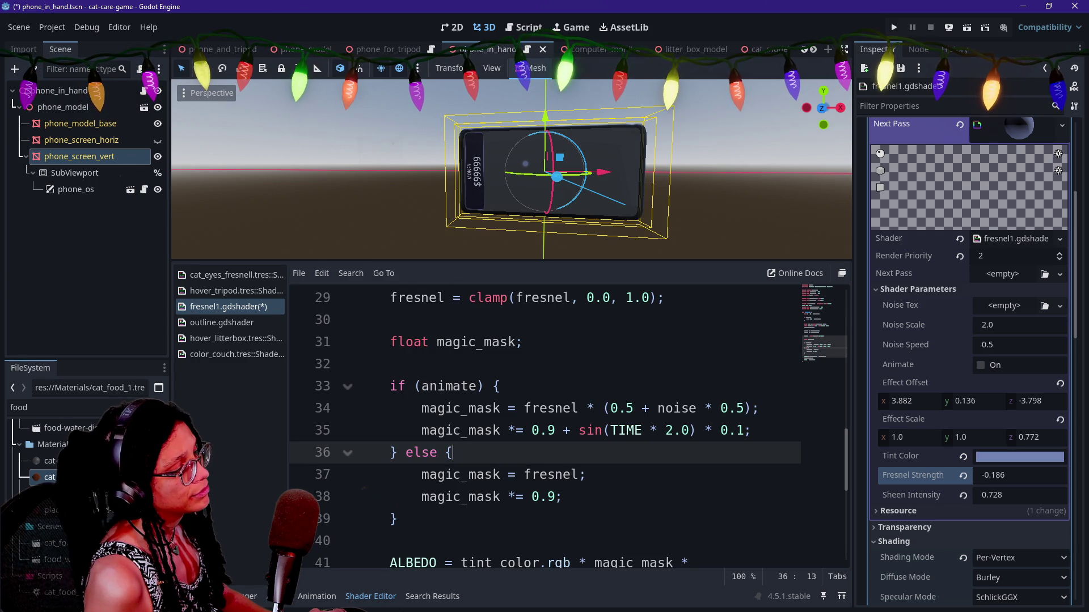
scroll(545, 431, up, 3)
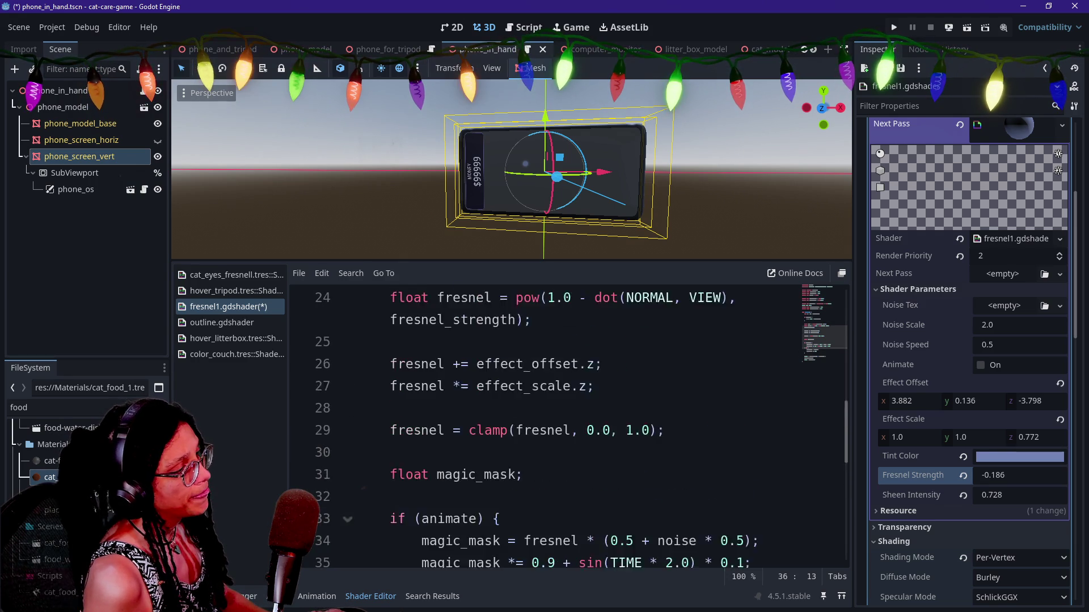
Comment out the effect offset and scale lines, save, then revert to the UV offset version.
click(603, 430)
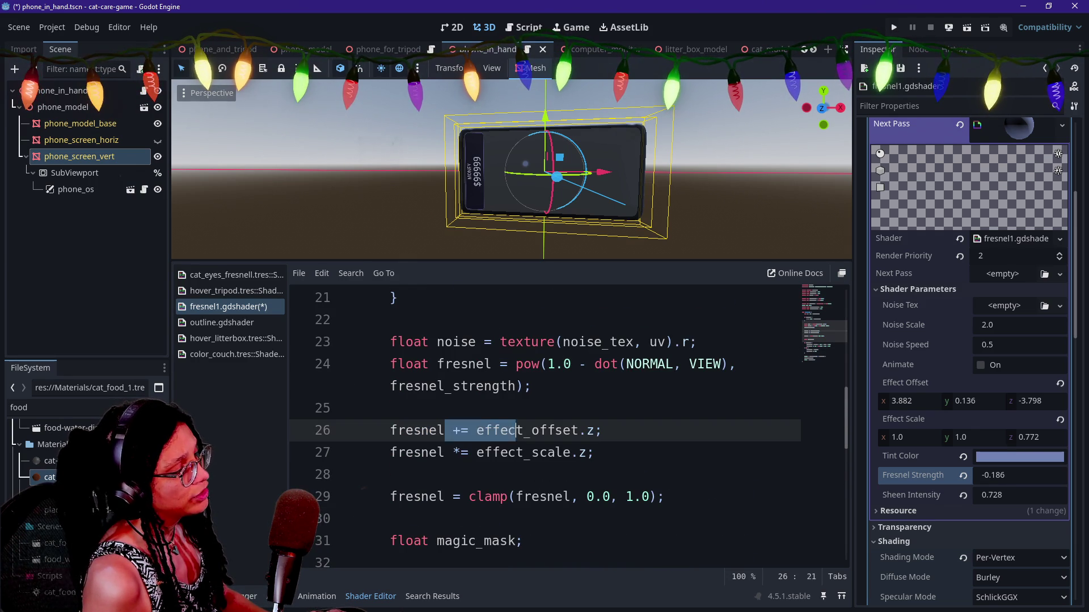
drag(602, 430, 473, 431)
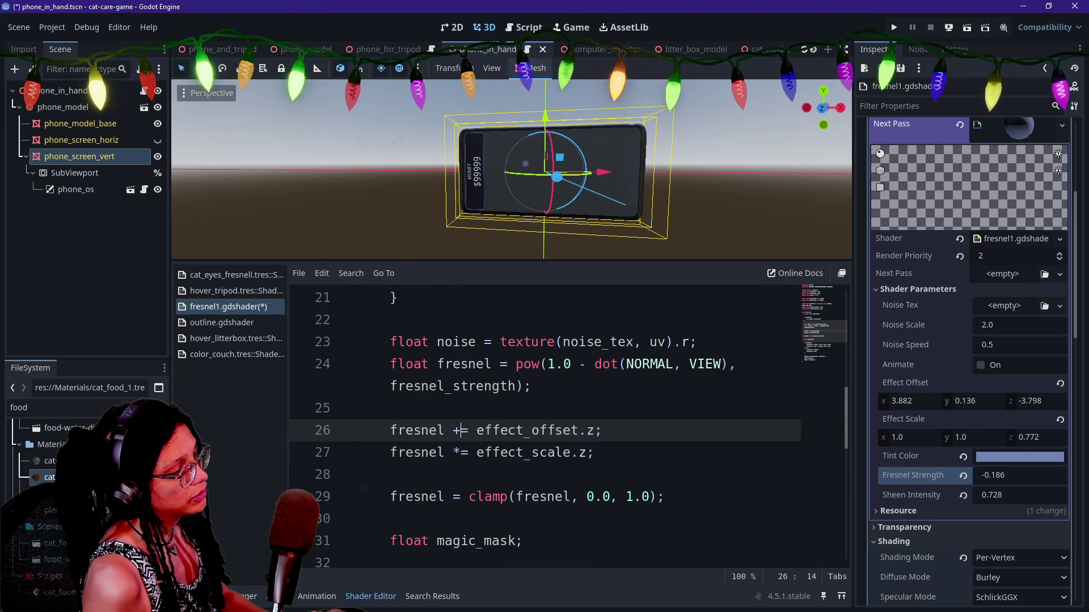
drag(594, 452, 587, 430)
key(ctrl+k)
key(ctrl+s)
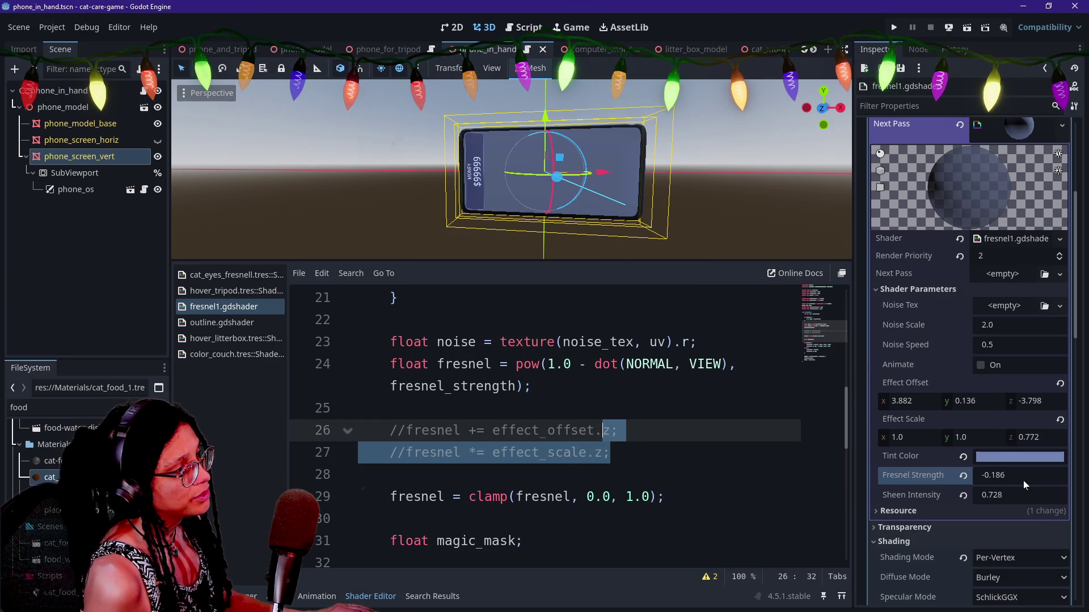
key(ctrl+k)
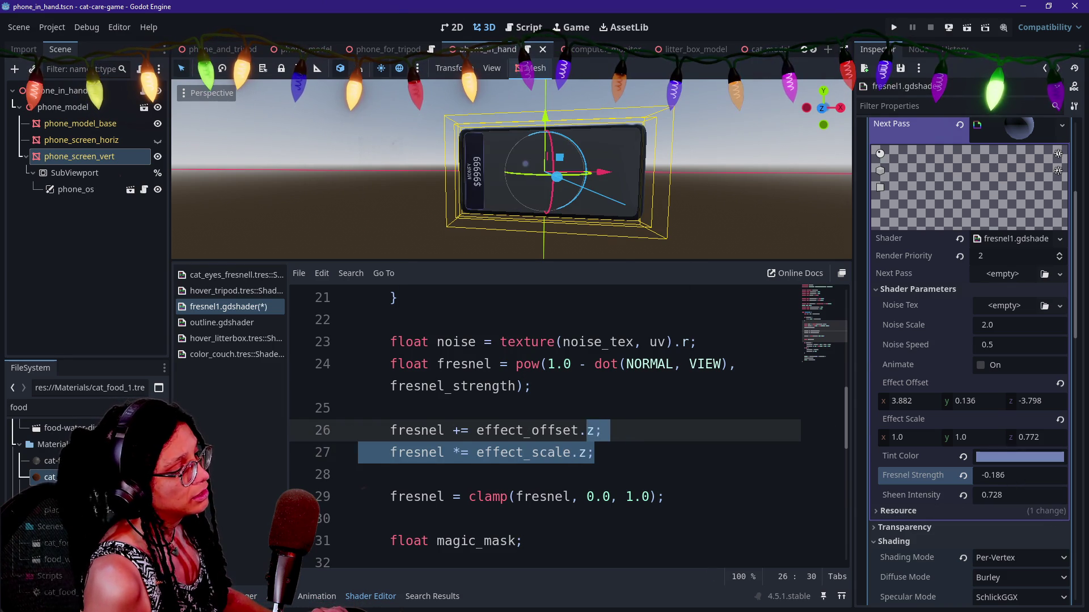
key(ctrl+z)
key(ctrl+z)
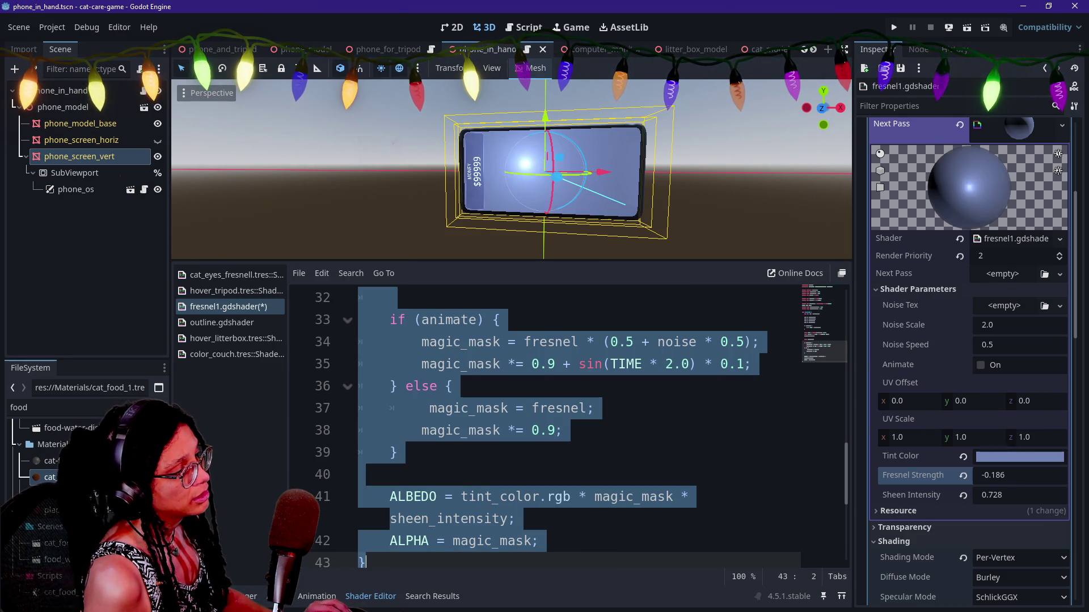
Bring back the earlier effect-offset version of the shader and scroll through it.
scroll(544, 425, down, 2)
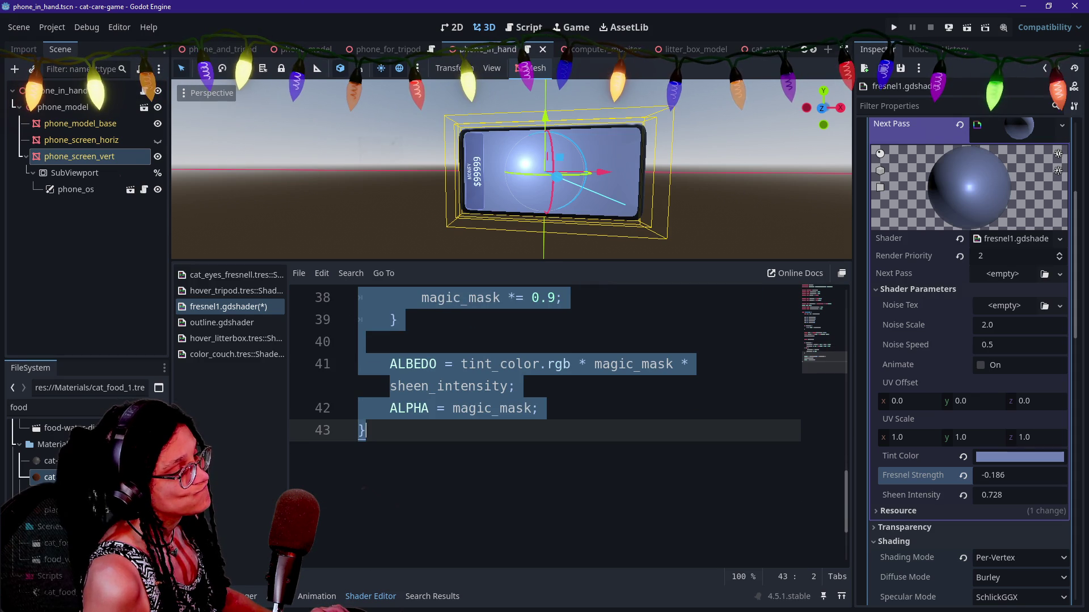
scroll(544, 425, up, 1)
click(582, 427)
scroll(582, 427, up, 3)
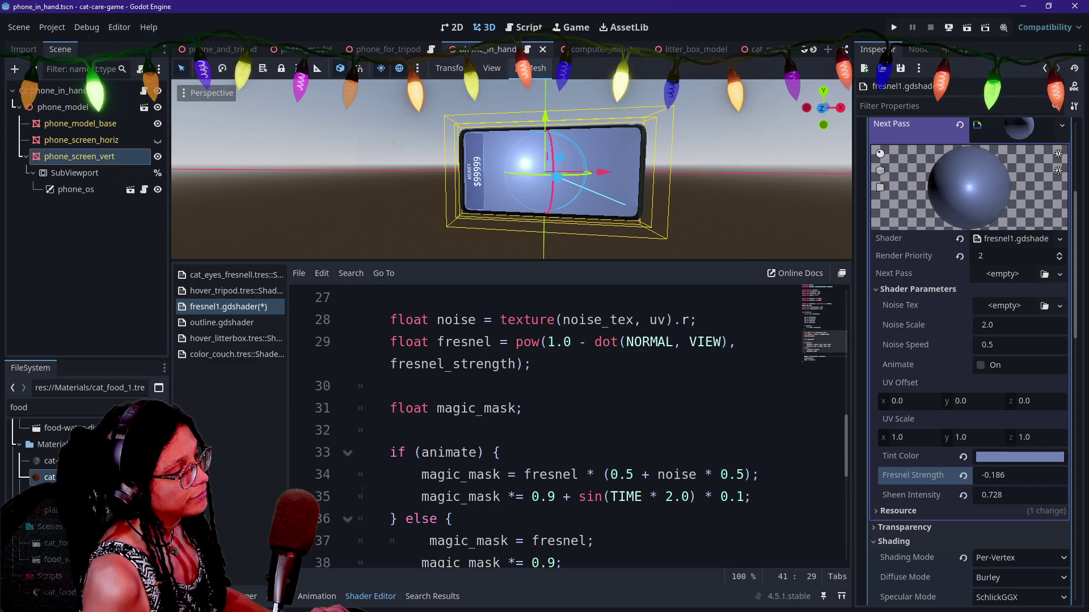
scroll(544, 425, up, 1)
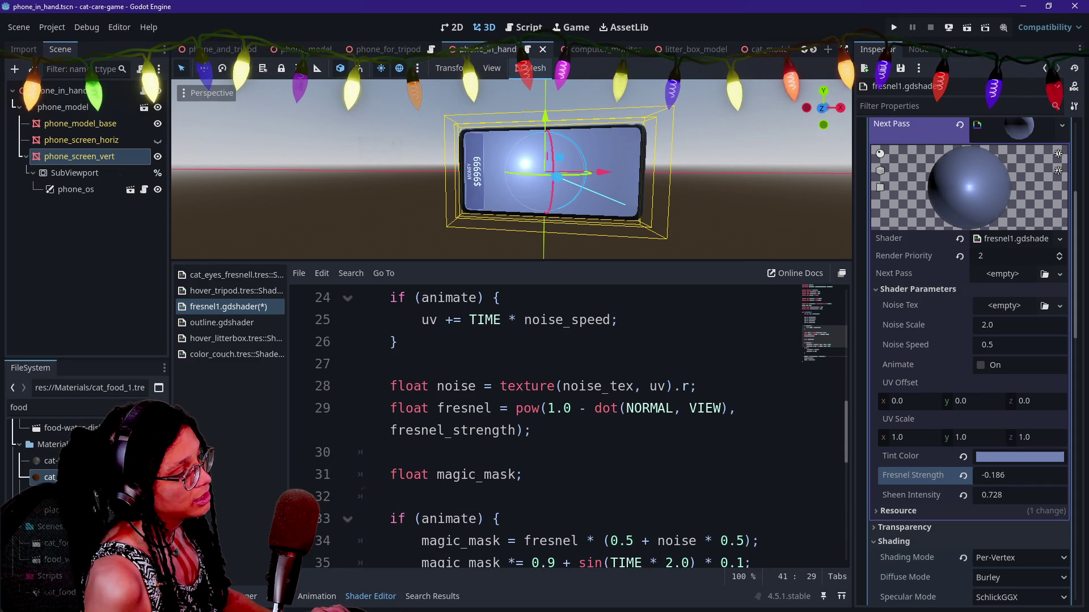
key(ctrl+End)
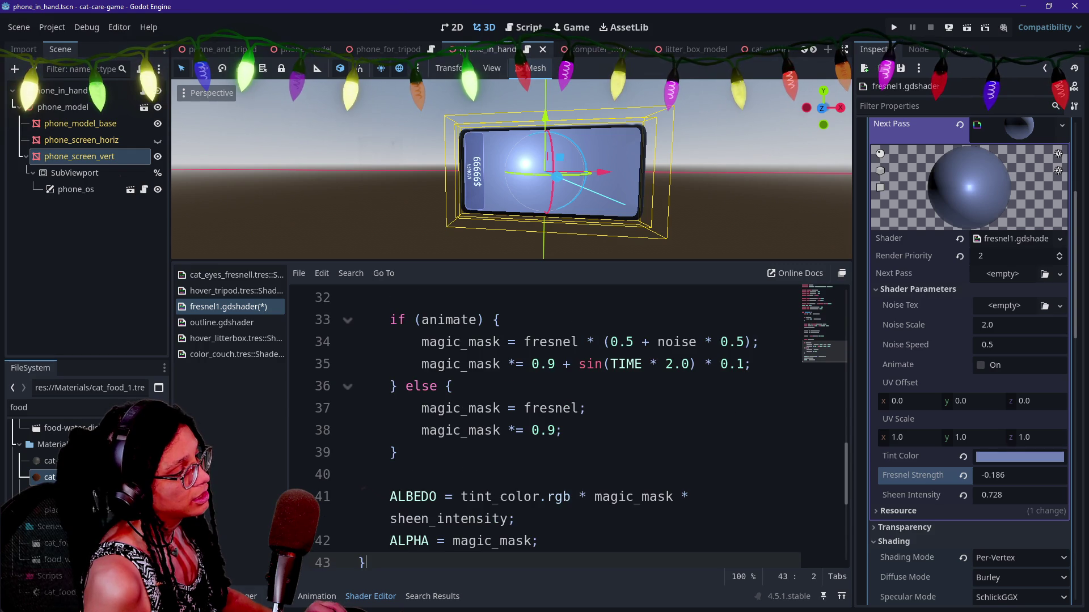
scroll(544, 426, up, 3)
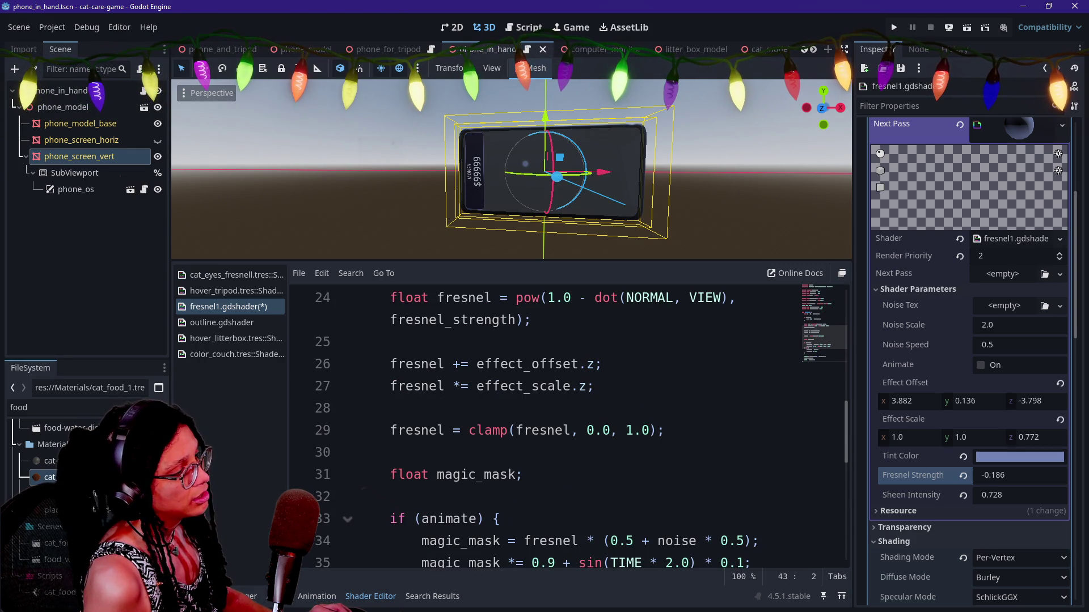
scroll(544, 425, up, 1)
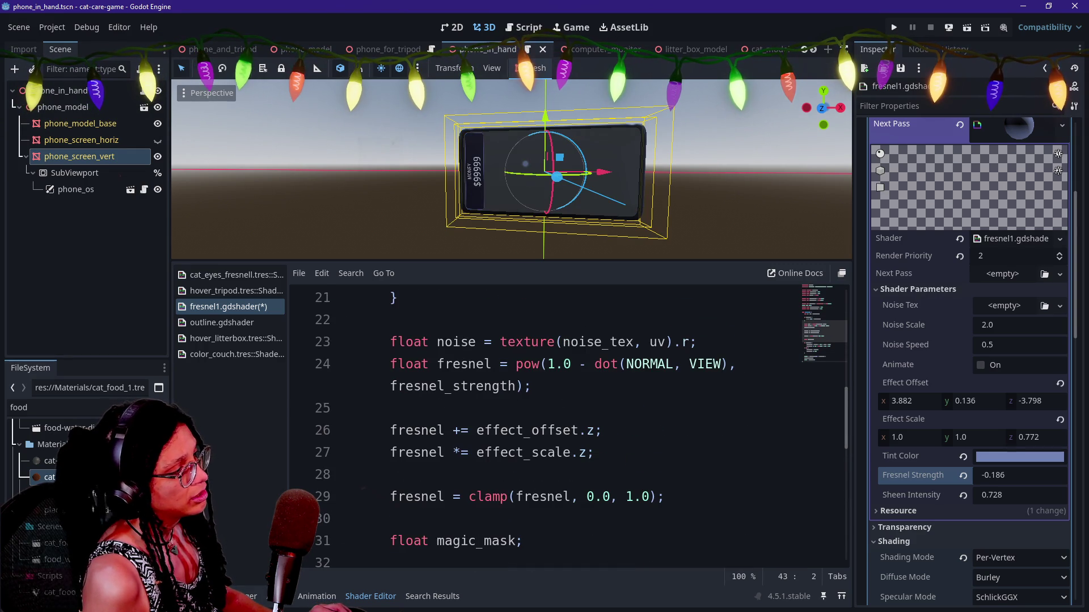
Inspect the fresnel and effect offset/scale lines 24–27, save, then restore the UV Offset/Scale version.
click(548, 363)
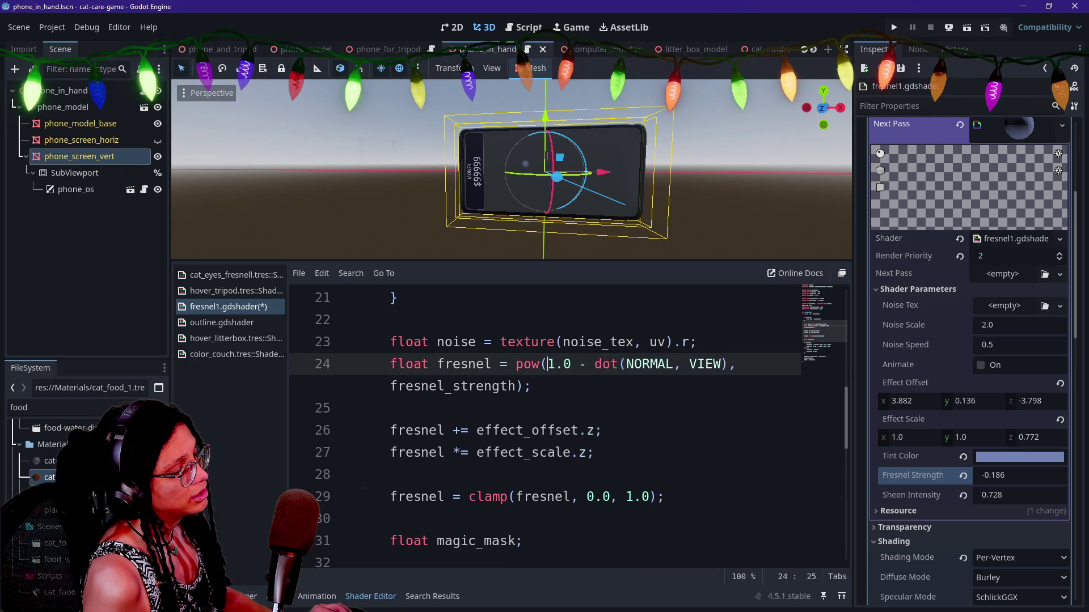
drag(548, 363, 530, 386)
click(594, 453)
shift+click(588, 430)
key(ctrl+s)
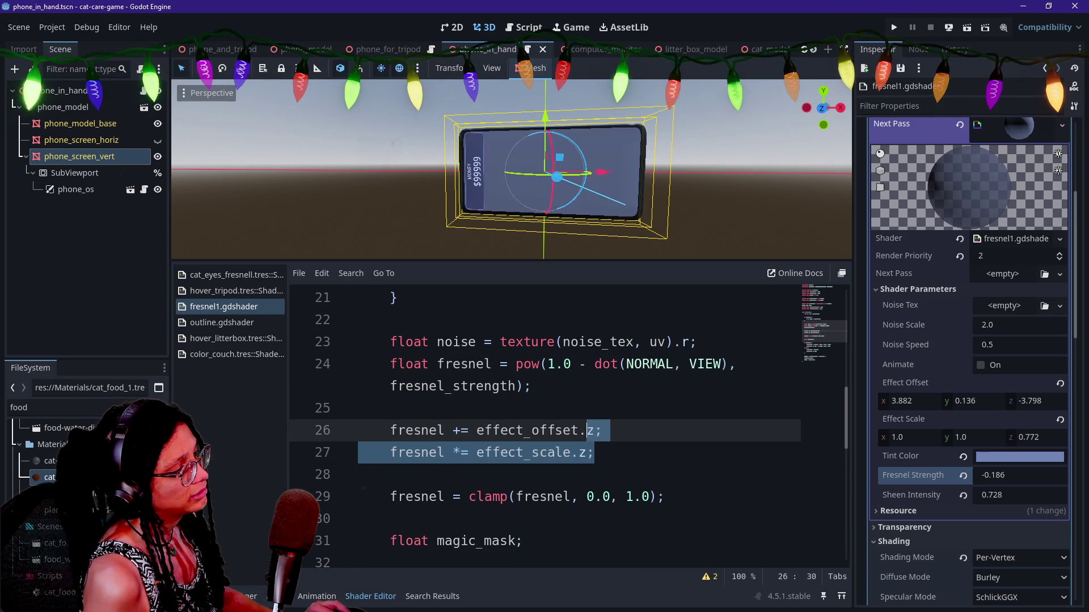
key(ctrl+z)
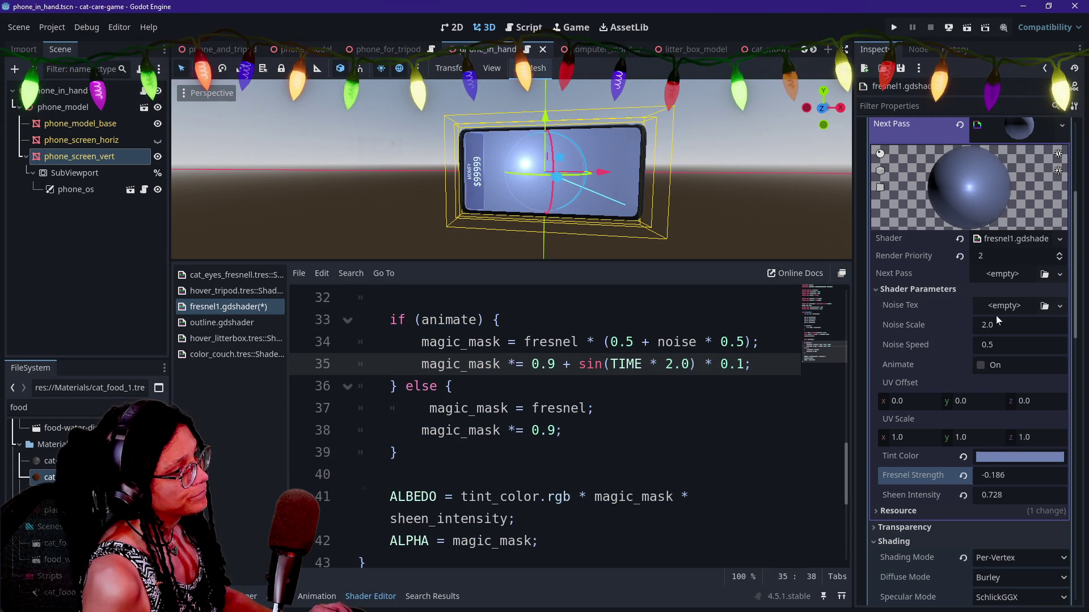
Assign the Godot icon as Noise Tex, set Noise Scale to 2.5 and Noise Speed to 0.466.
click(1044, 306)
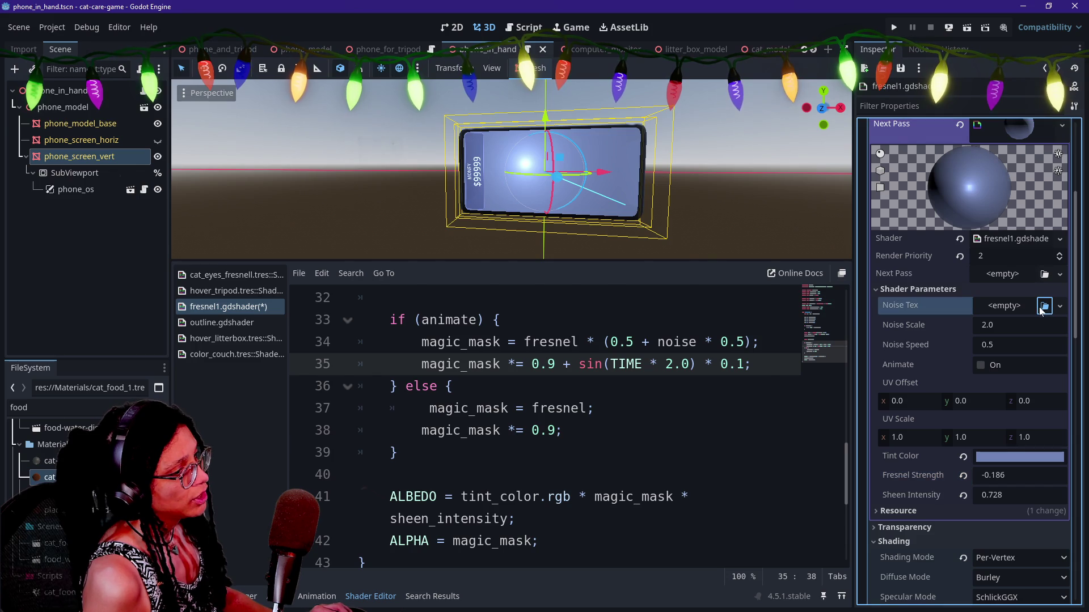
double_click(417, 187)
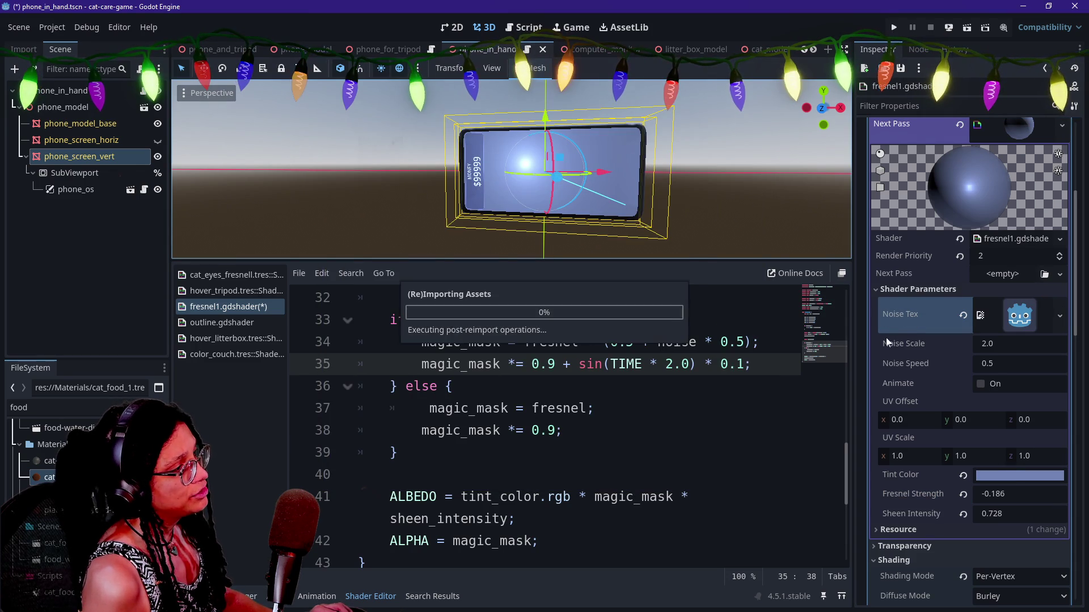
click(1001, 343)
text(2.5)
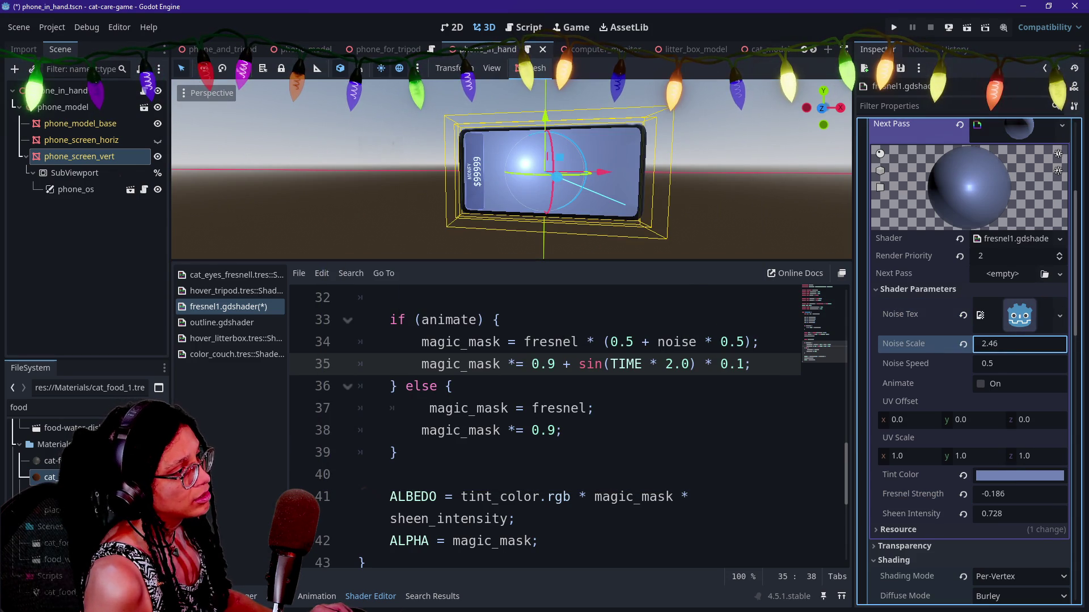
click(997, 366)
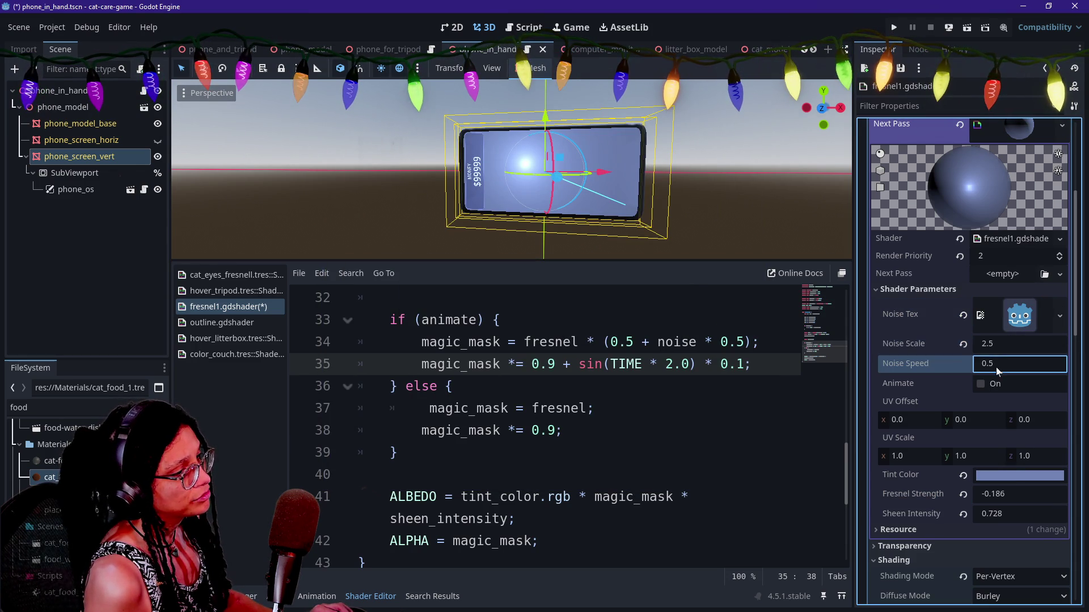
text(0.466)
Set UV Offset X to 1.226 and UV Scale X to -0.54, then clear Noise Tex and reset Noise Scale to 2.0.
mouse_move(930, 423)
mouse_down()
mouse_move(953, 423)
mouse_move(924, 420)
mouse_up()
mouse_move(908, 456)
mouse_down()
mouse_move(936, 456)
mouse_move(908, 456)
mouse_up()
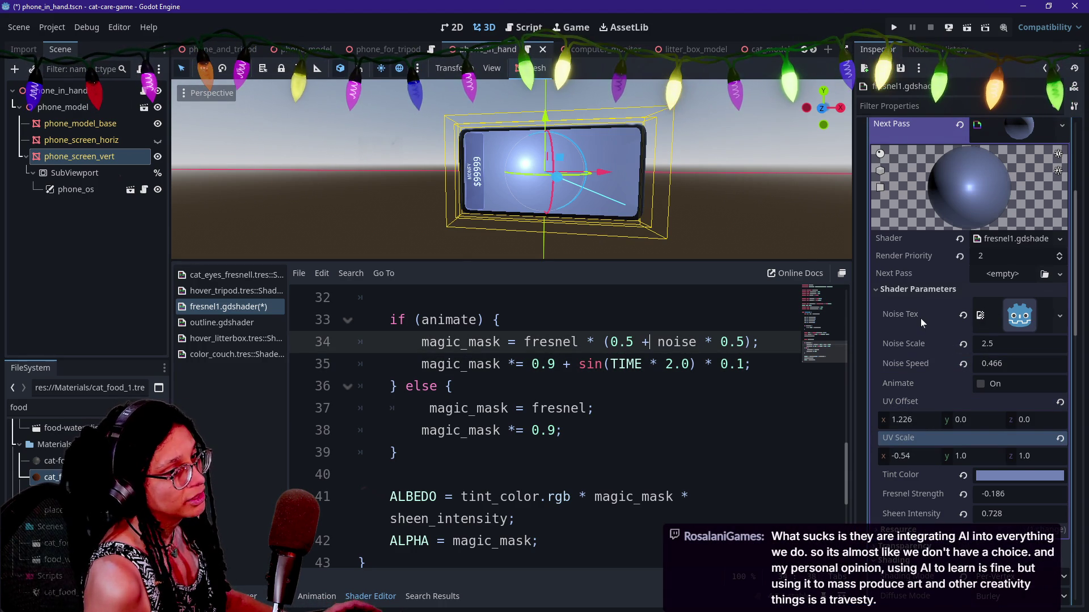
click(963, 315)
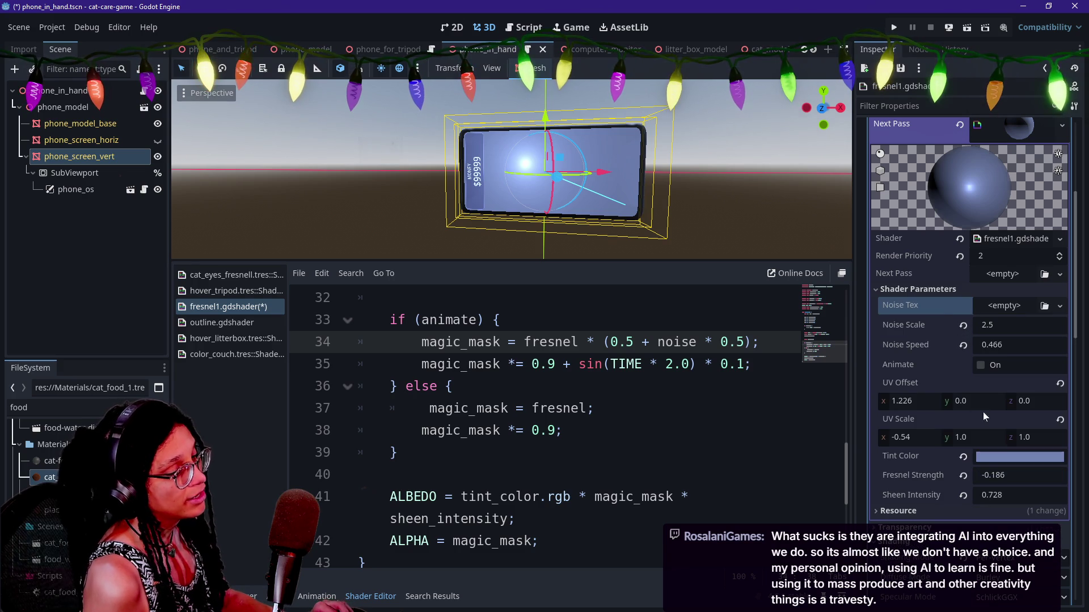
click(963, 326)
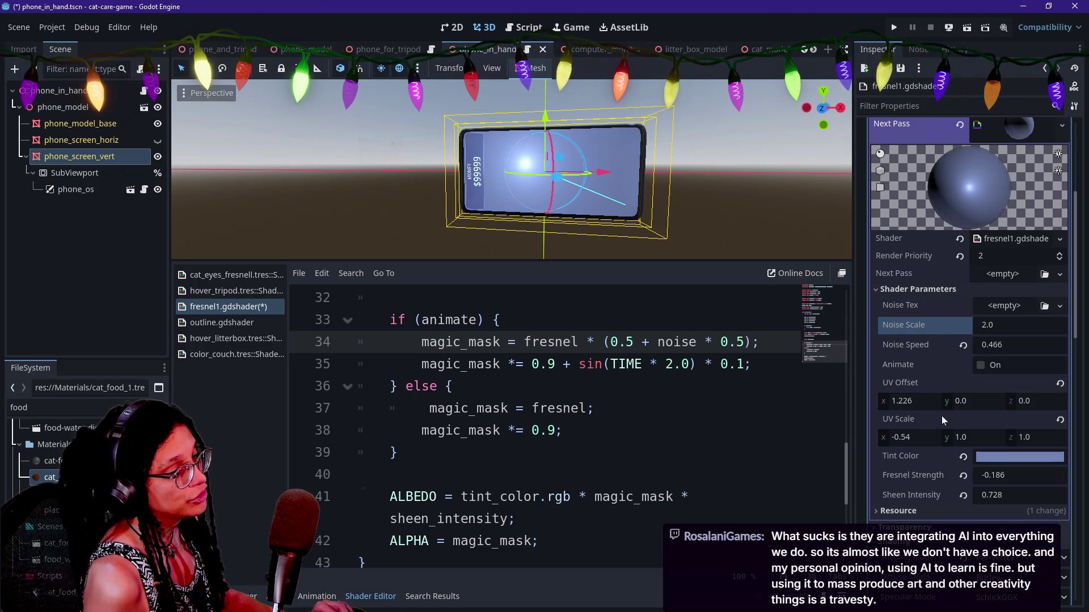
scroll(836, 423, up, 4)
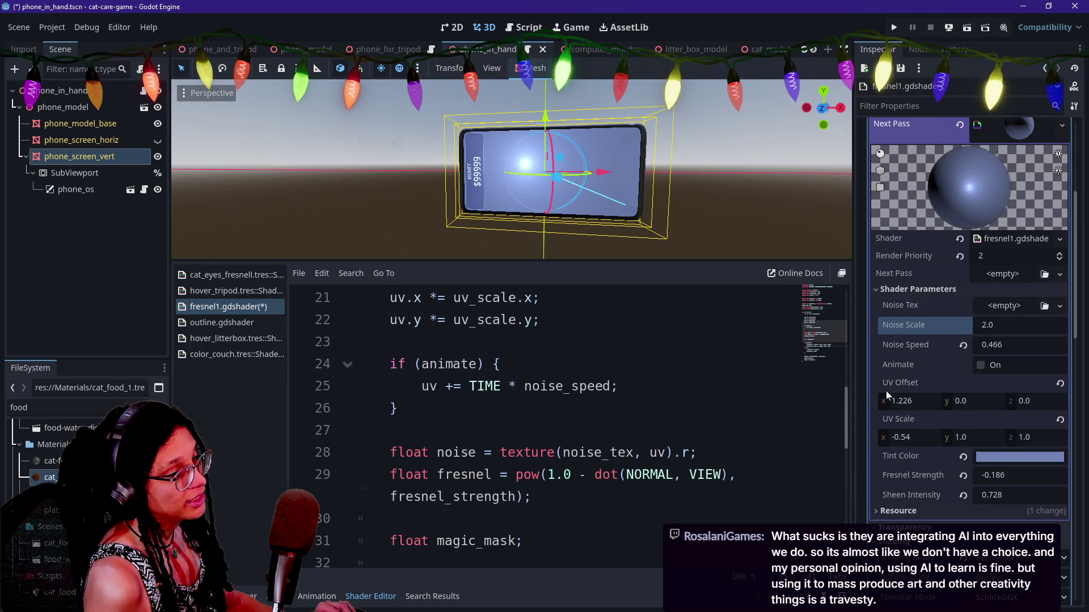
Reset UV Offset to 0.0 and UV Scale to 1.0, and delete the uv offset/scale code lines.
click(1059, 383)
click(1059, 420)
click(397, 341)
scroll(397, 341, up, 1)
key(shift+Up)
key(shift+Up)
key(shift+Up)
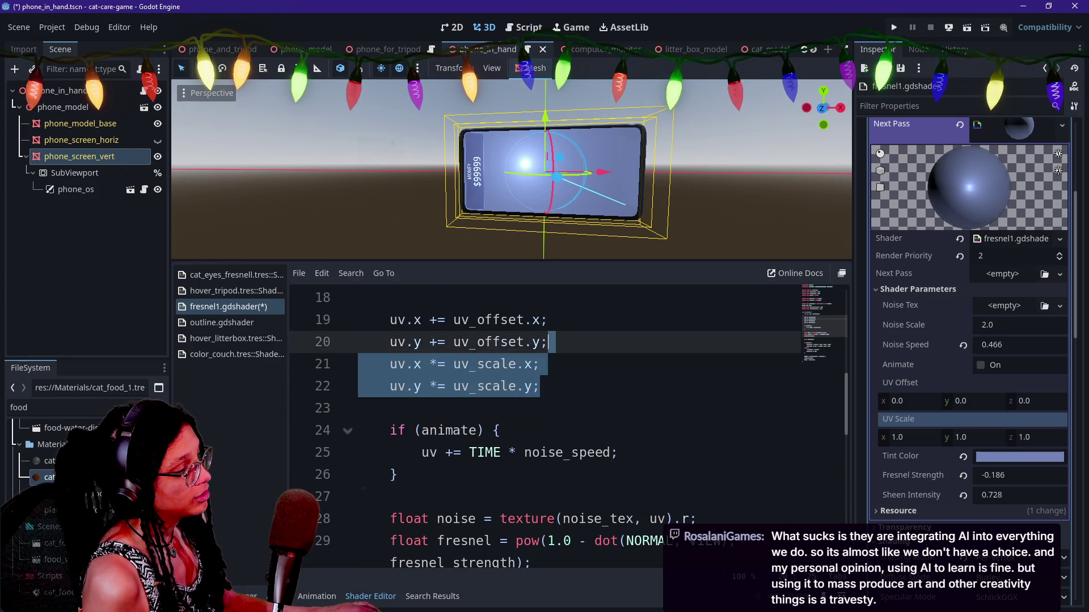
key(BackSpace)
key(Up)
key(Up)
key(shift+Down)
key(shift+End)
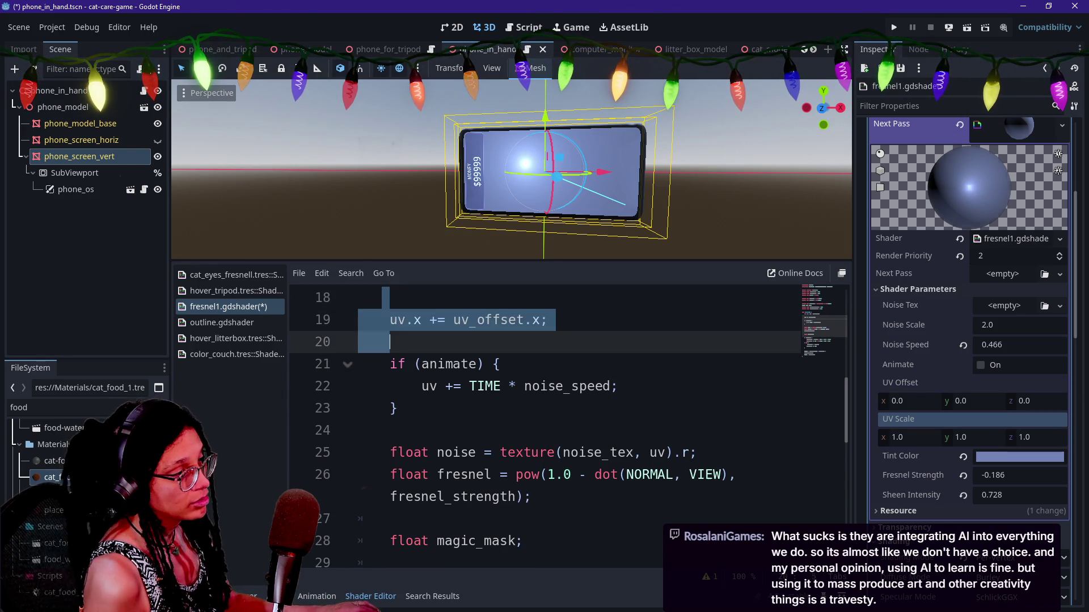
key(BackSpace)
Delete the uv_offset and uv_scale uniforms and save fresnel1.gdshader.
scroll(545, 425, up, 1)
scroll(545, 427, up, 1)
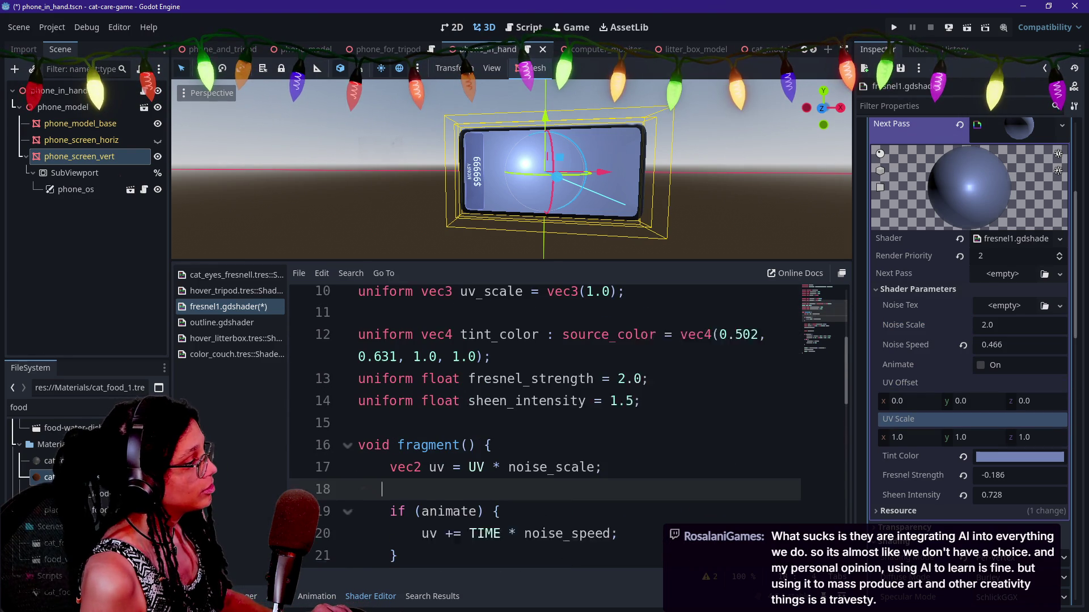
scroll(544, 425, down, 7)
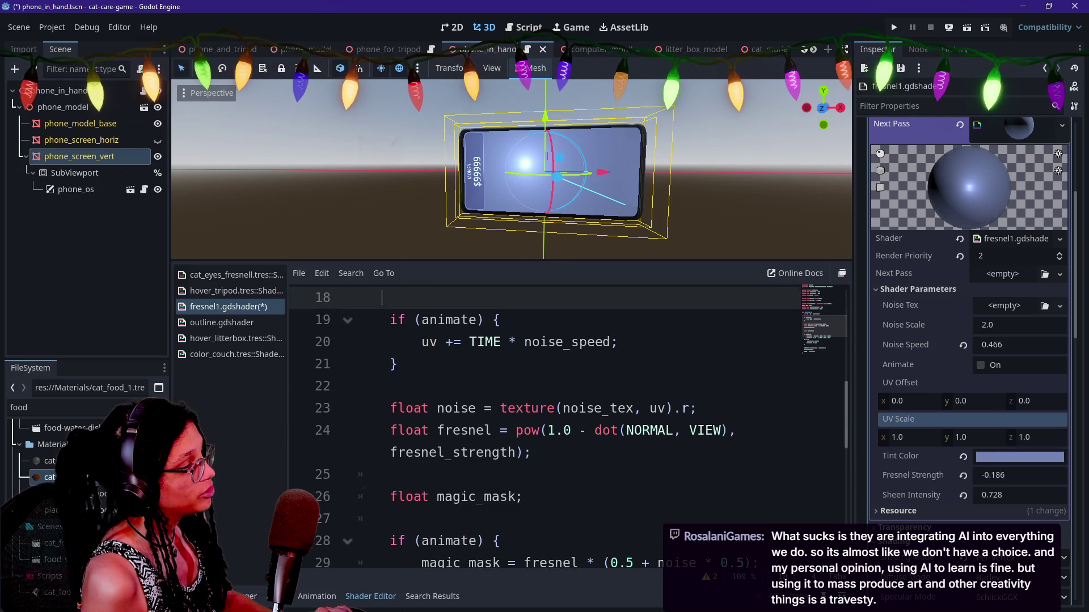
scroll(544, 425, up, 10)
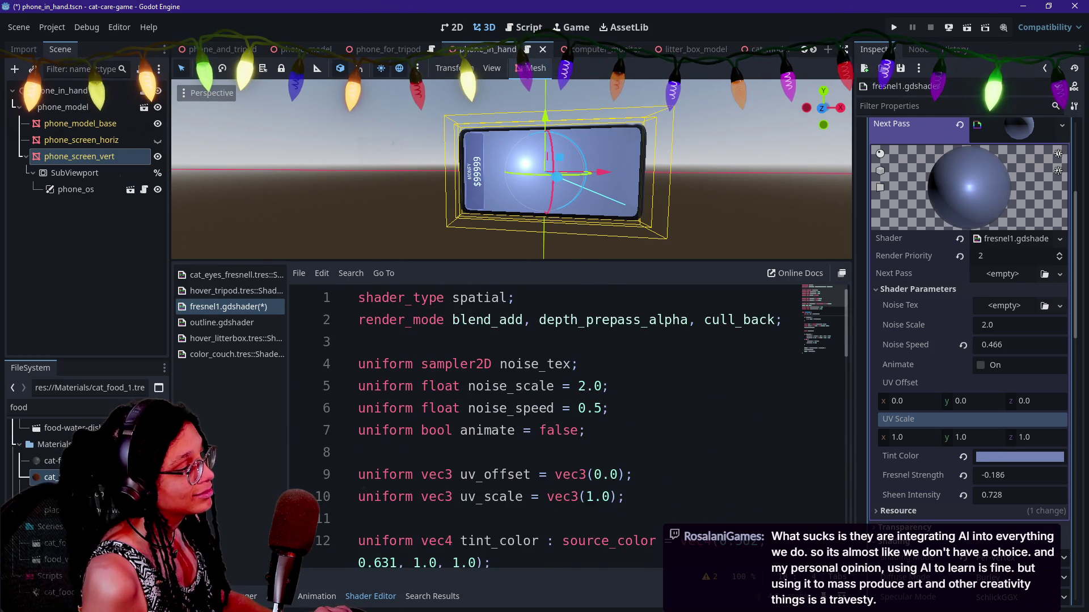
scroll(545, 426, down, 2)
drag(632, 364, 578, 342)
key(shift+Up)
key(BackSpace)
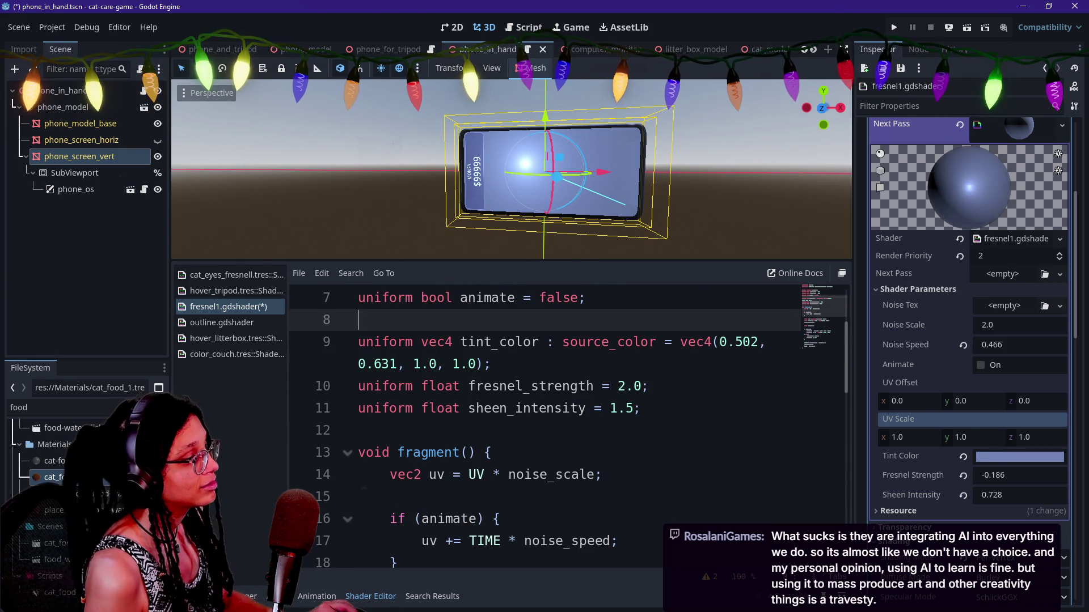
click(556, 386)
key(ctrl+s)
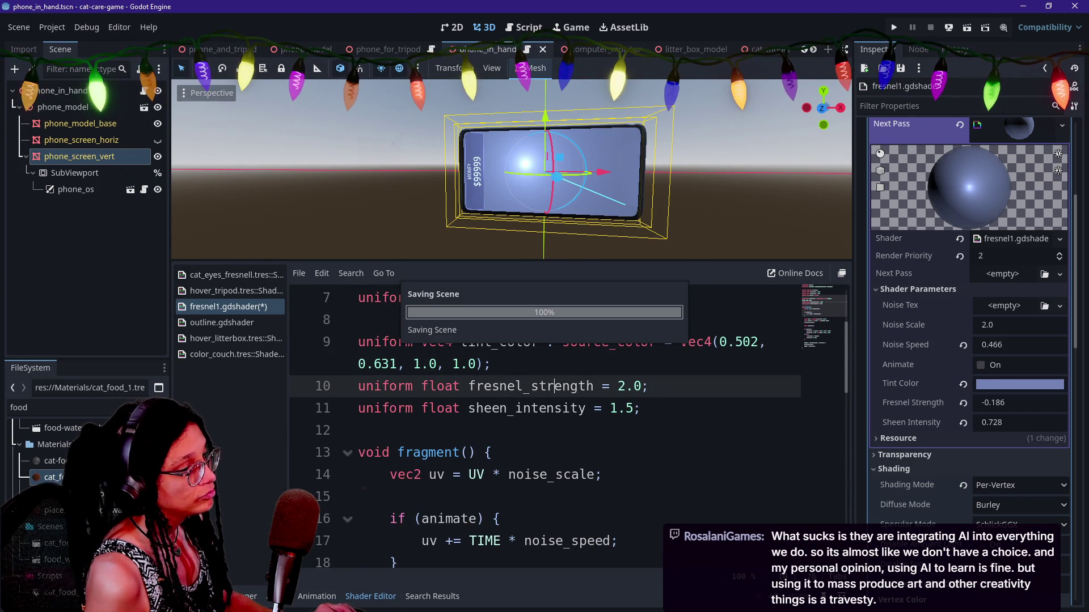
Switch from Godot back to the DeepSeek chat window.
click(491, 364)
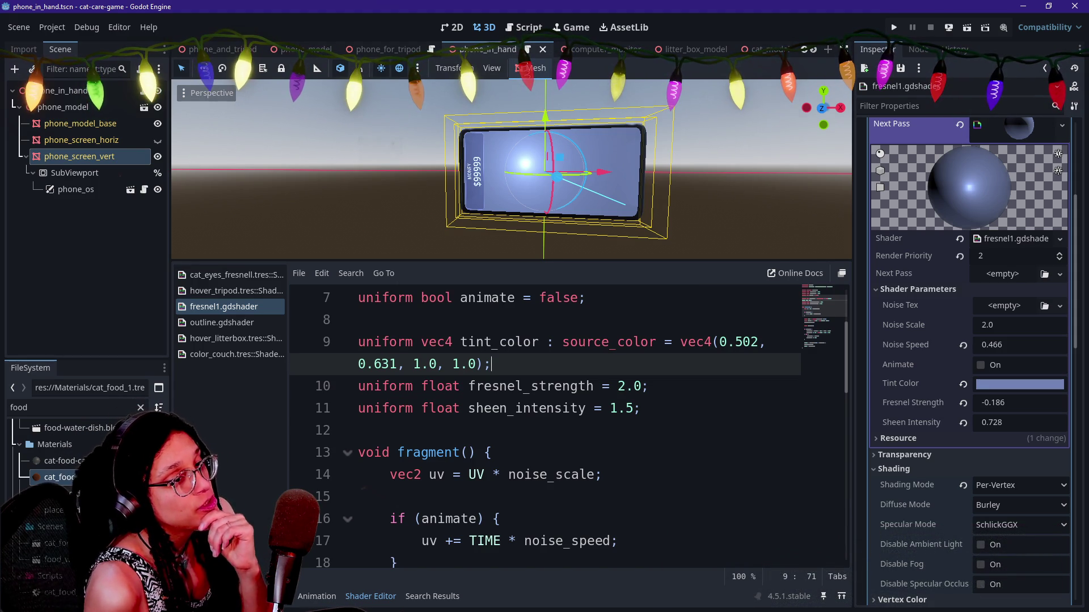
click(599, 474)
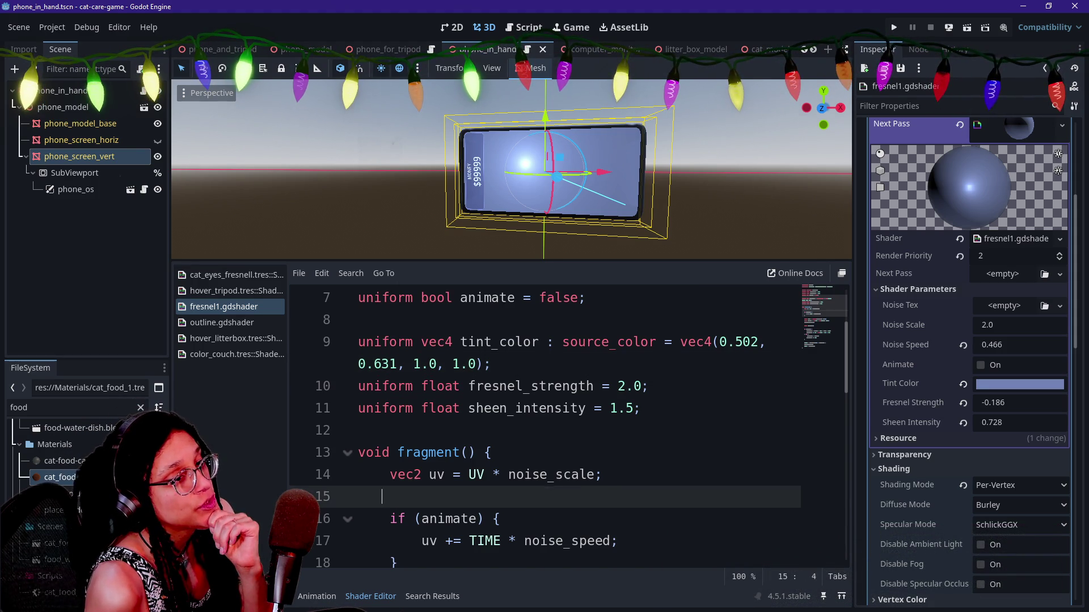
scroll(545, 425, up, 2)
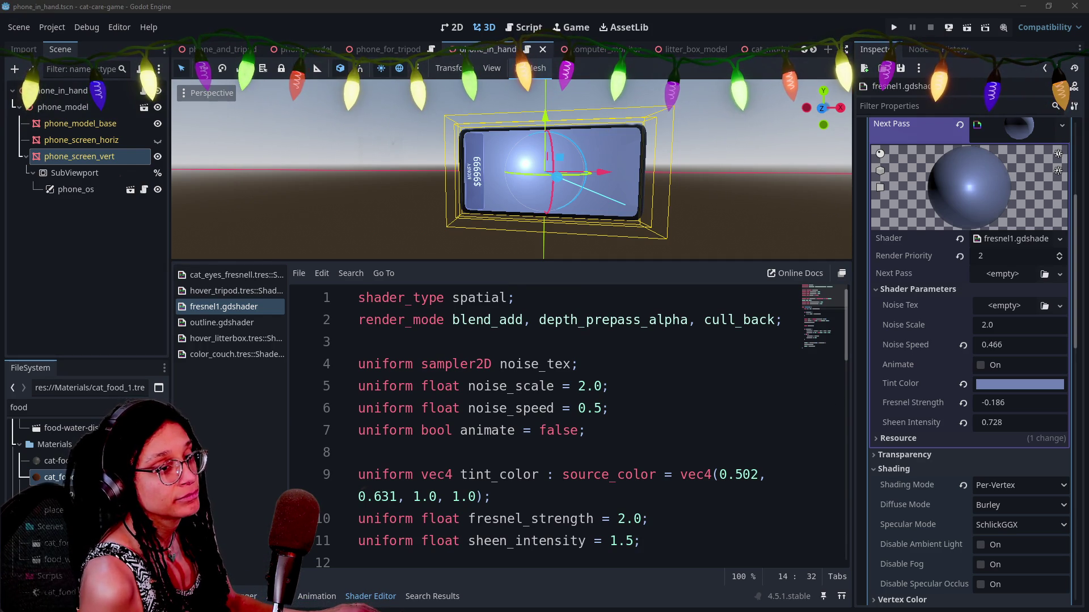
key(alt+Tab)
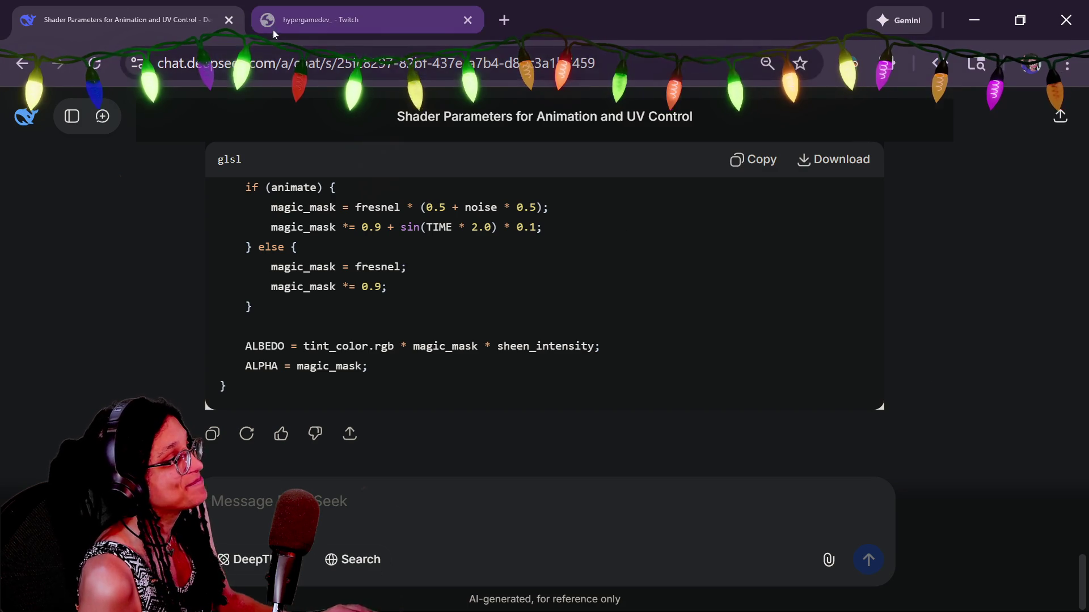
Close the extra Twitch tab beside the DeepSeek chat and move to the Firefox window.
click(273, 30)
click(464, 26)
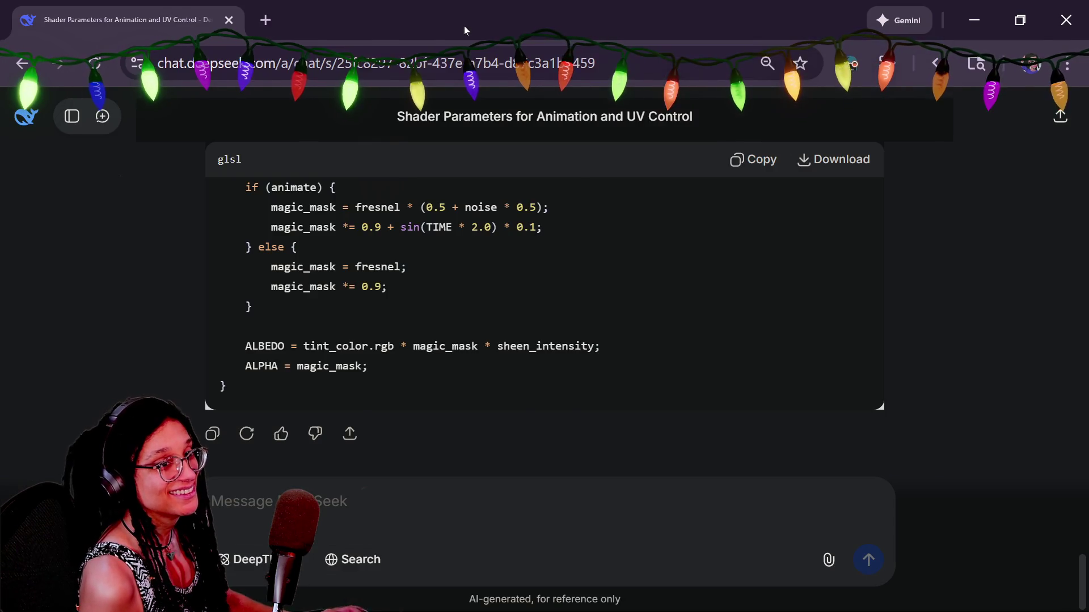
key(alt+Tab)
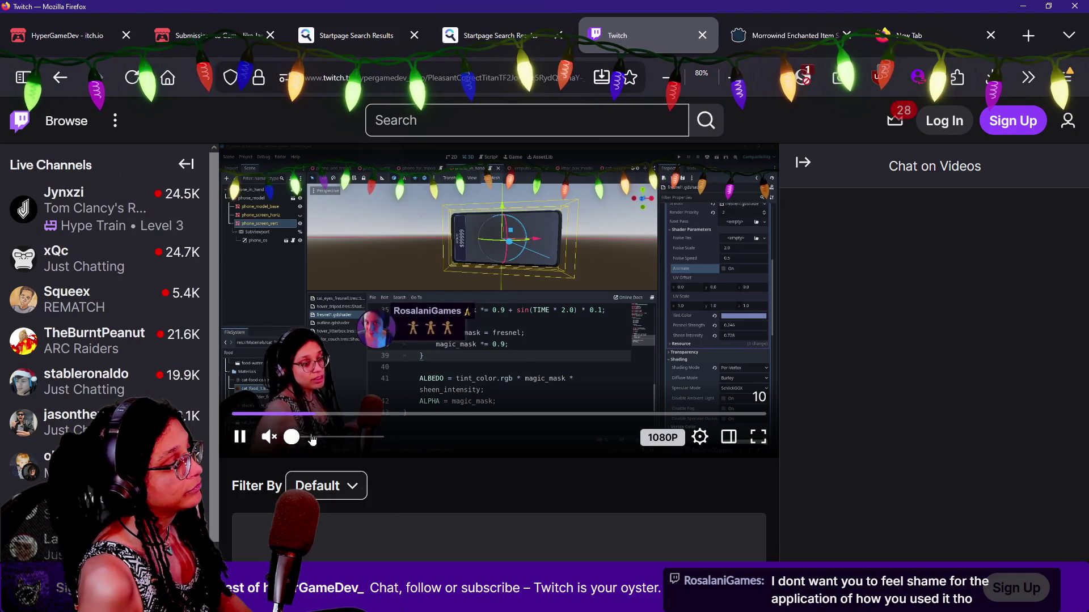
Unmute the 'What about them gum drop buttons' clip, set volume to about 88%, then close it.
click(313, 440)
drag(316, 439, 372, 440)
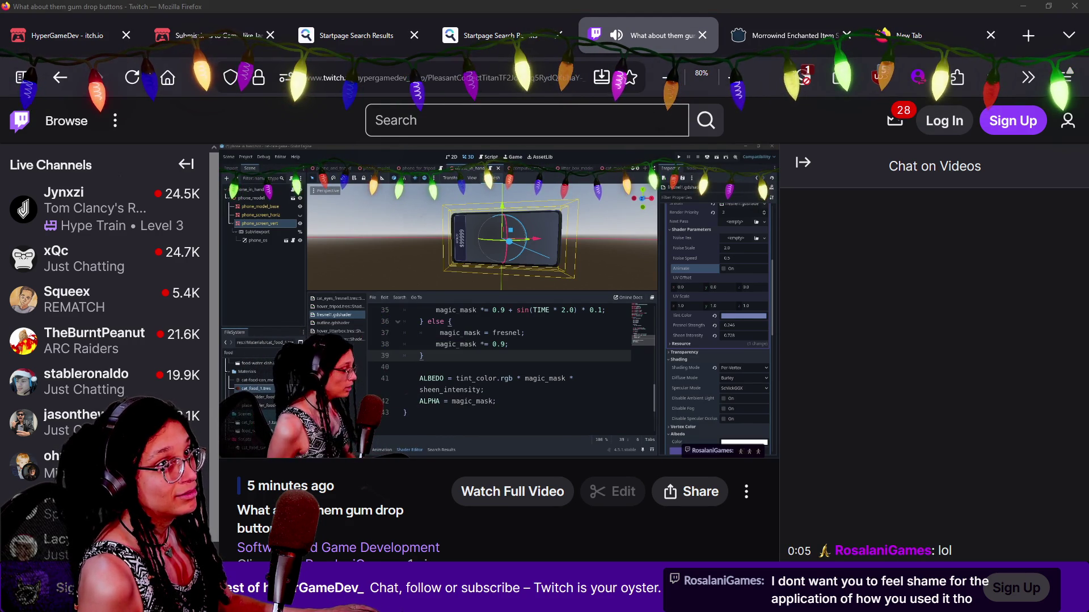
mouse_move(104, 395)
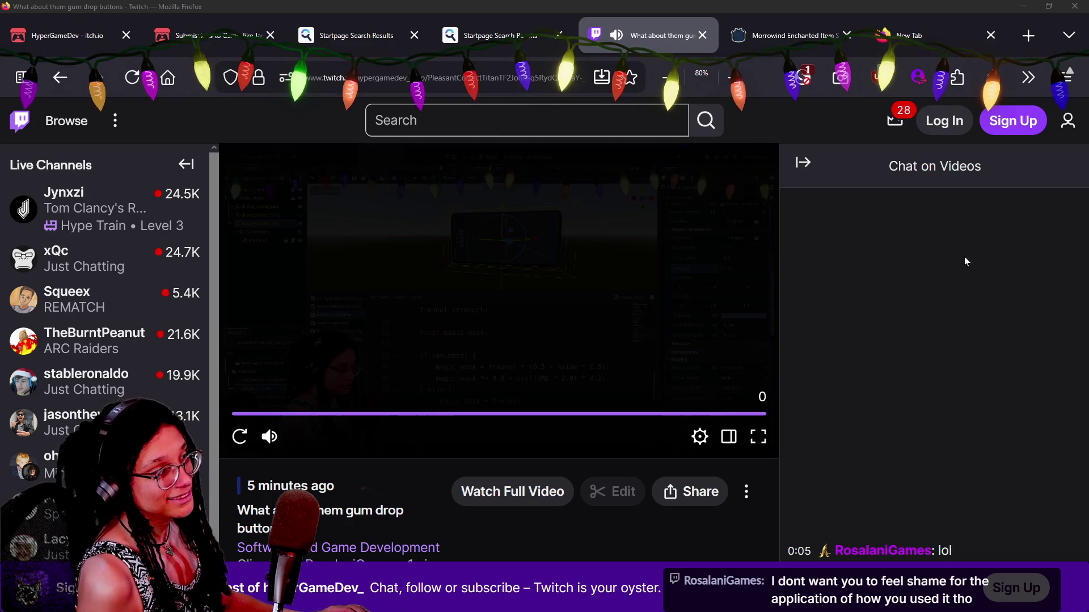
click(702, 35)
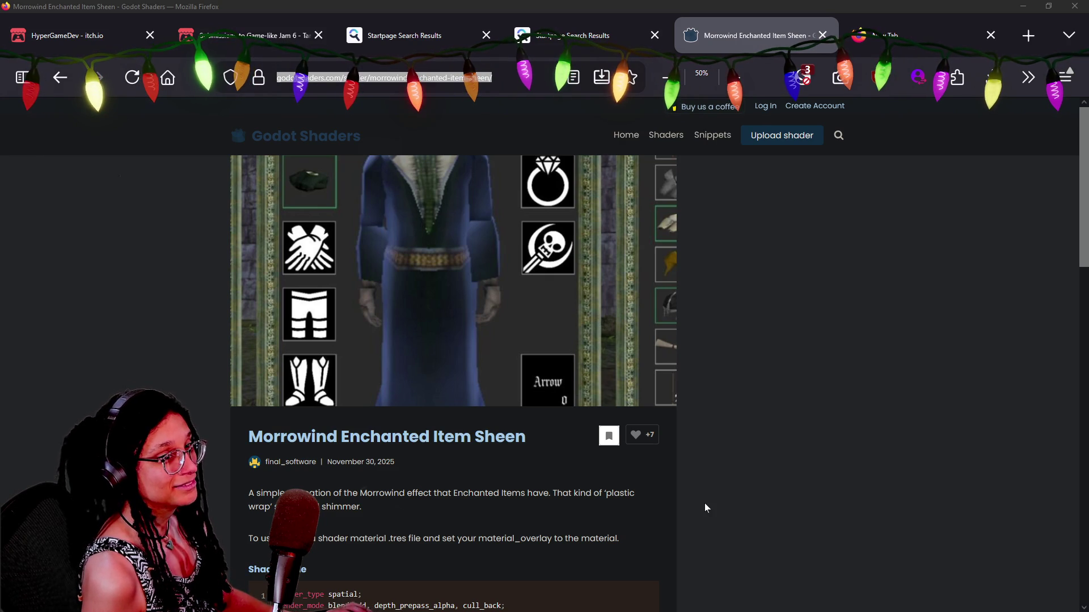
Leave the Morrowind Enchanted Item Sheen page and return to the Godot editor.
key(alt+Tab)
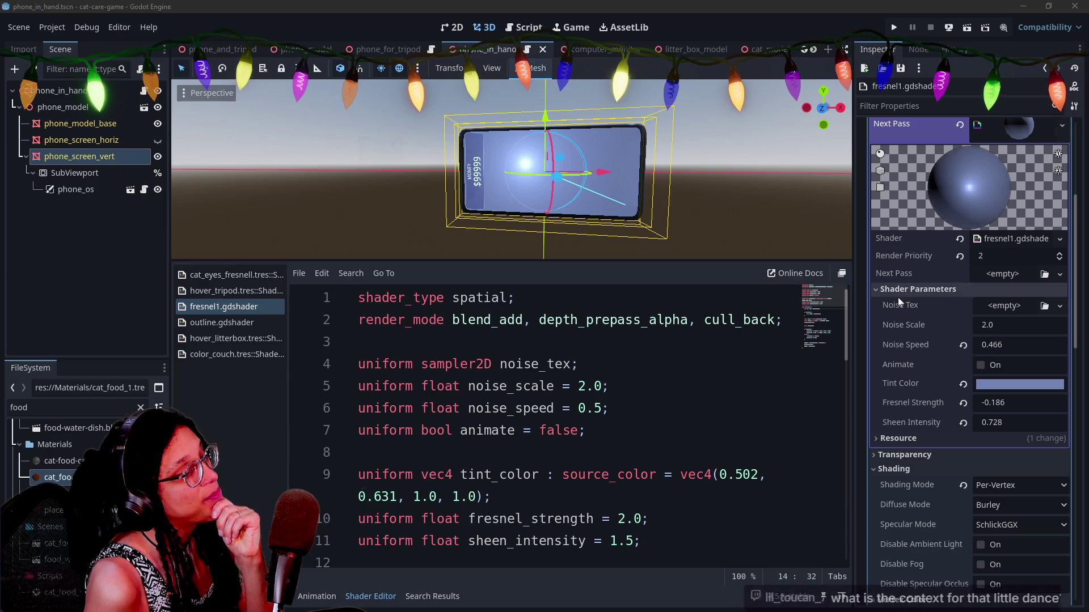
Review the fresnel shader code and the phone screen material settings.
scroll(897, 297, up, 3)
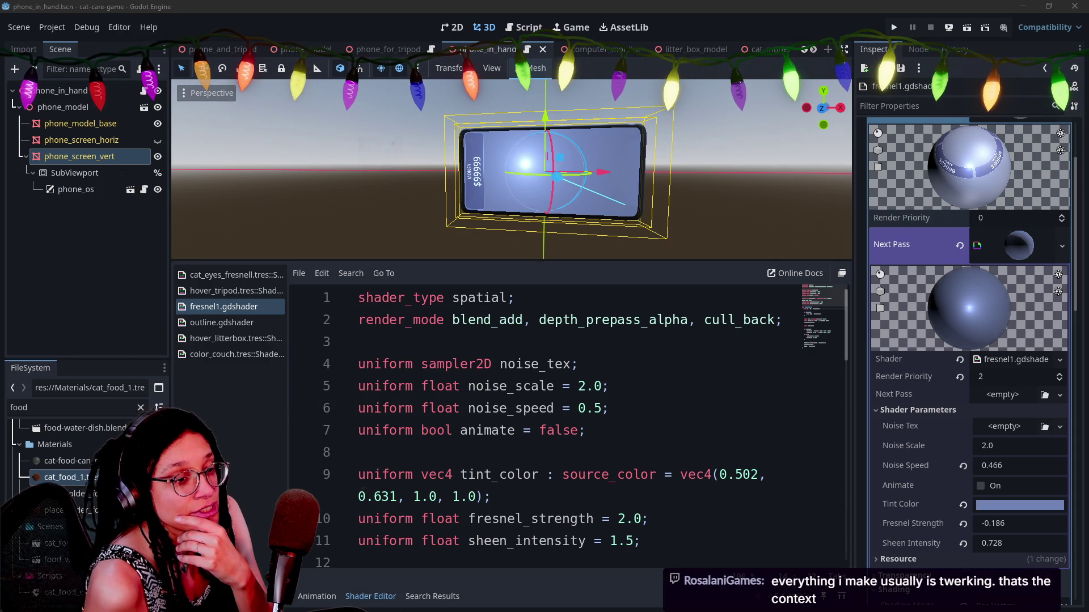
click(579, 365)
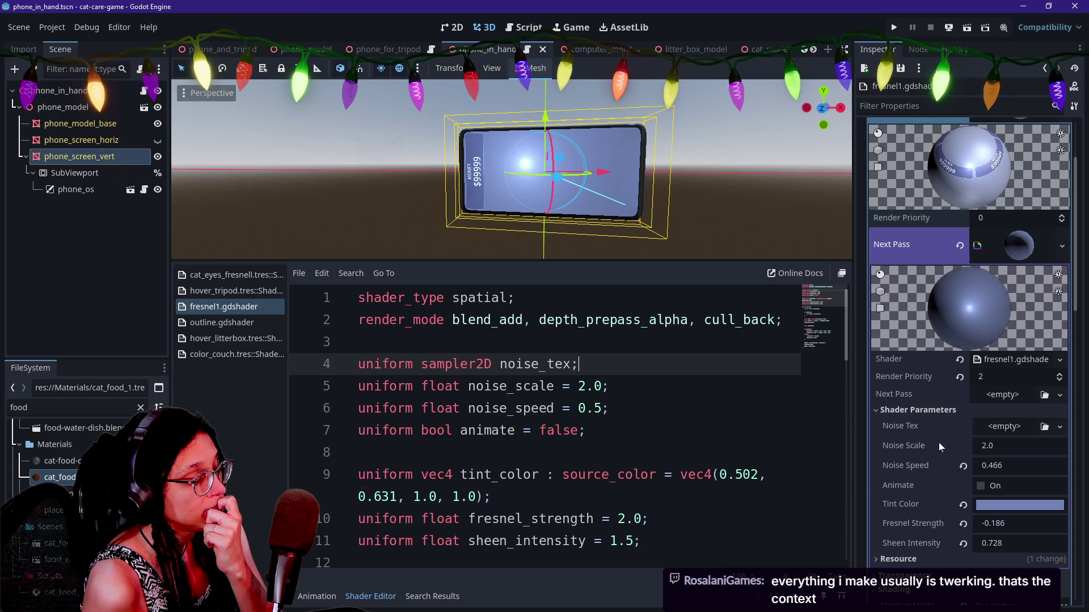
scroll(936, 463, down, 2)
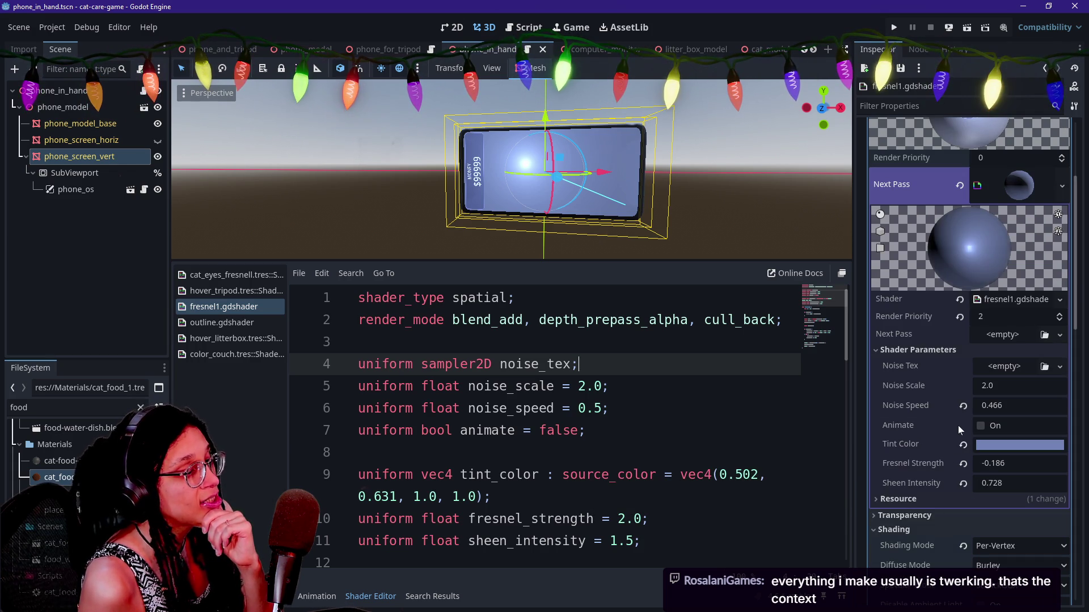
scroll(958, 422, down, 10)
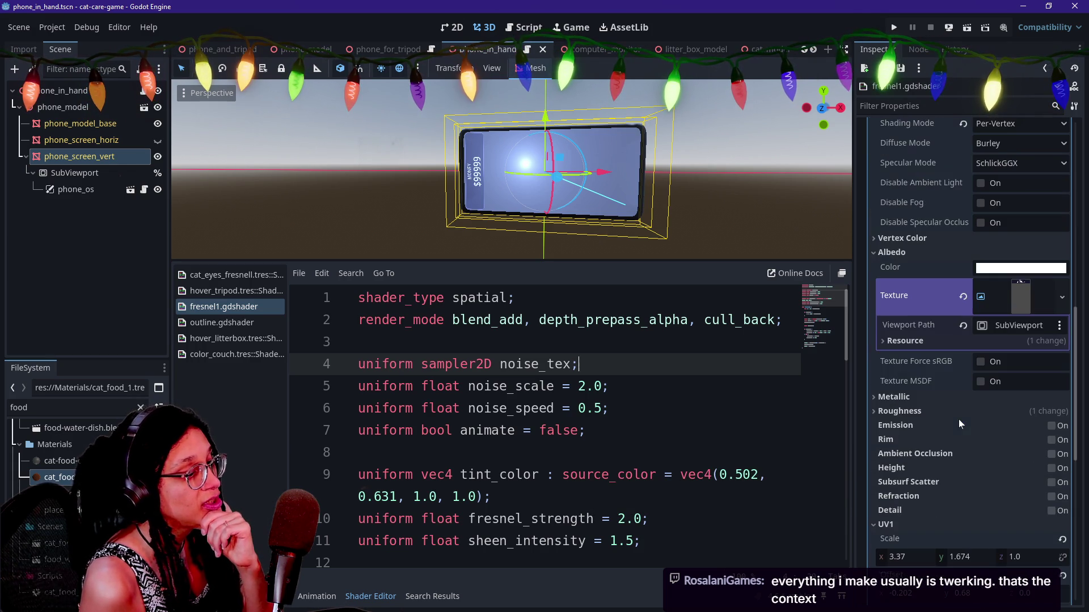
scroll(949, 508, down, 3)
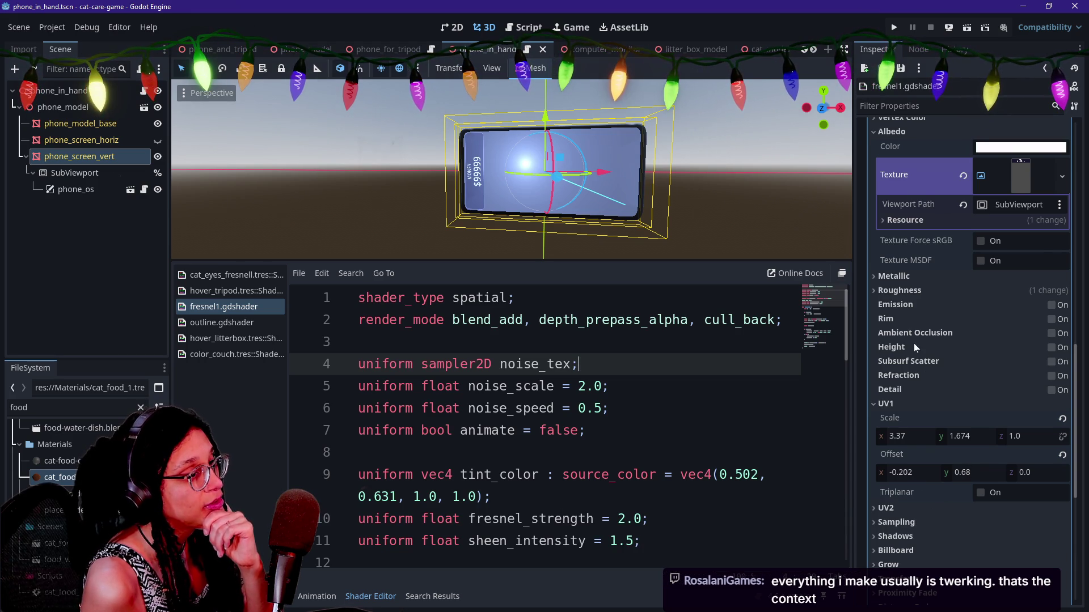
scroll(914, 342, up, 10)
scroll(913, 342, up, 4)
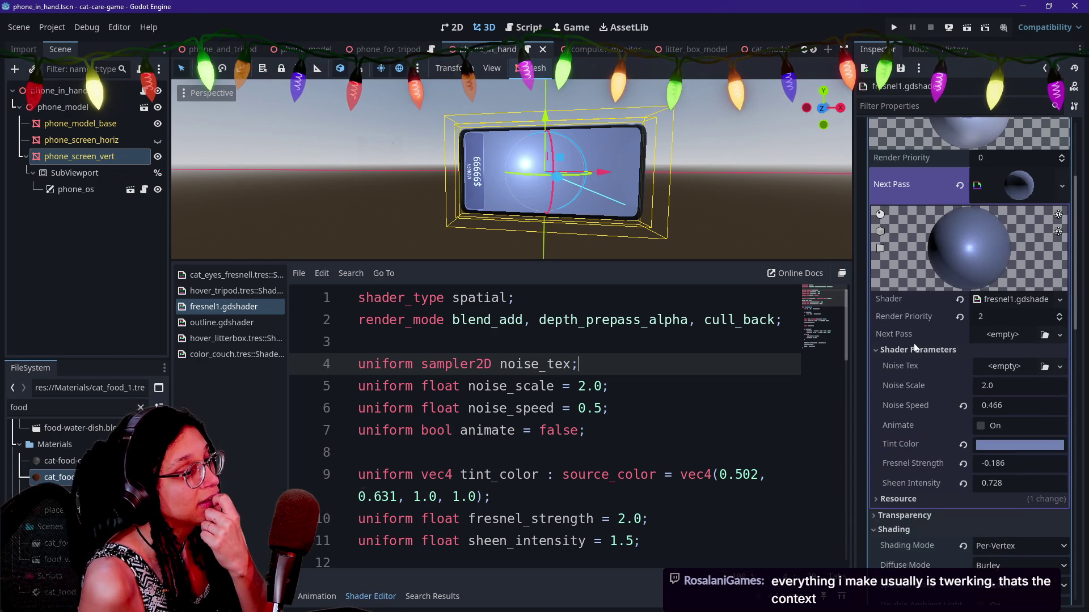
drag(917, 353, 920, 369)
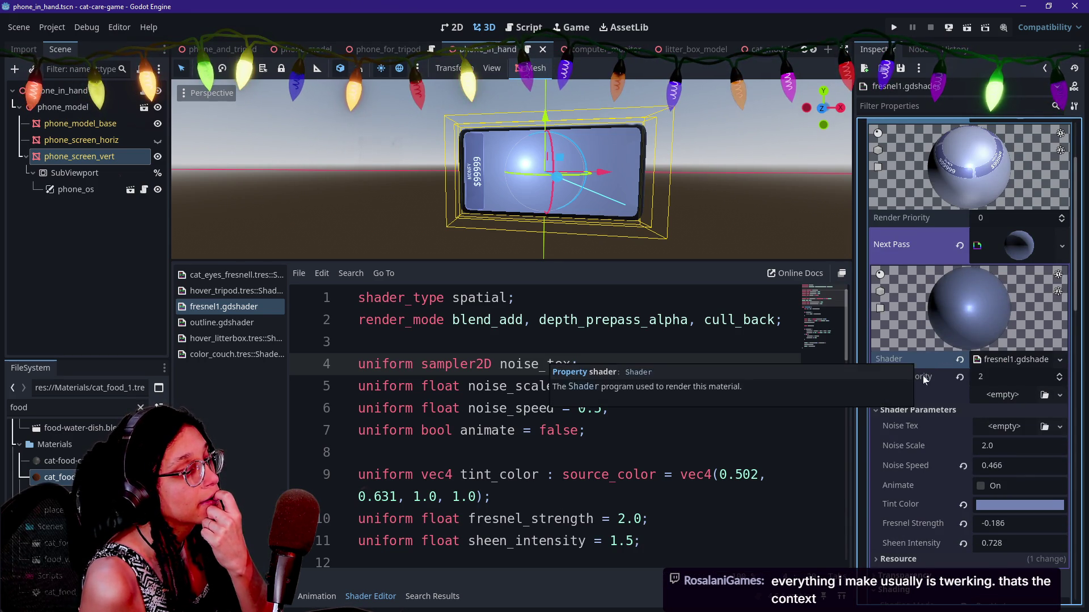
scroll(923, 375, down, 1)
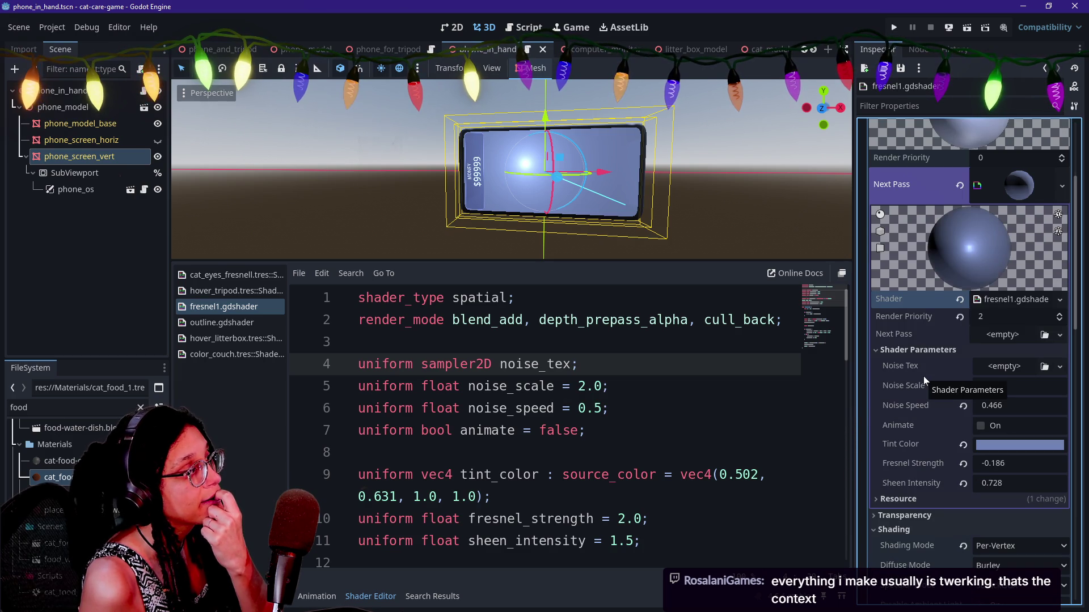
Try a larger UV1 Scale x on phone_screen_vert's texture, then undo it.
click(1013, 200)
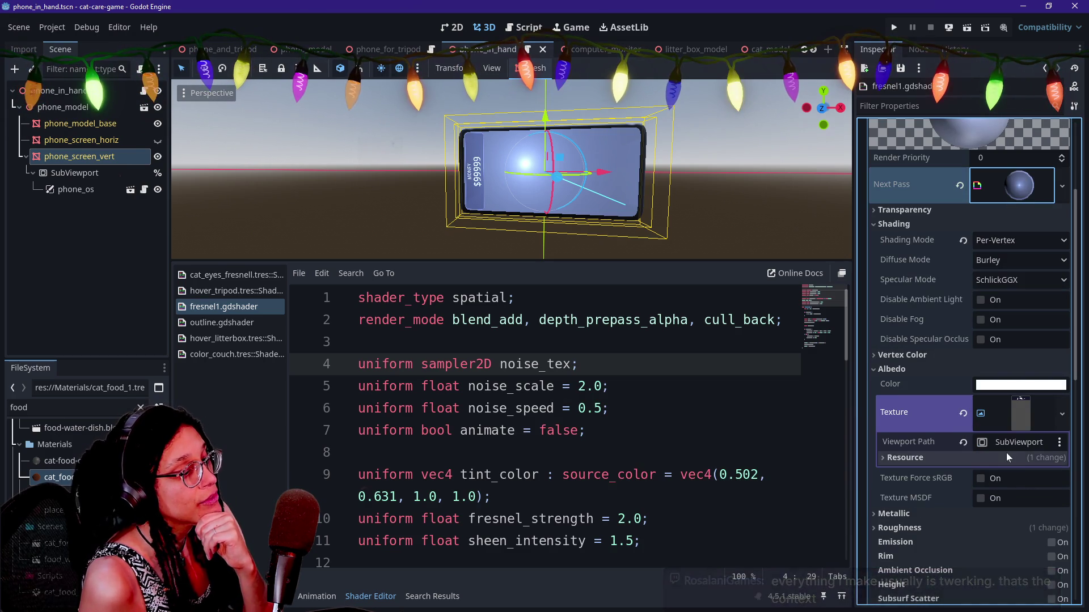
scroll(1006, 453, down, 4)
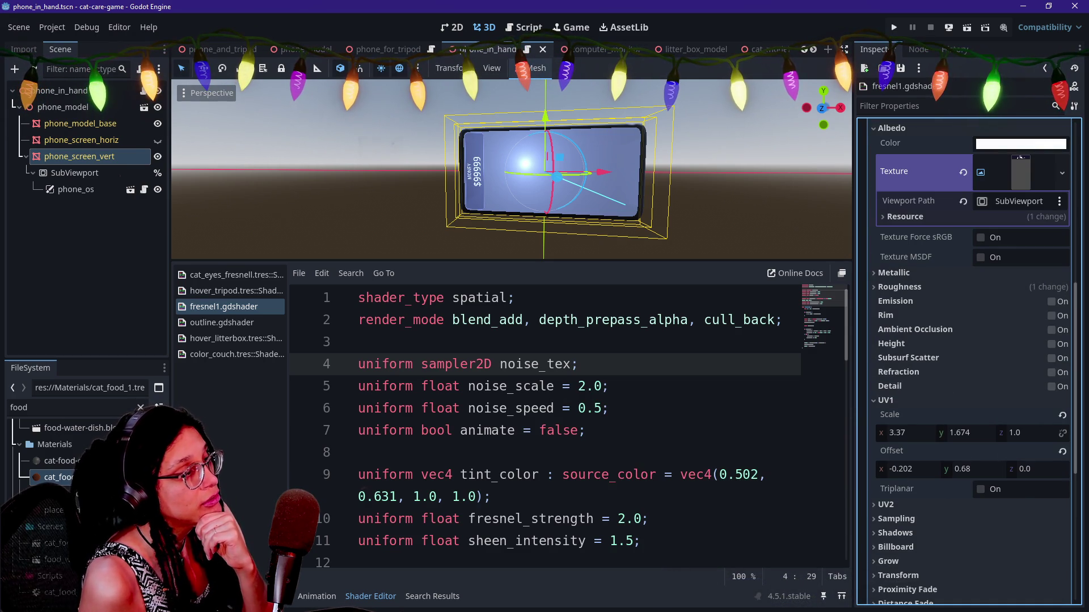
scroll(465, 199, up, 5)
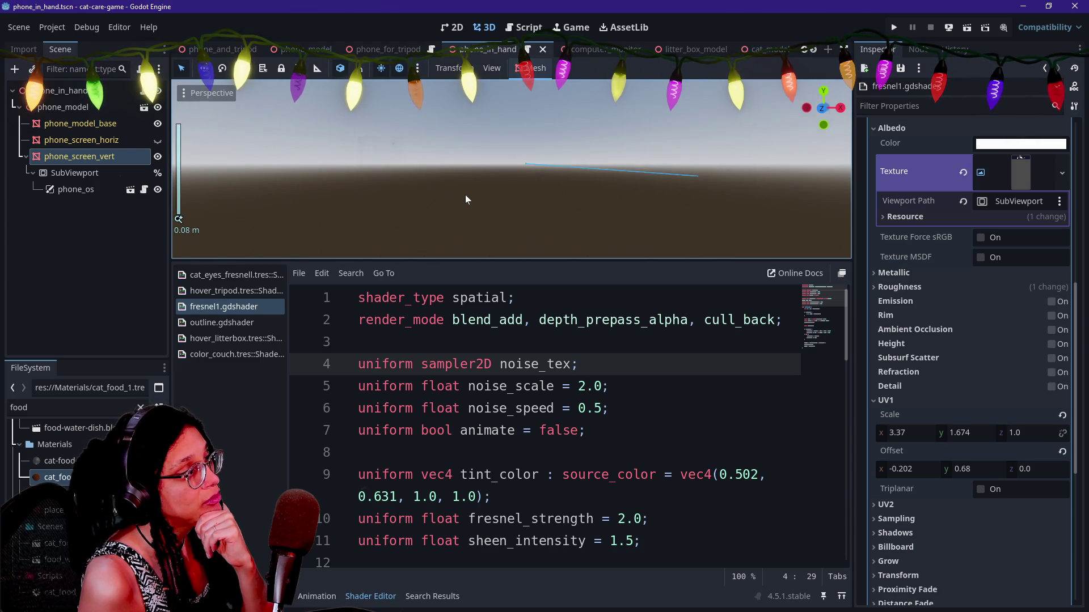
scroll(465, 199, down, 2)
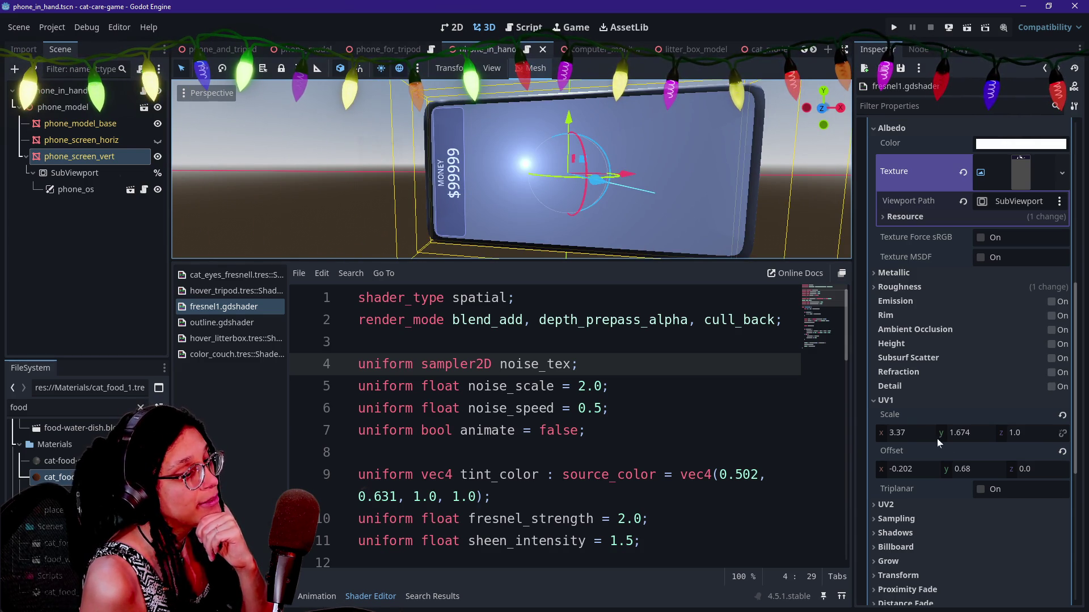
mouse_move(909, 434)
mouse_down()
mouse_move(959, 435)
mouse_move(910, 434)
mouse_up()
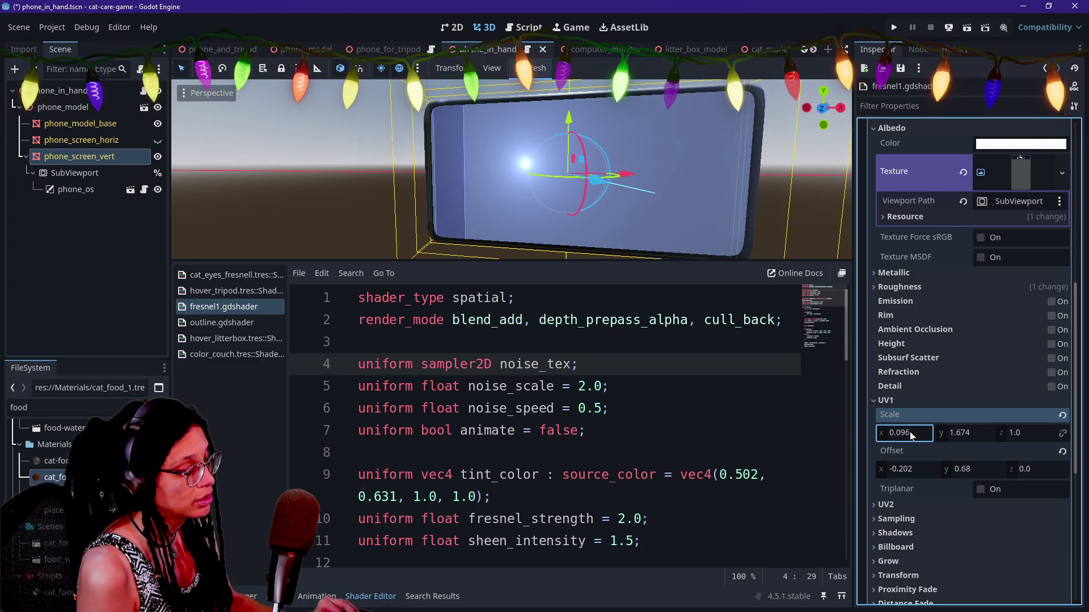
key(ctrl+z)
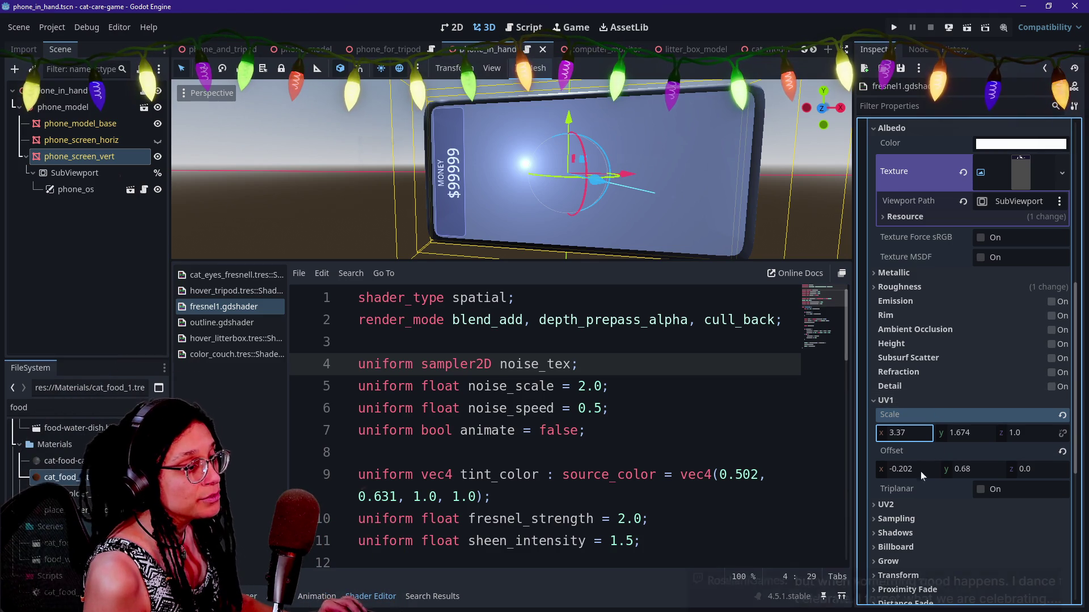
click(901, 471)
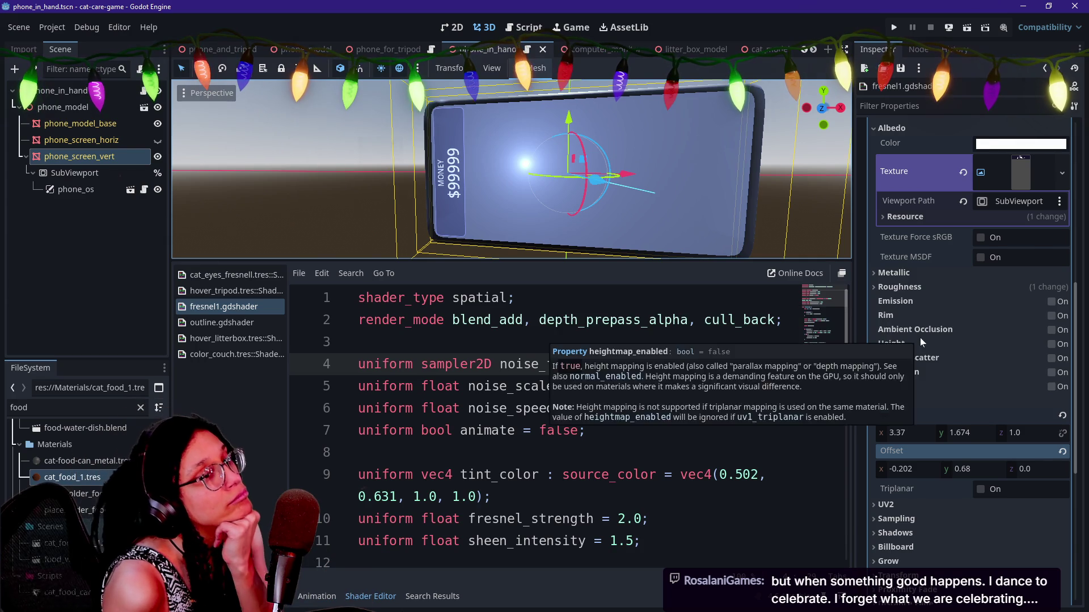
Keep SubViewport as the screen texture source and leave its size at 540 × 960.
scroll(919, 338, up, 2)
scroll(924, 324, up, 6)
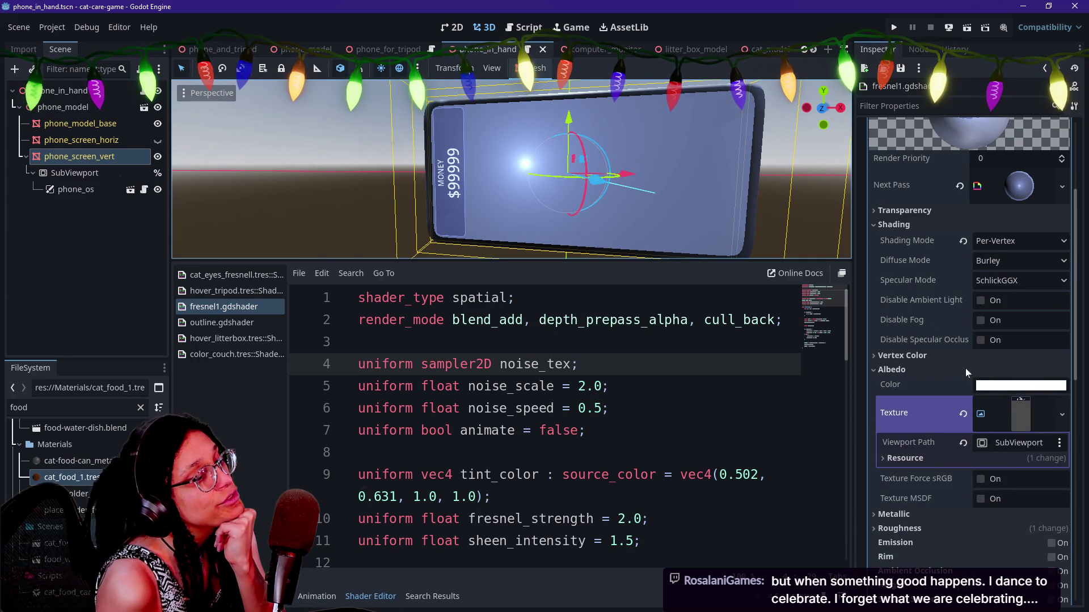
click(988, 407)
click(988, 408)
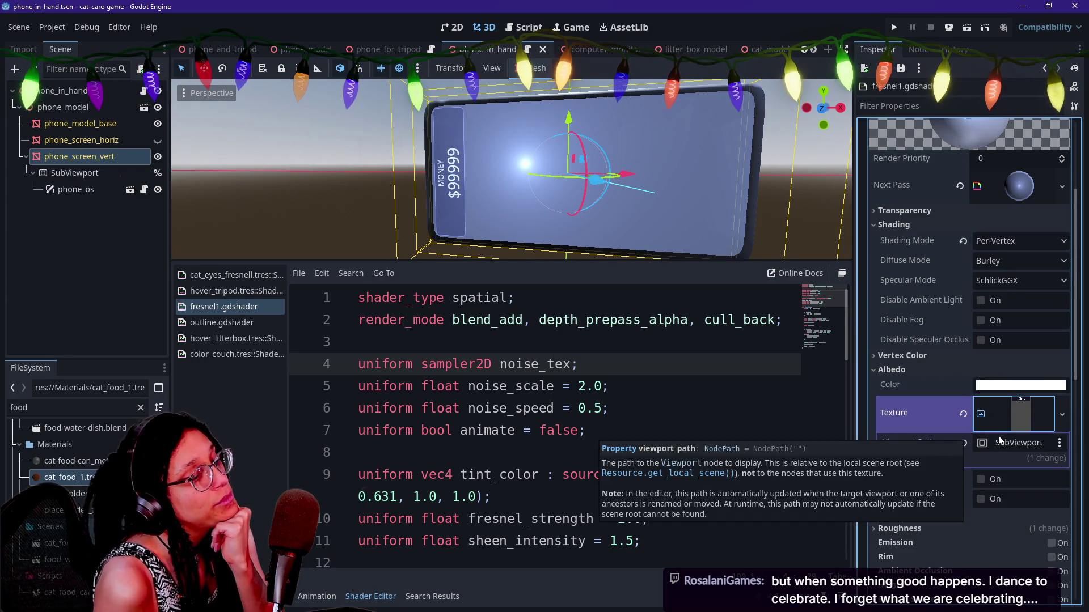
click(1013, 443)
click(502, 490)
click(114, 172)
drag(989, 288, 1021, 288)
key(ctrl+z)
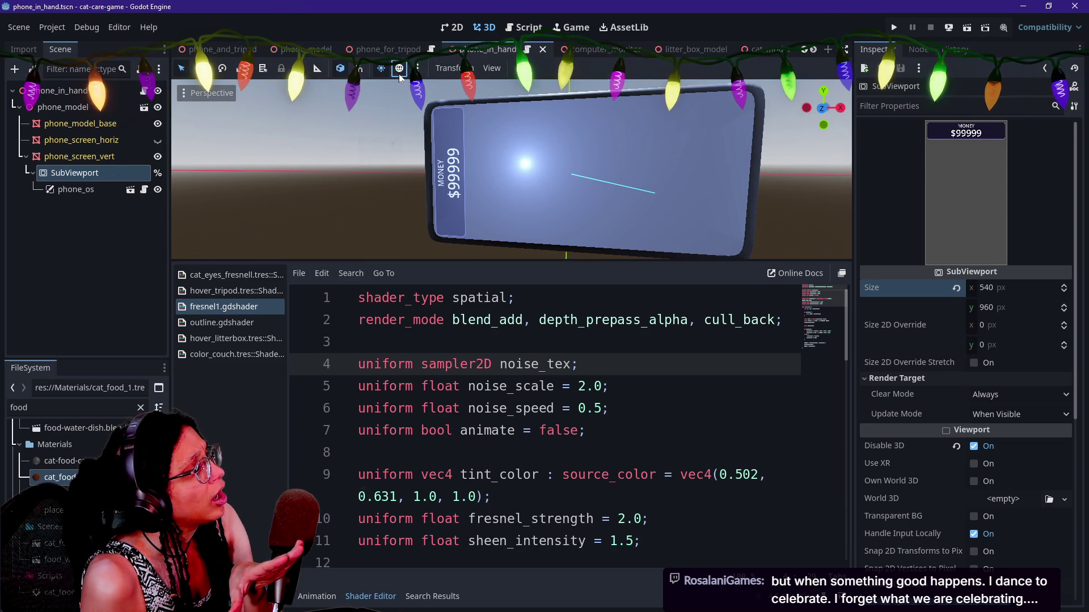
Toggle the preview sunlight off and back on, then run the cat care game.
click(386, 74)
click(386, 71)
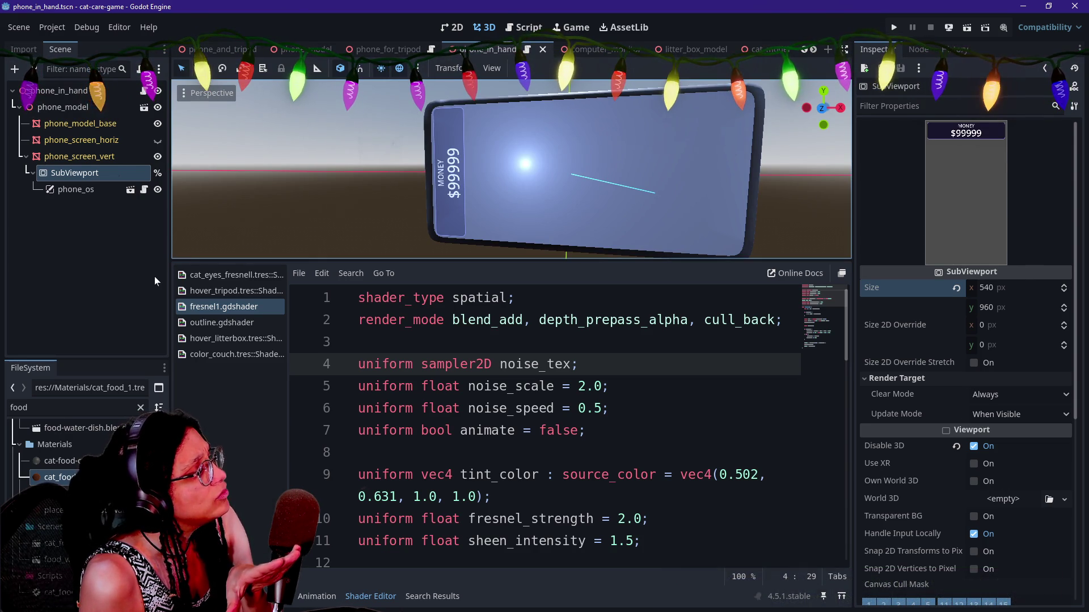
click(894, 27)
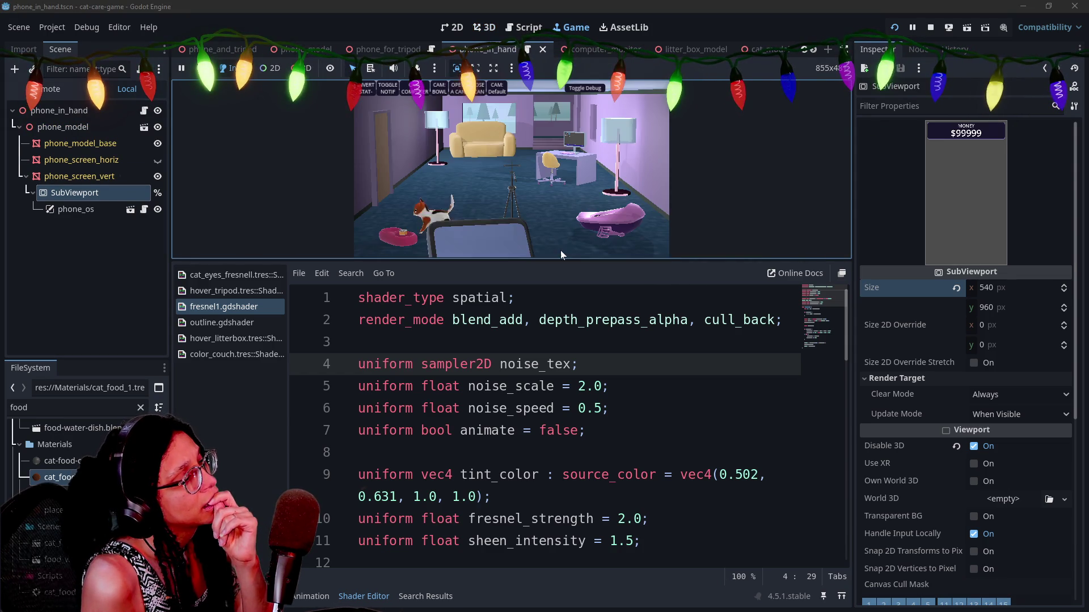
Enlarge the game view and set phone_in_hand's Position y to -0.0154 in main.tscn.
drag(561, 259, 560, 387)
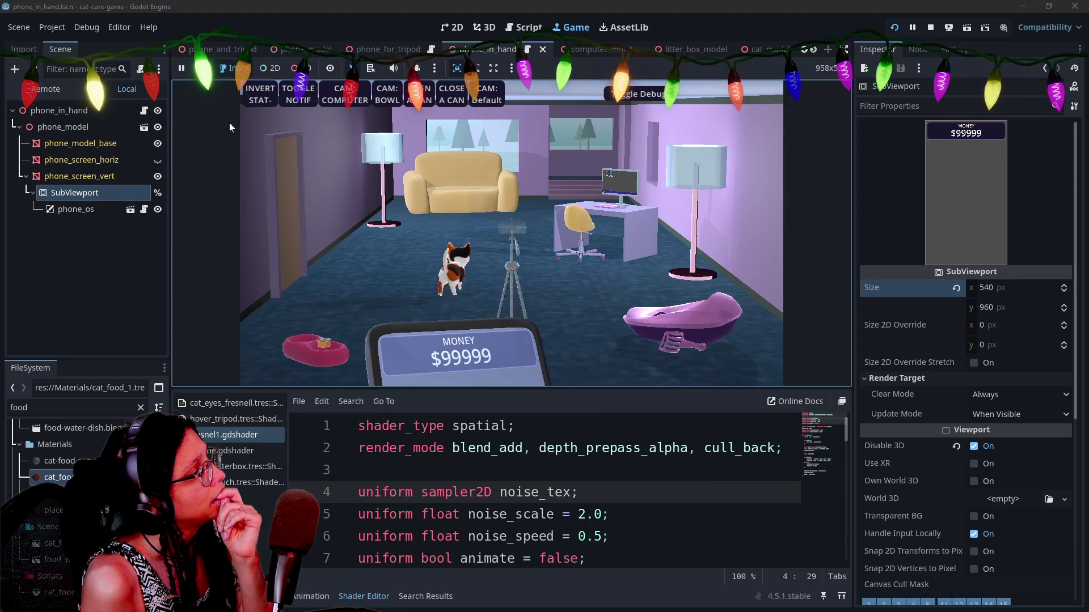
scroll(233, 45, up, 5)
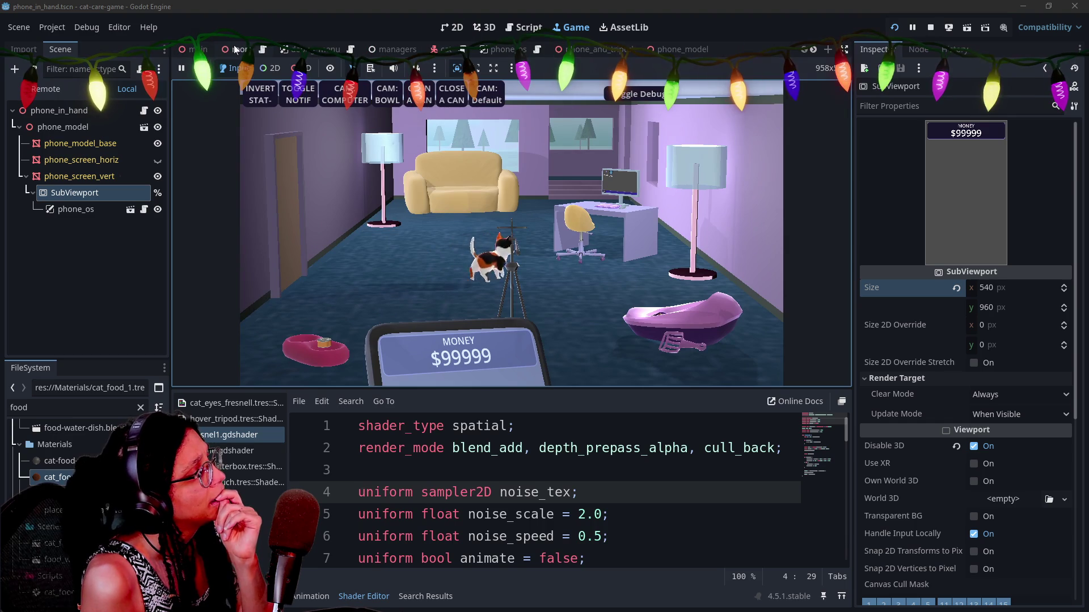
click(191, 49)
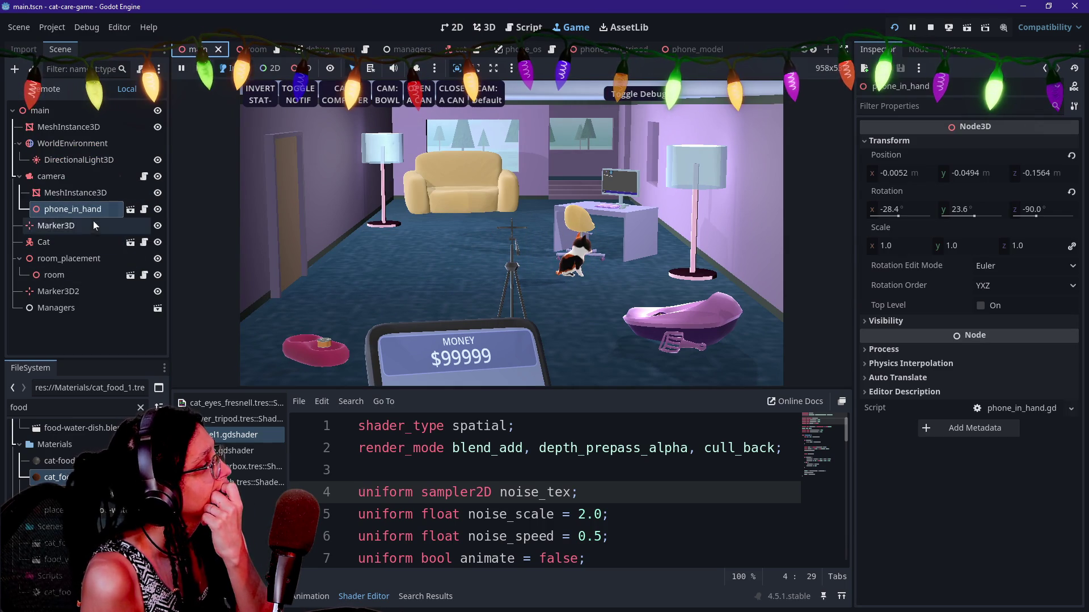
drag(965, 172, 1021, 171)
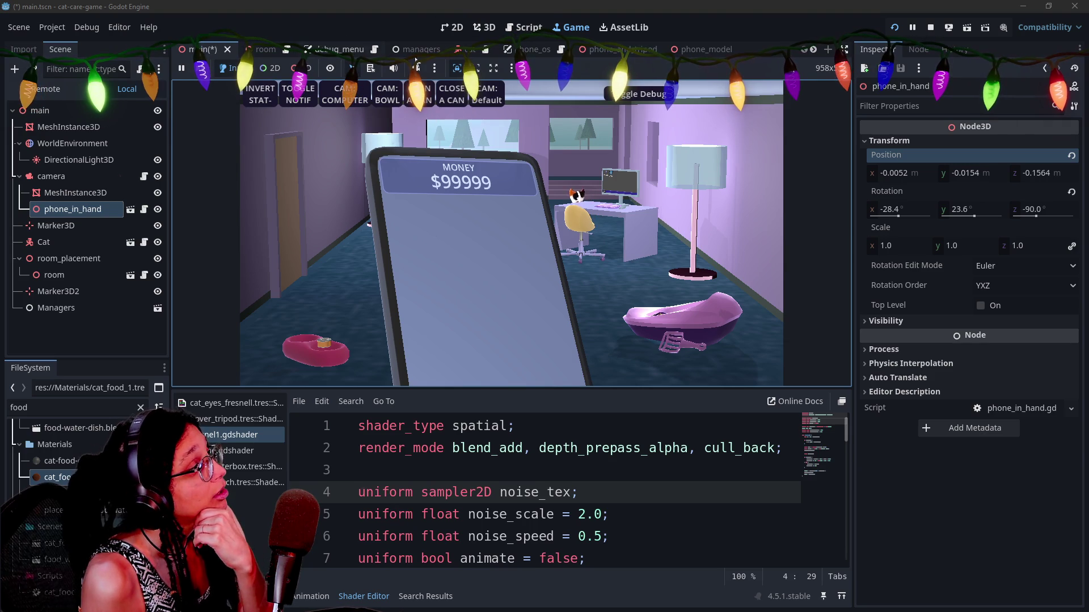
Look through the phone_model, phone_and_tripod and phone_for_tripod scenes, ending on phone_in_hand.
click(692, 49)
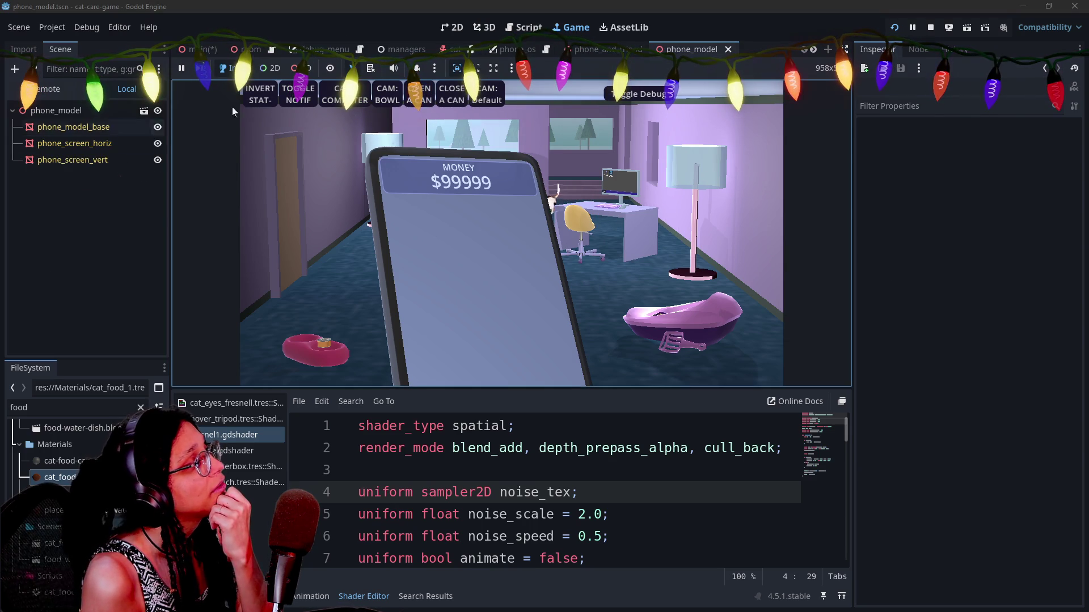
click(580, 51)
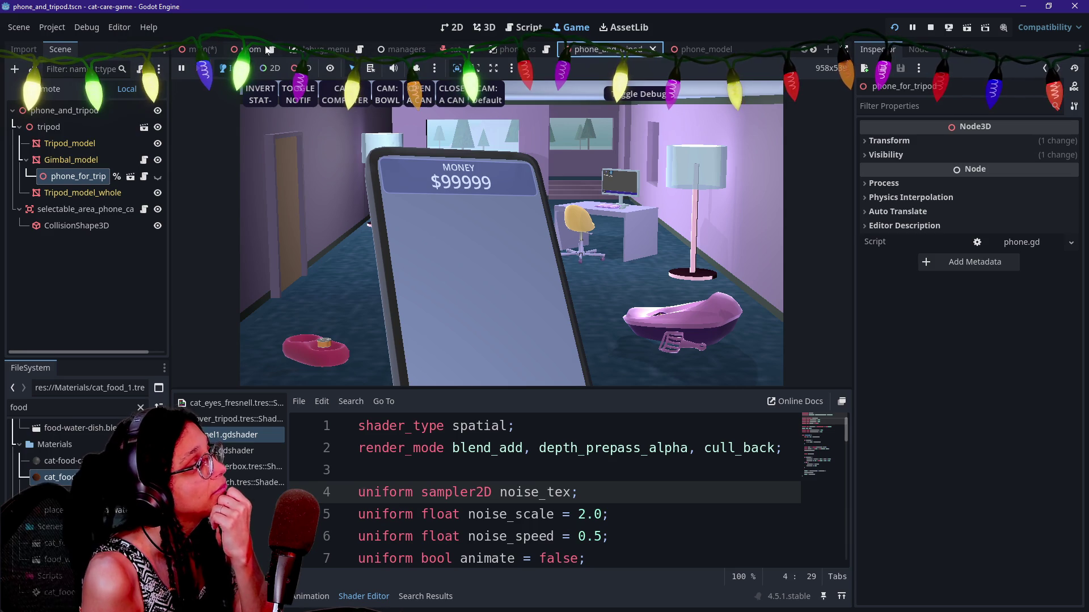
scroll(211, 54, down, 3)
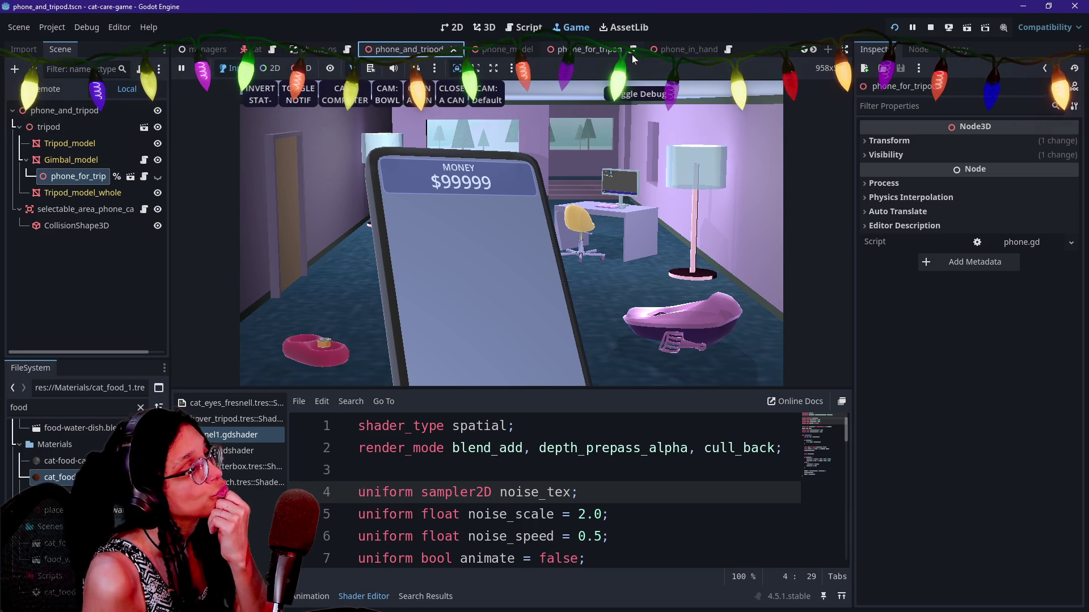
click(593, 49)
click(79, 161)
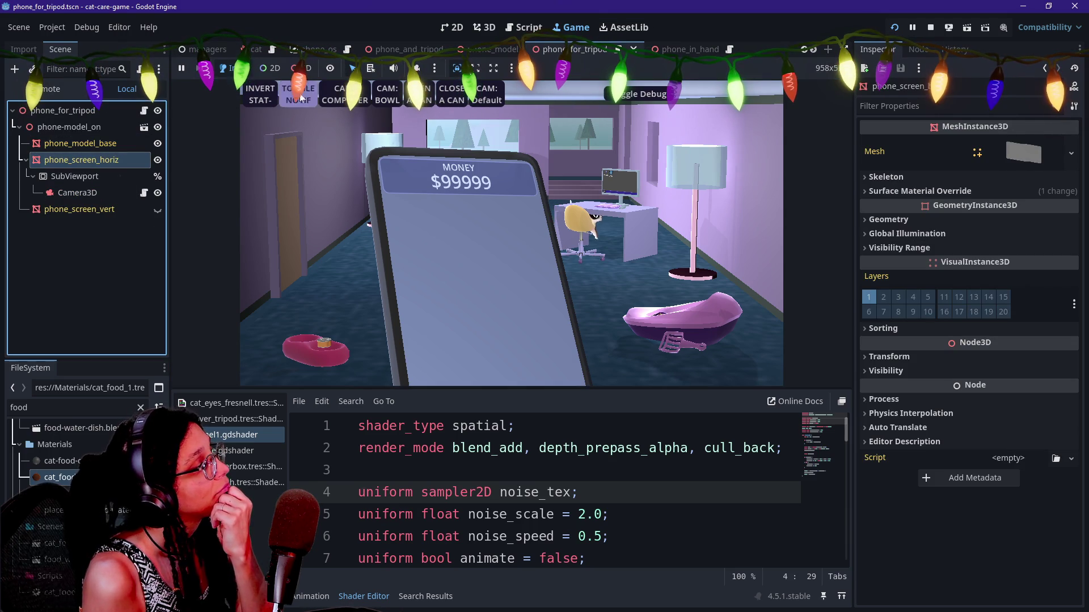
click(678, 49)
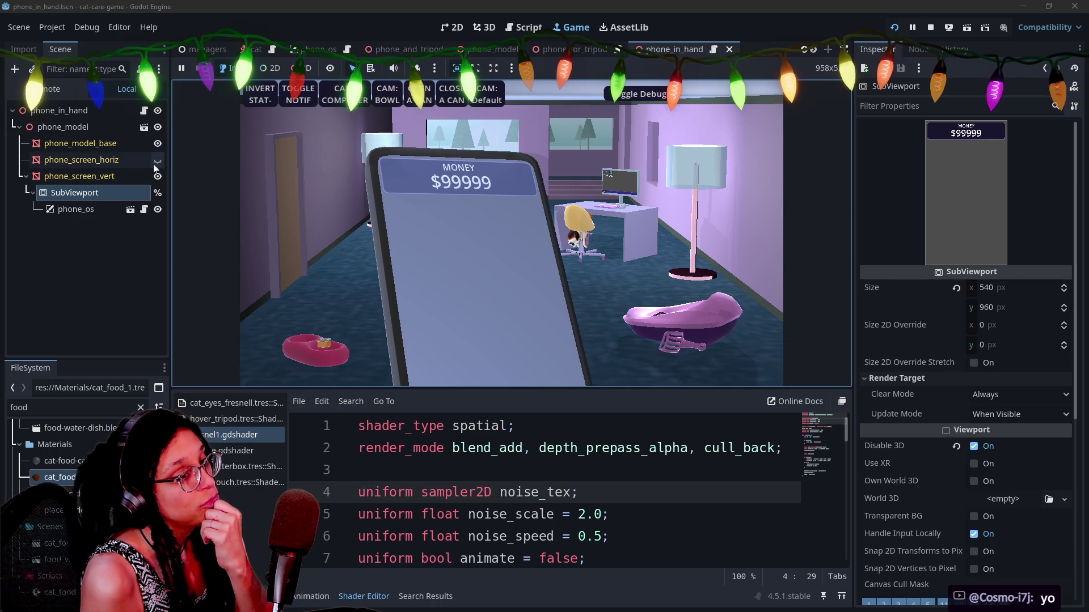
Select phone_screen_vert and adjust Fresnel Strength in its Next Pass sheen material.
click(76, 176)
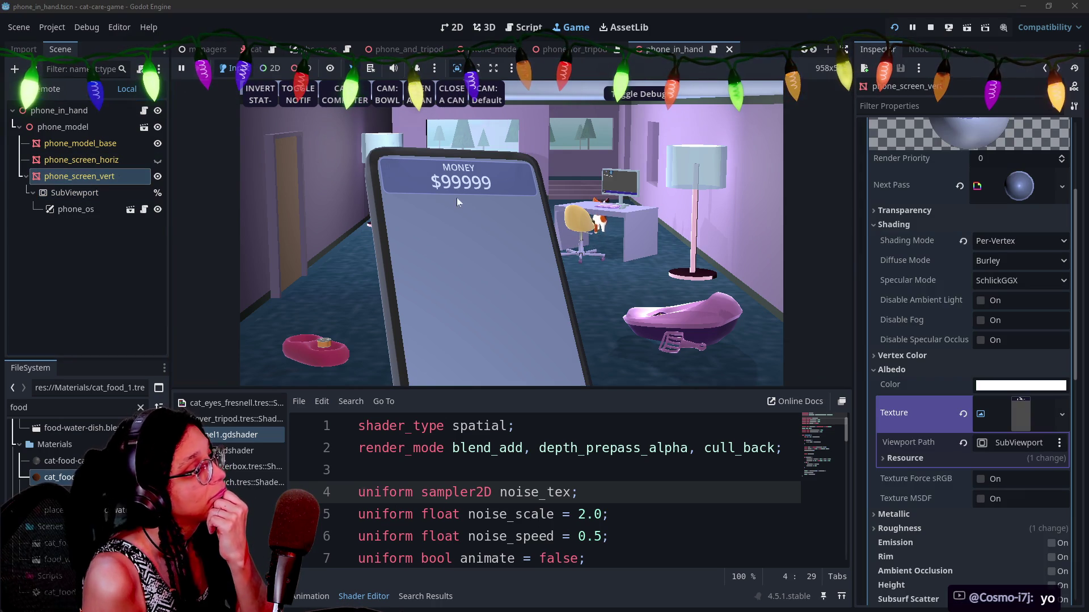
scroll(952, 430, down, 5)
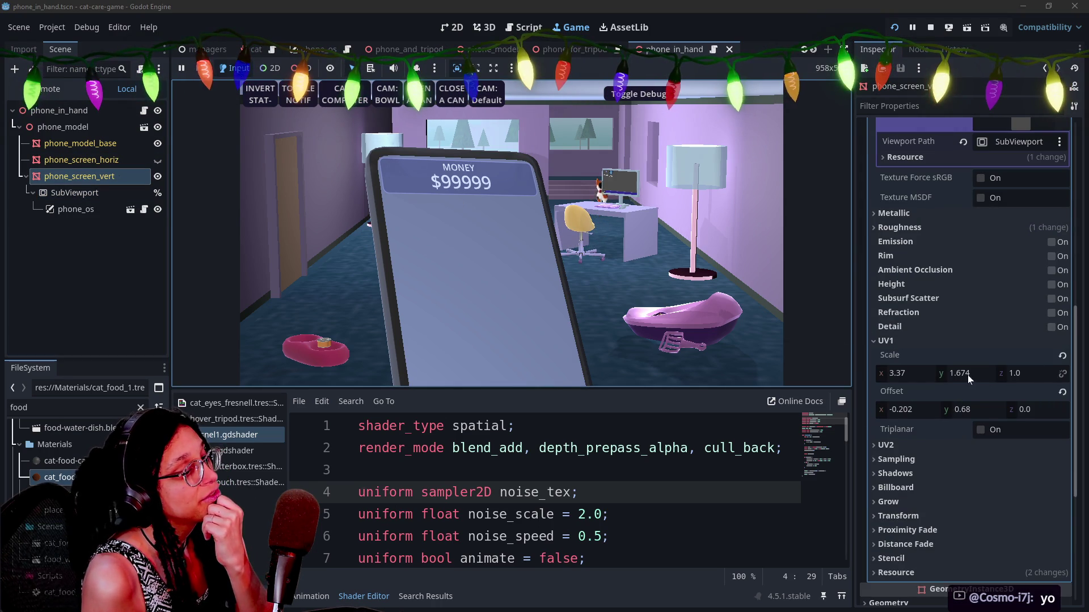
scroll(904, 363, up, 3)
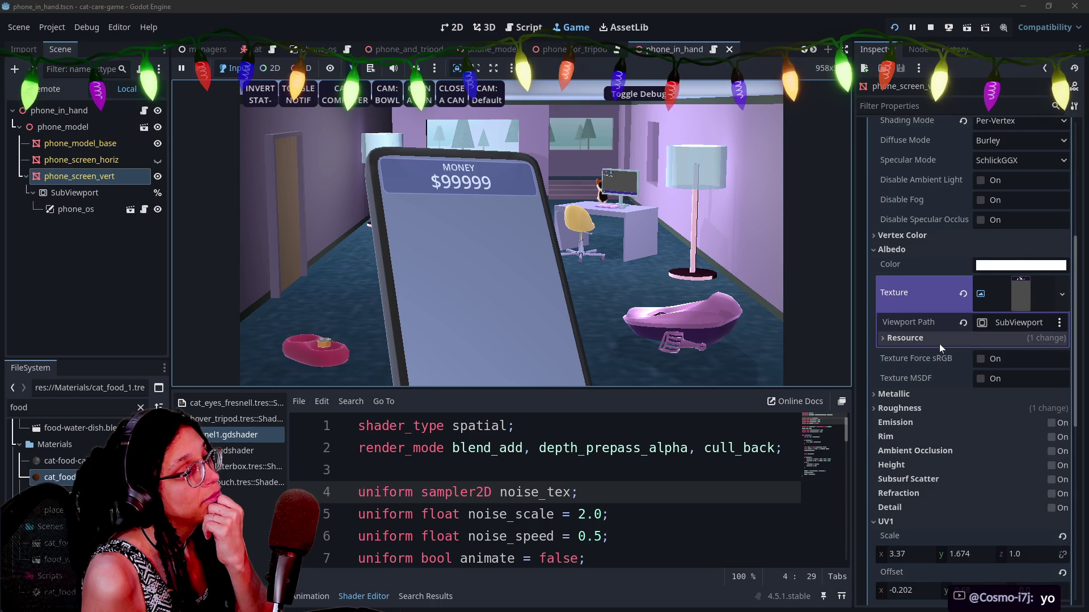
scroll(939, 343, up, 3)
click(1019, 246)
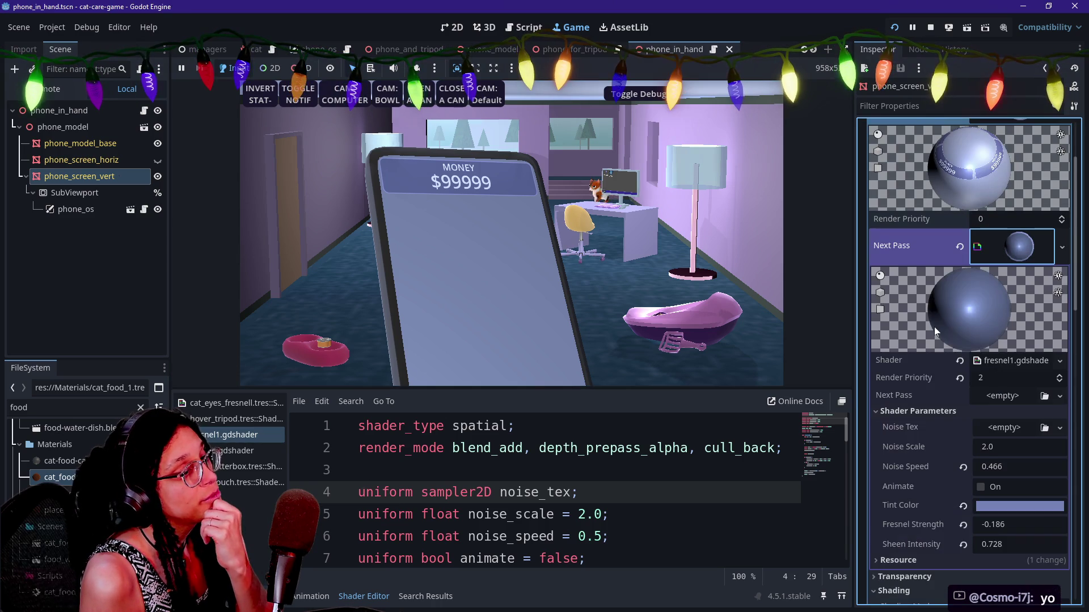
scroll(934, 327, down, 1)
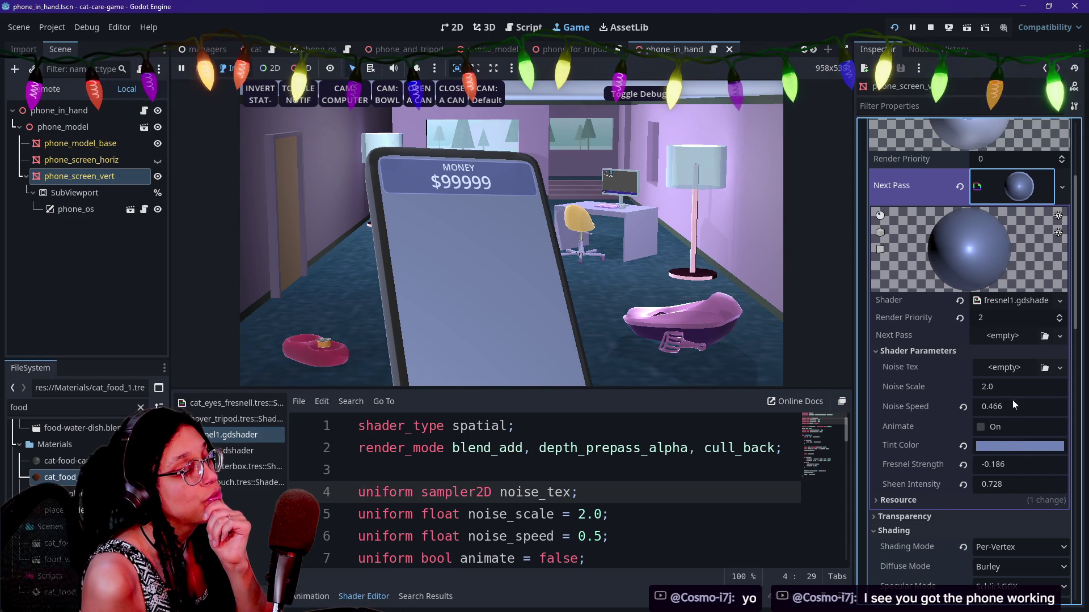
mouse_move(984, 470)
mouse_down()
mouse_move(1015, 470)
mouse_move(981, 470)
mouse_move(993, 484)
mouse_move(981, 484)
mouse_move(1009, 486)
mouse_move(1001, 468)
mouse_move(984, 466)
mouse_move(1001, 466)
mouse_move(1010, 483)
mouse_move(995, 484)
mouse_up()
click(570, 280)
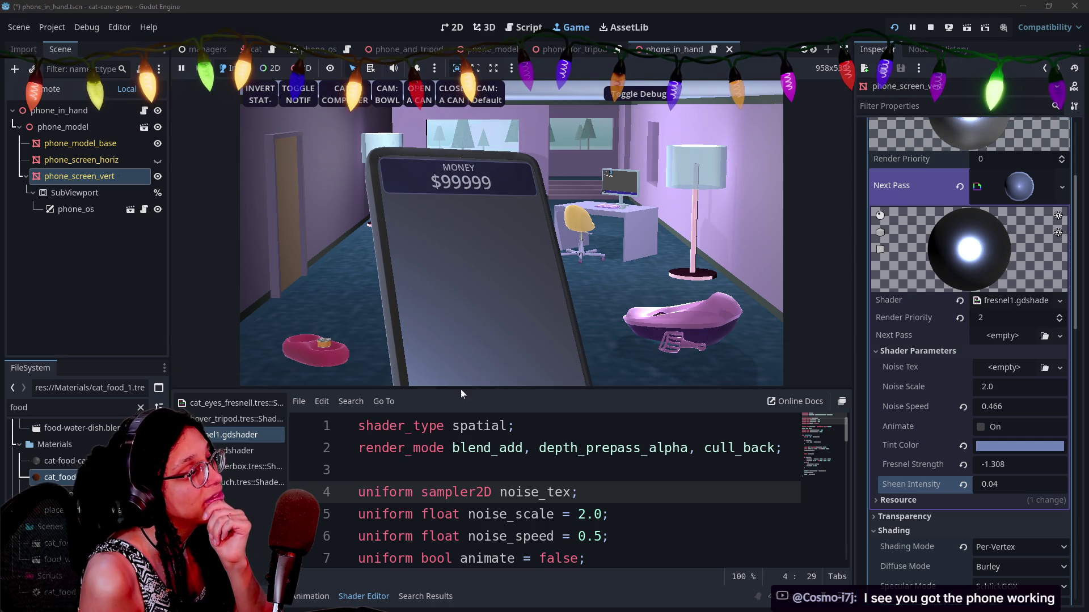
Set Sheen Intensity to 0.036 and fine-tune Fresnel Strength to -1.332.
click(544, 325)
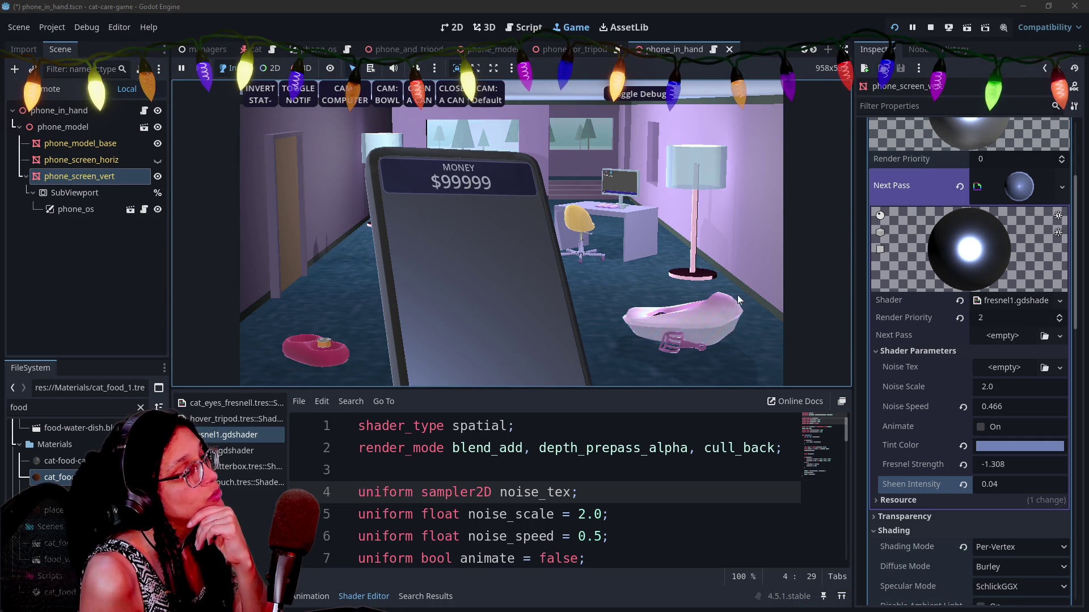
mouse_move(1001, 483)
mouse_down()
mouse_move(1016, 484)
mouse_move(987, 483)
mouse_move(998, 483)
mouse_up()
click(288, 199)
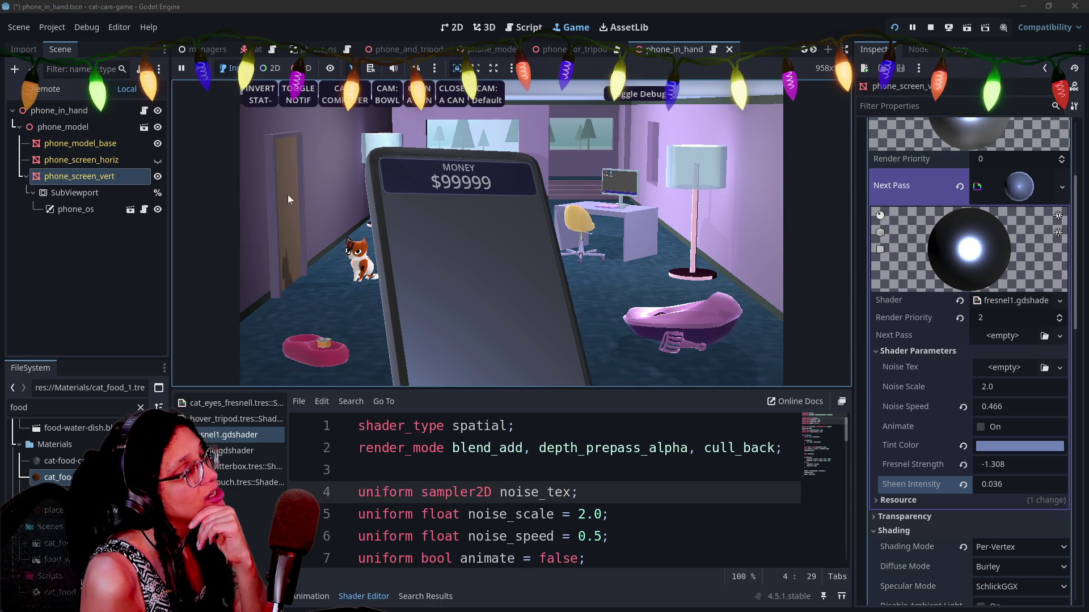
mouse_move(1062, 463)
mouse_down()
mouse_move(1030, 462)
mouse_move(1057, 463)
mouse_up()
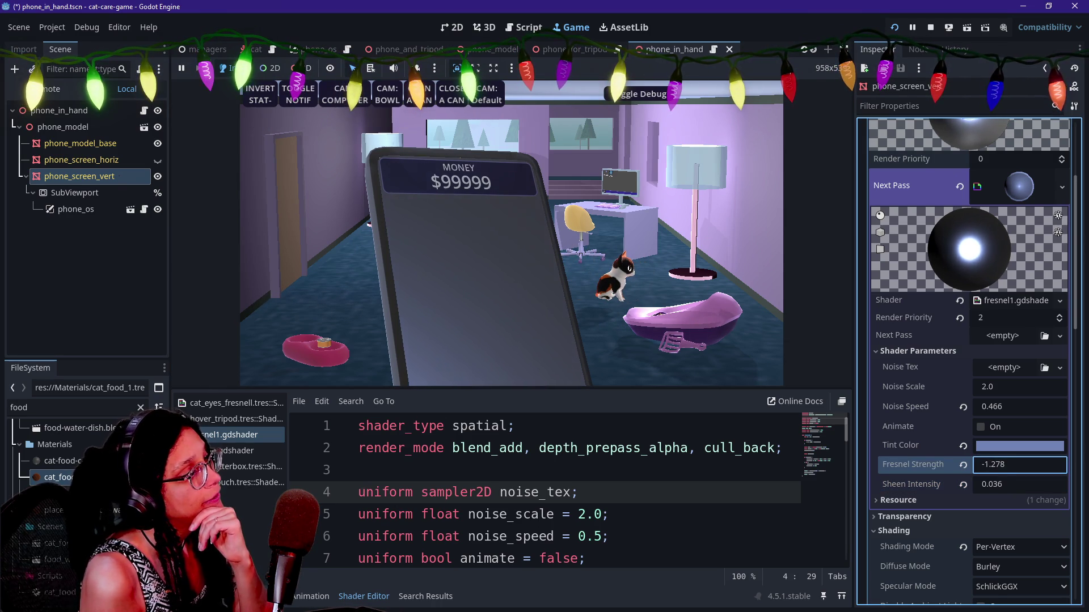
text(-1.332)
click(511, 255)
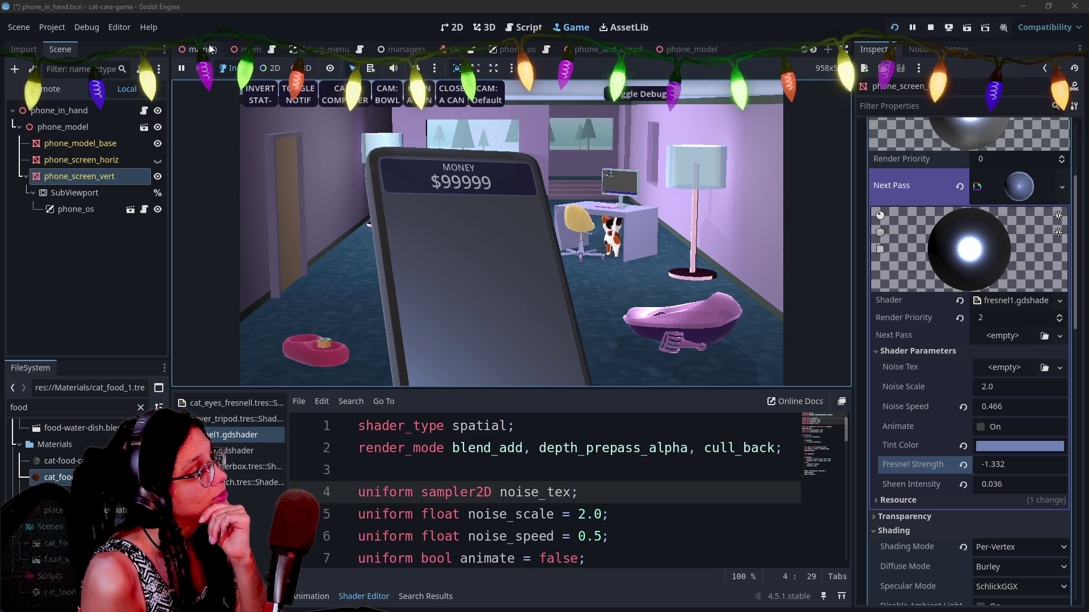
click(207, 44)
click(446, 313)
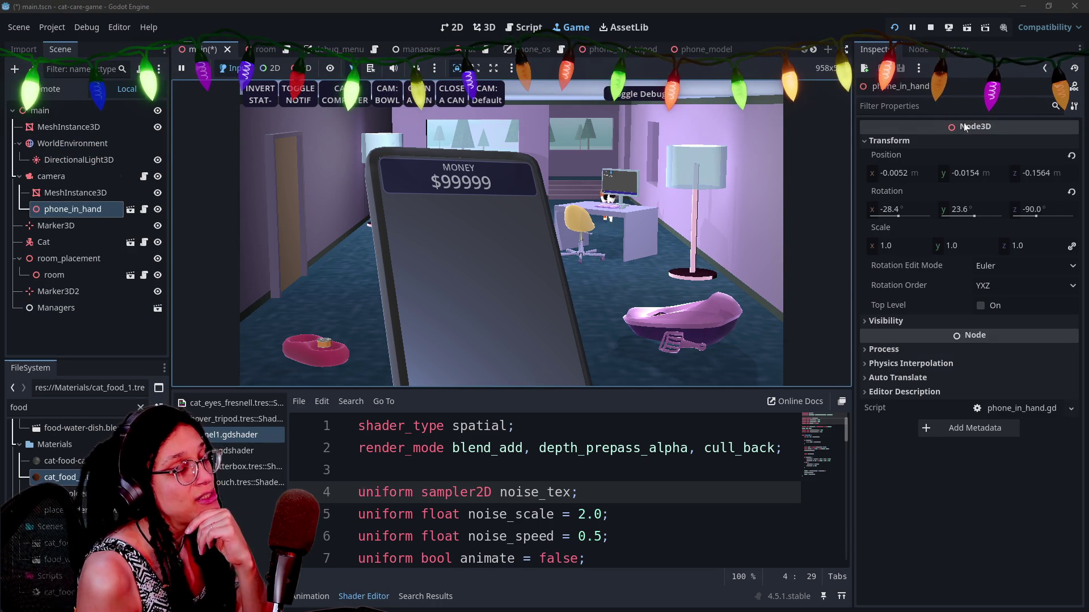
Lower phone_in_hand to Position y -0.0214 and select DirectionalLight3D in room.tscn.
mouse_move(964, 173)
mouse_down()
mouse_move(981, 173)
mouse_move(947, 173)
mouse_move(987, 173)
mouse_move(959, 173)
mouse_move(981, 173)
mouse_move(968, 178)
mouse_up()
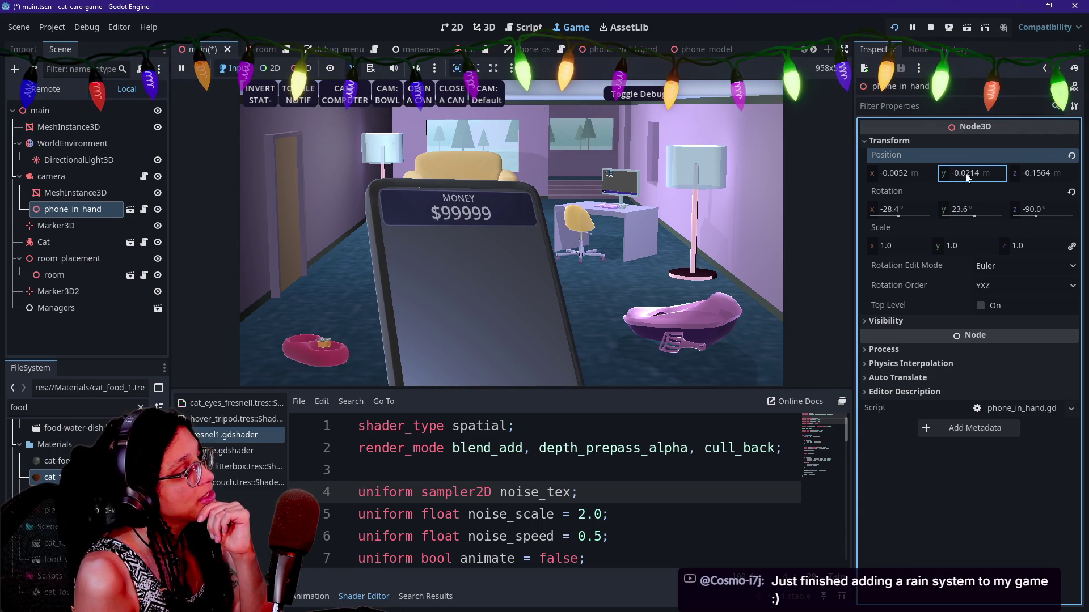
click(680, 241)
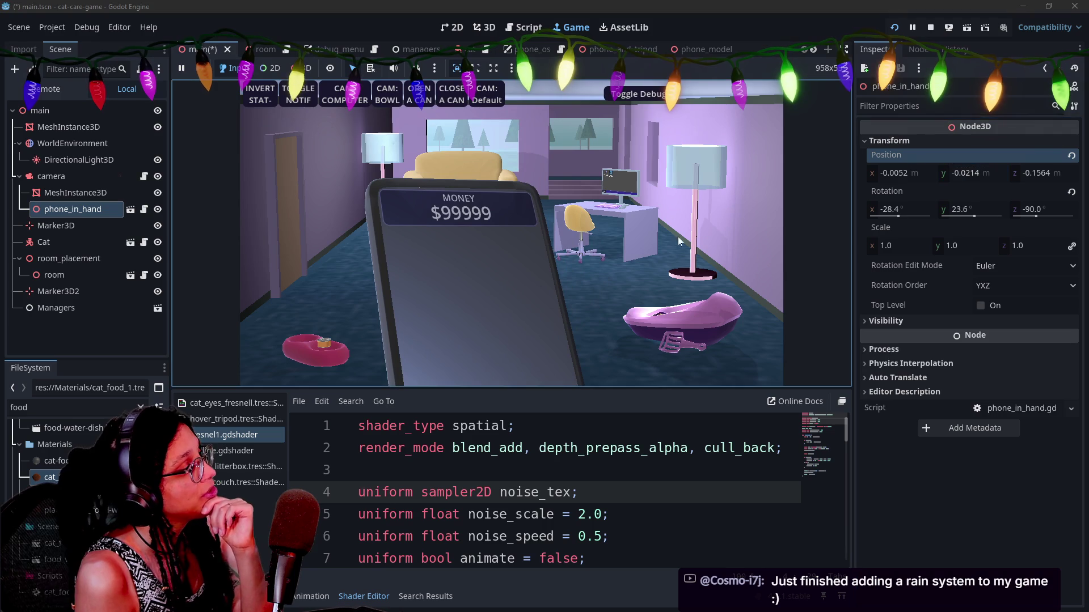
click(253, 50)
scroll(83, 291, down, 3)
click(85, 345)
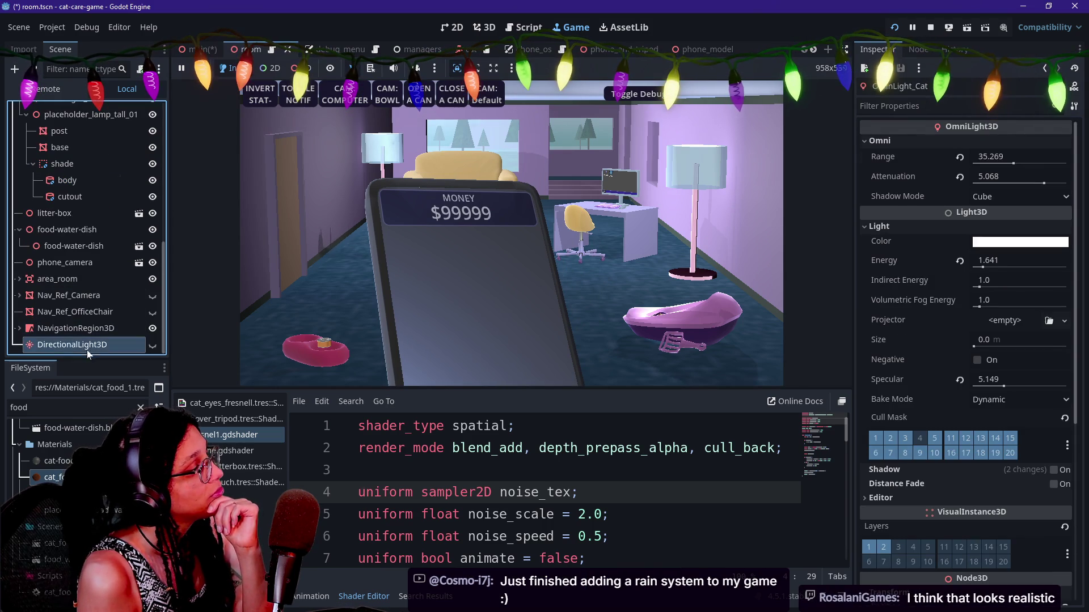
Try moving OminLight_Cat's Position x, including typing 100, and revert it.
scroll(68, 253, up, 5)
click(71, 144)
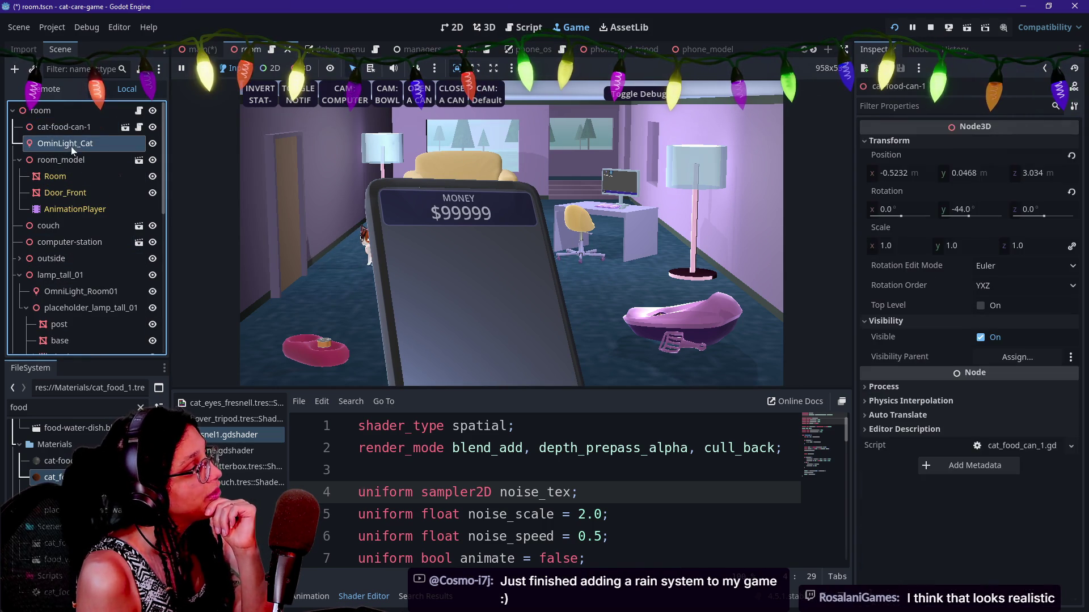
scroll(917, 400, down, 5)
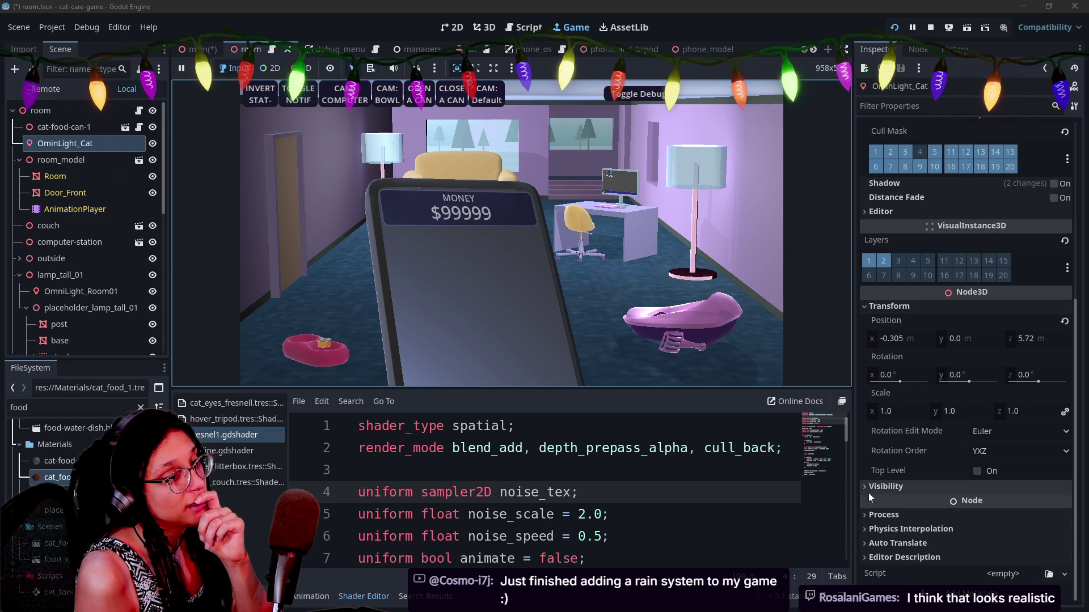
drag(886, 344, 917, 344)
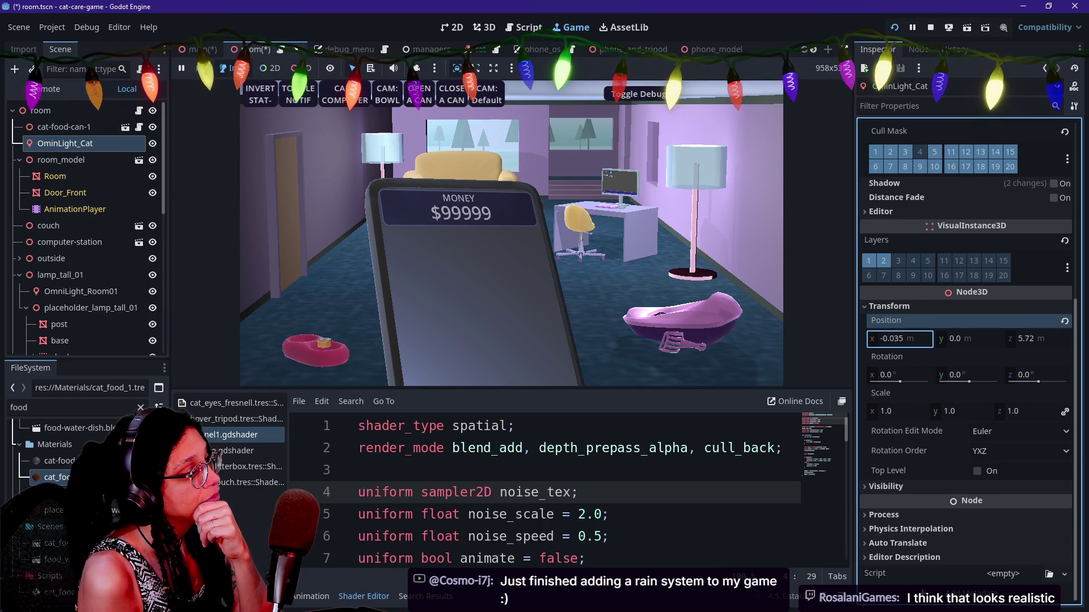
key(ctrl+z)
click(900, 339)
text(100)
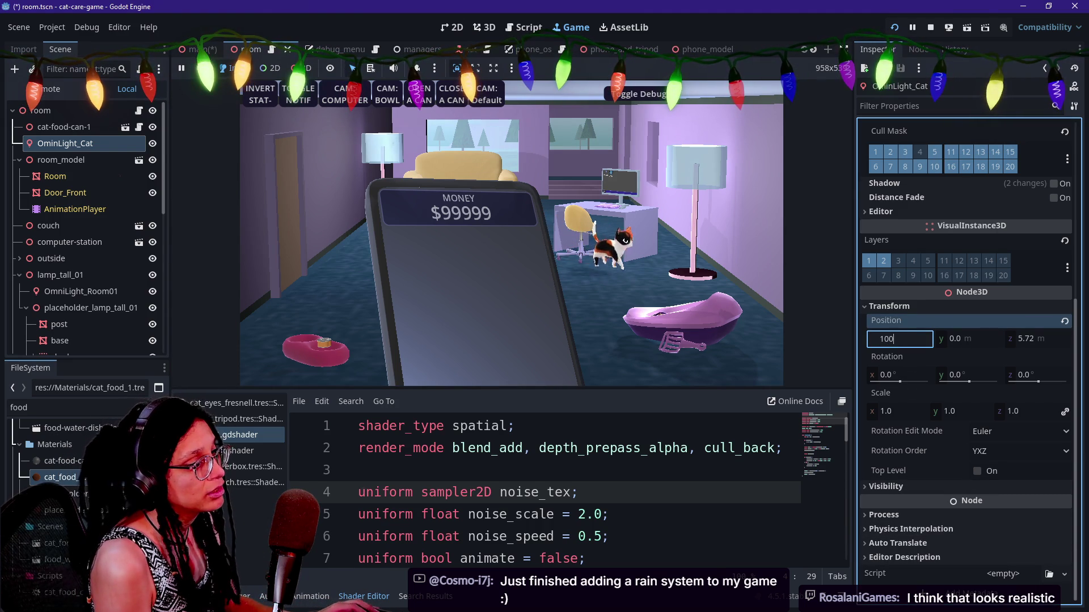
key(Escape)
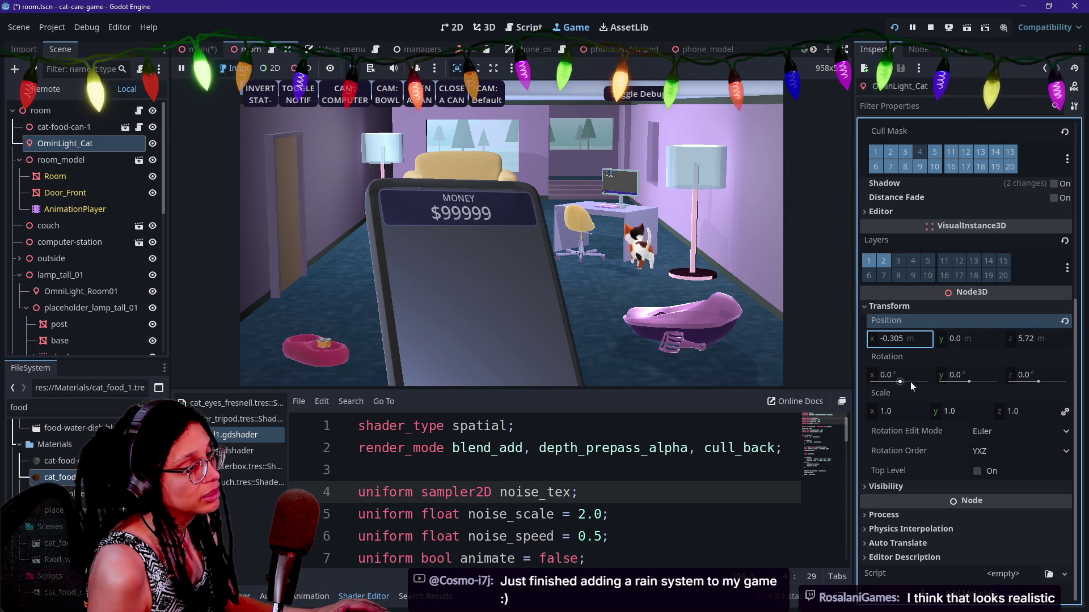
Try the cat light's Rotation y and Range, restore the Range, then select the in-game phone.
drag(968, 381, 883, 392)
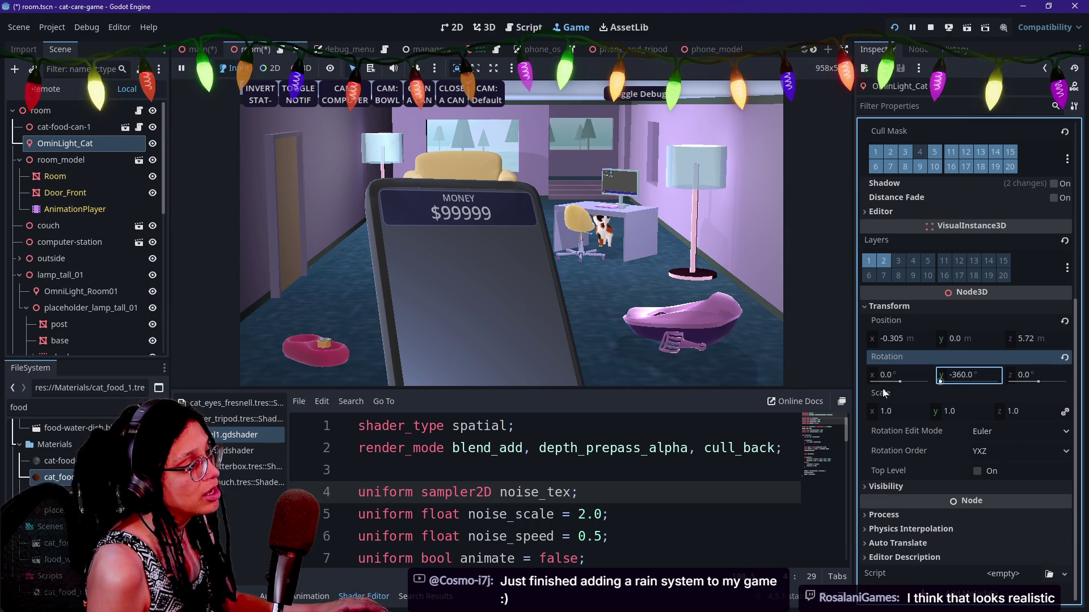
scroll(957, 372, up, 5)
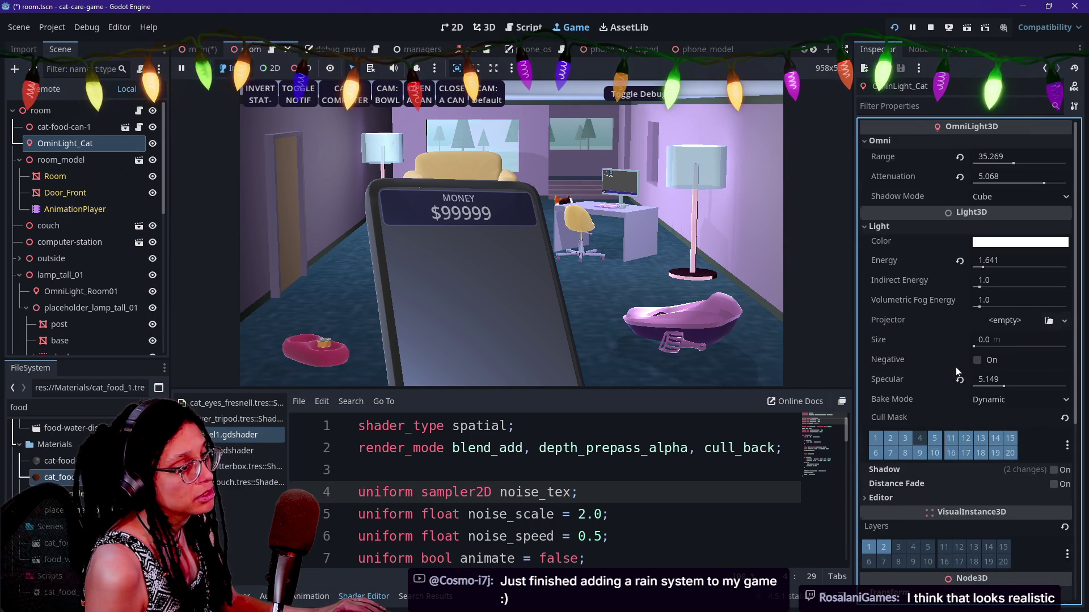
mouse_move(1014, 165)
mouse_down()
mouse_move(905, 195)
mouse_move(1067, 164)
mouse_up()
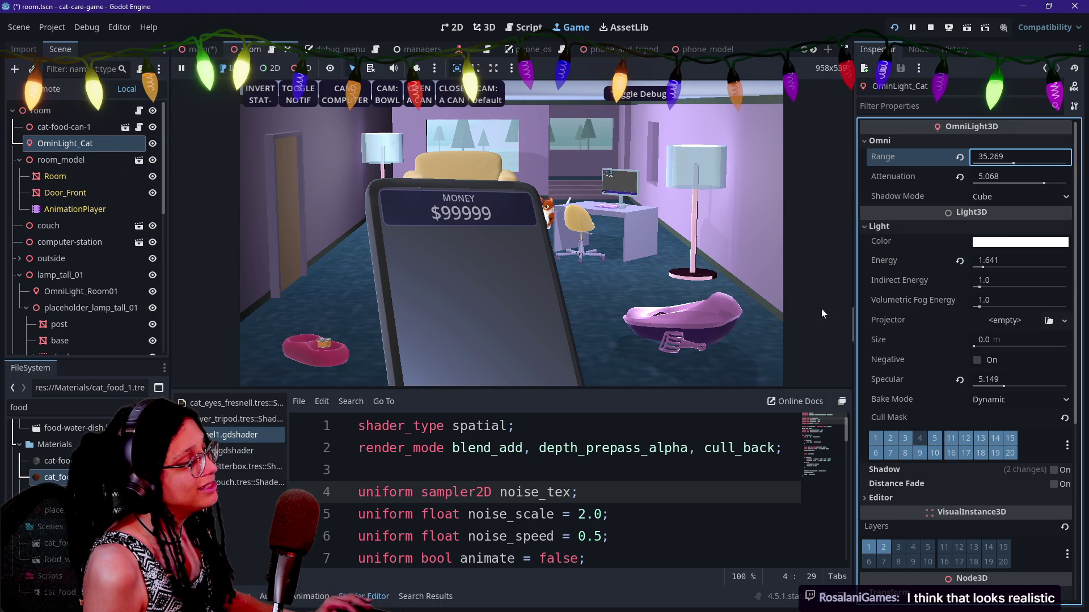
key(ctrl+z)
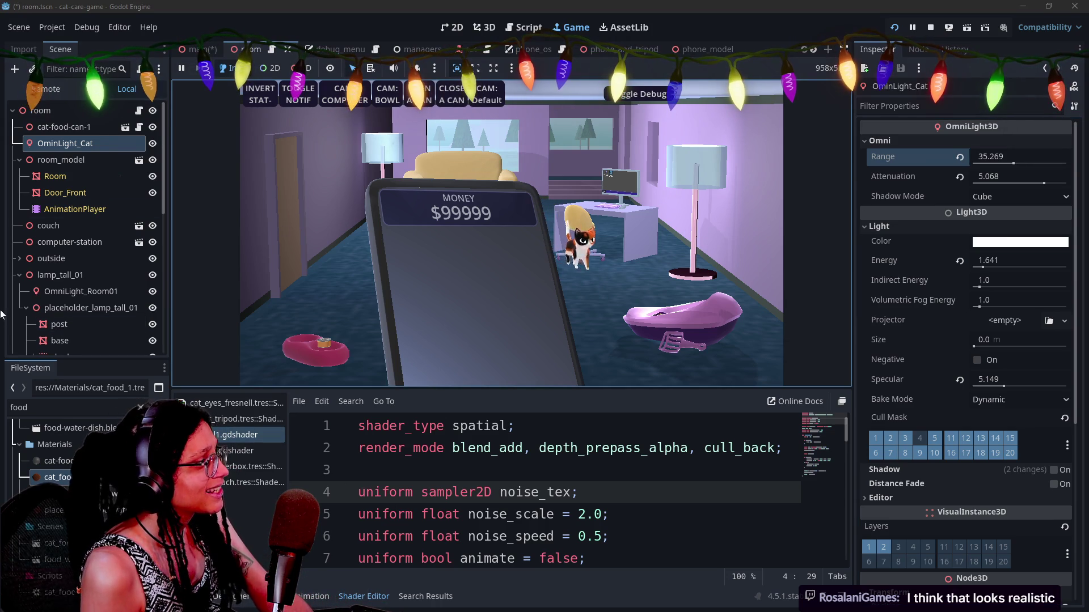
scroll(107, 274, down, 4)
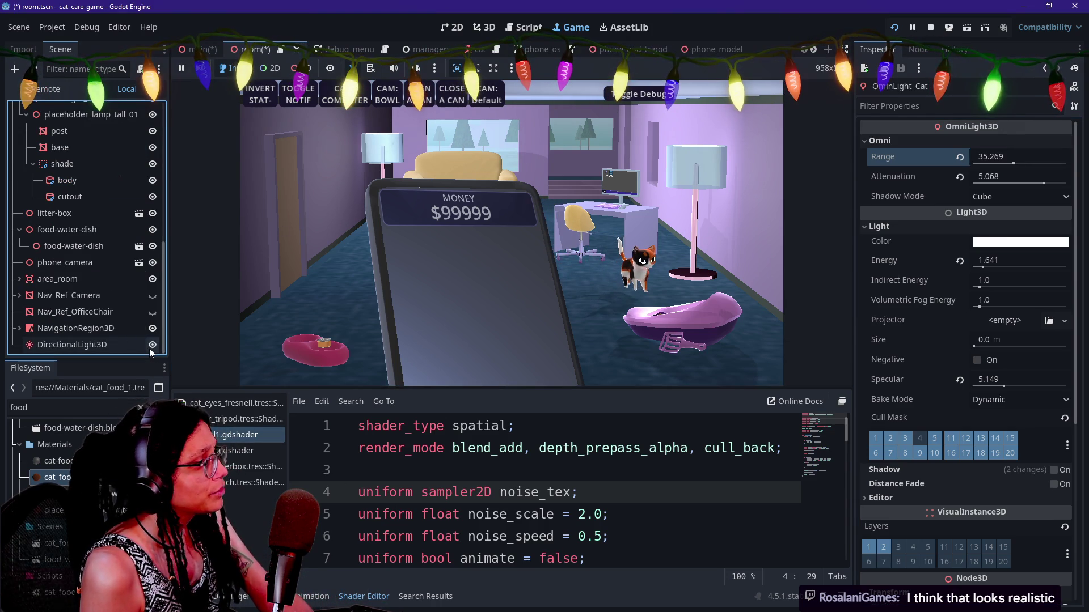
scroll(76, 233, up, 4)
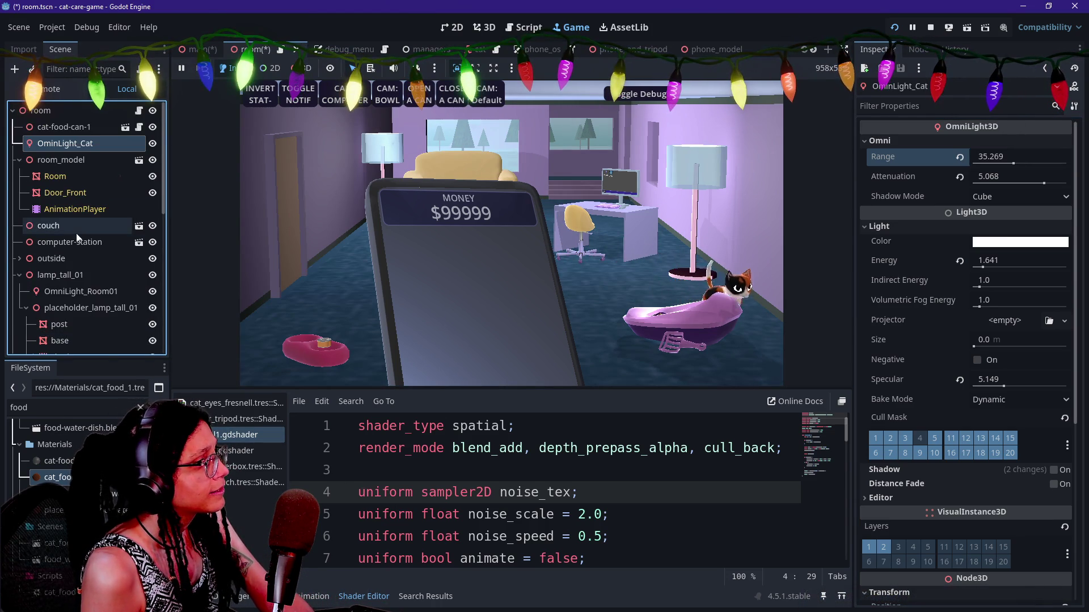
click(107, 192)
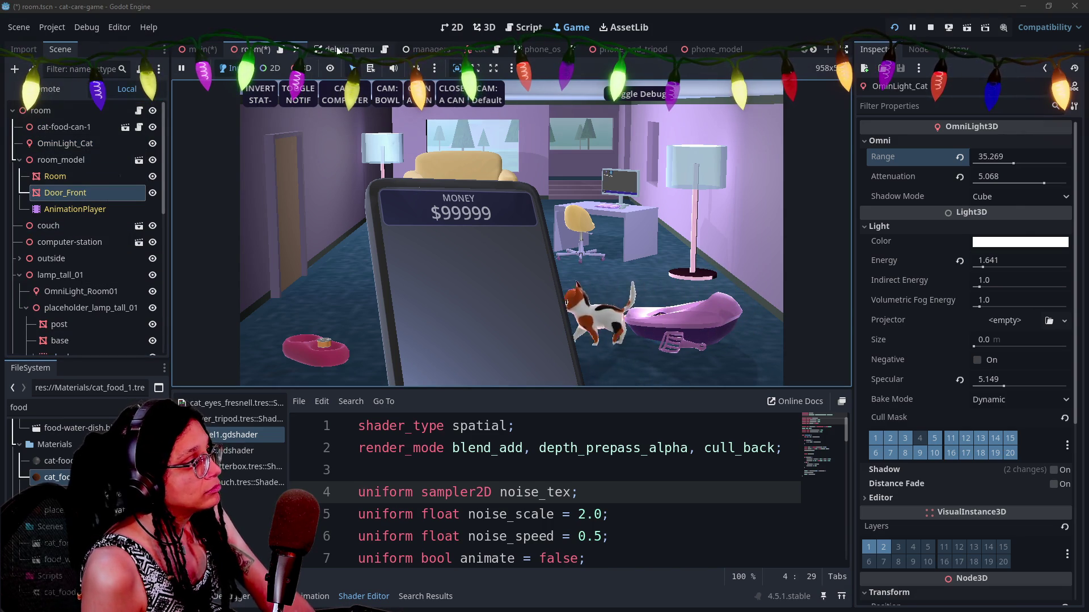
click(501, 199)
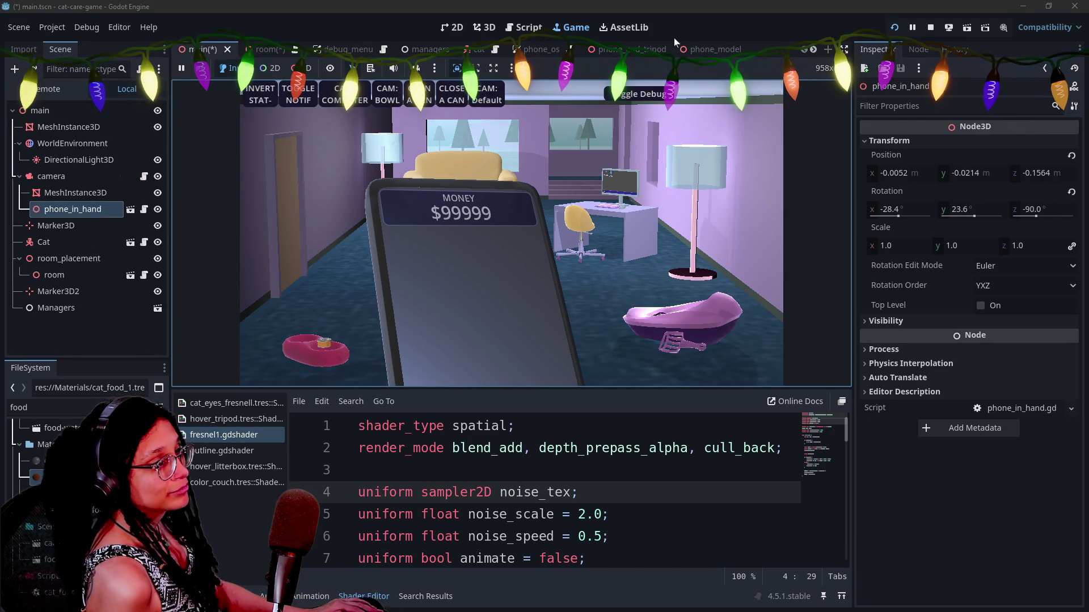
Lower phone_in_hand to Position y -0.0498, then bring up the phone_and_tripod and phone_model scenes.
drag(967, 173, 980, 173)
click(697, 276)
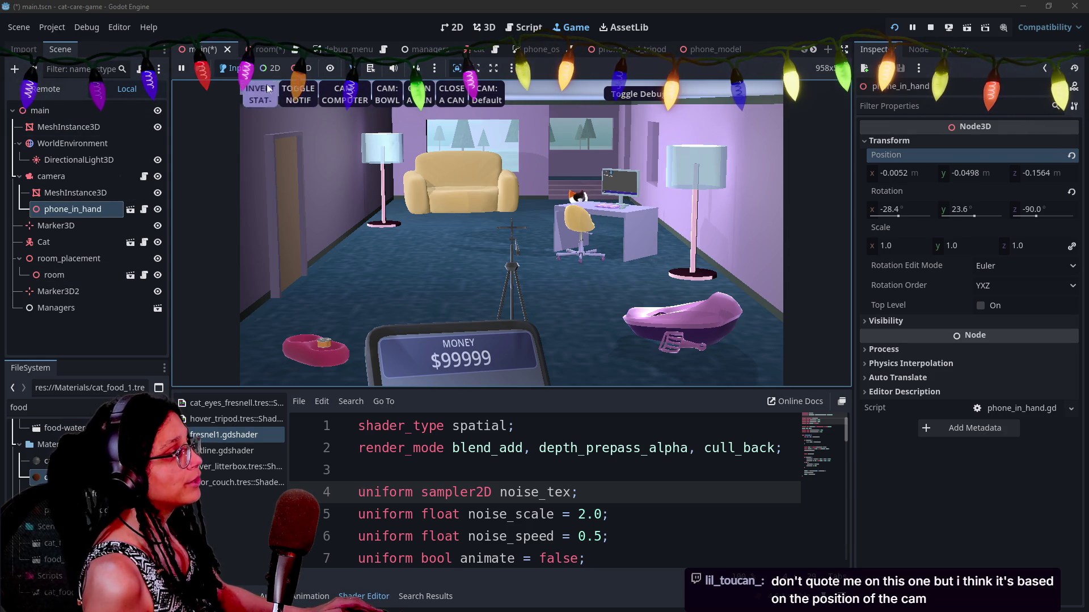
click(590, 50)
click(701, 49)
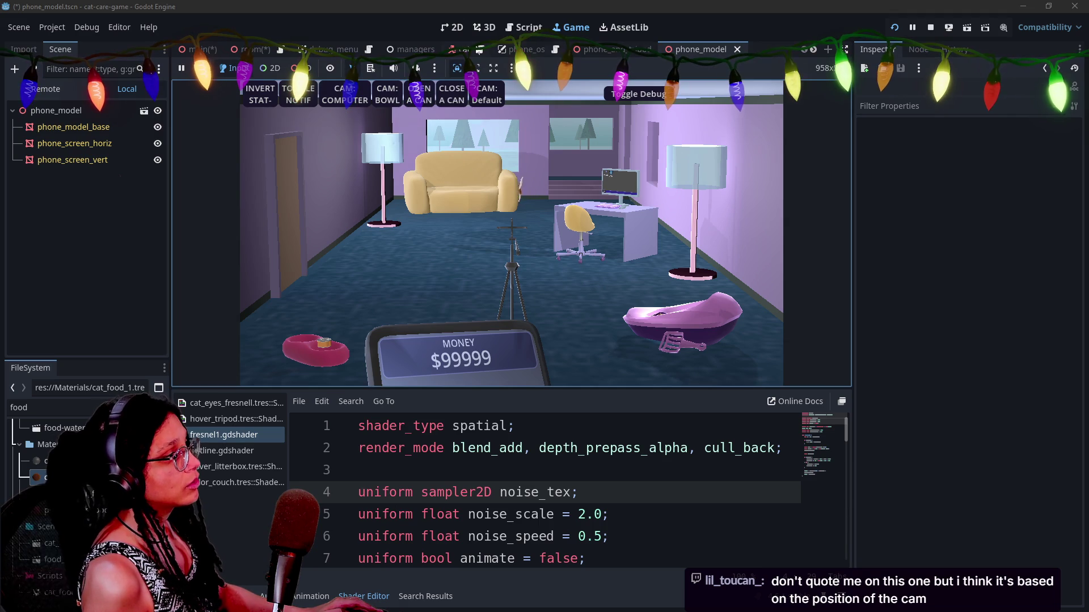
Scroll the scene tabs and switch to food_water_dish, showing its fresnel1 next-pass material.
scroll(596, 50, down, 5)
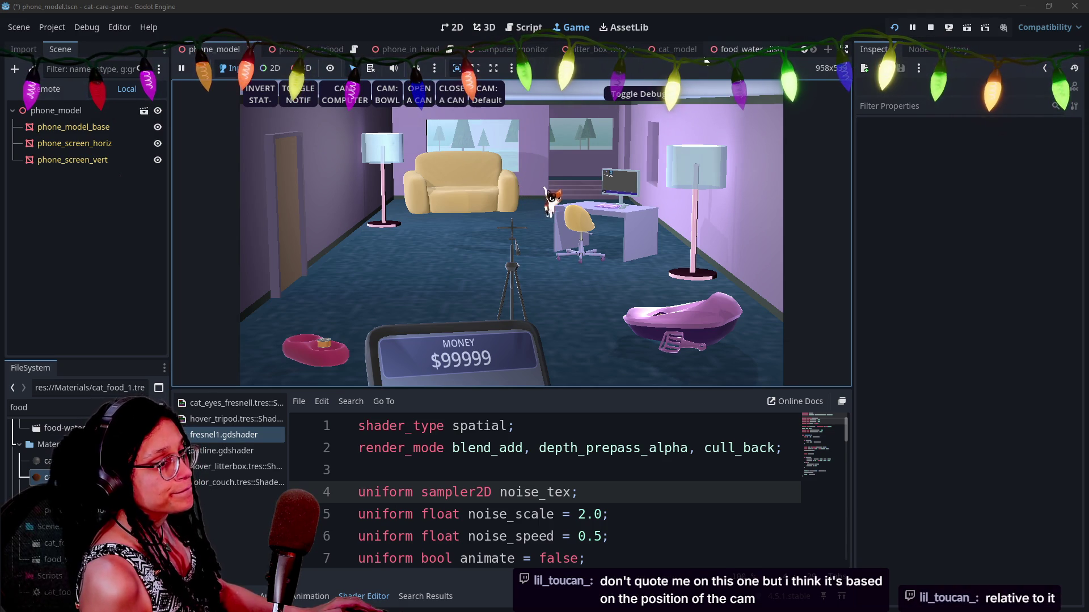
scroll(689, 52, up, 1)
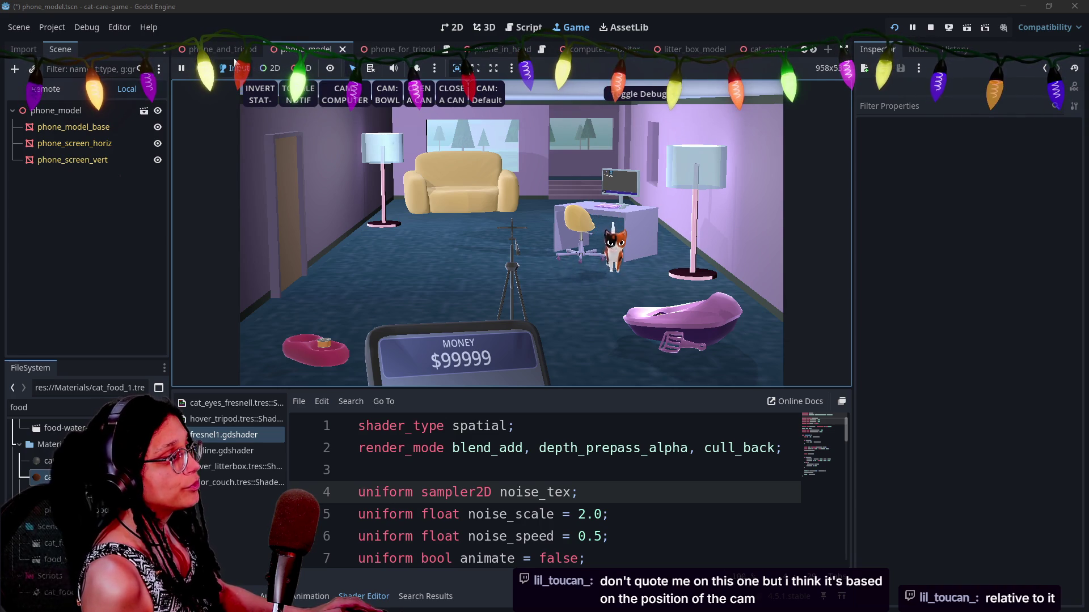
scroll(237, 52, down, 1)
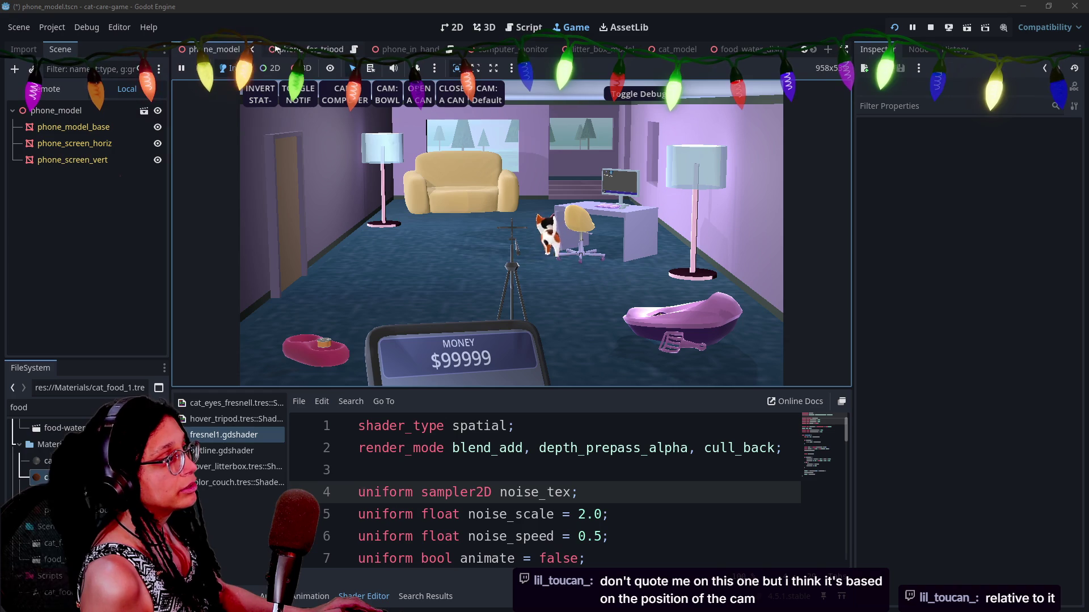
click(722, 50)
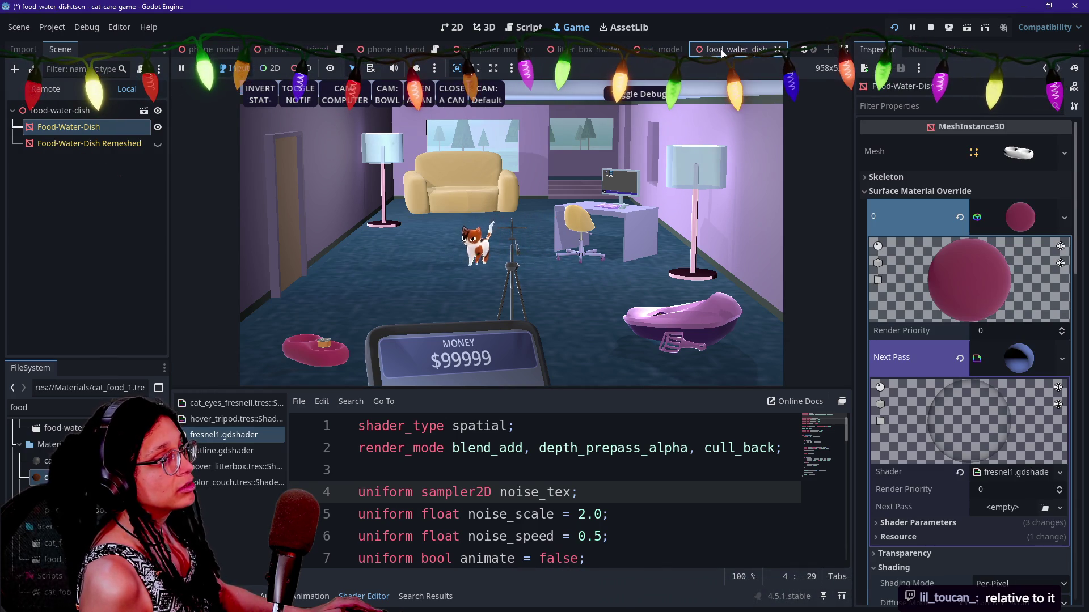
In the running game, zoom onto the tripod phone, tilt it, then return to the room view.
click(474, 260)
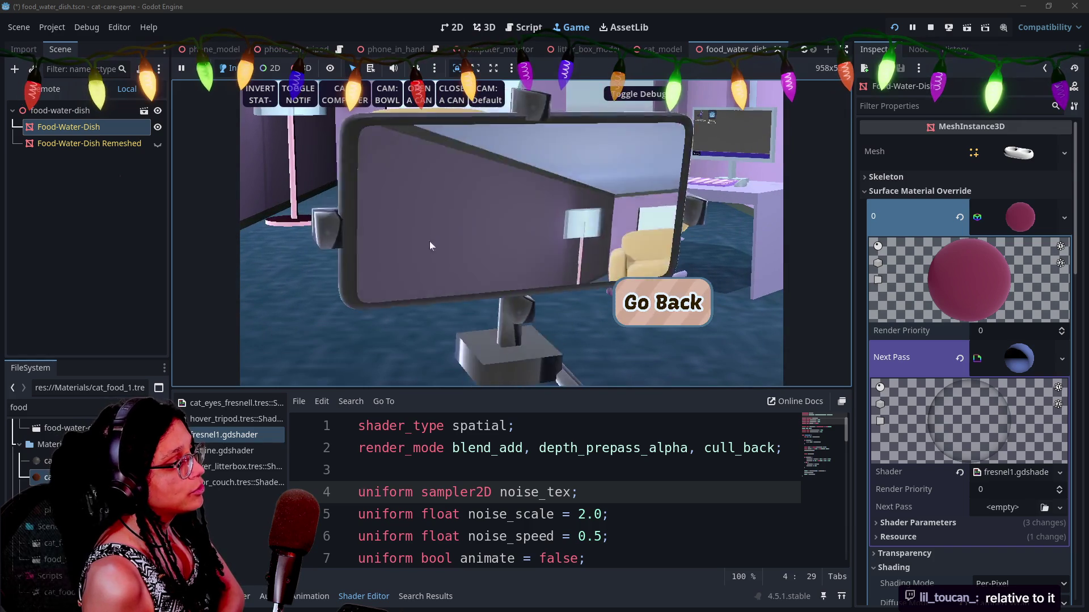
mouse_move(430, 240)
mouse_down()
mouse_move(366, 314)
mouse_move(302, 311)
mouse_move(338, 306)
mouse_move(328, 322)
mouse_move(318, 300)
mouse_move(331, 291)
mouse_move(417, 307)
mouse_move(504, 299)
mouse_move(448, 294)
mouse_move(679, 311)
mouse_up()
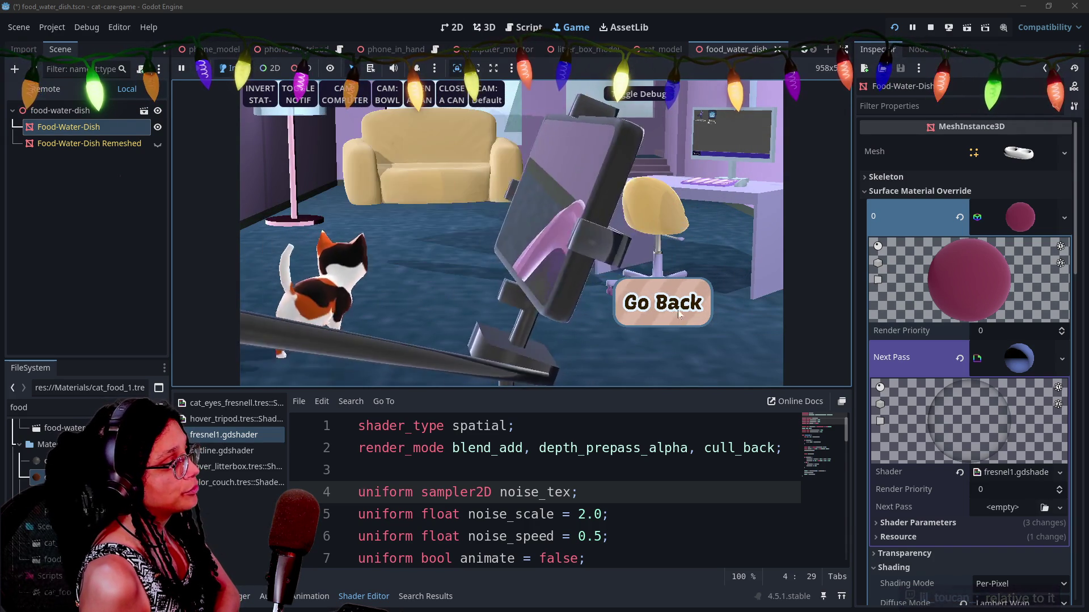
click(675, 312)
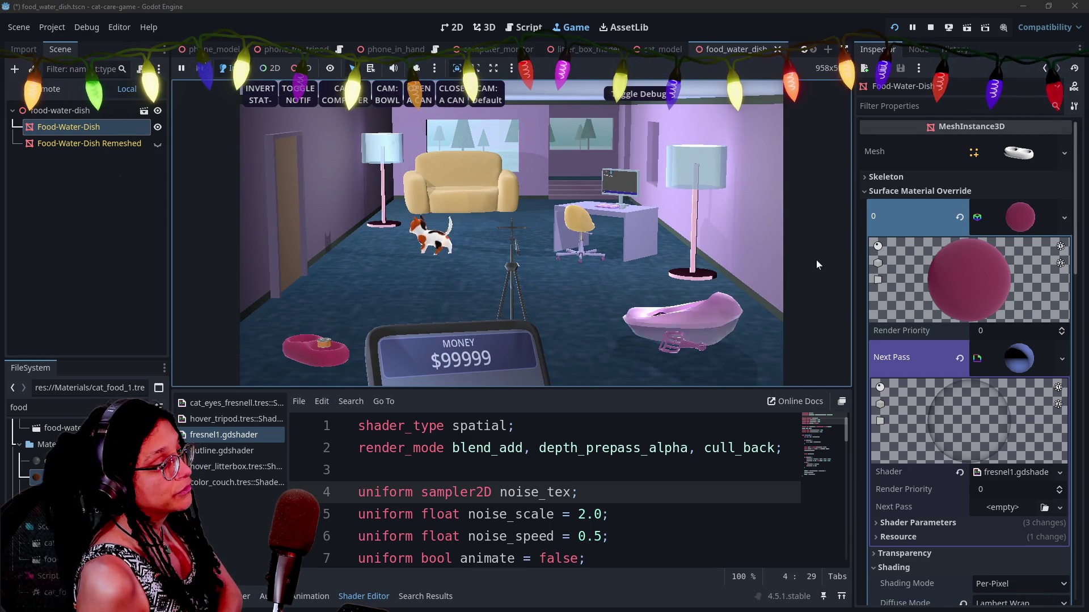
Review the dish's fresnel next-pass material and render layers, undoing a layer 18 change, then open computer_monitor.
scroll(903, 343, down, 3)
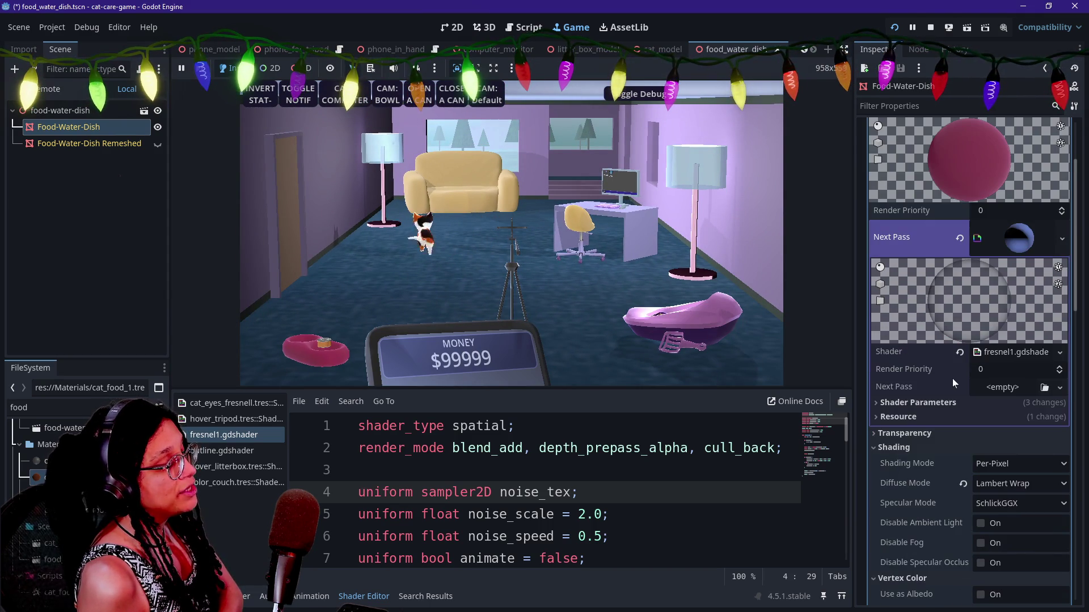
scroll(982, 387, down, 2)
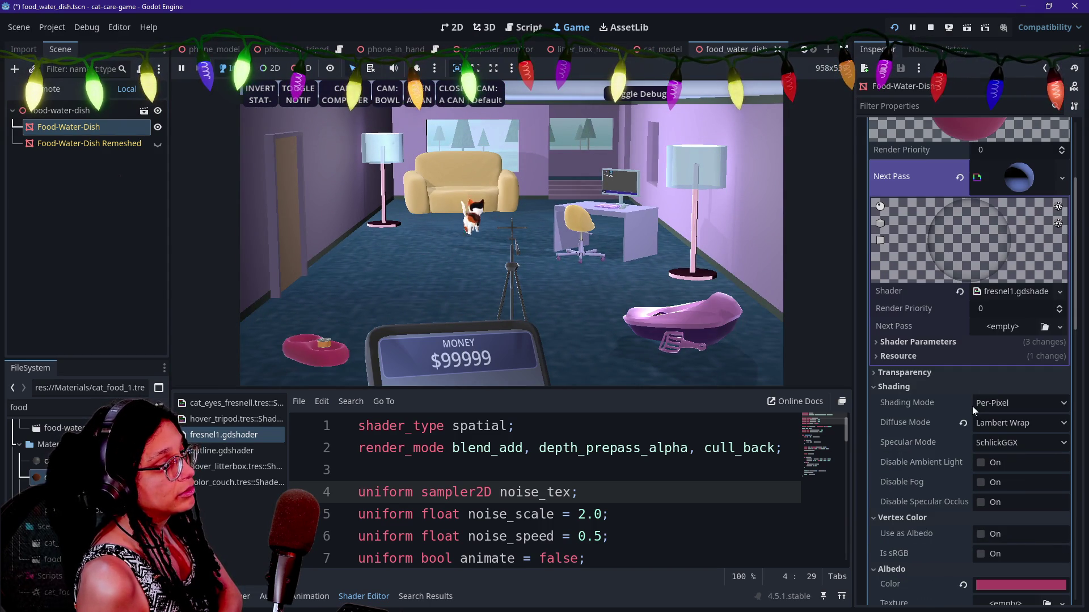
scroll(972, 417, down, 1)
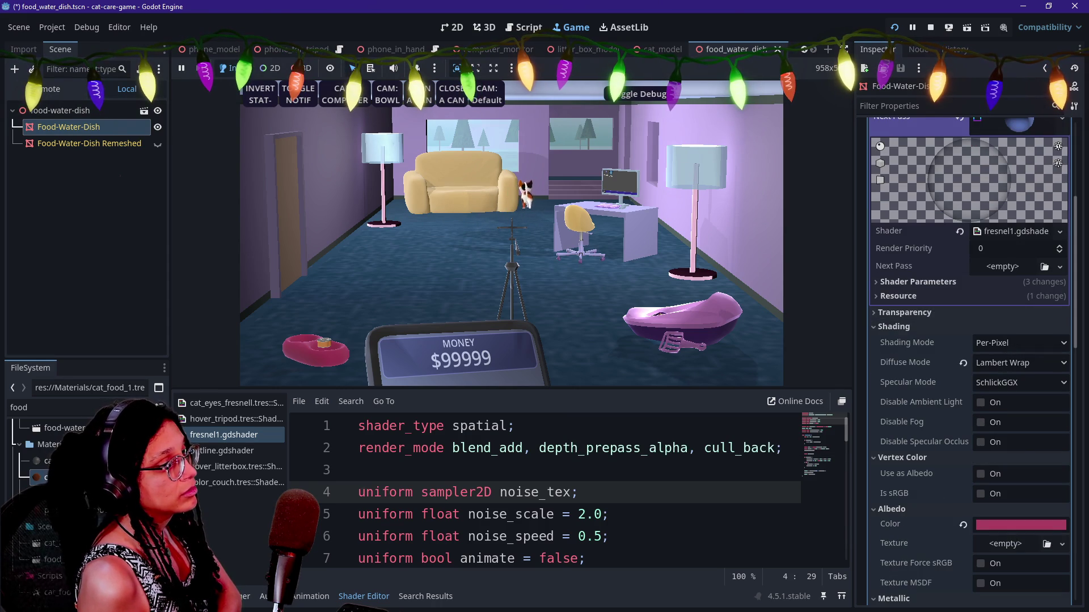
click(1046, 134)
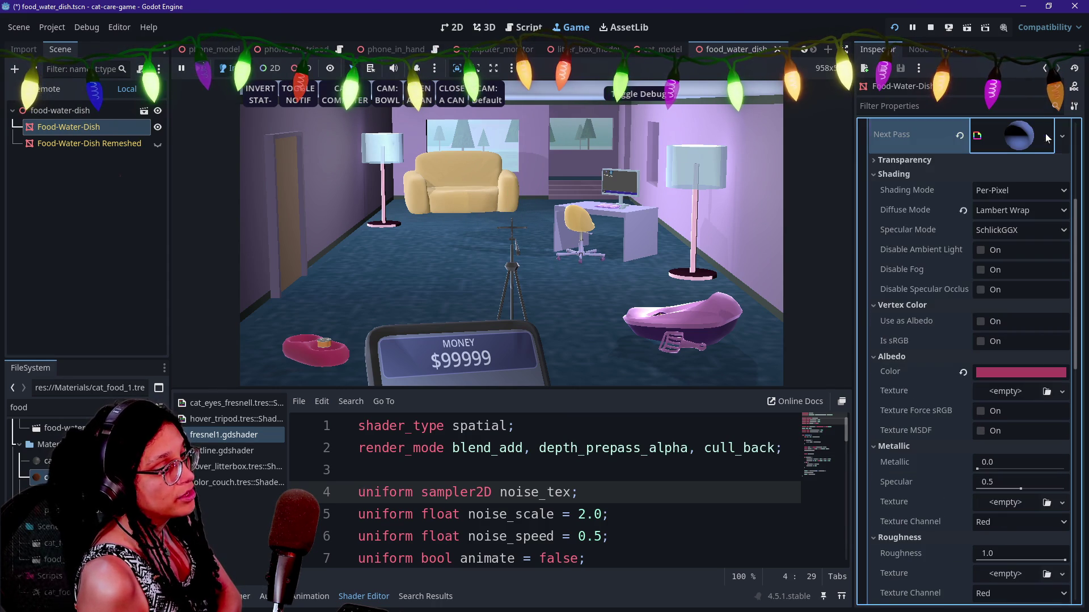
scroll(1001, 307, up, 5)
click(1002, 349)
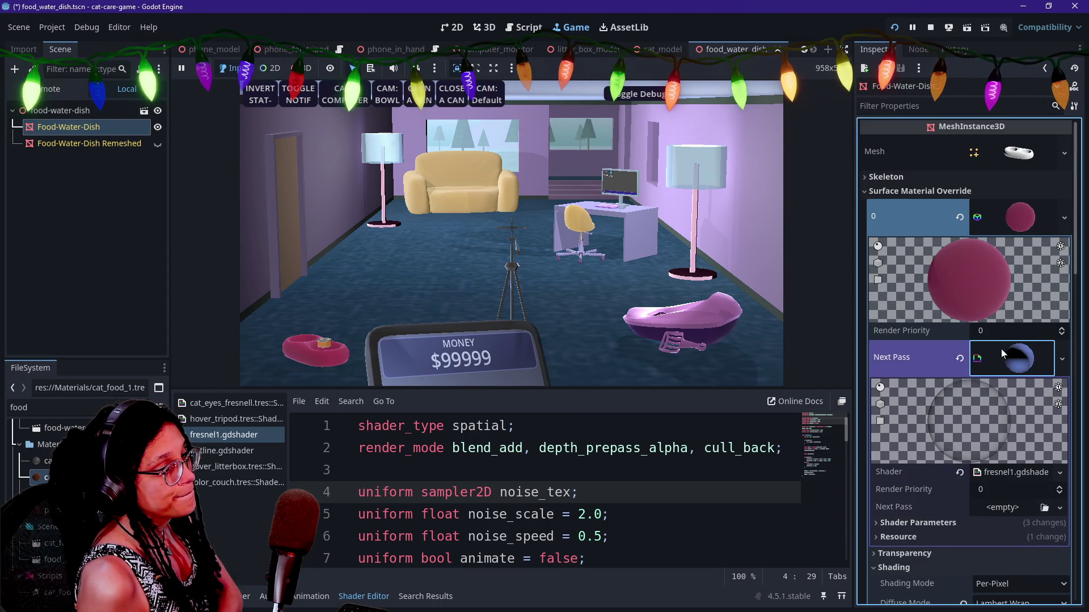
scroll(1018, 374, down, 2)
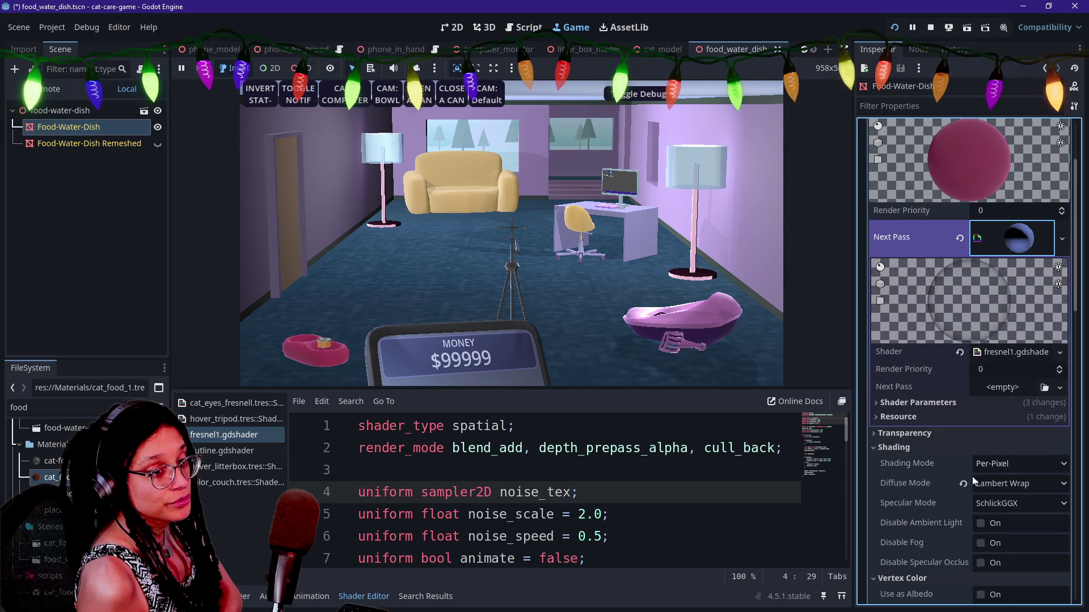
scroll(972, 477, down, 15)
click(973, 427)
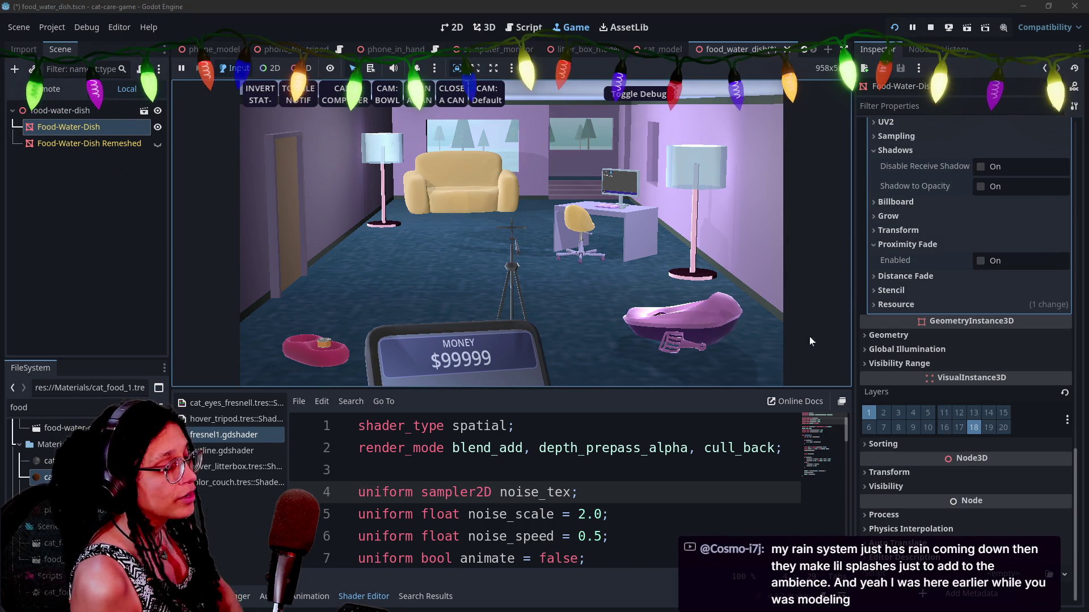
click(975, 445)
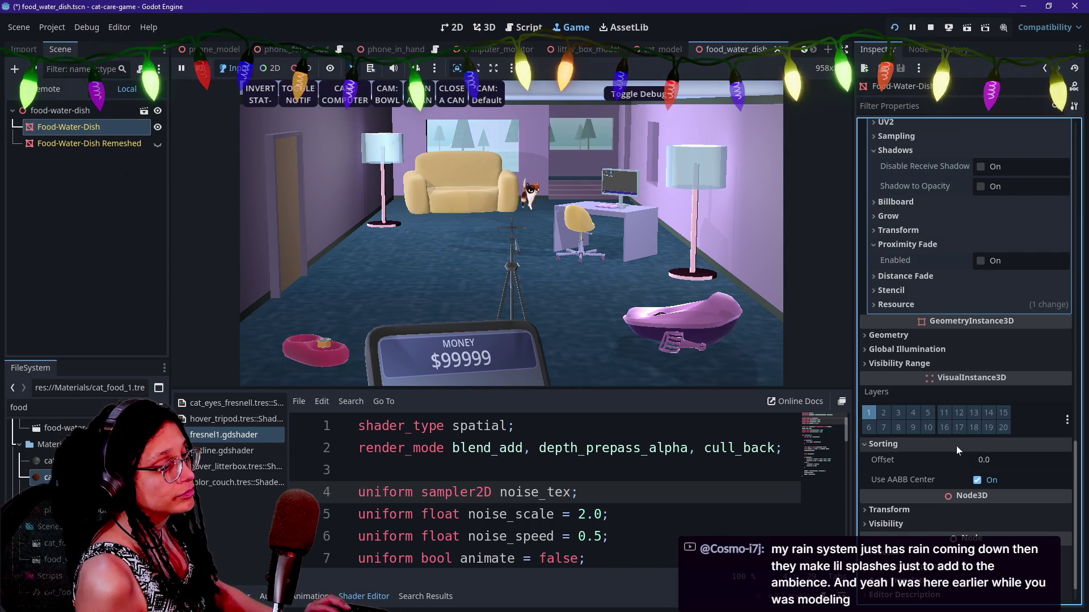
key(ctrl+z)
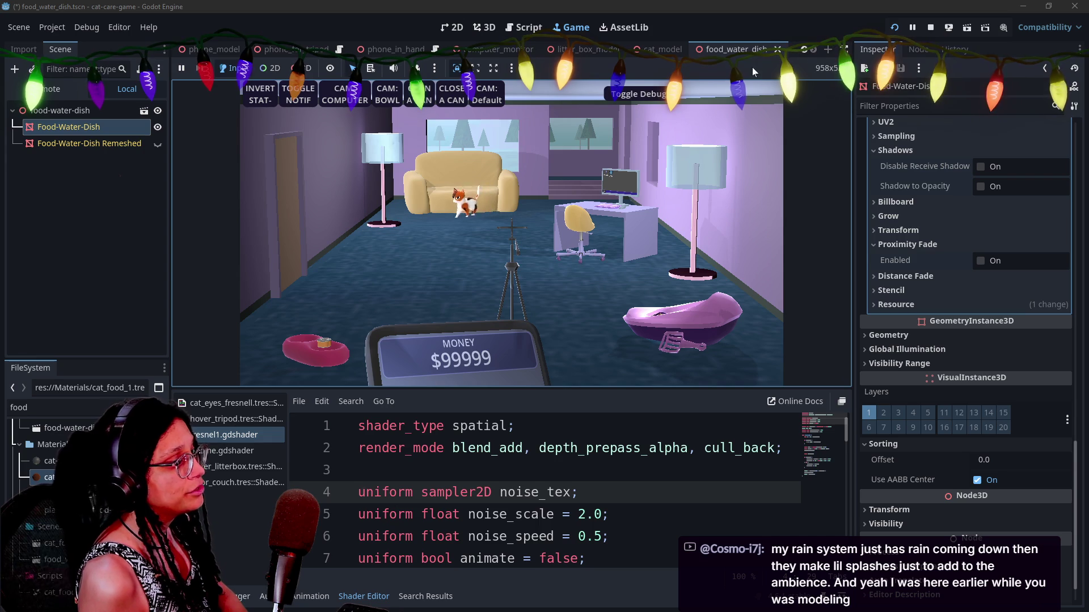
click(499, 50)
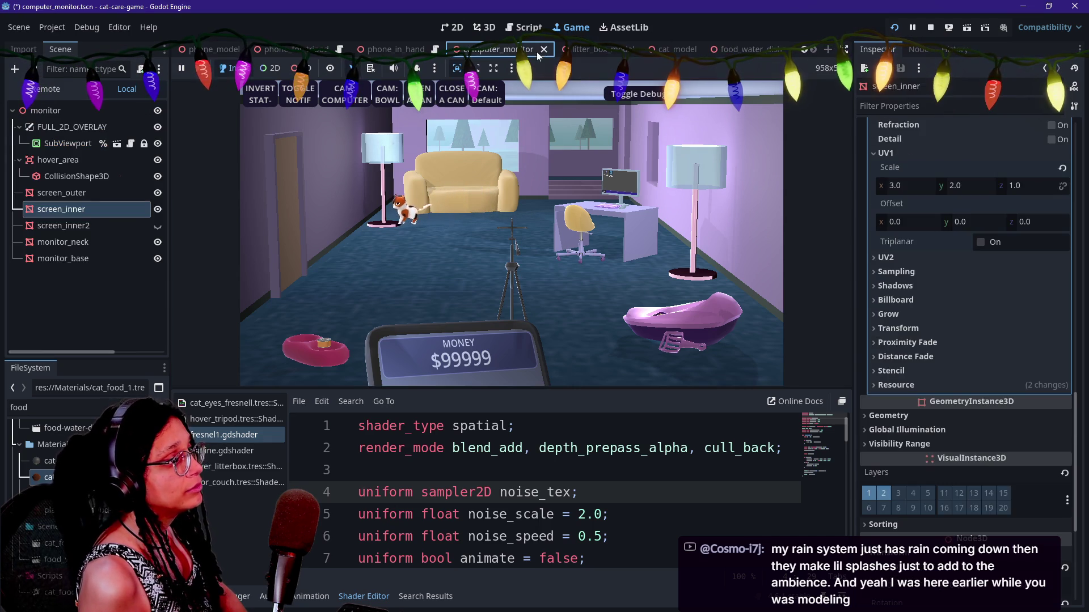
Switch through litter_box_model to the phone_in_hand scene.
click(573, 51)
click(457, 320)
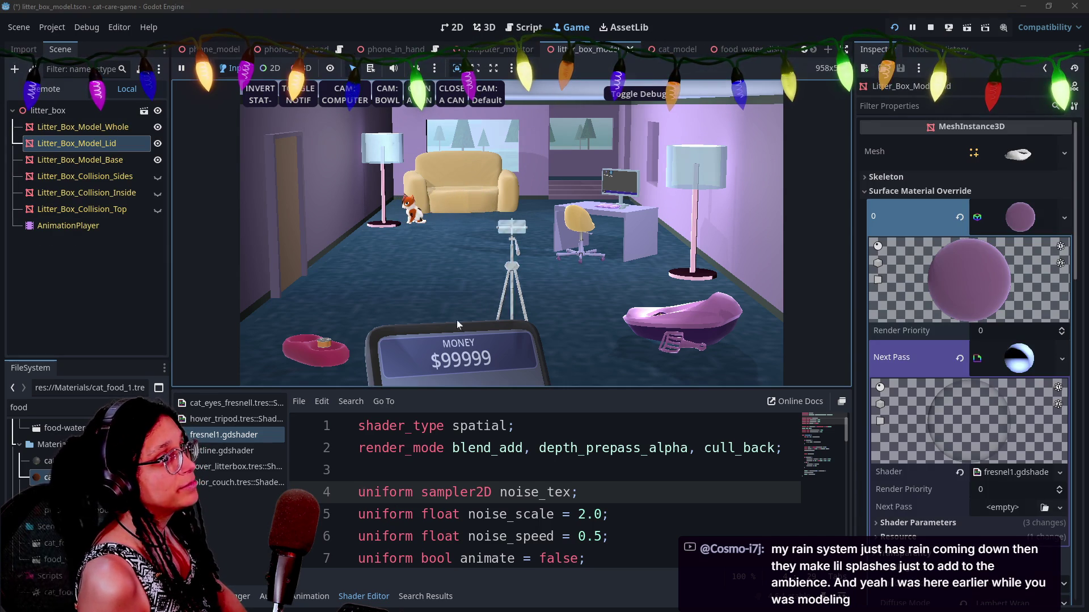
click(404, 49)
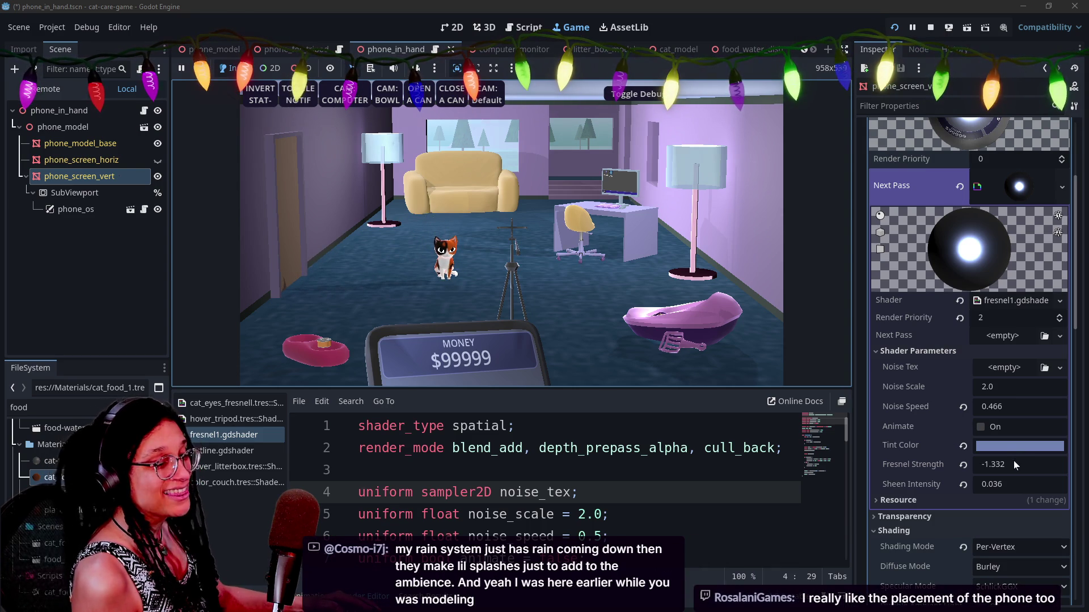
Set phone_screen_vert's Sheen Intensity to 0.0198, then return to the main scene.
click(1004, 484)
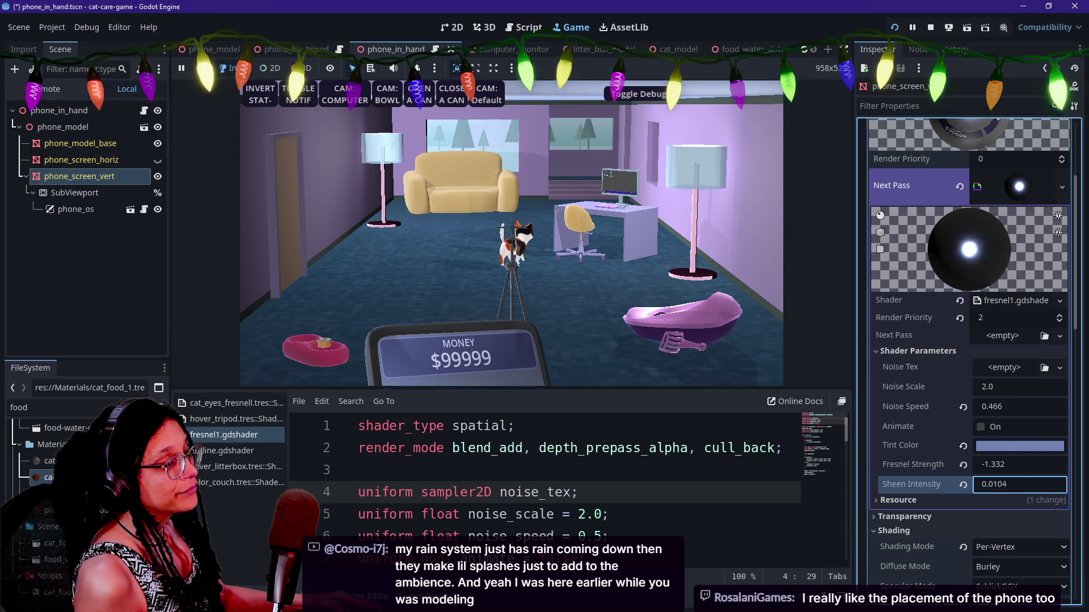
text(0.0238)
key(BackSpace)
key(BackSpace)
key(BackSpace)
text(198)
click(681, 321)
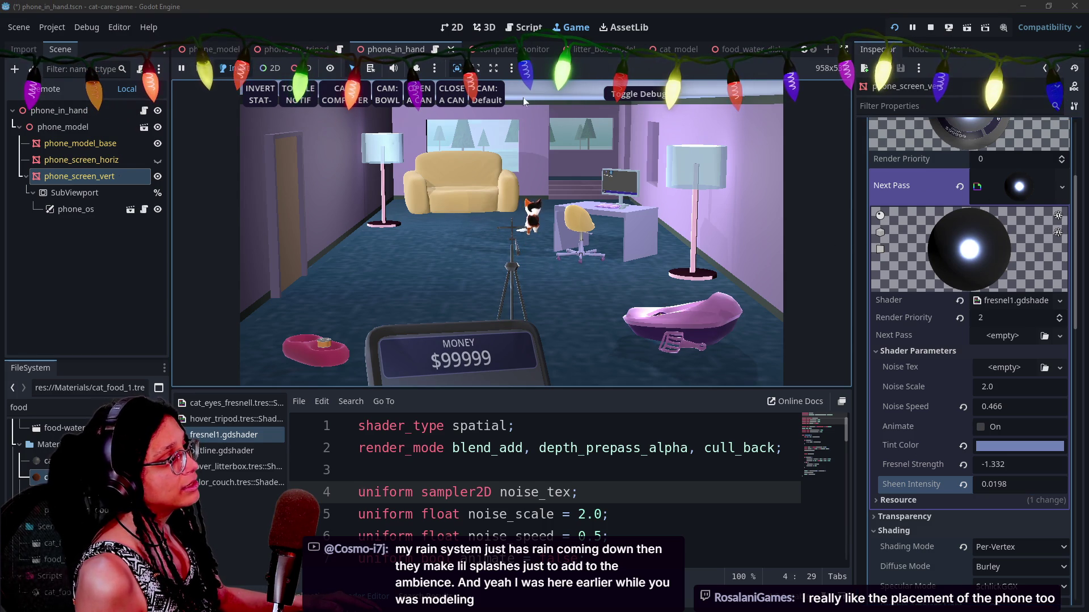
scroll(222, 54, up, 7)
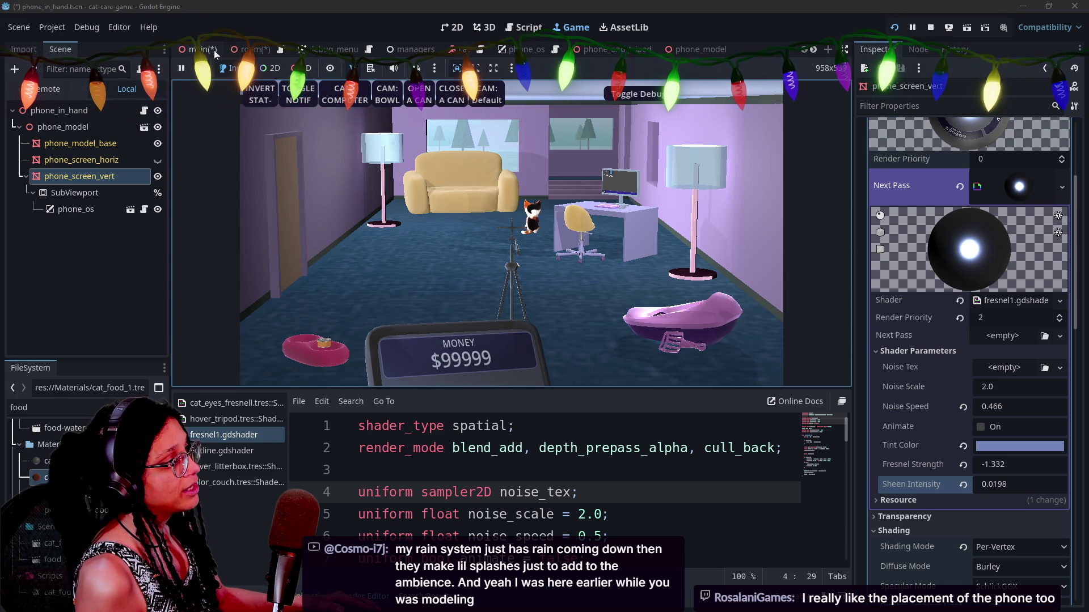
click(213, 50)
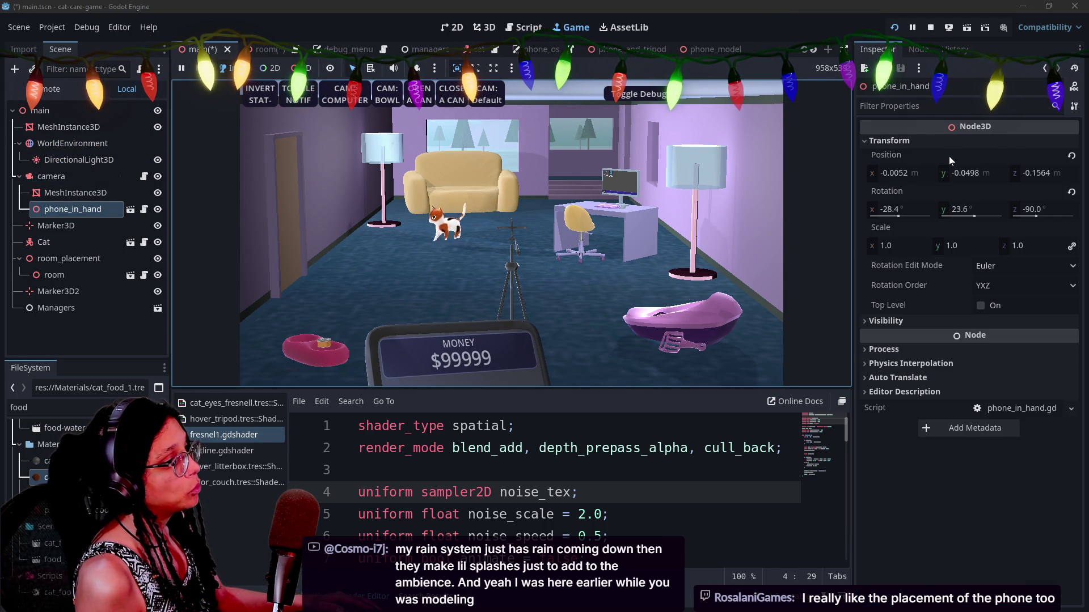
Nudge phone_in_hand's Position y but keep it at -0.0498, then move to Blender's modelling workspace.
mouse_move(962, 174)
mouse_down()
mouse_move(981, 174)
mouse_move(964, 173)
mouse_up()
click(546, 315)
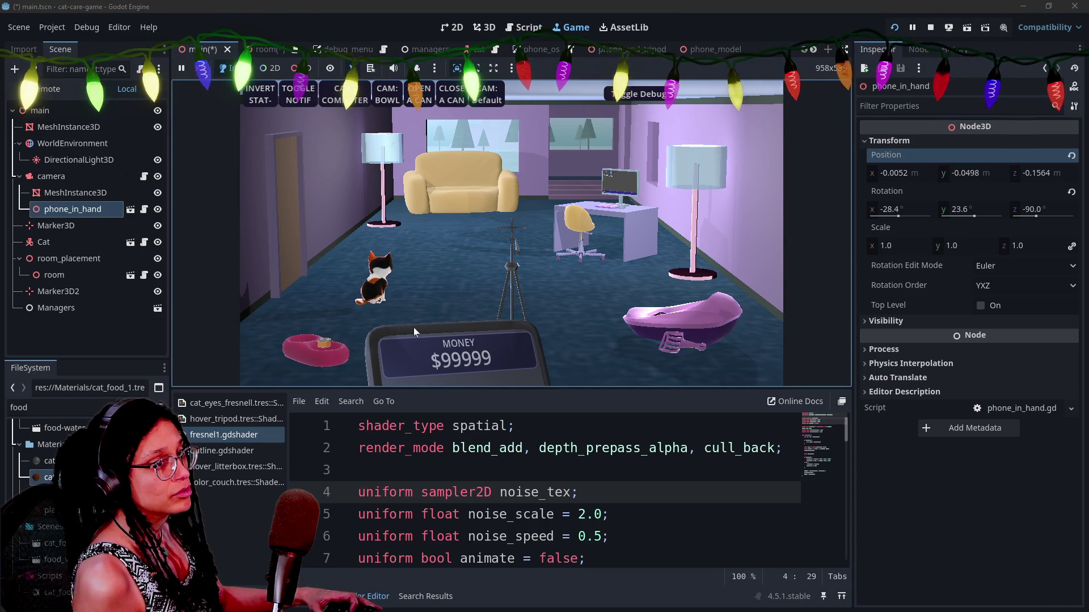
key(alt+Tab)
click(249, 30)
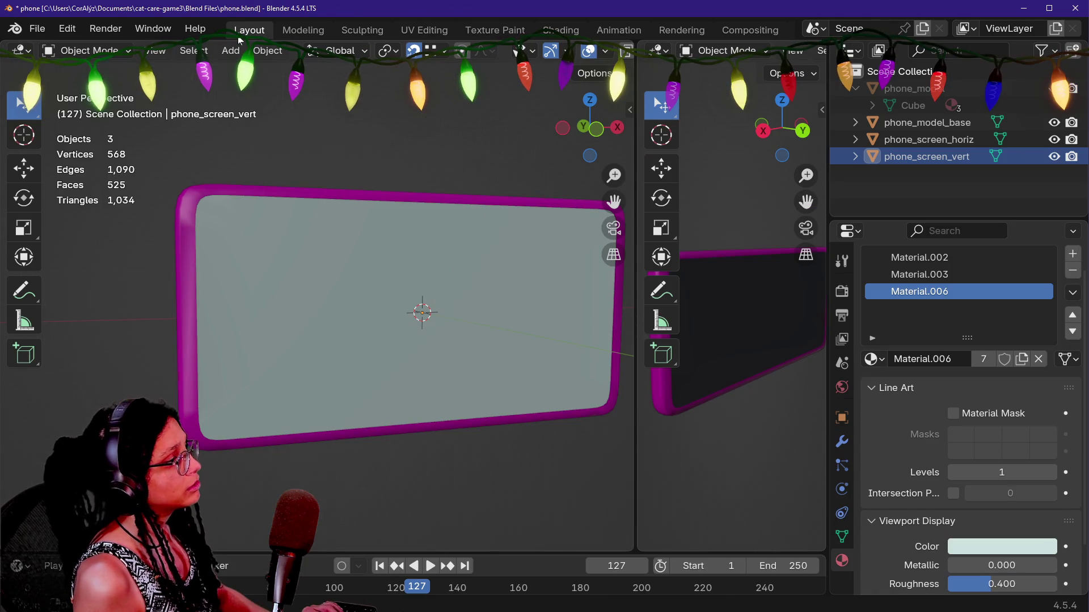
Enter Edit Mode on phone_screen_horiz and select all of its screen faces.
click(421, 311)
key(Tab)
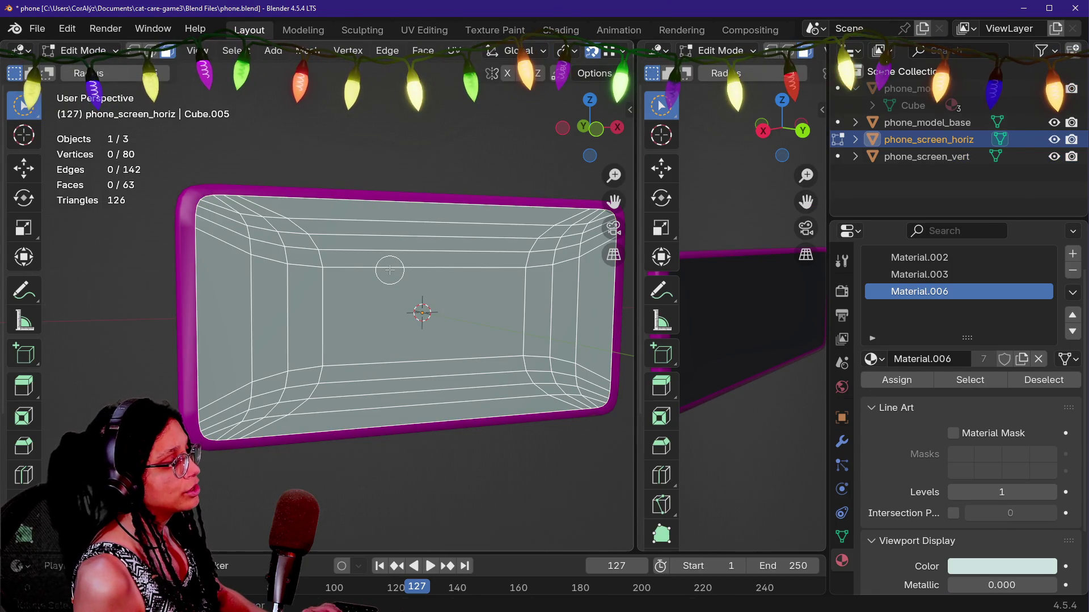
key(shift+grave)
key(w)
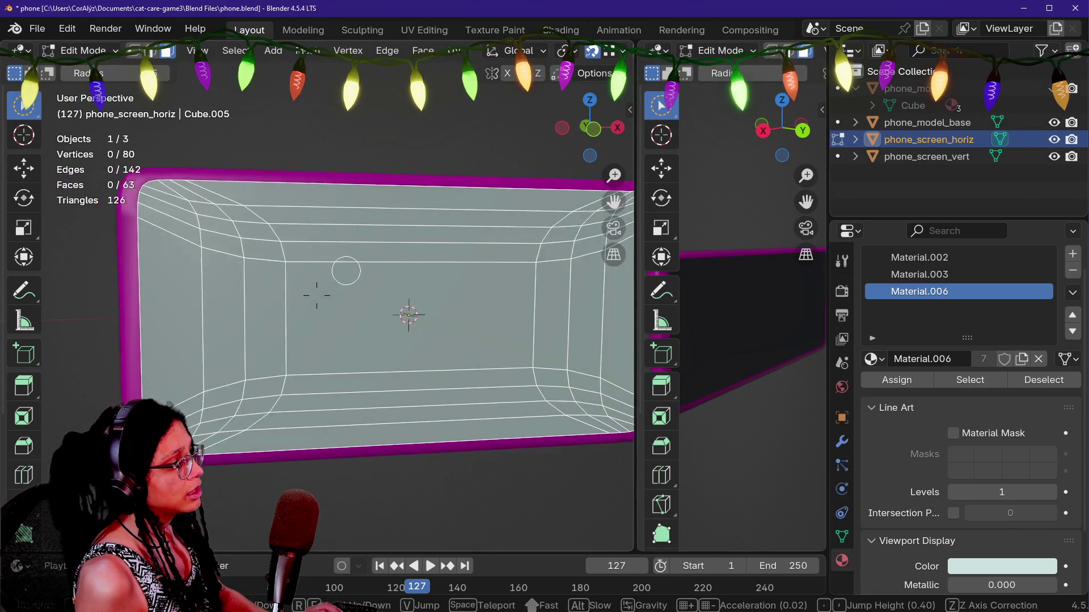
key(c)
click(308, 281)
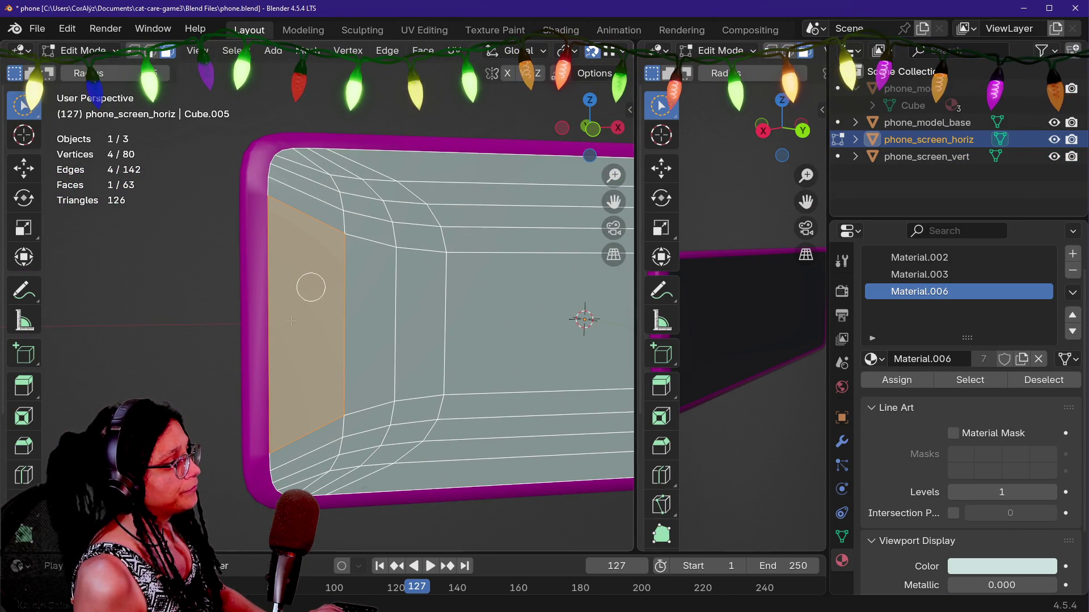
scroll(493, 261, down, 3)
mouse_move(227, 164)
mouse_down()
mouse_move(262, 180)
mouse_move(271, 269)
mouse_up()
mouse_move(250, 434)
mouse_down()
mouse_move(290, 445)
mouse_move(323, 316)
mouse_move(324, 221)
mouse_move(454, 243)
mouse_move(556, 240)
mouse_move(577, 312)
mouse_up()
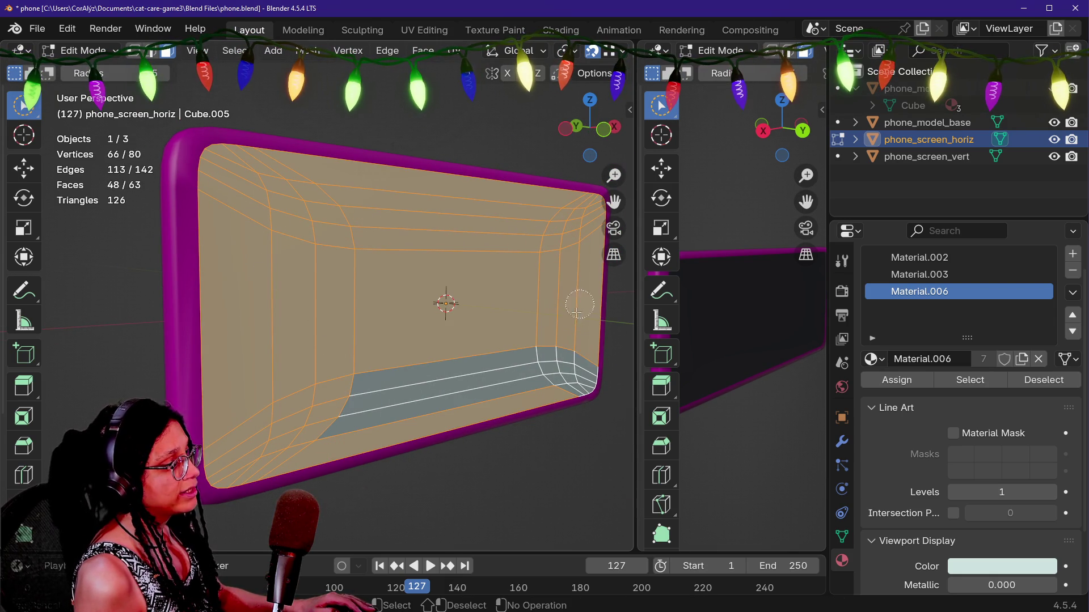
drag(575, 367, 479, 370)
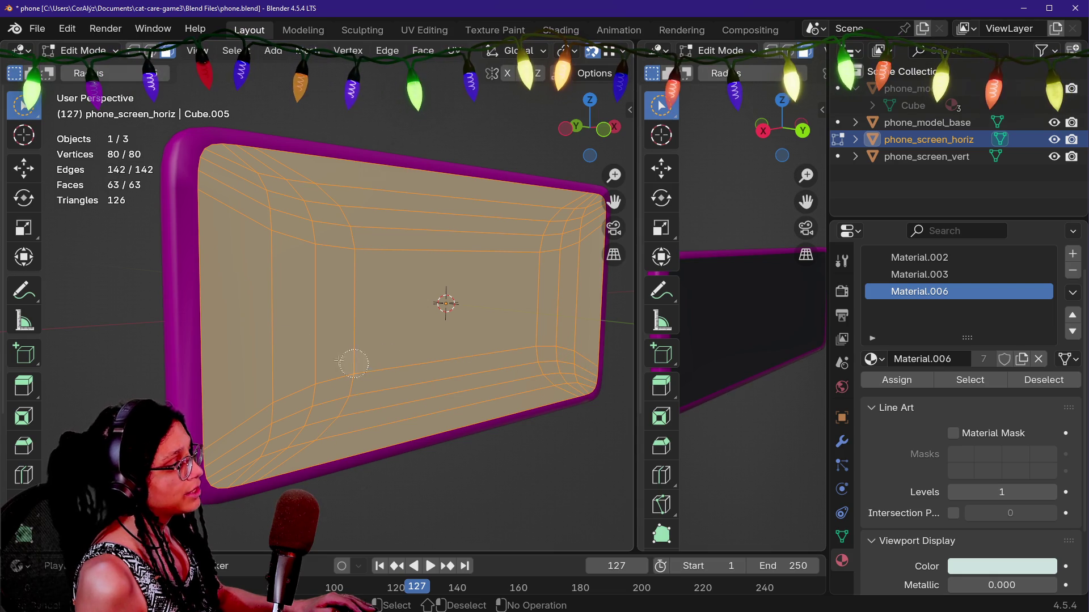
scroll(330, 295, up, 2)
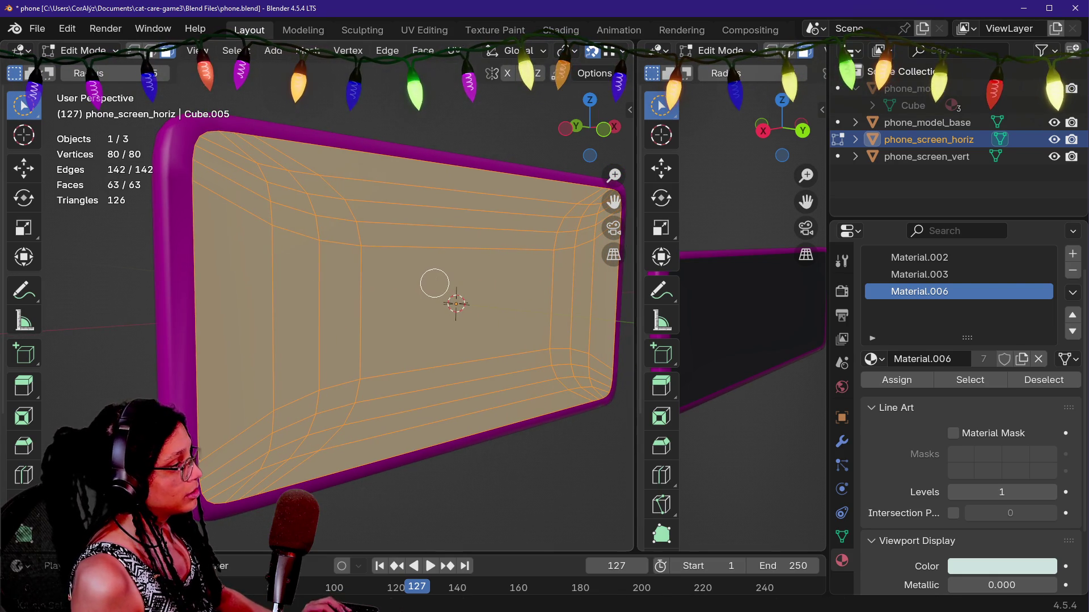
Scale the horizontal screen's faces to zero along Y (S Y 0).
key(s)
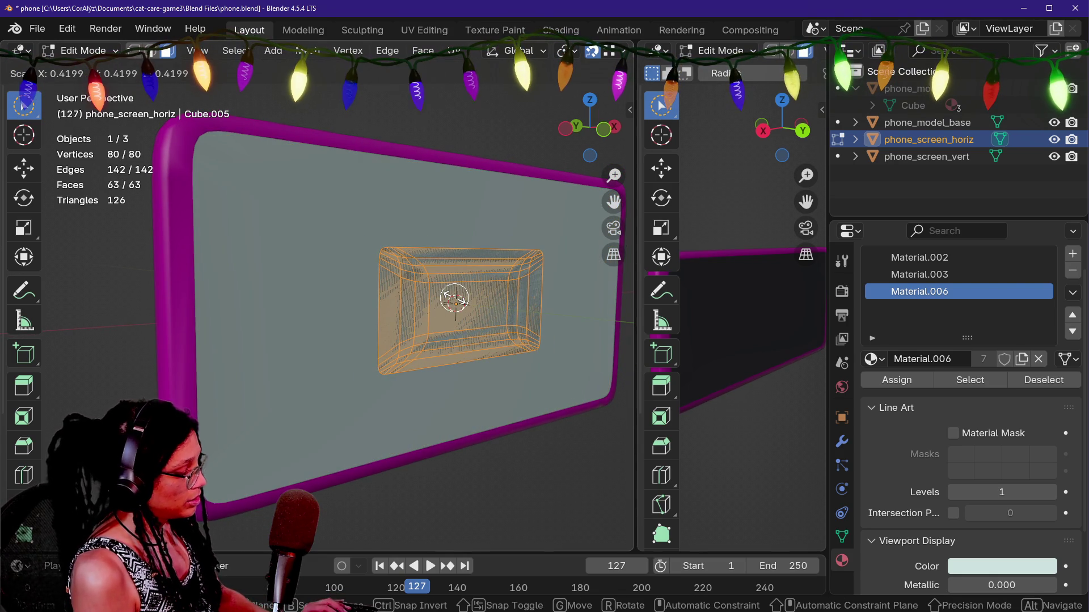
key(y)
key(0)
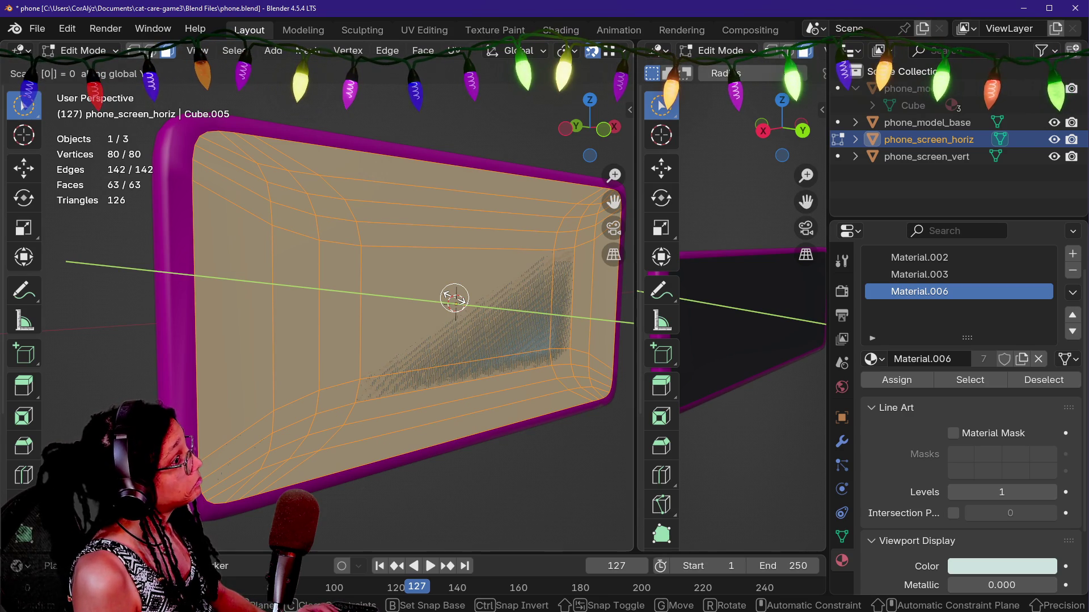
key(Return)
key(shift+grave)
key(w)
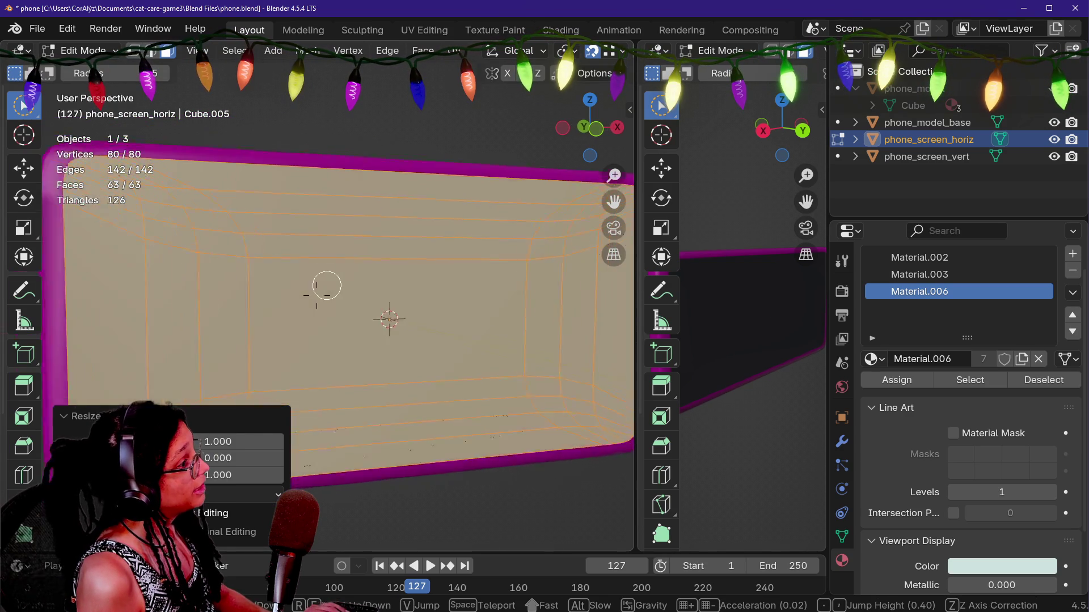
key(s)
key(Return)
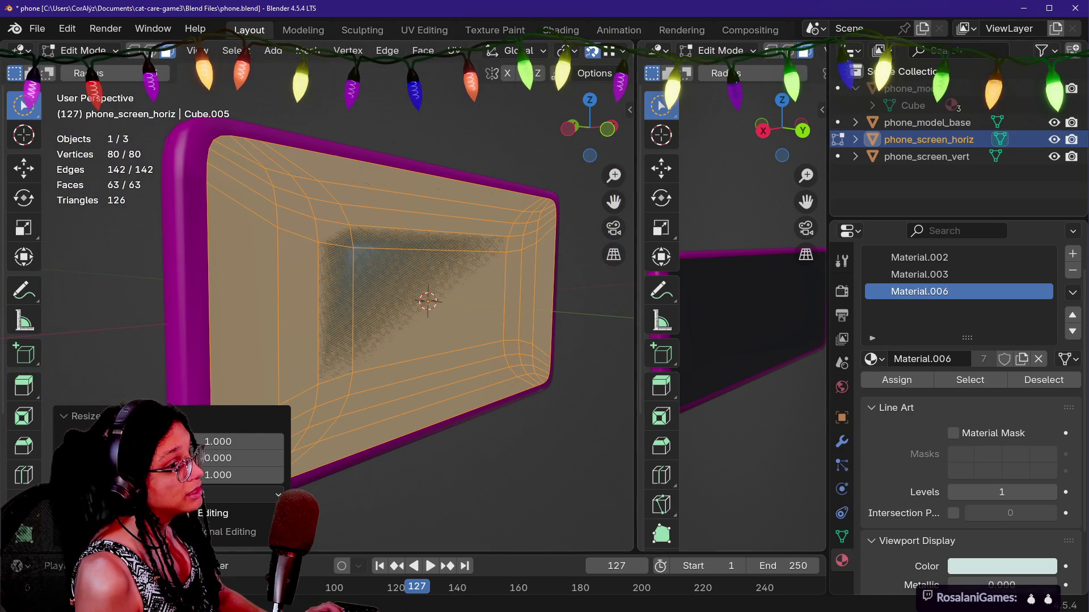
Flatten phone_screen_vert to zero Y depth, unhide the horizontal screen and save phone.blend.
click(1053, 139)
click(927, 156)
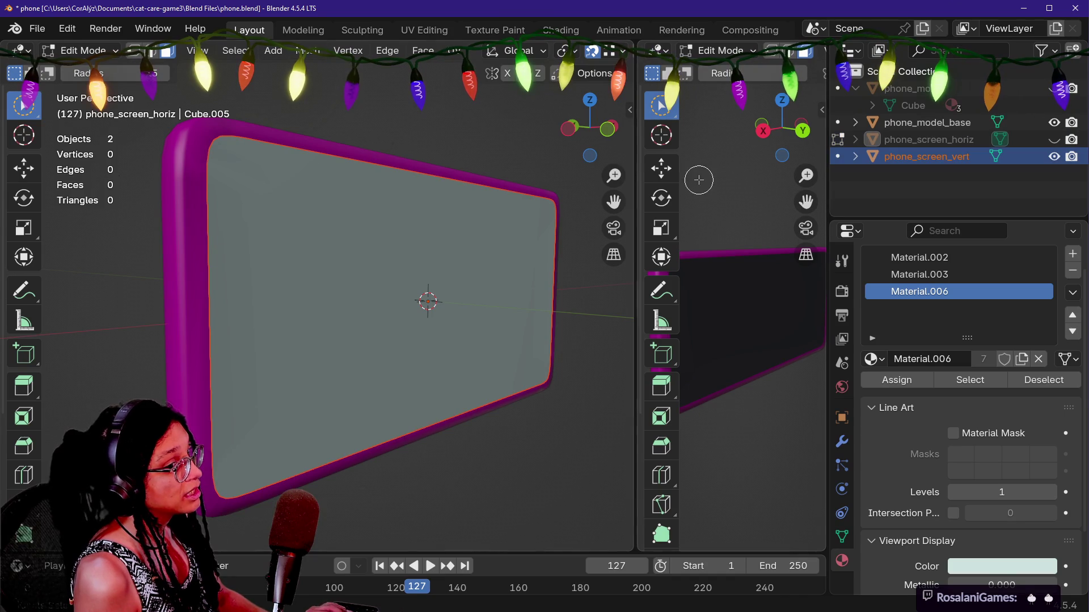
key(Tab)
key(Tab)
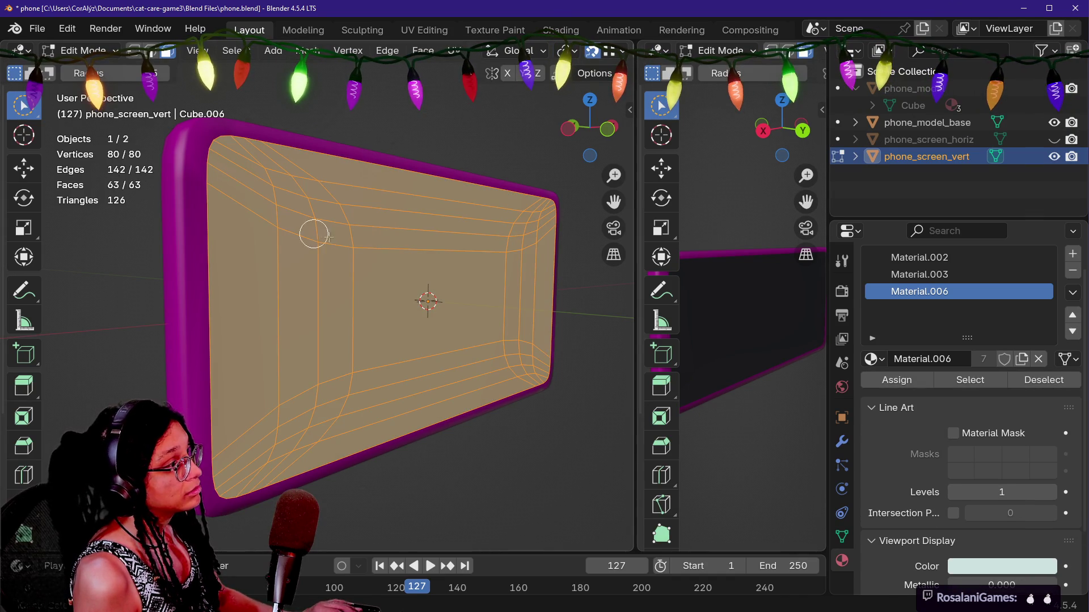
key(s)
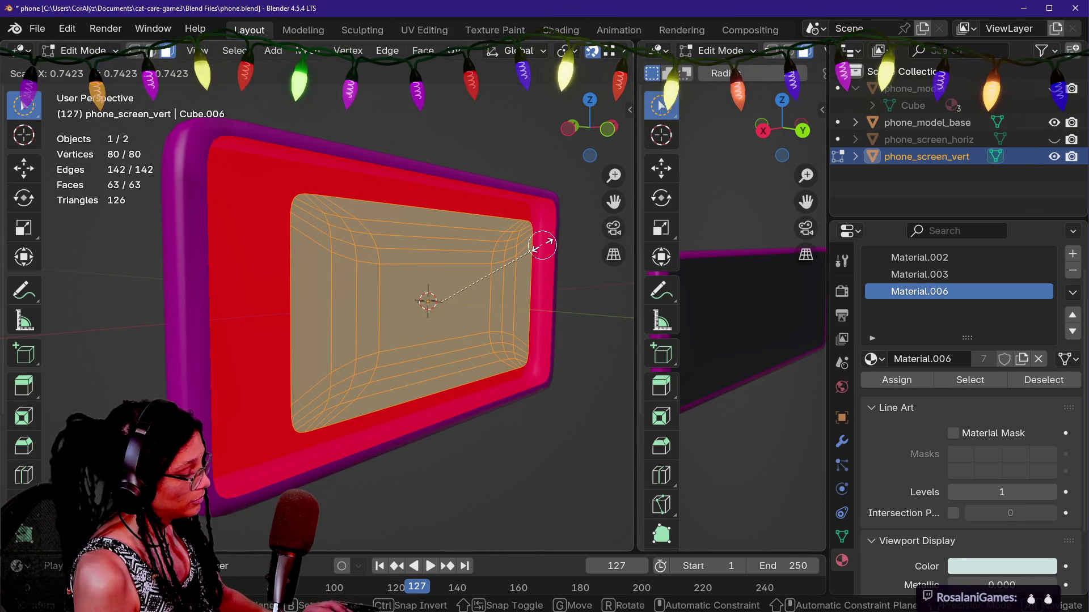
key(y)
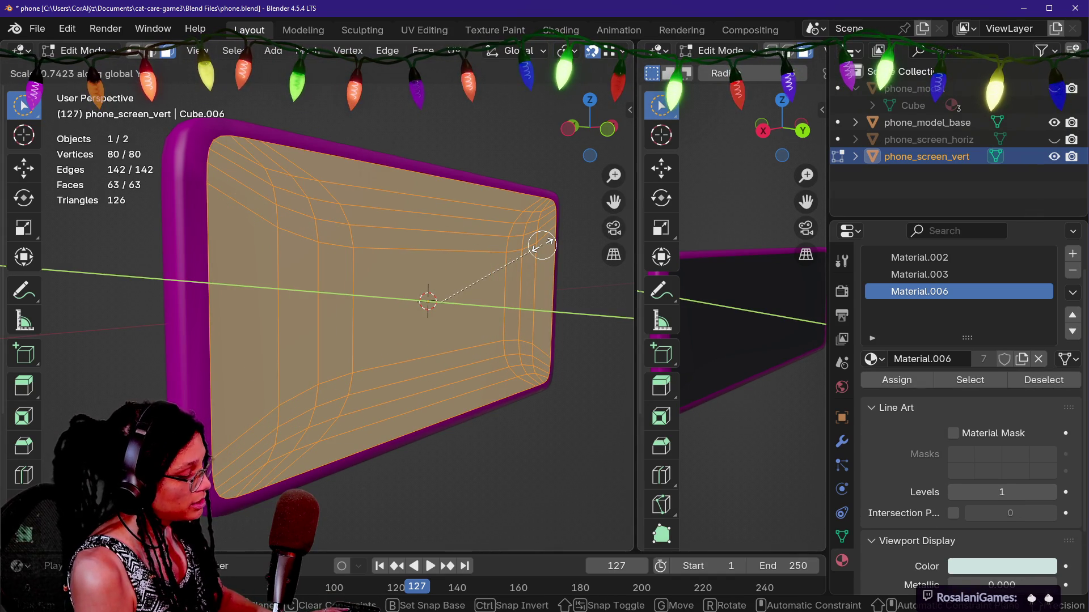
key(0)
key(Return)
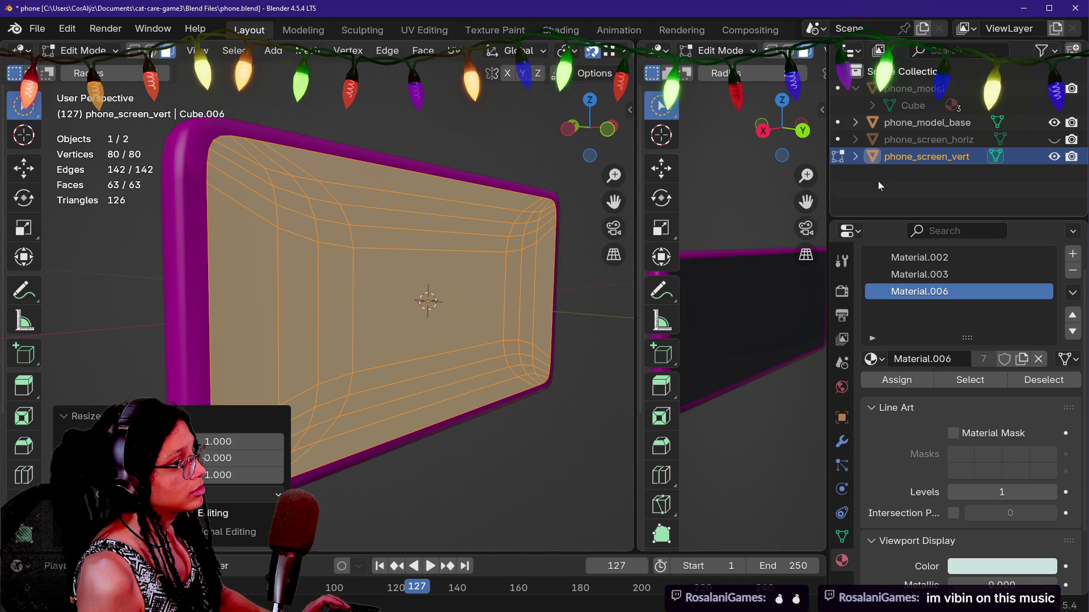
click(1053, 139)
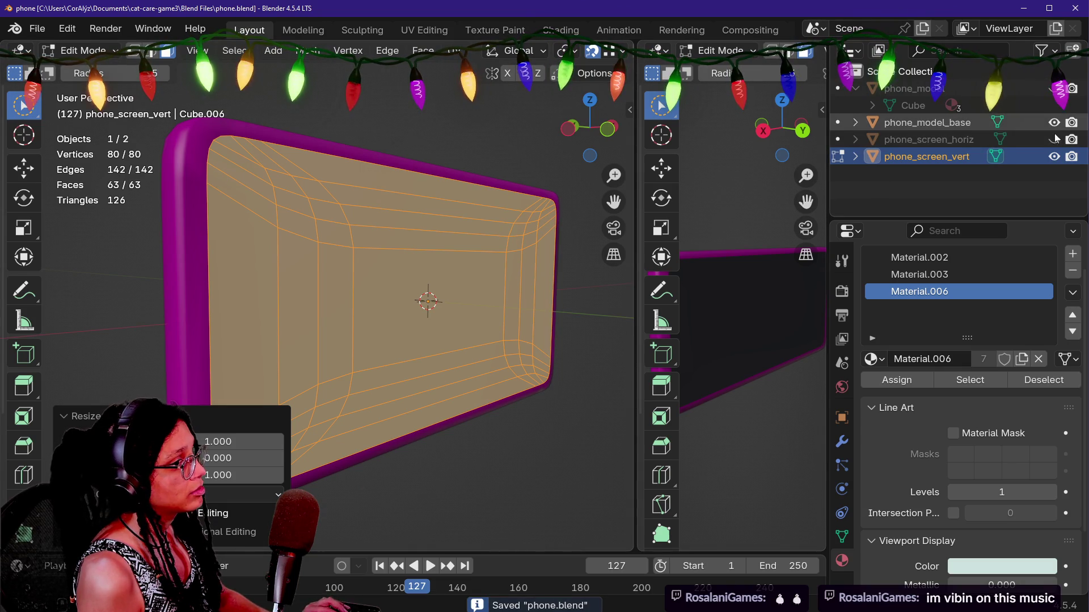
key(ctrl+s)
key(alt+Tab)
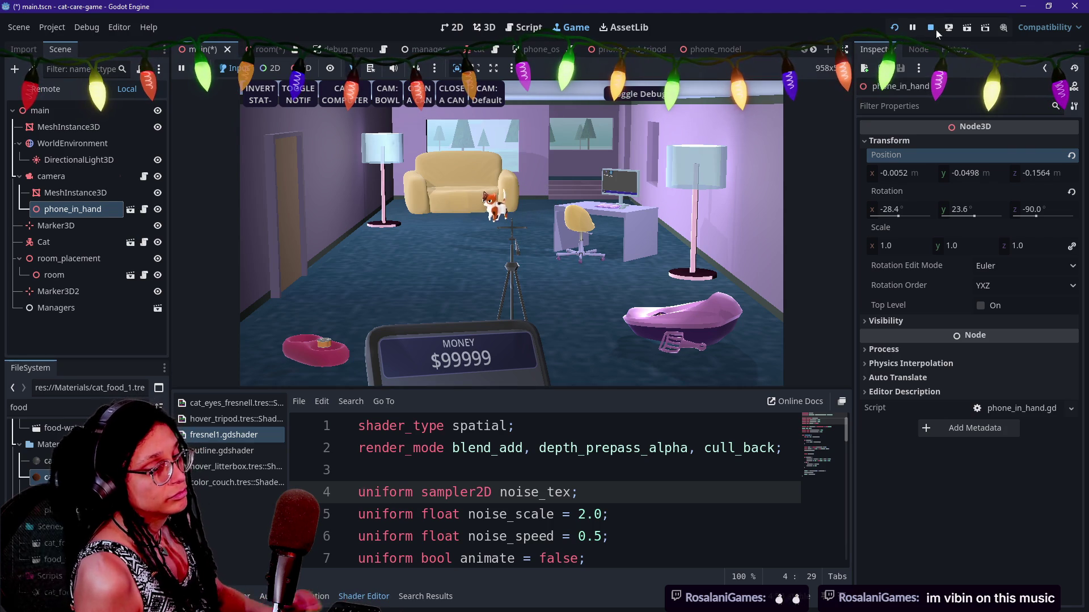
Collapse Transform, stop the game saving main.tscn, and rerun the project to check the tripod phone.
click(889, 140)
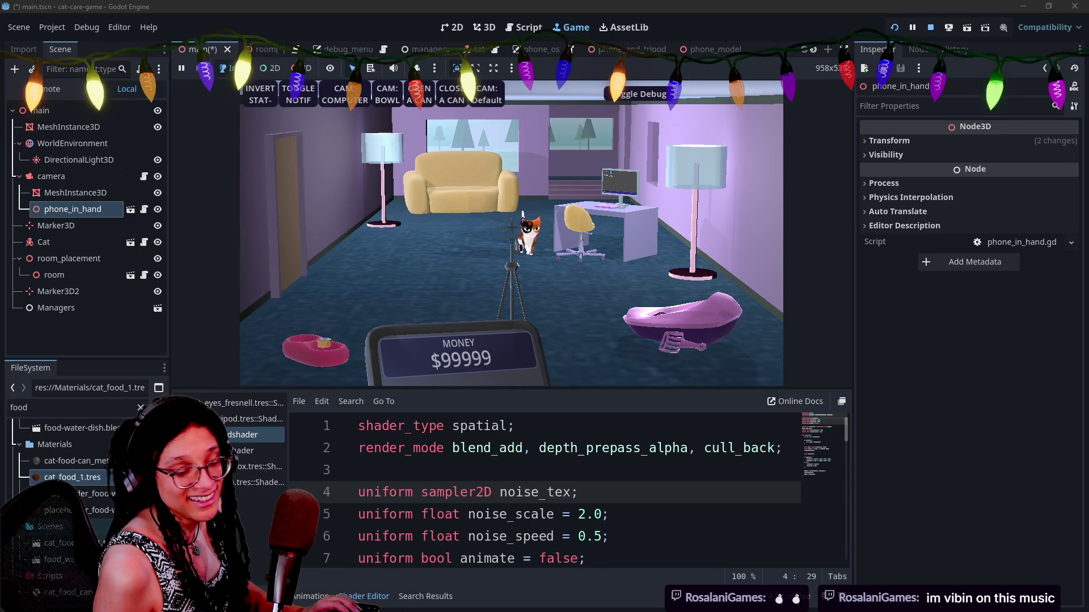
mouse_move(1088, 391)
mouse_down()
mouse_move(576, 387)
mouse_move(511, 313)
mouse_up()
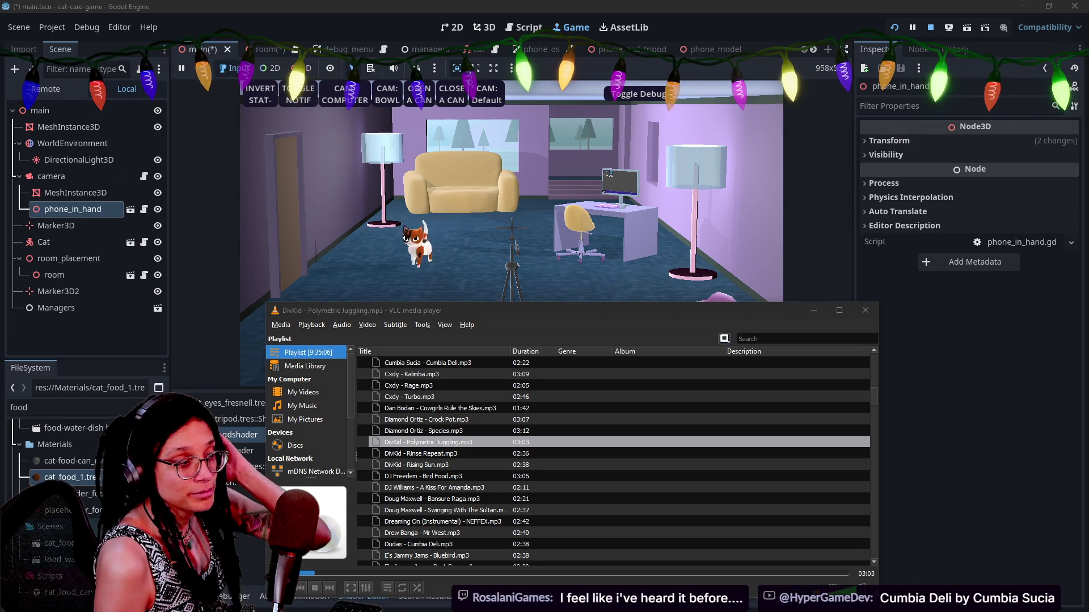
click(904, 522)
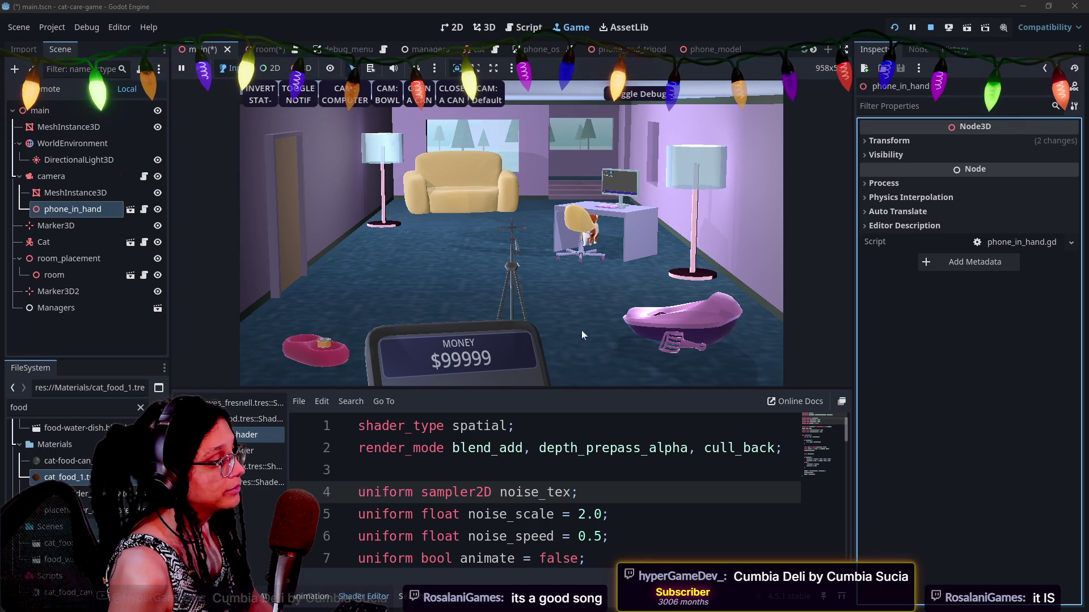
click(896, 27)
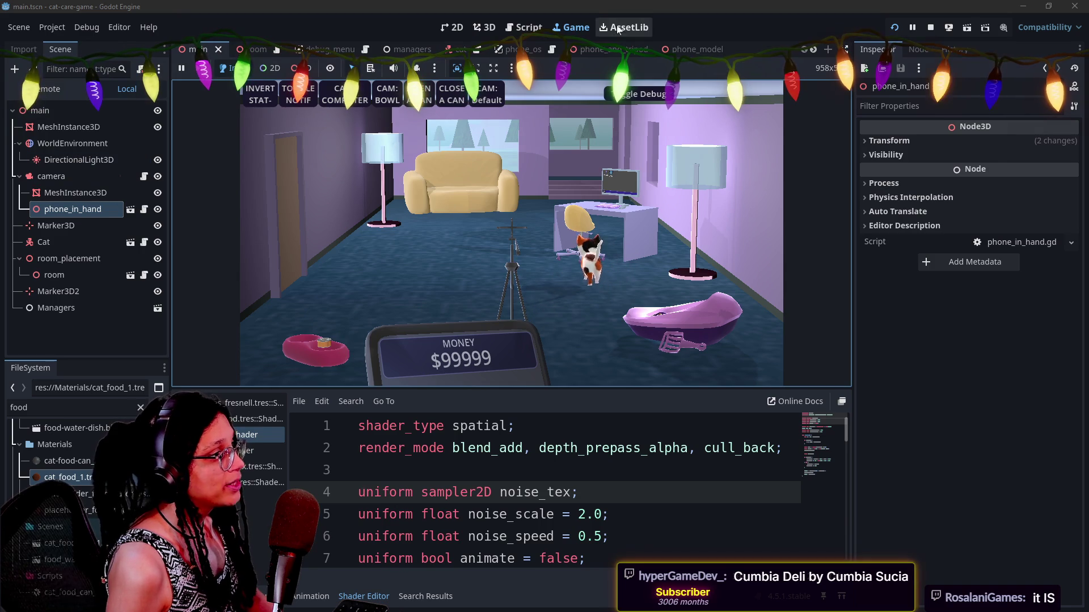
click(493, 259)
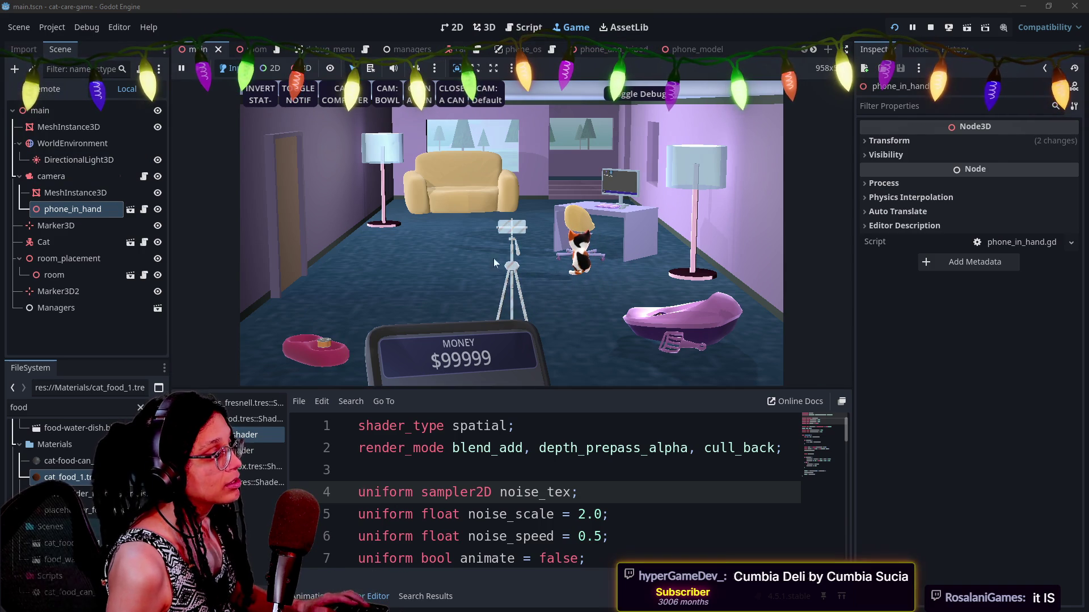
key(alt+Tab)
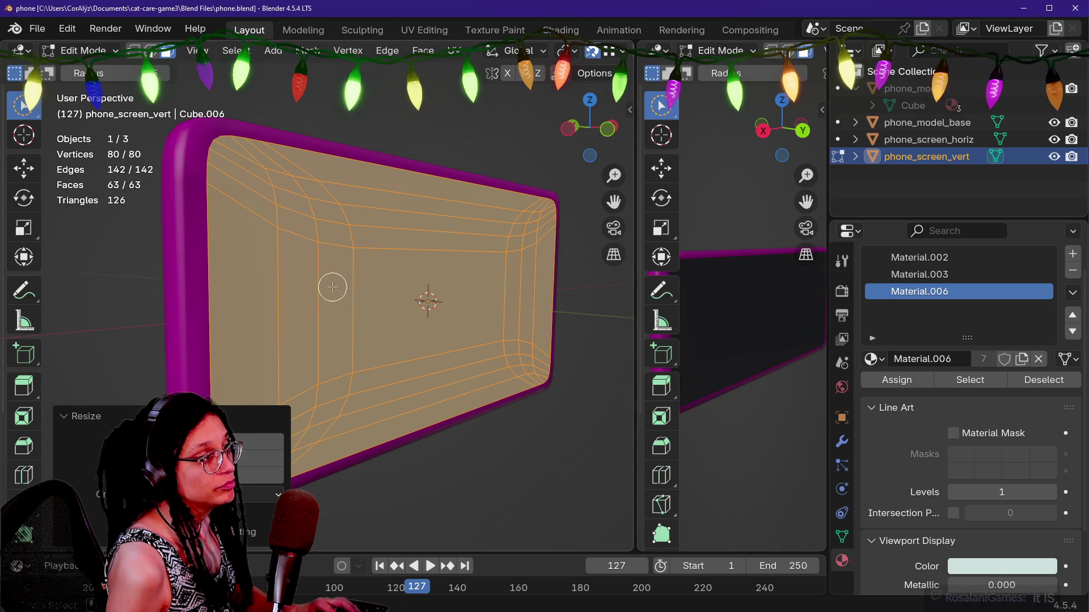
Deselect all of phone_screen_vert's vertices and fly the view around the screen mesh.
key(alt+a)
key(shift+grave)
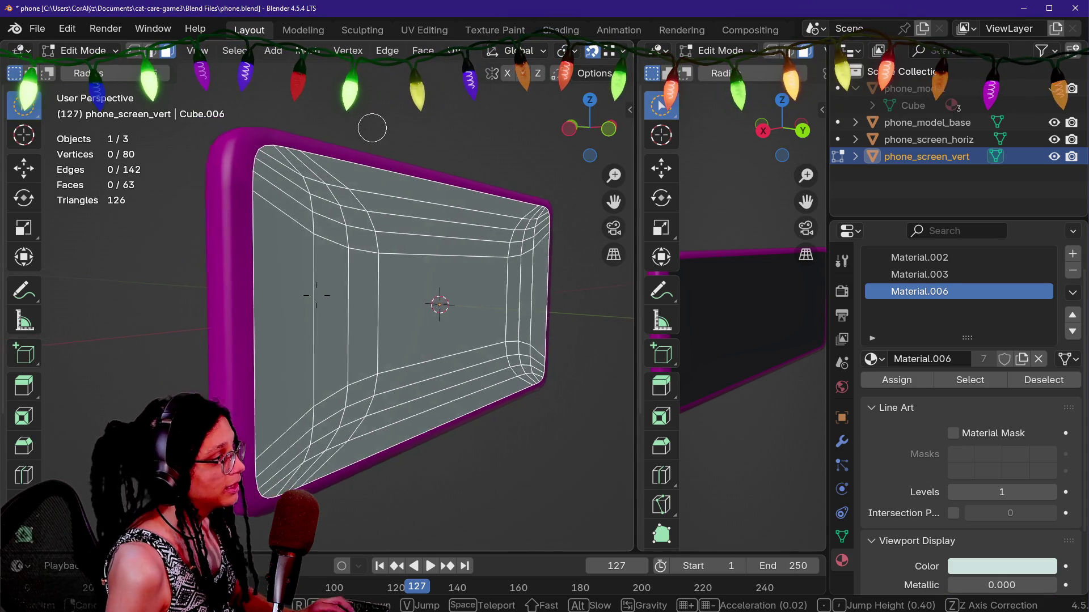
key(d)
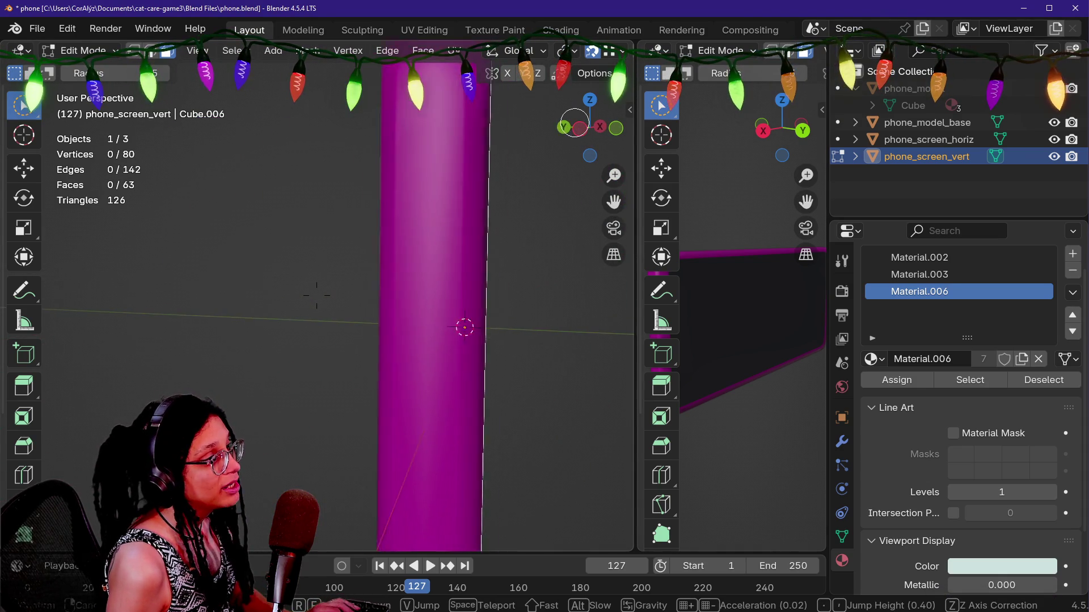
mouse_move(316, 295)
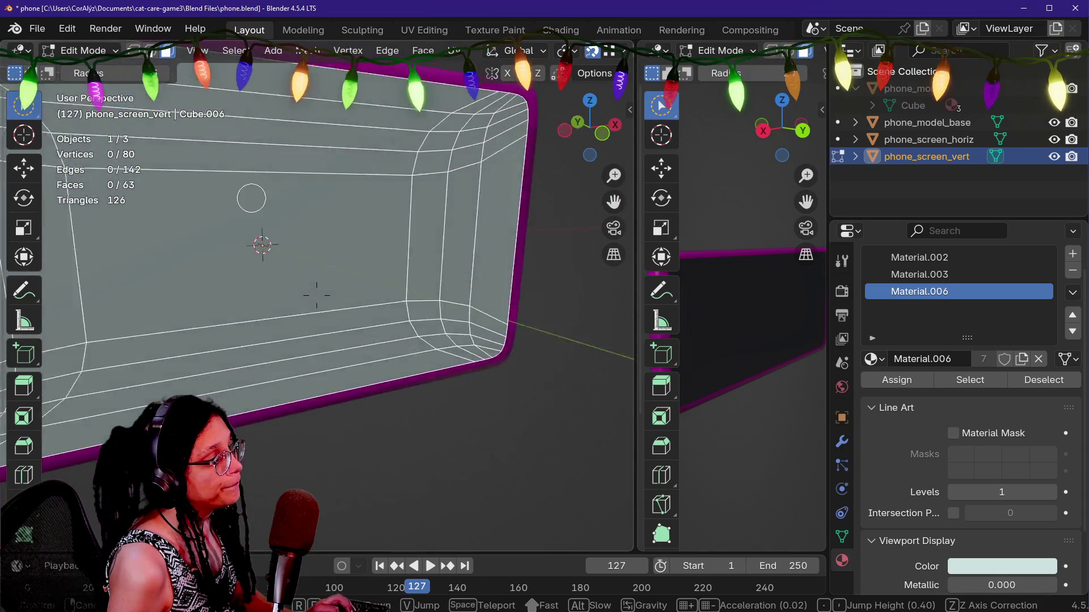
mouse_move(316, 295)
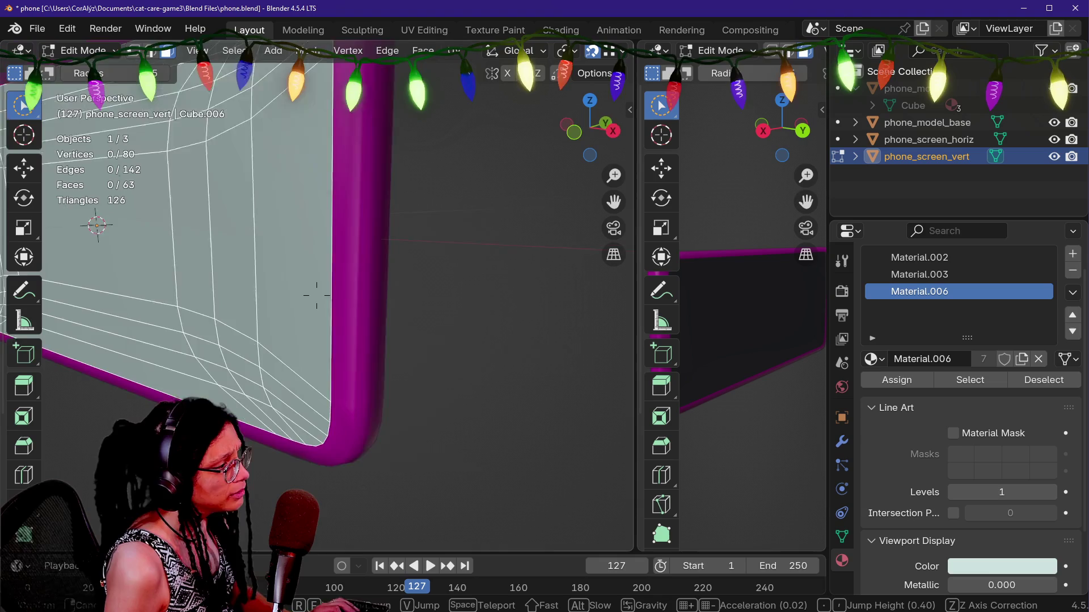
mouse_move(396, 212)
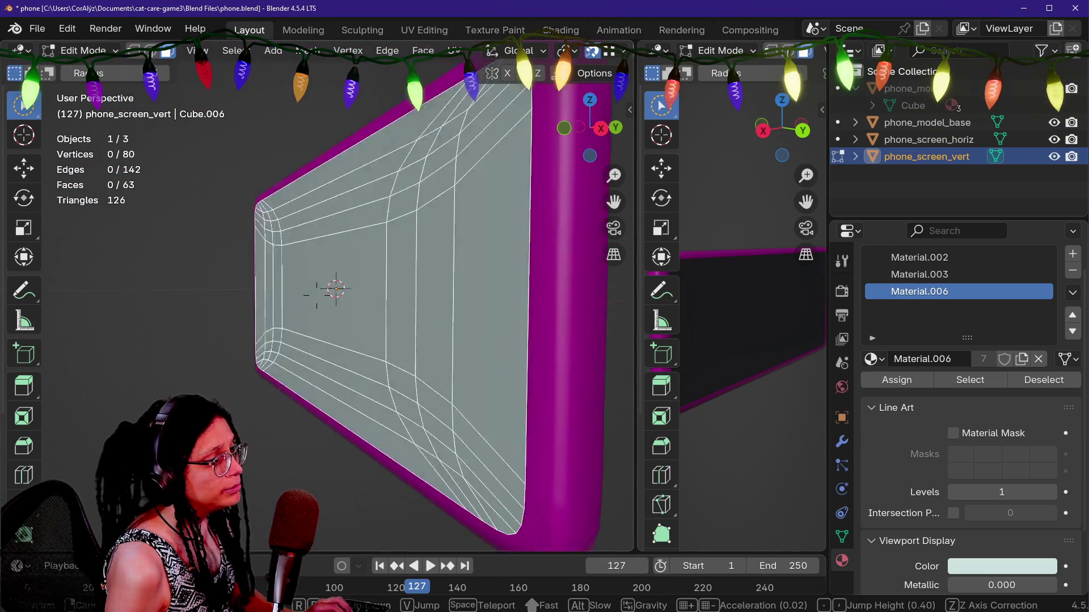
key(s)
click(446, 246)
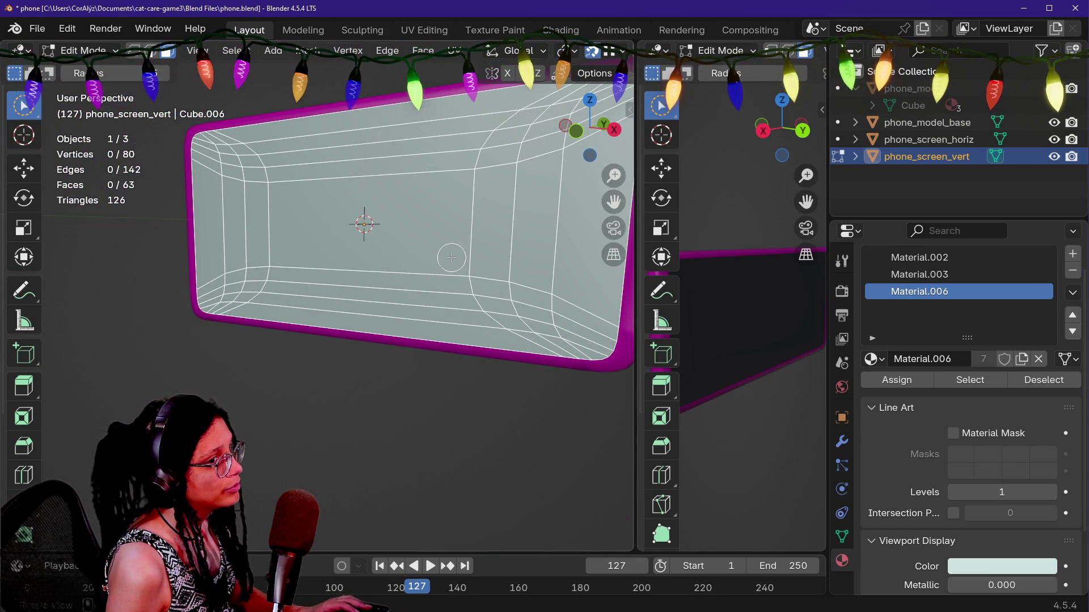
key(alt+Tab)
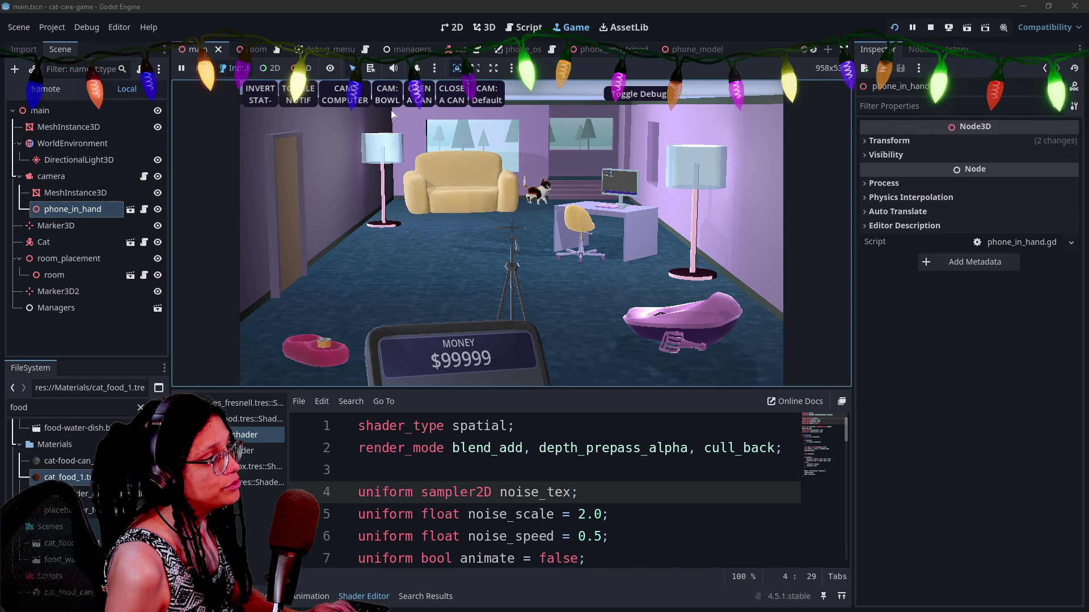
In the running game, rearrange the in-game computer's Debug Program and Video Editor icons.
click(363, 96)
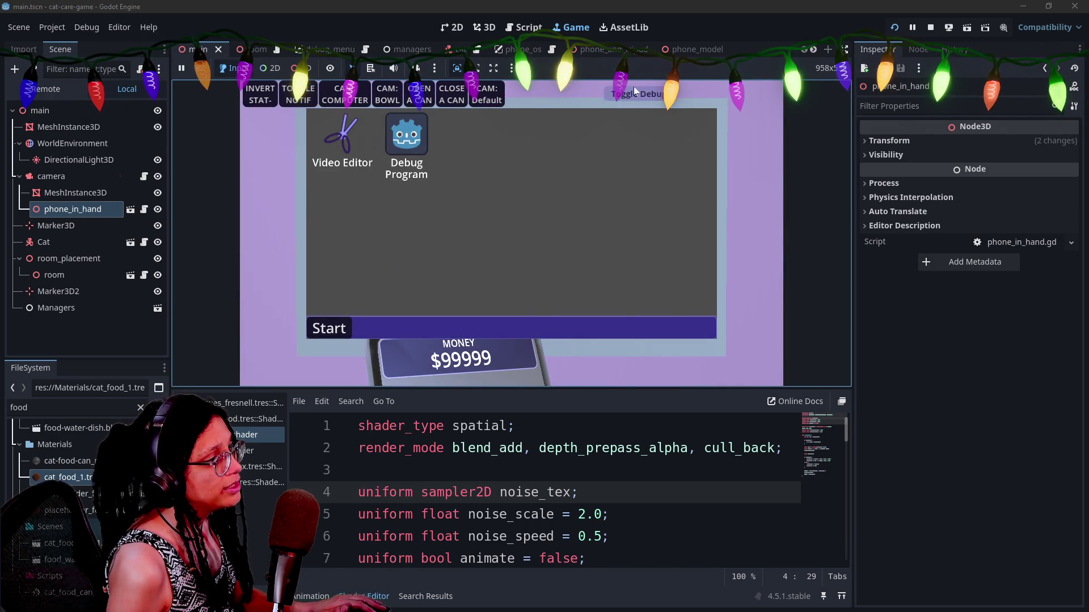
click(633, 87)
drag(426, 146, 599, 199)
drag(336, 133, 417, 222)
click(329, 328)
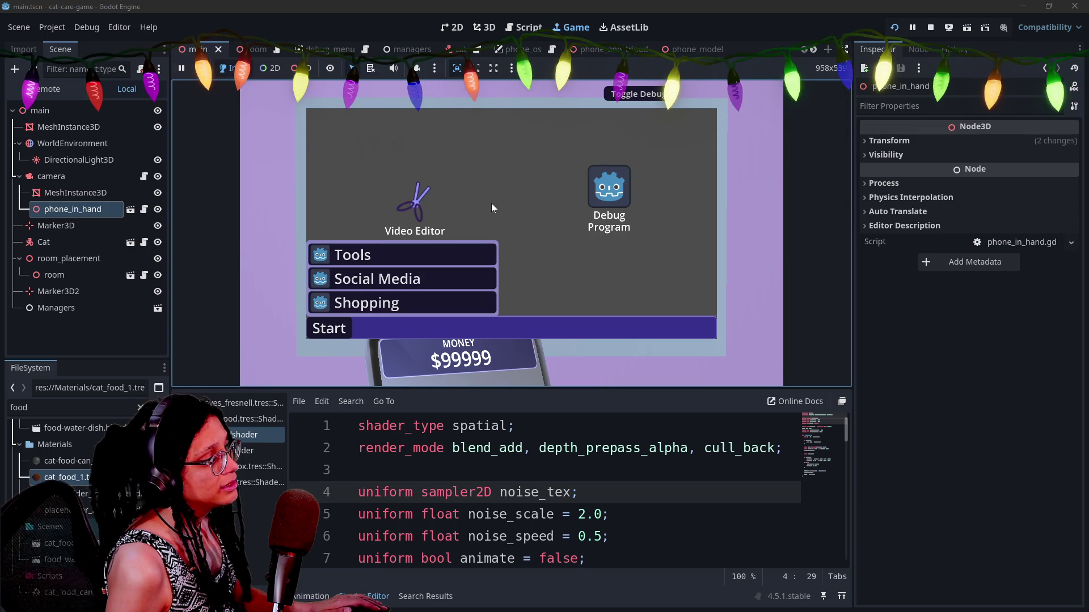
drag(417, 182, 423, 160)
click(333, 333)
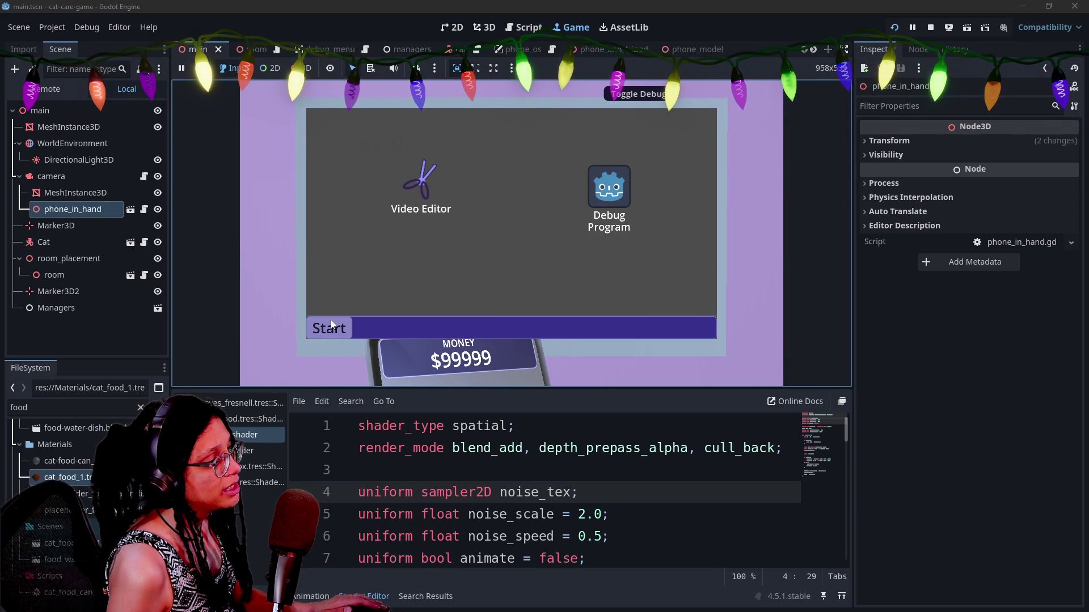
drag(619, 186, 545, 146)
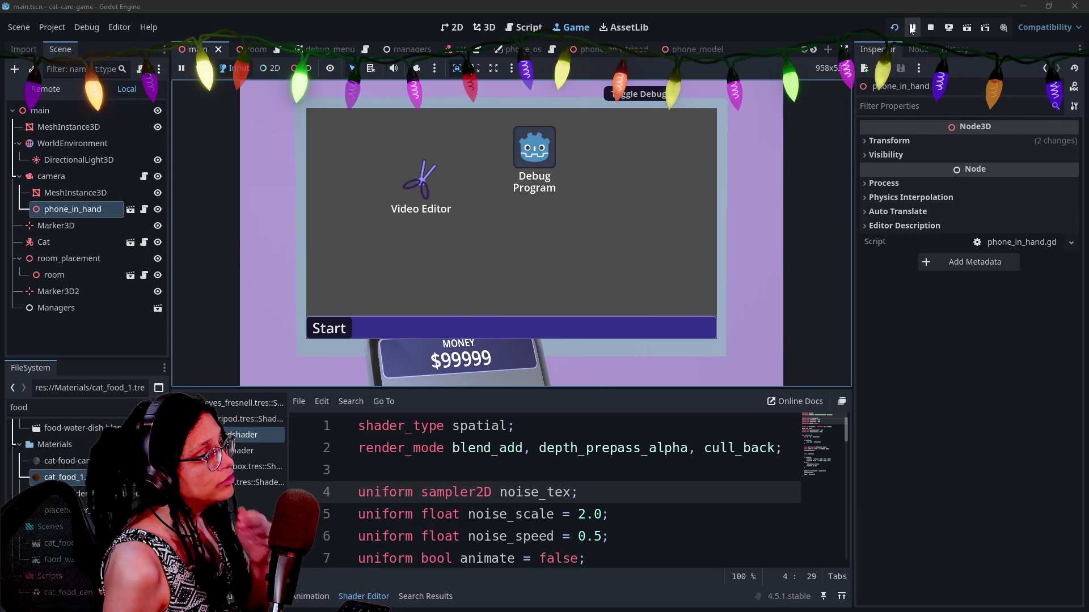
Stop the game and open phone_in_hand.gd, briefly trying a quick resource search for 'start'.
click(930, 28)
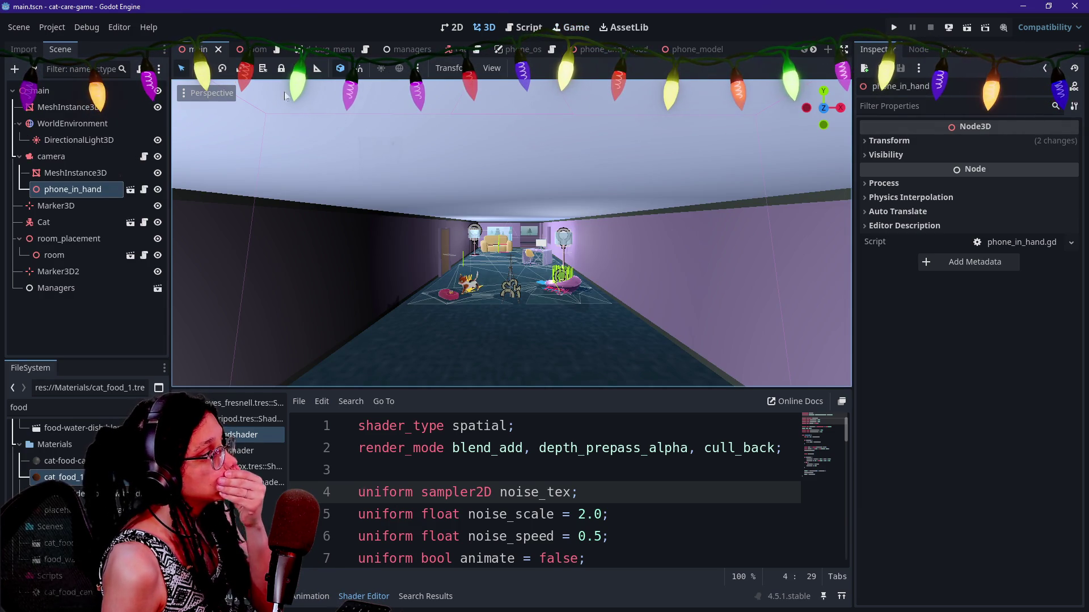
click(522, 27)
click(393, 181)
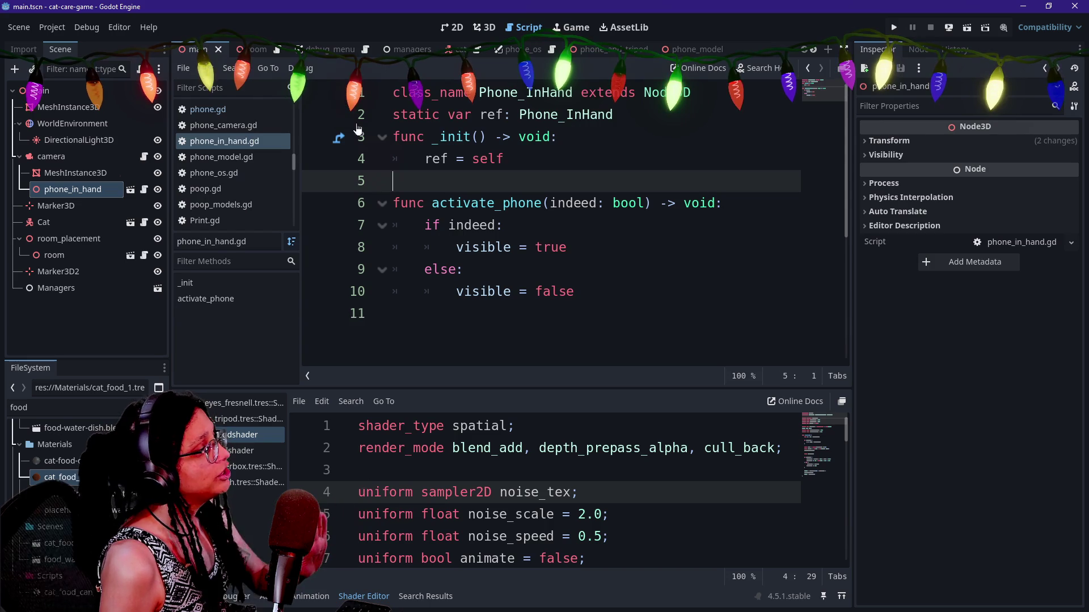
key(shift+alt+o)
text(s)
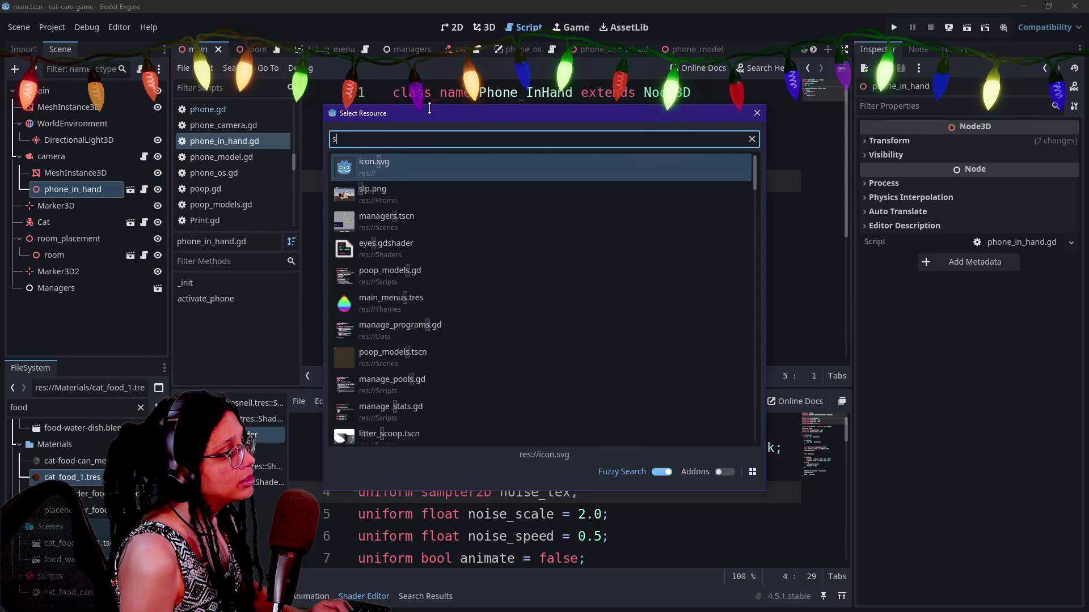
text(tart)
key(Escape)
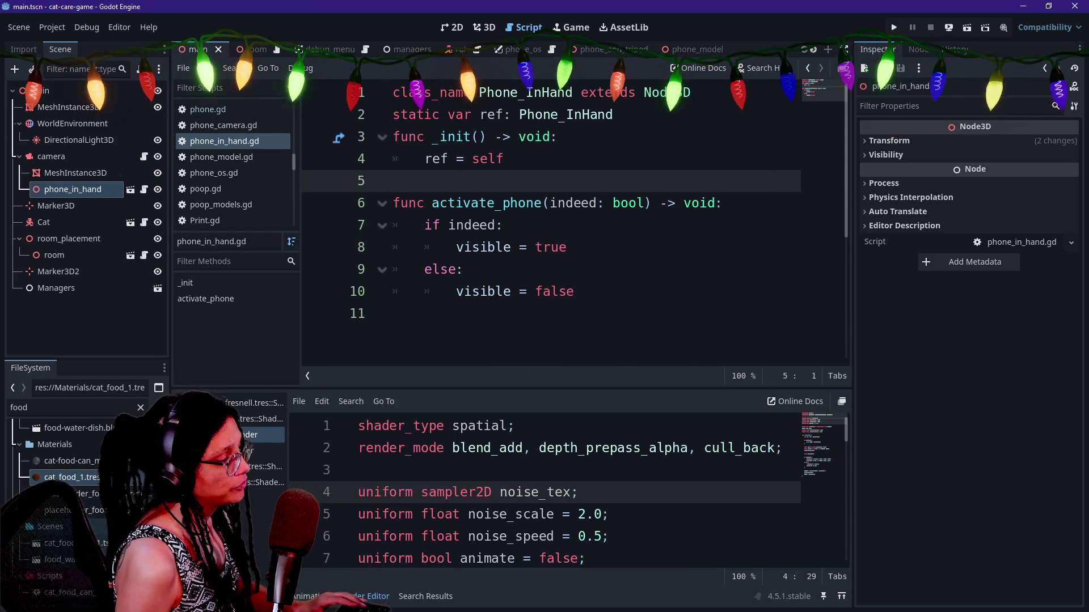
Search all project files for 'start', then for 'menu'.
key(ctrl+shift+f)
text(start)
key(Return)
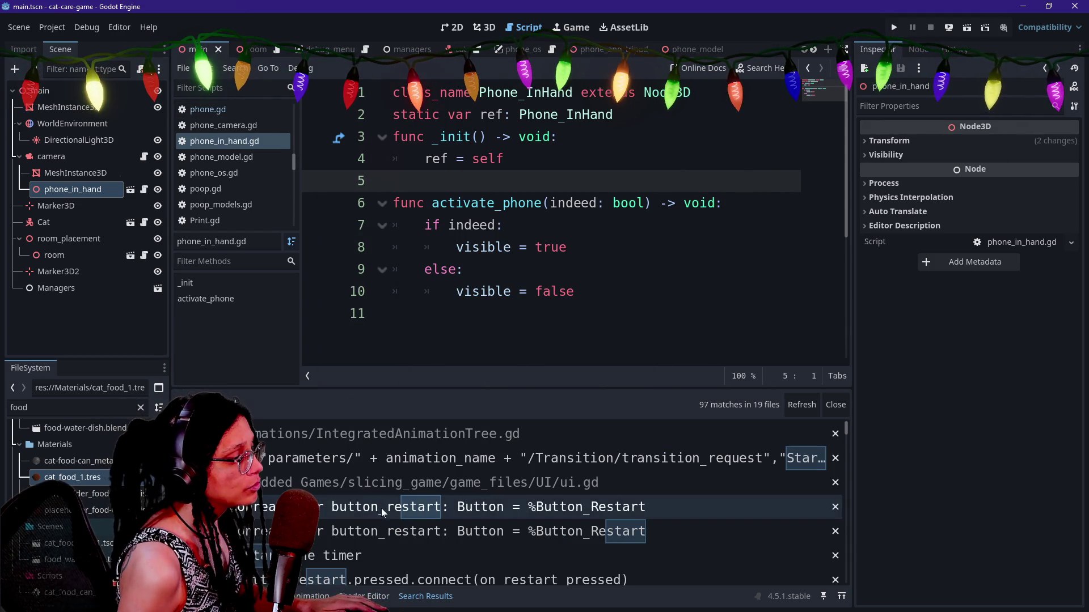
key(ctrl+shift+f)
text(menu)
key(Return)
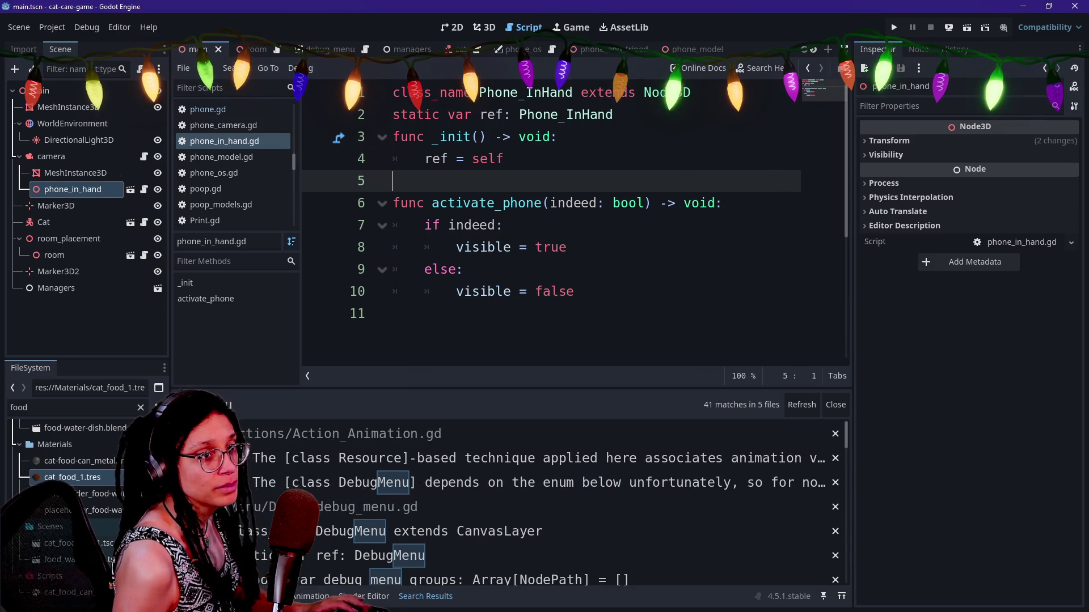
key(alt+Tab)
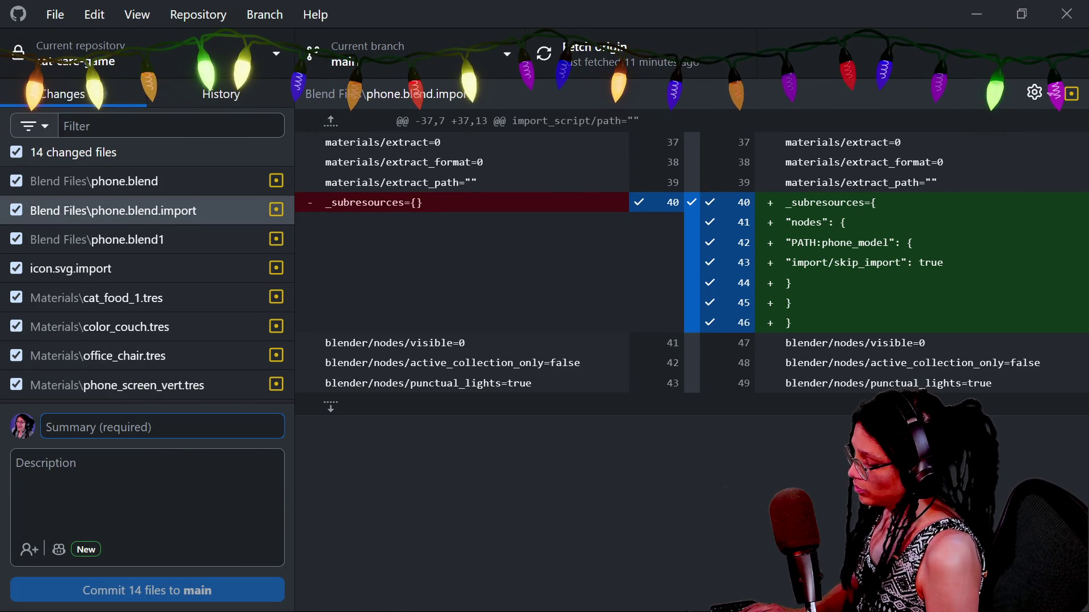
Write a summary on the fresnel anim bool, phone-in-hand fresnel and screen blend, and commit 14 files.
text(phone in)
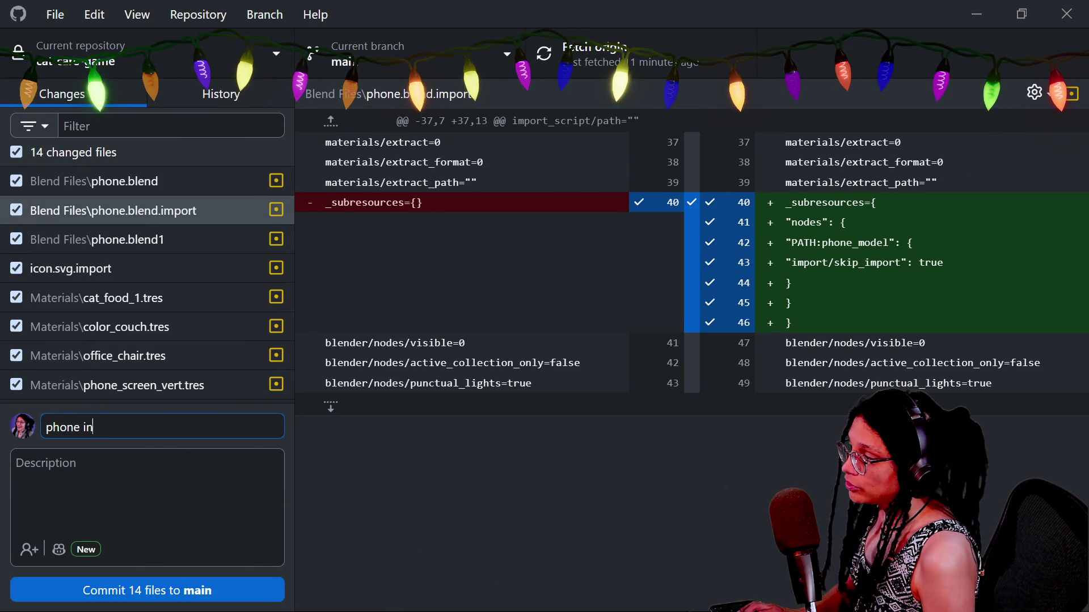
text( hand has fresnell udate)
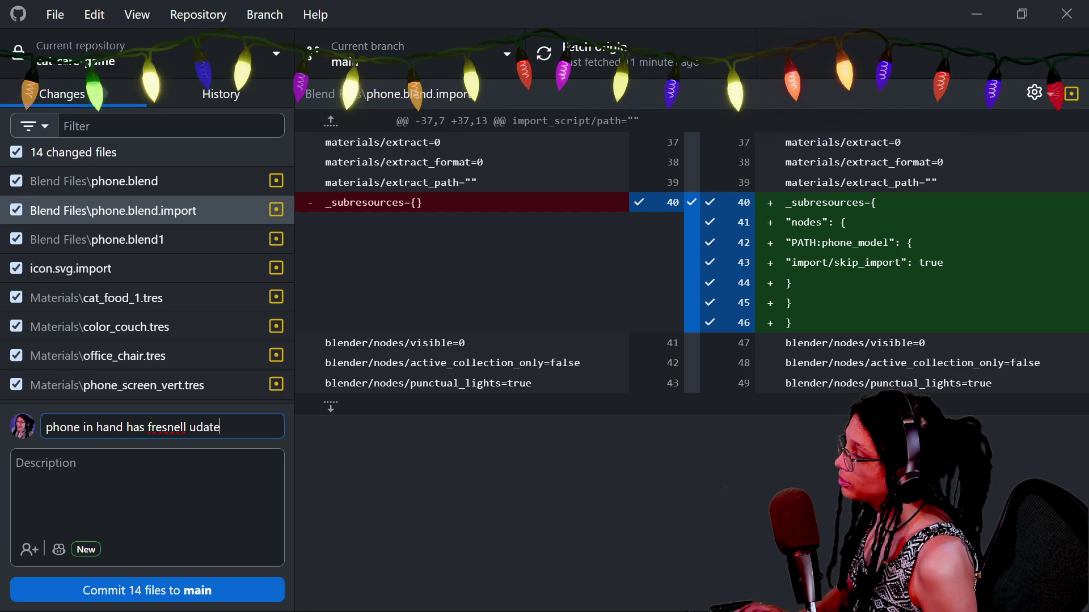
key(Home)
text(fresnell update)
key(BackSpace)
key(BackSpace)
key(BackSpace)
text(anim bool and)
key(shift+End)
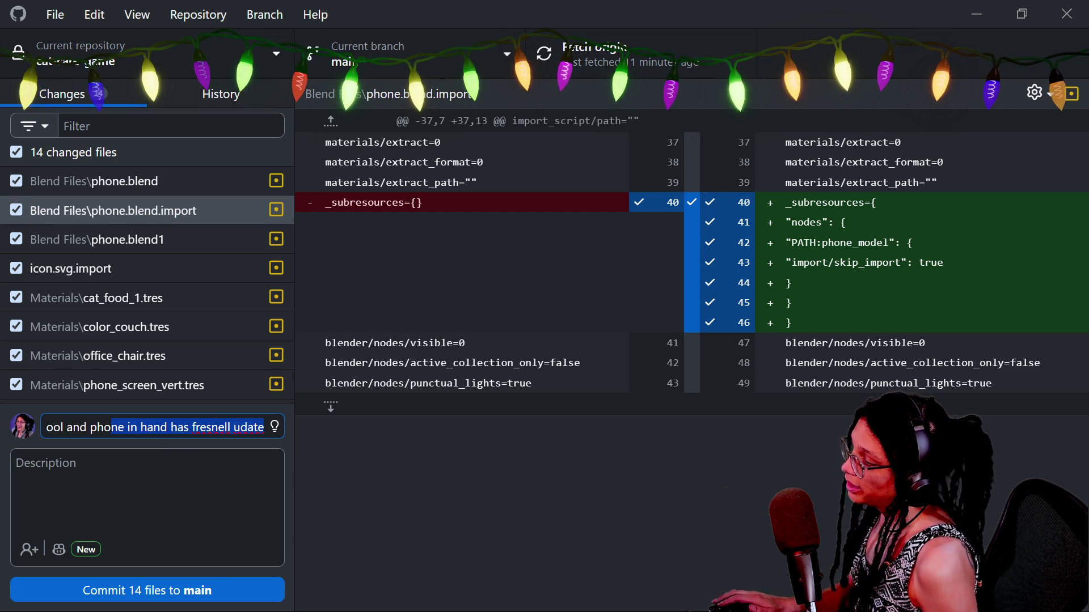
key(ctrl+Left)
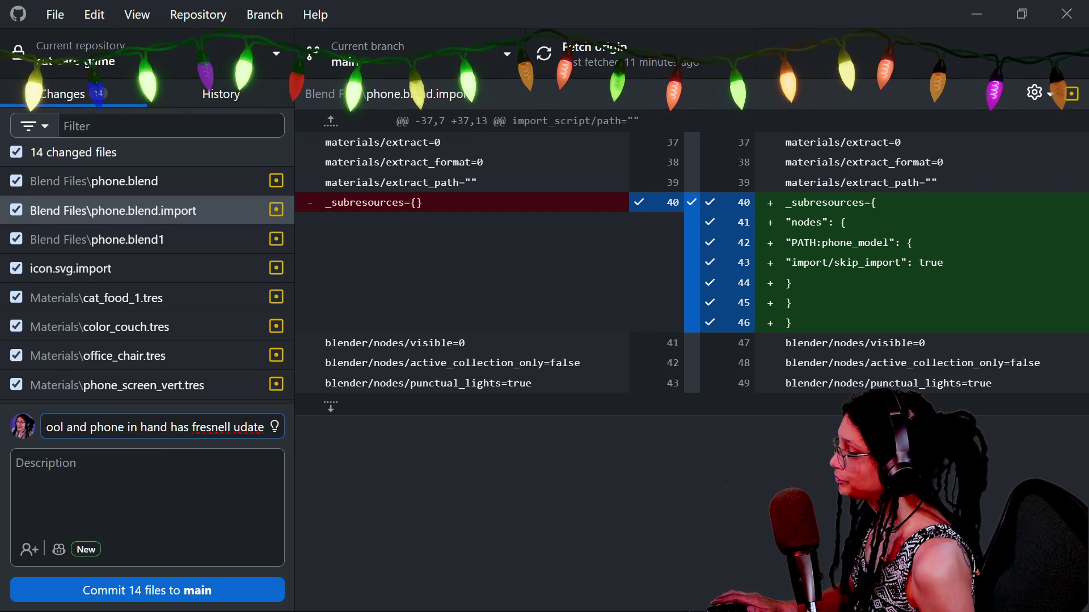
key(ctrl+Delete)
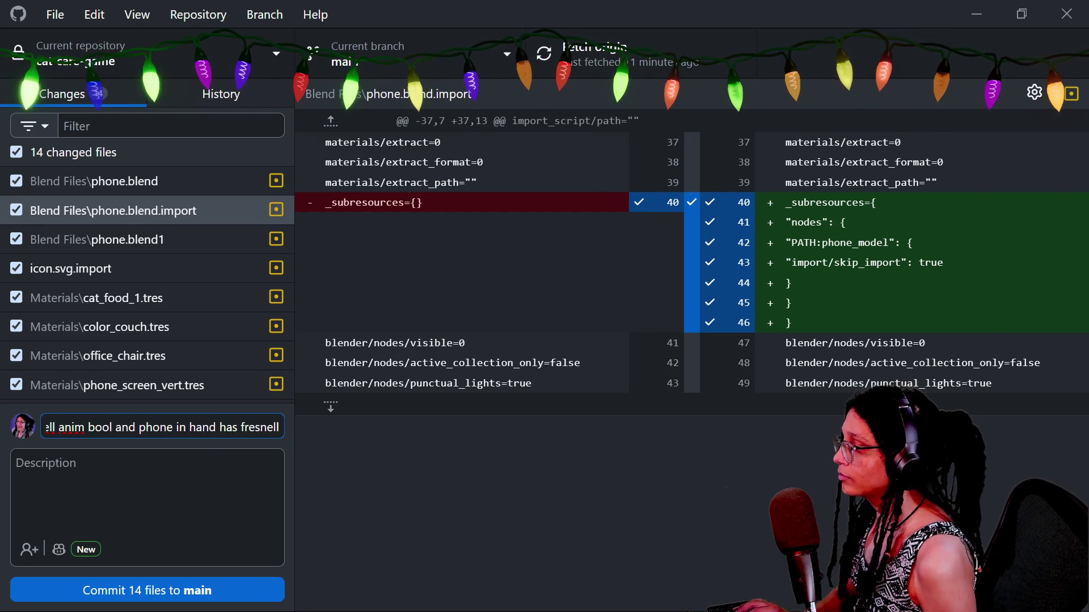
text(, a)
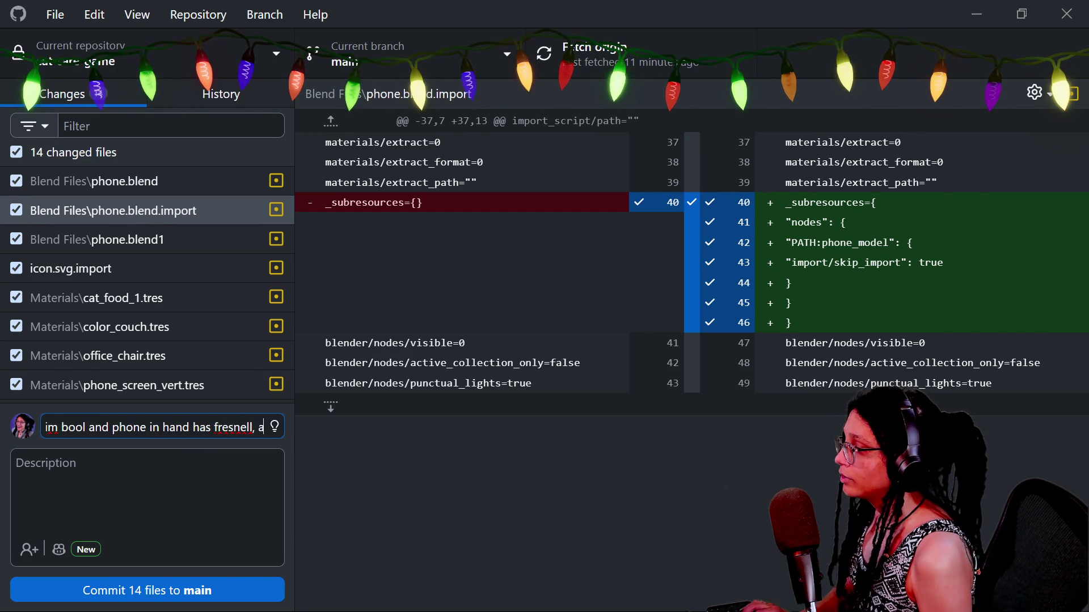
text(lso changed the phone screen be)
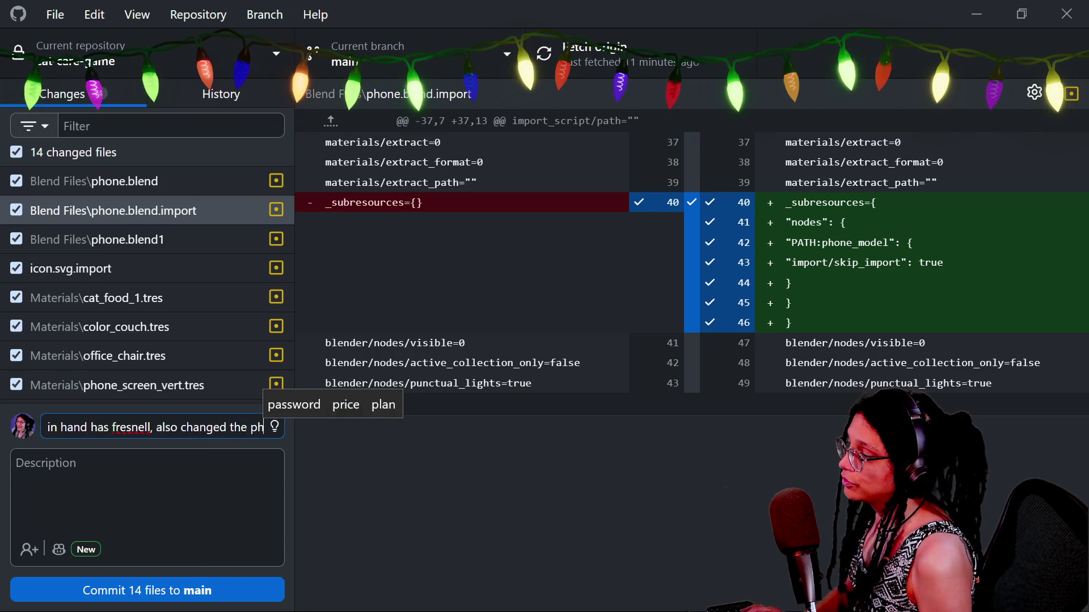
key(BackSpace)
key(BackSpace)
key(BackSpace)
text(lend a lil bit)
key(ctrl+Return)
key(alt+Tab)
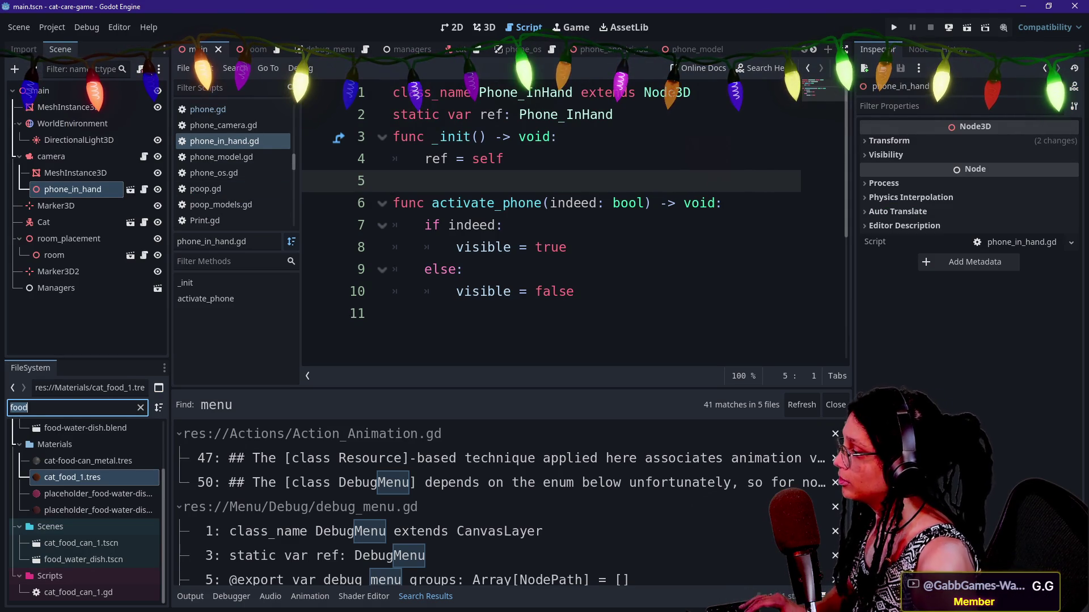
Filter the FileSystem for 'desktop', browse the UI - PC folder, and open the desktop_elements scene.
text(scree)
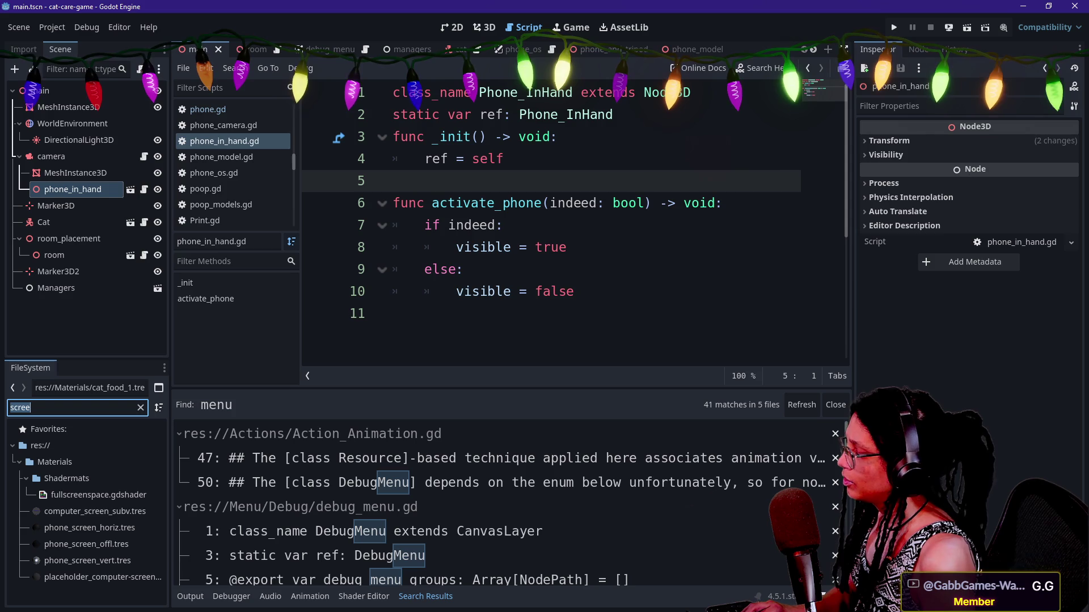
text(desktop)
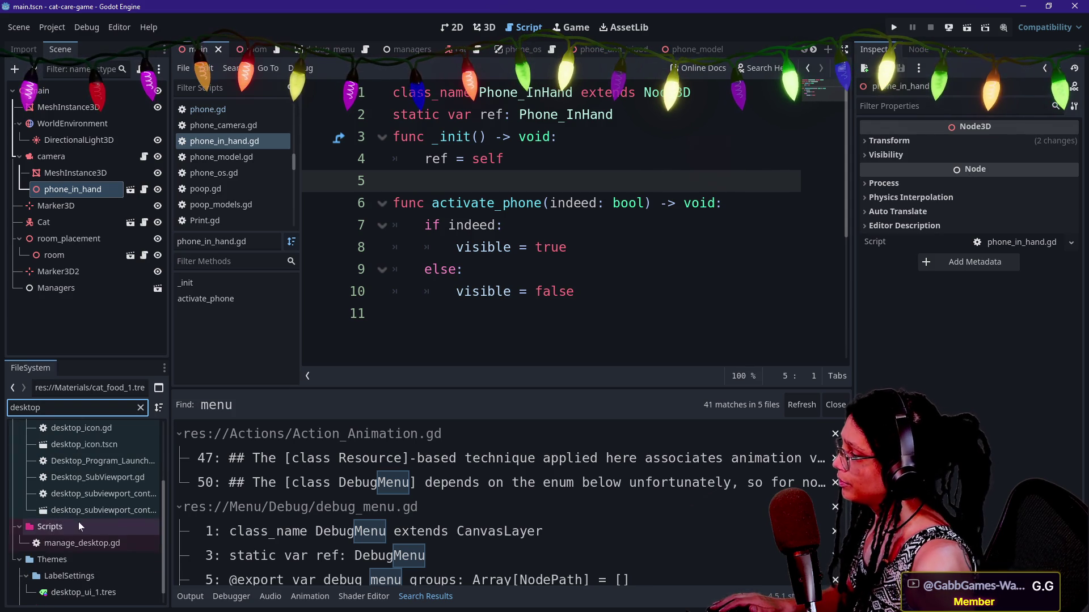
click(100, 545)
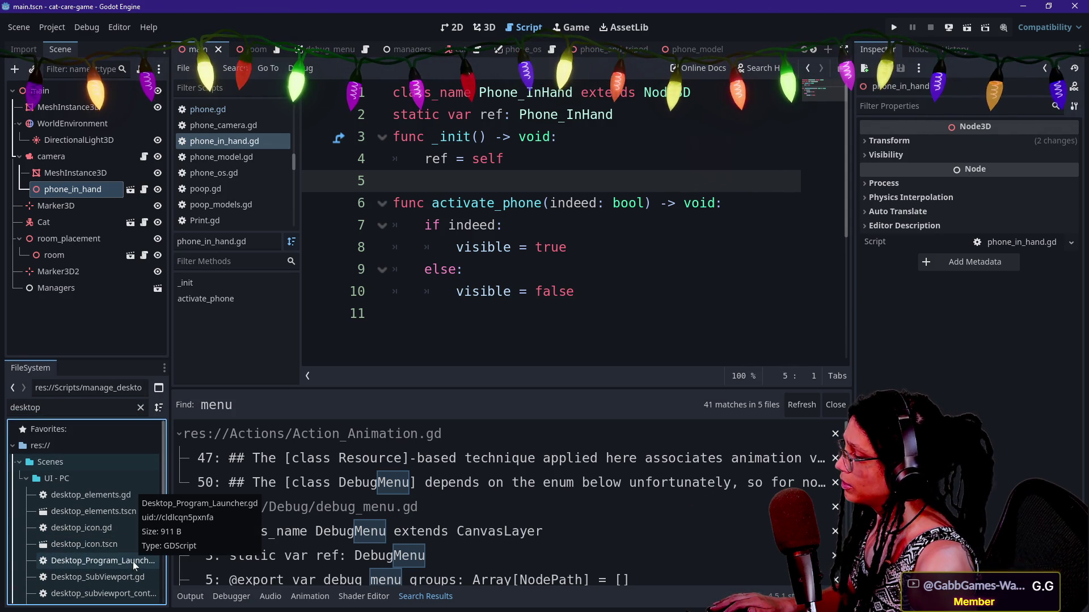
right_click(83, 479)
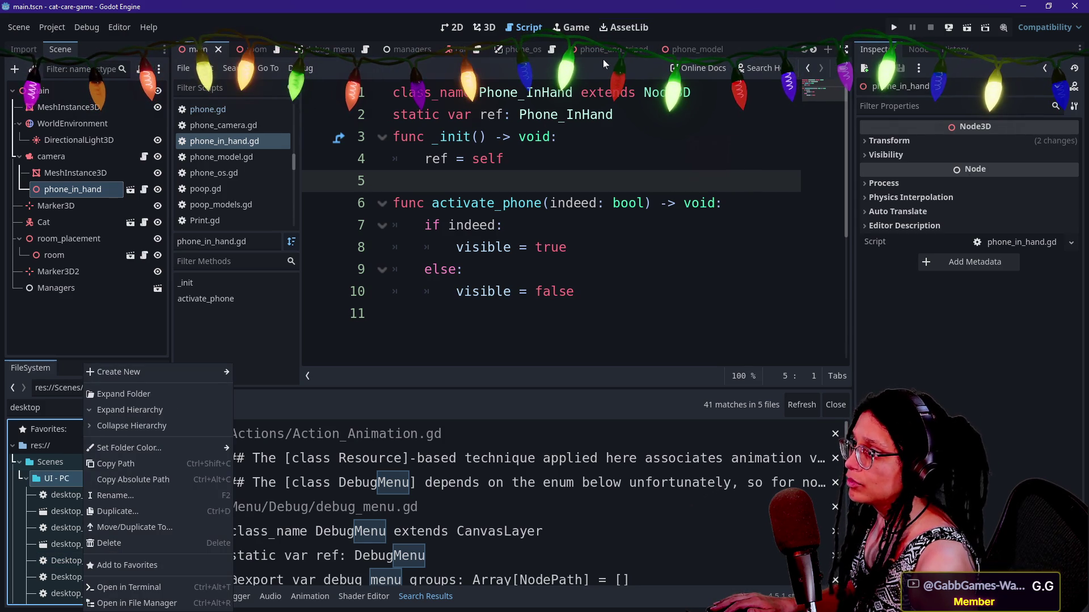
key(Escape)
scroll(598, 50, down, 5)
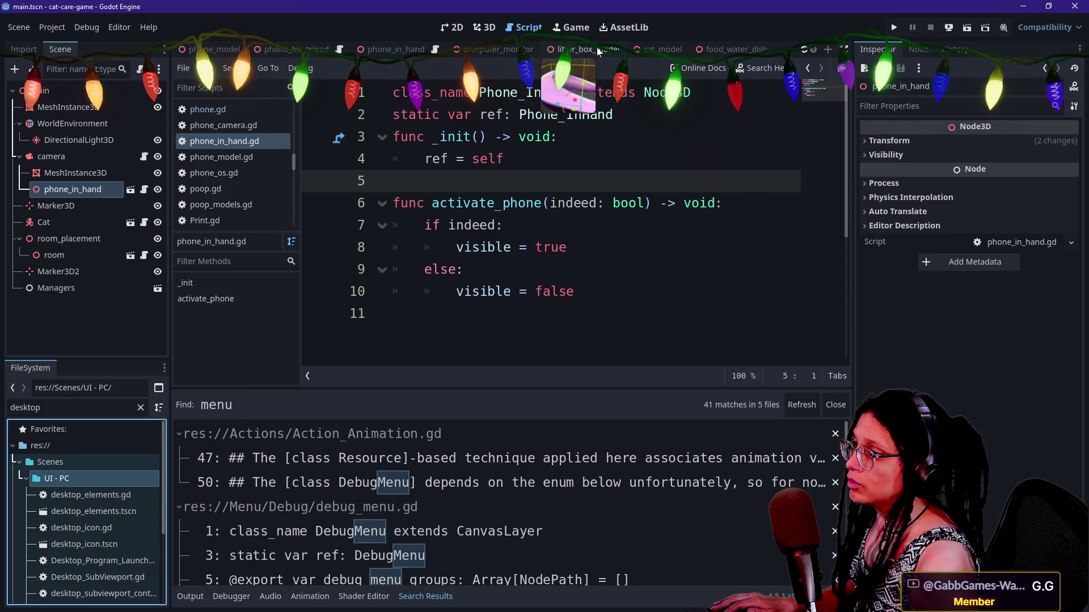
click(500, 54)
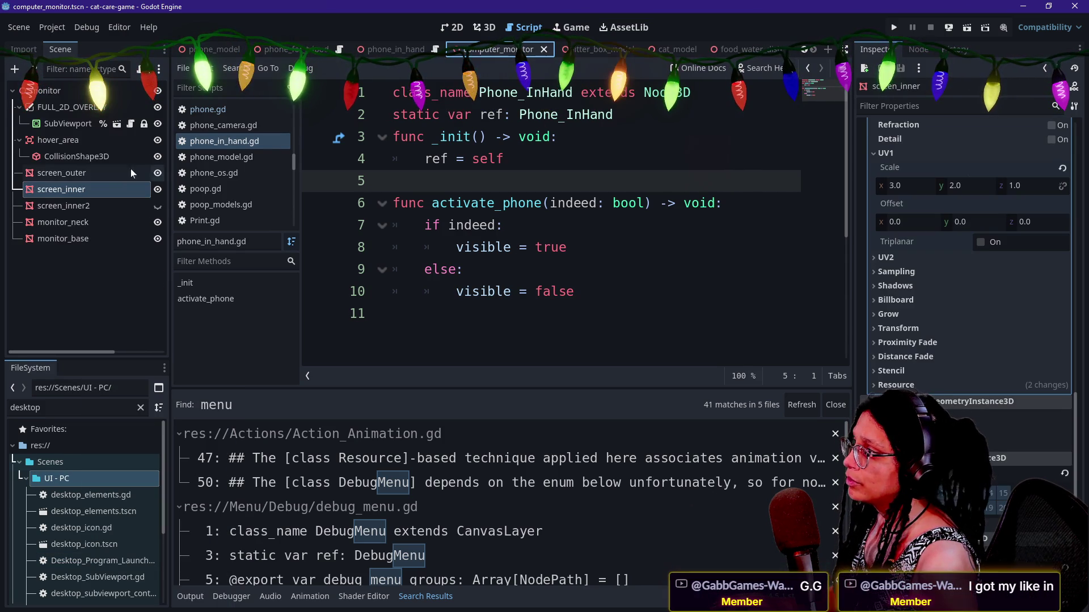
click(118, 123)
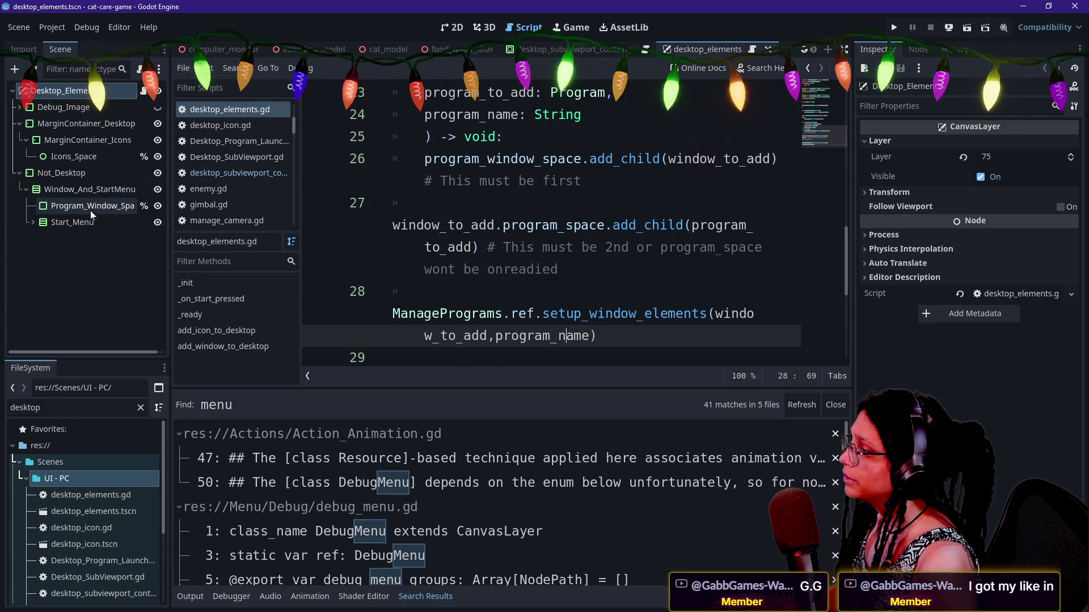
Select Window_And_StartMenu and place the cursor after the 'This must be first' comment on line 26.
click(90, 189)
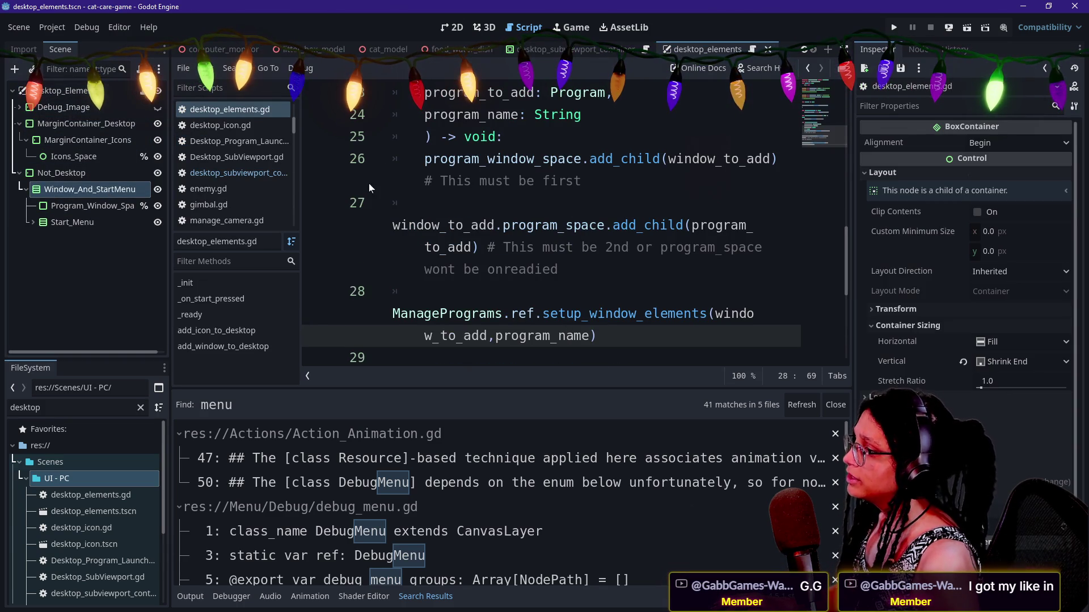
click(538, 227)
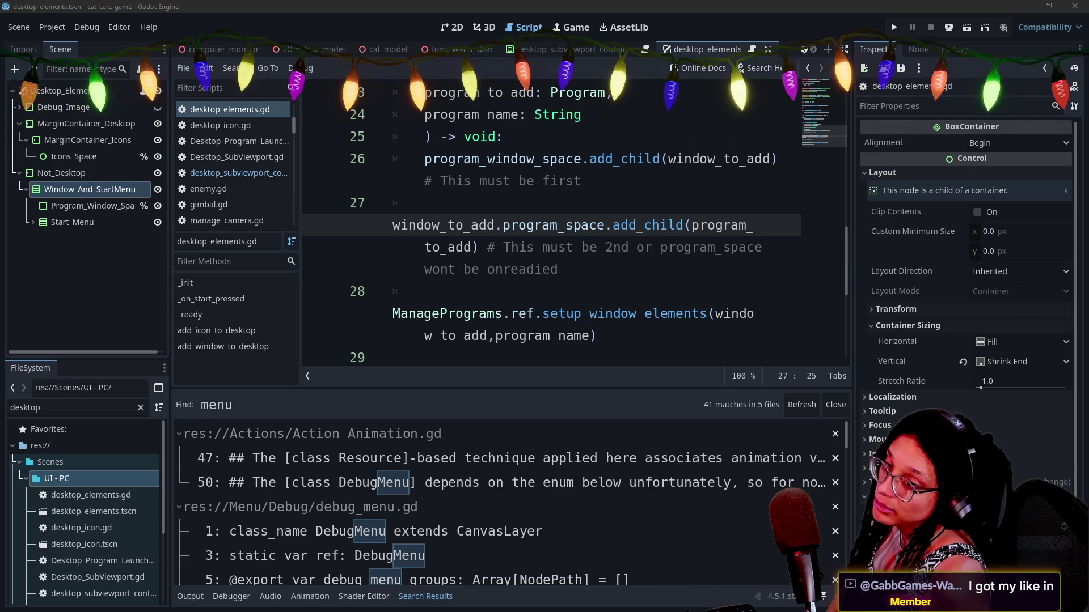
click(549, 180)
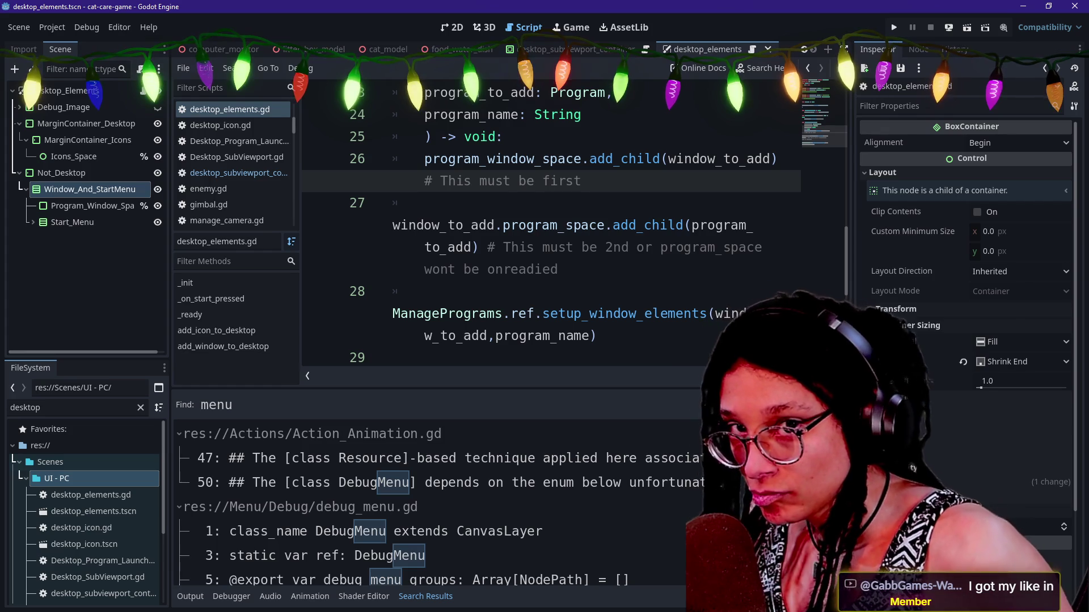
click(580, 181)
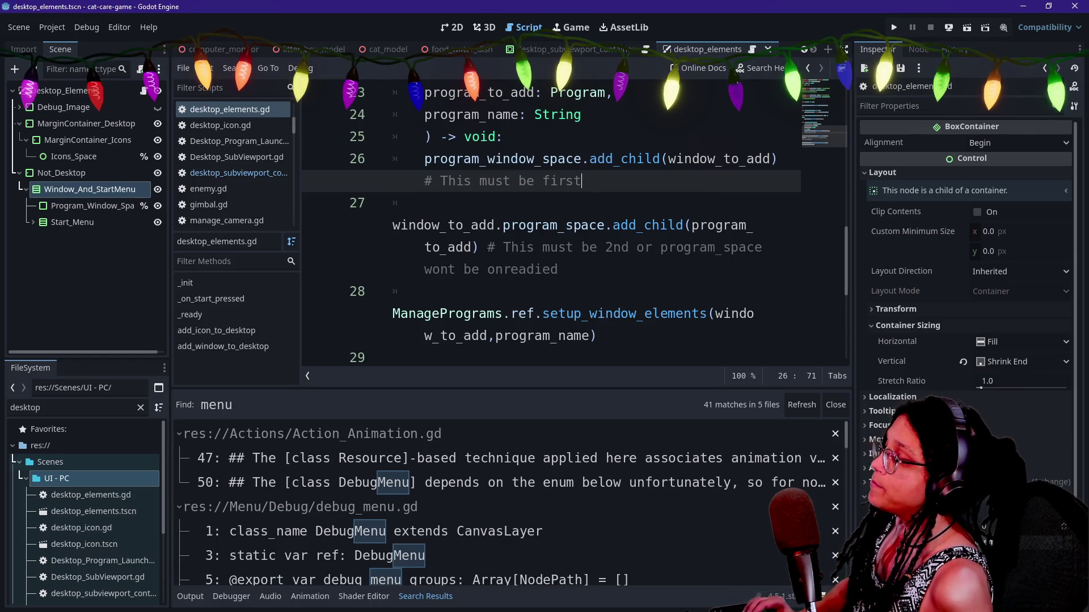
Hide the side docks with distraction-free mode (Ctrl+Shift+F11) and collapse the bottom panel.
key(ctrl+shift+F11)
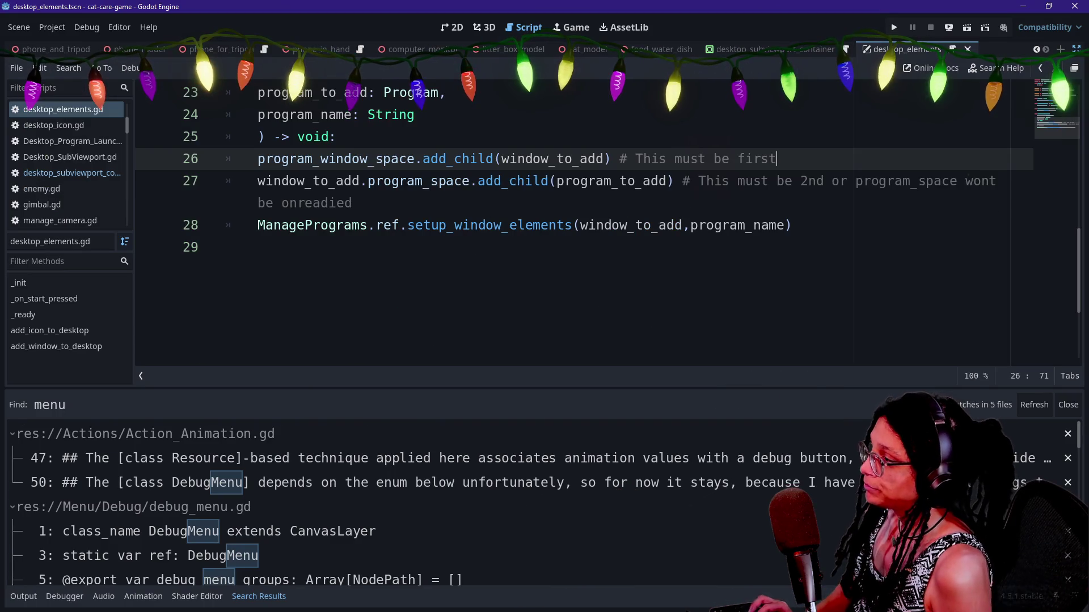
scroll(567, 227, up, 8)
scroll(567, 227, down, 3)
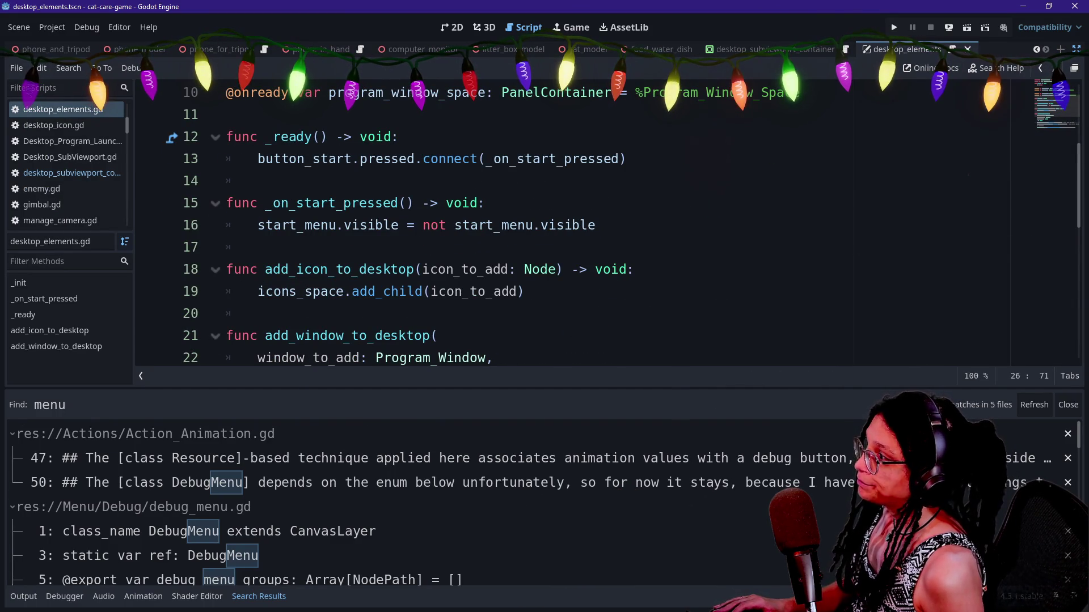
key(alt+o)
key(alt+o)
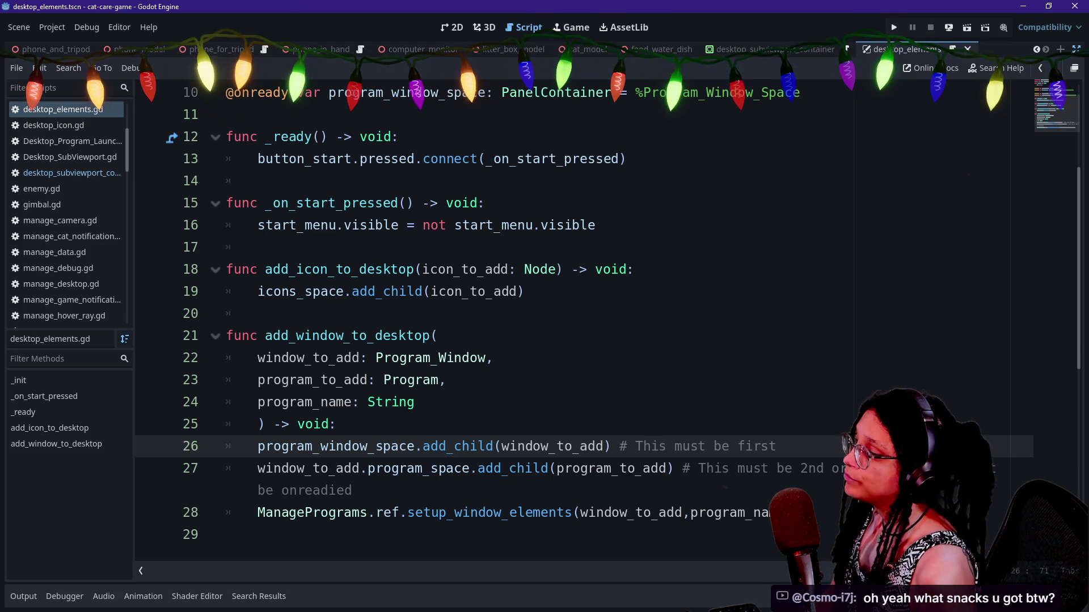
mouse_move(539, 271)
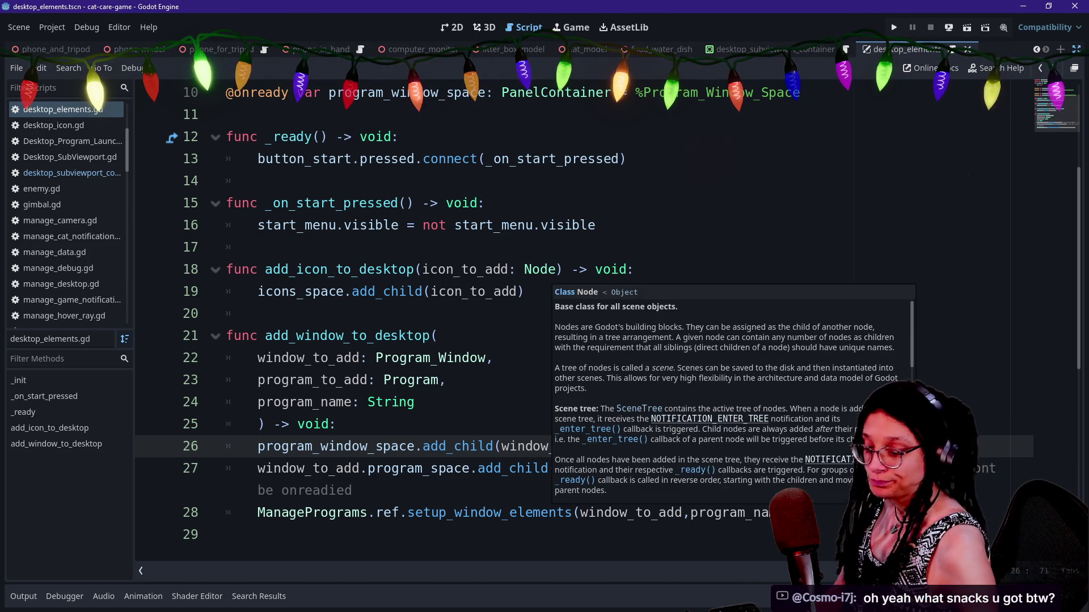
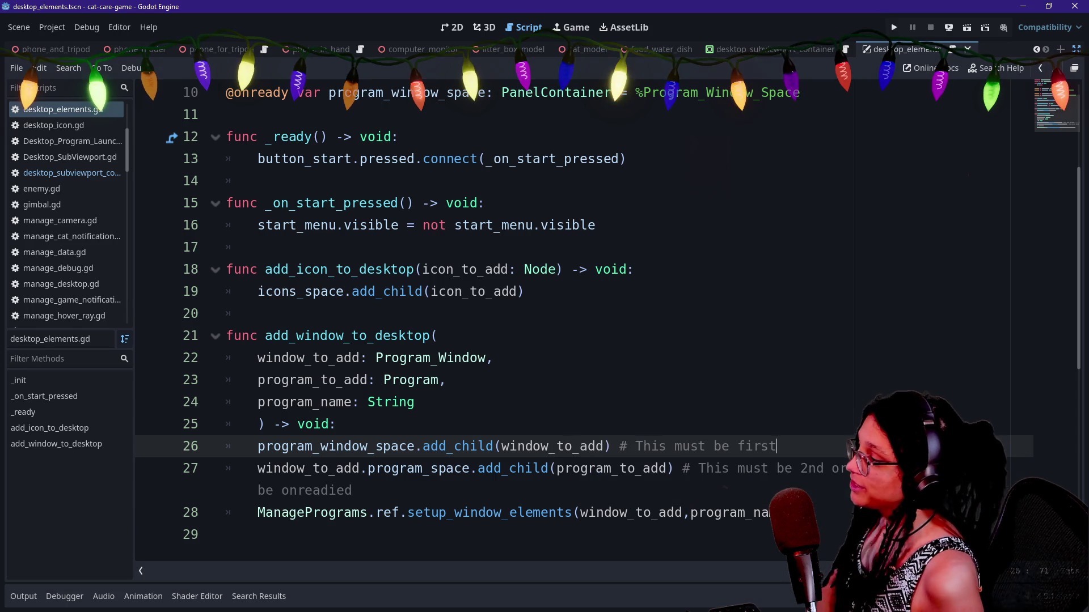
Review the add_window_to_desktop signature lines, including the program_name parameter.
key(Up)
key(Up)
key(Up)
key(Down)
key(Down)
key(Down)
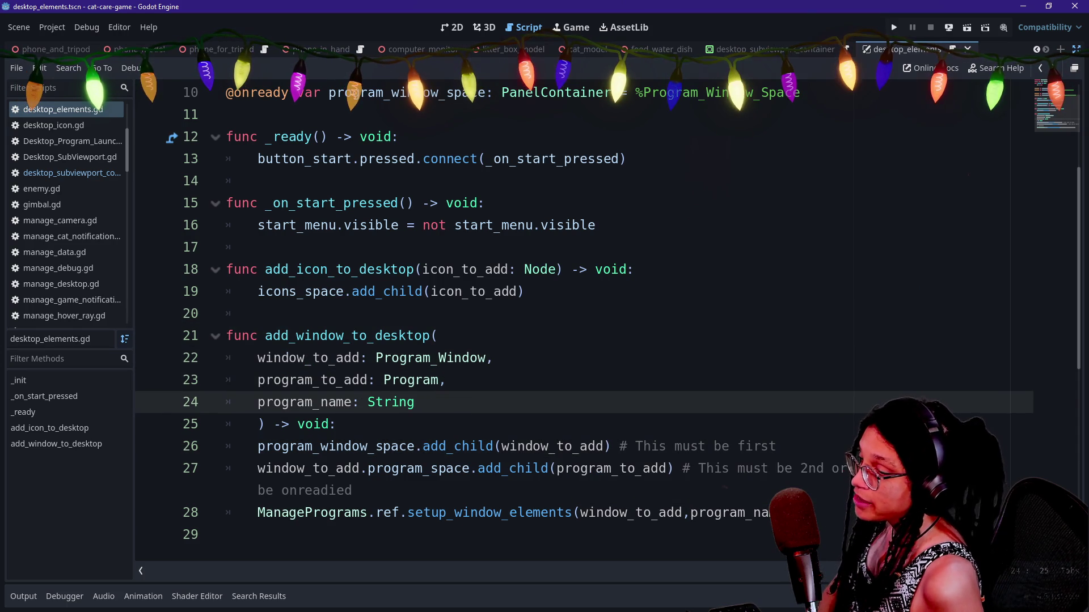
key(Down)
key(Up)
key(Up)
key(Up)
key(Down)
key(Down)
key(Up)
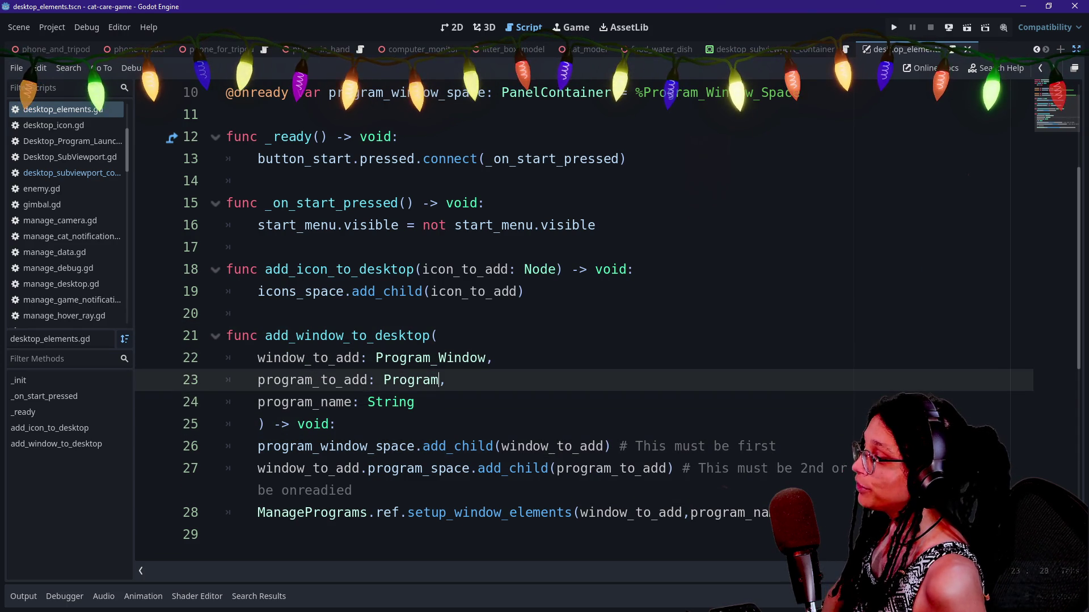
key(Down)
key(Down)
key(Down)
key(Up)
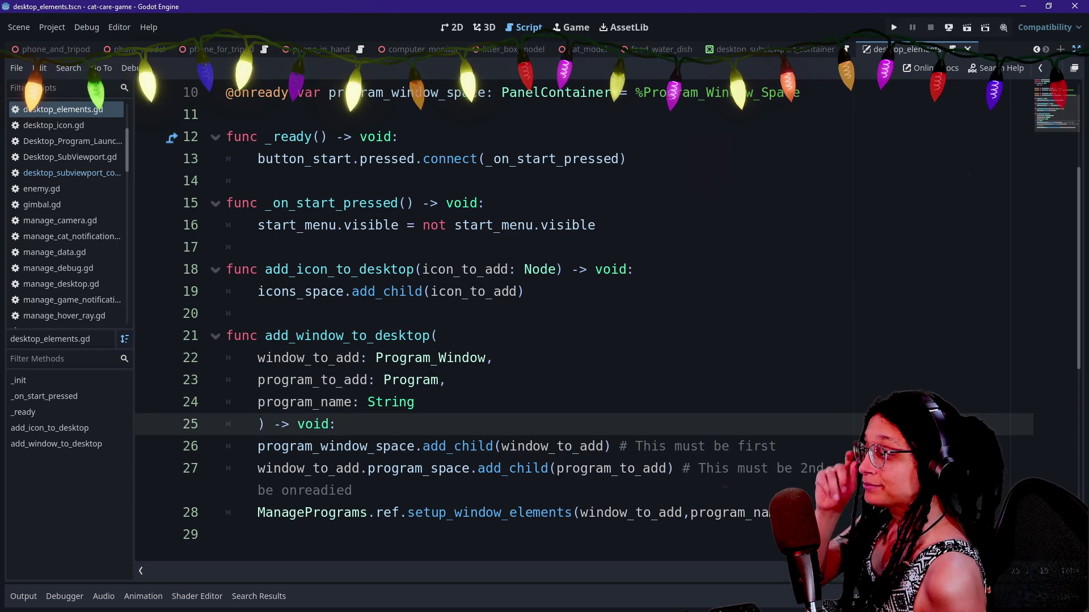
scroll(494, 317, up, 1)
Paste the copied code on a new line at the end of add_window_to_desktop's body.
click(462, 335)
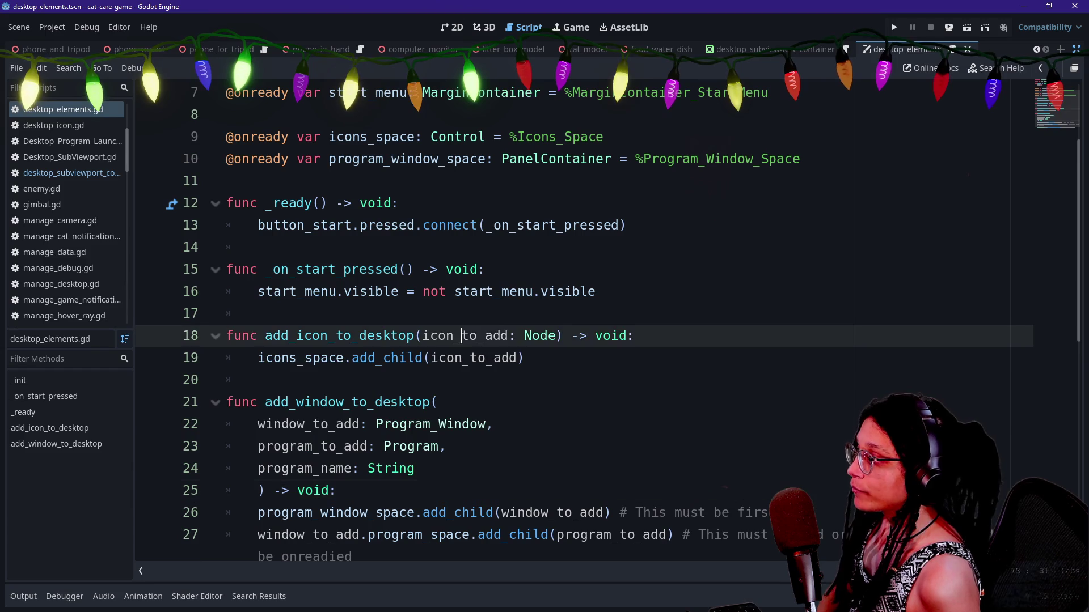
click(494, 424)
key(Down)
key(Down)
key(Down)
key(Down)
key(Down)
key(End)
key(Return)
key(ctrl+v)
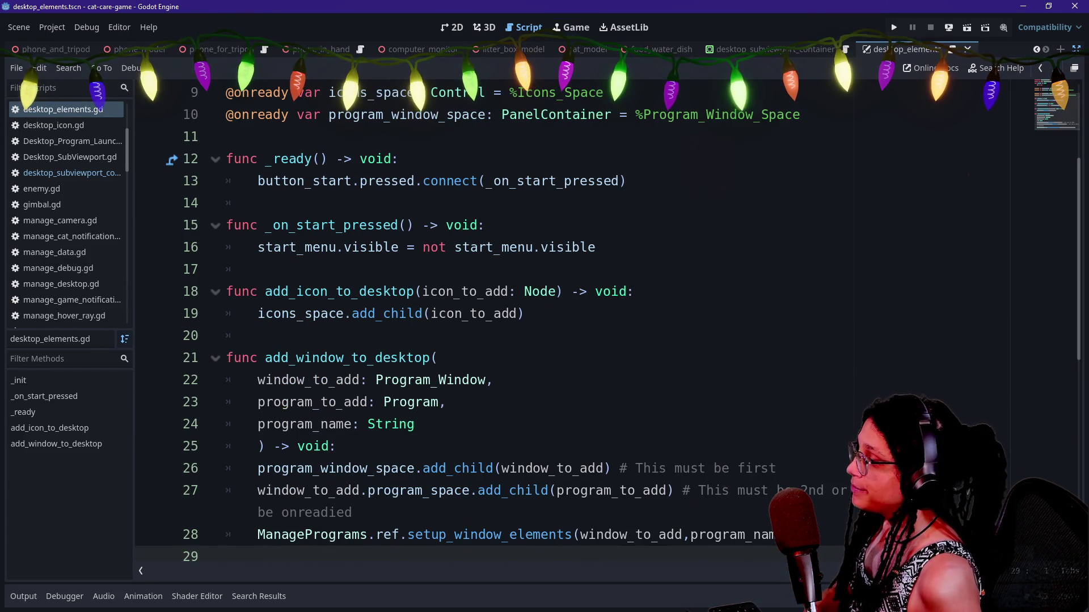
Check the _on_start_pressed function and restore the scene, file system and inspector docks.
scroll(486, 358, up, 2)
click(486, 358)
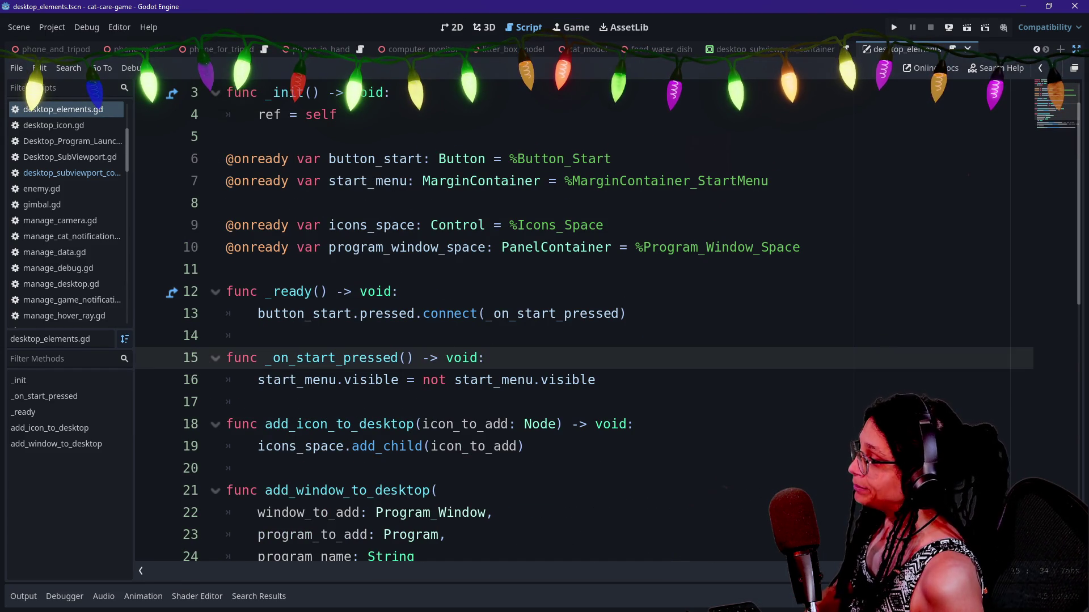
scroll(567, 323, down, 4)
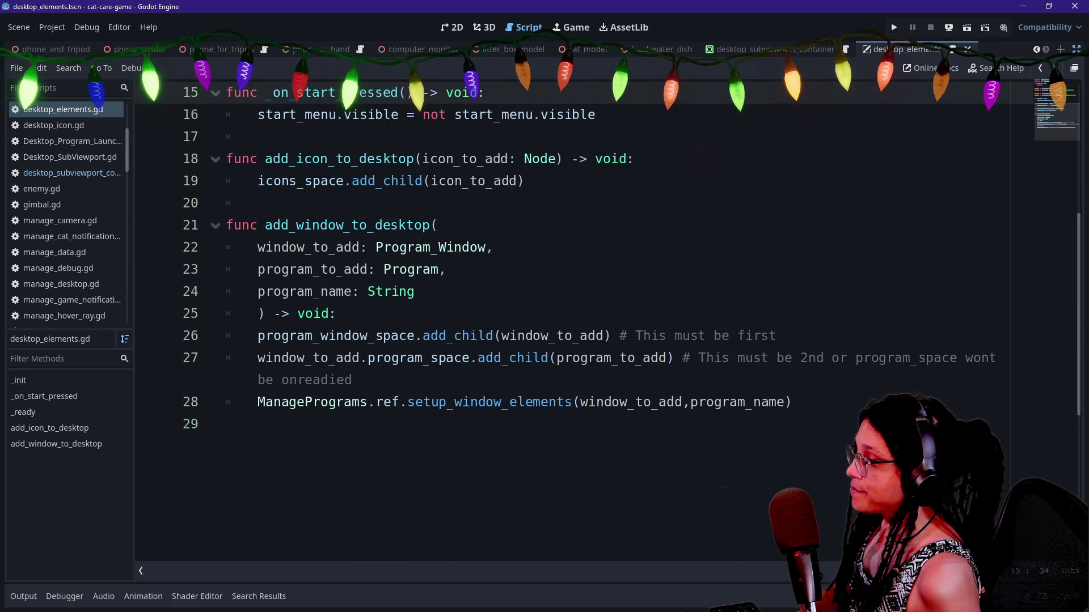
scroll(567, 323, up, 3)
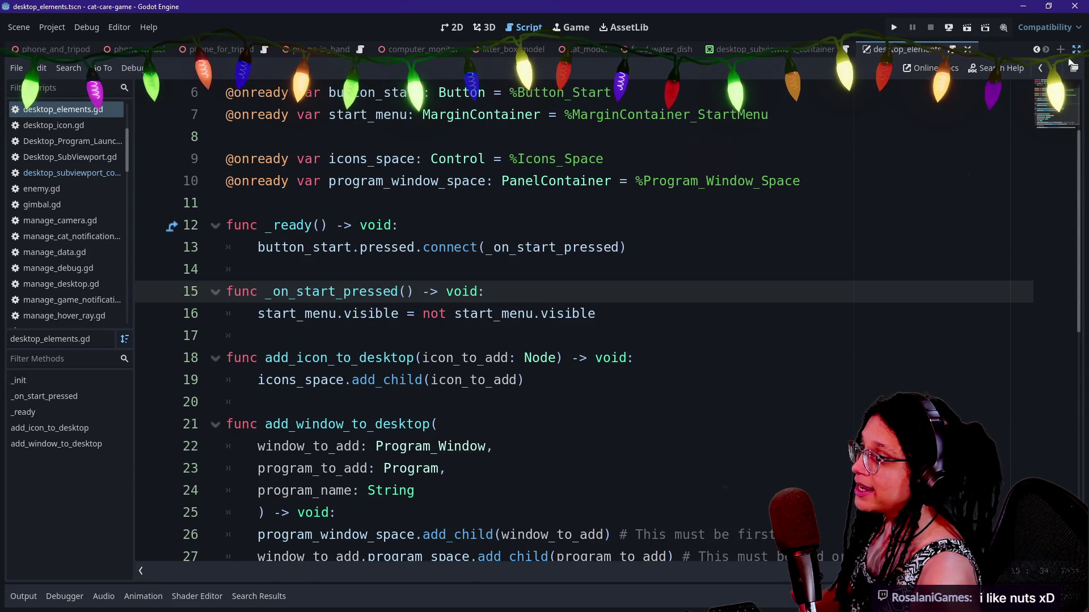
key(ctrl+shift+F11)
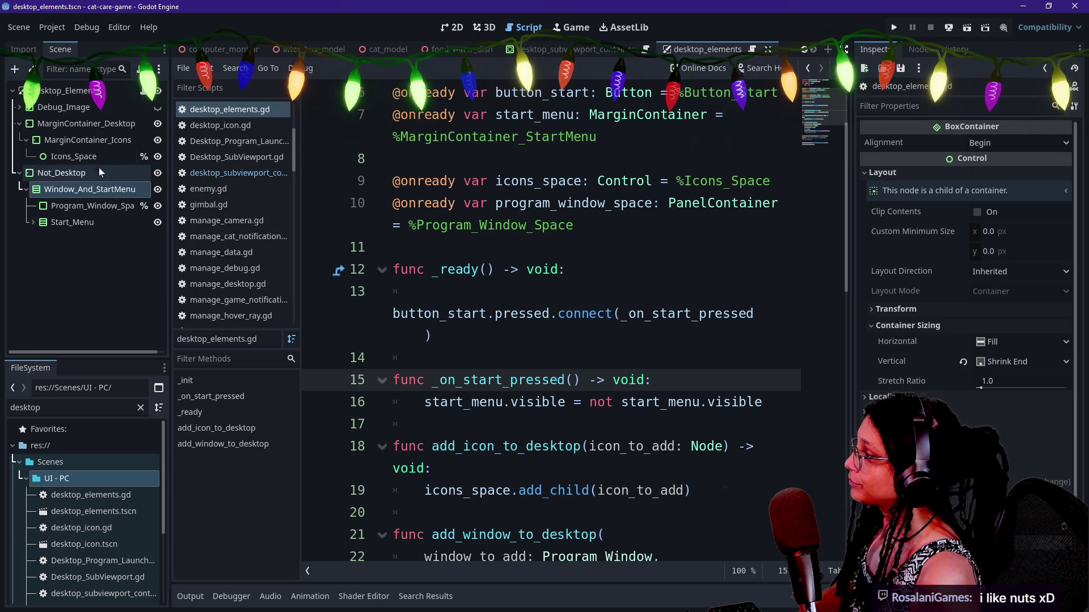
Expand Start_Menu > PanelContainer_Start > VBoxContainer in the Scene dock and select Button1.
click(32, 220)
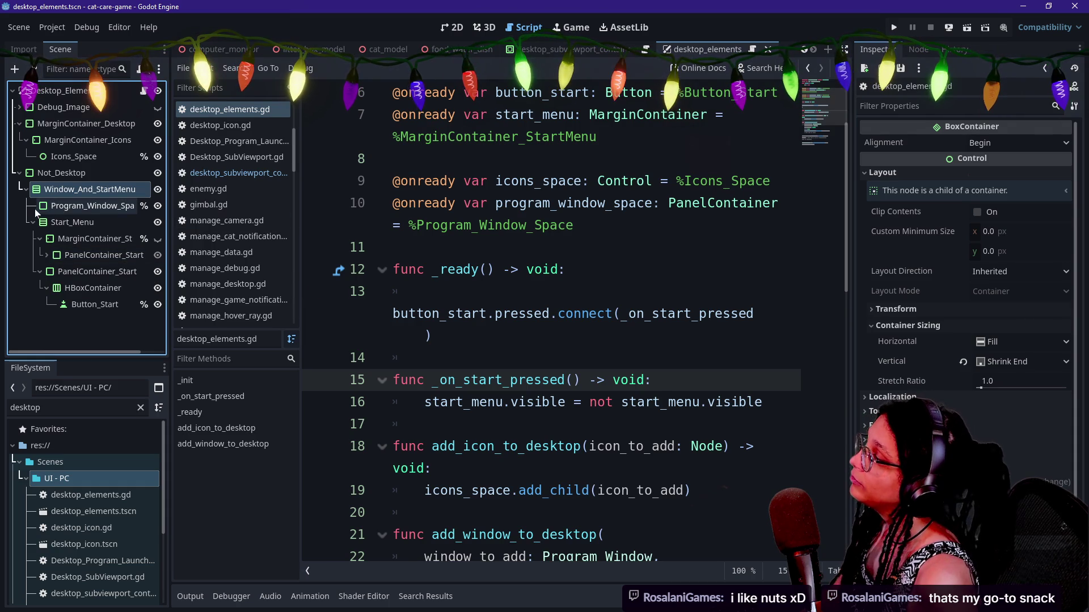
click(43, 255)
click(52, 272)
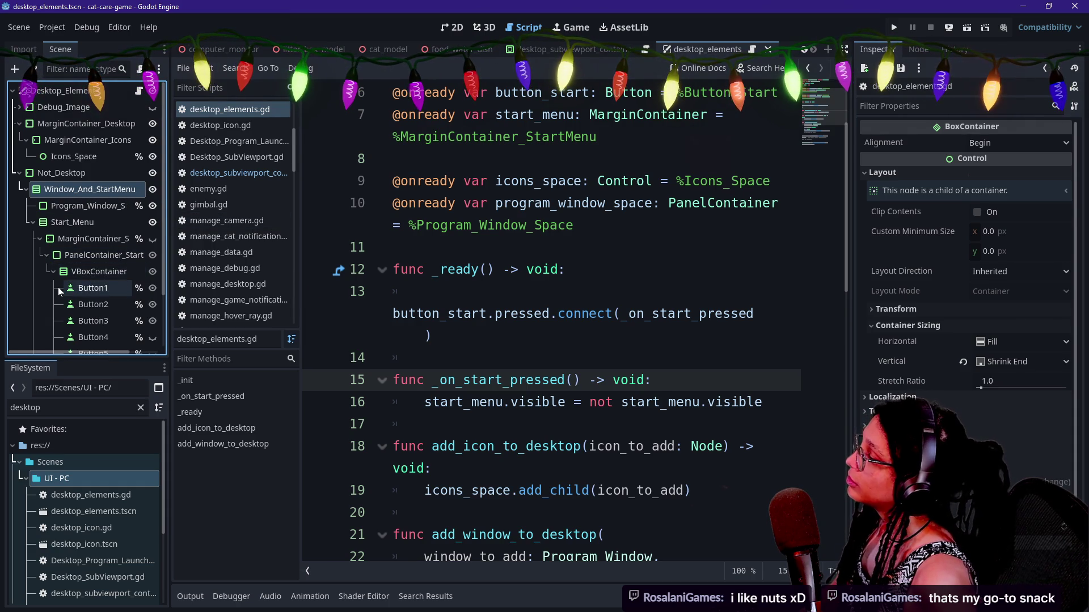
scroll(57, 287, down, 2)
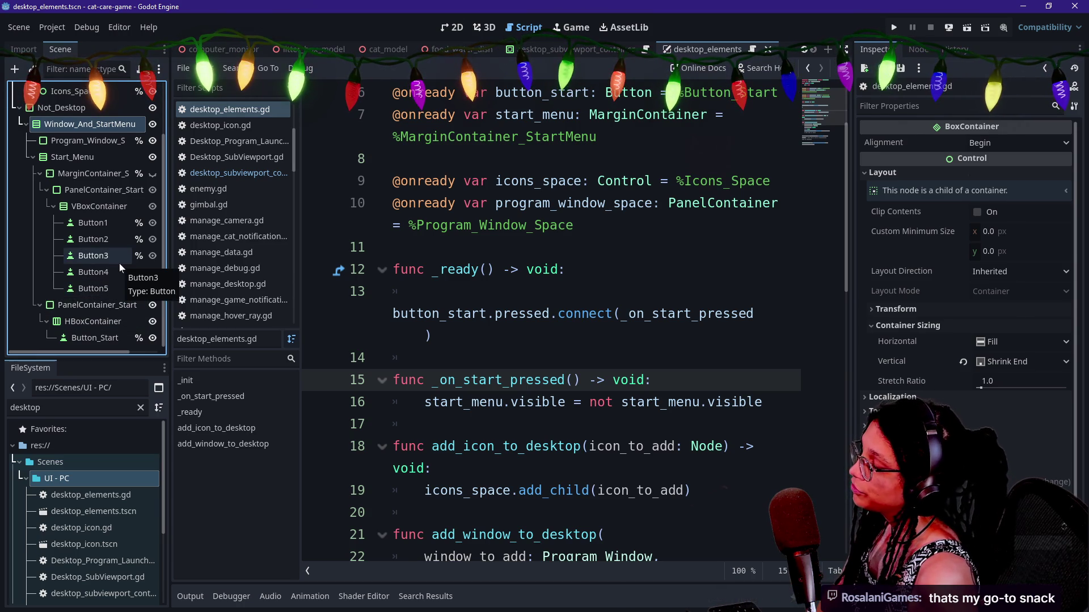
click(86, 239)
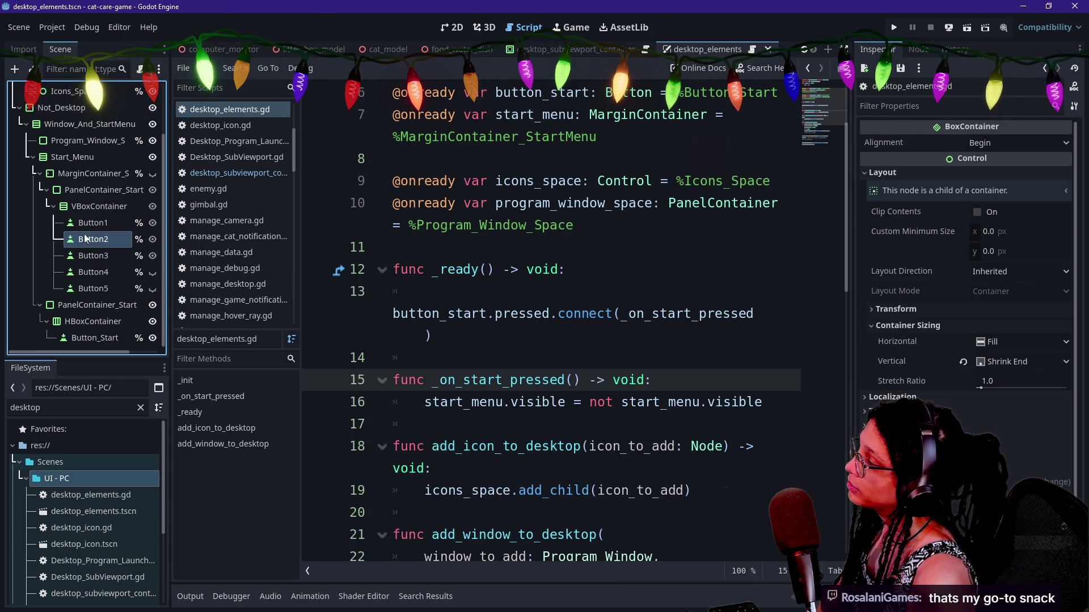
click(92, 222)
click(485, 27)
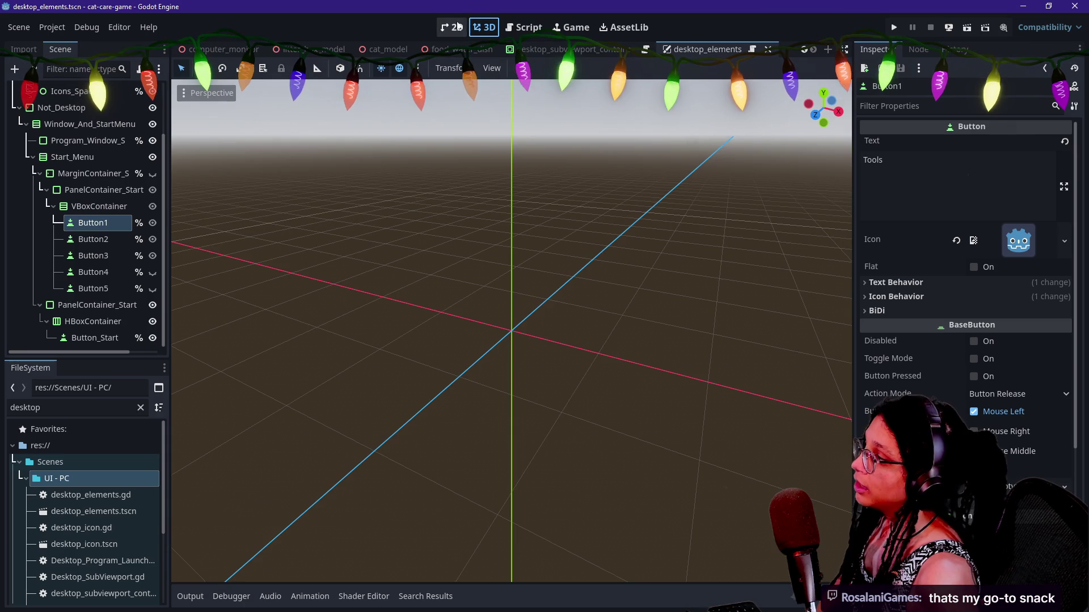
click(456, 27)
click(517, 26)
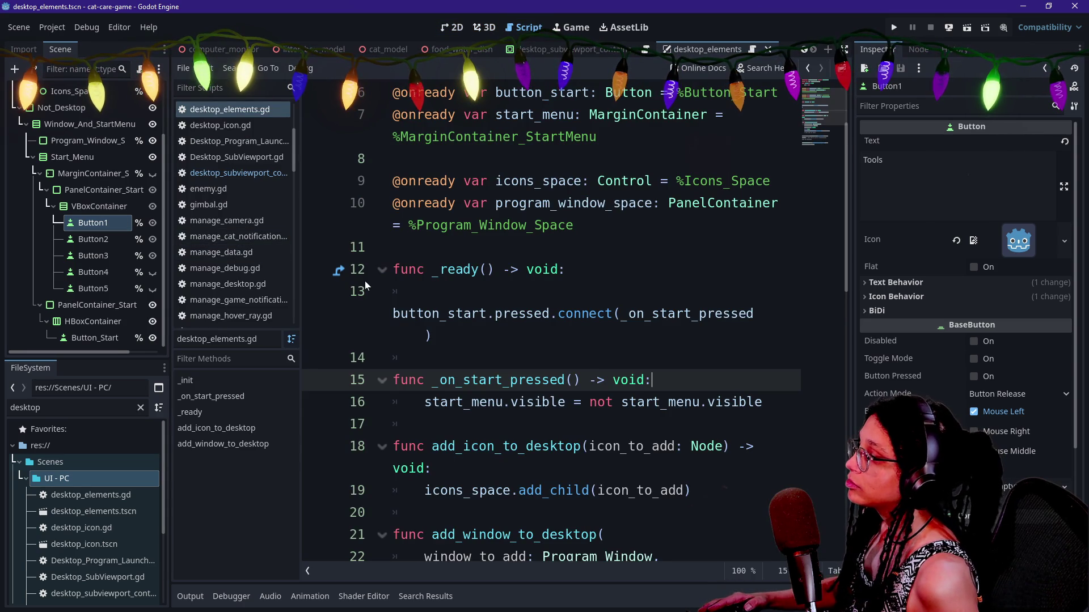
scroll(366, 285, down, 1)
scroll(431, 349, down, 1)
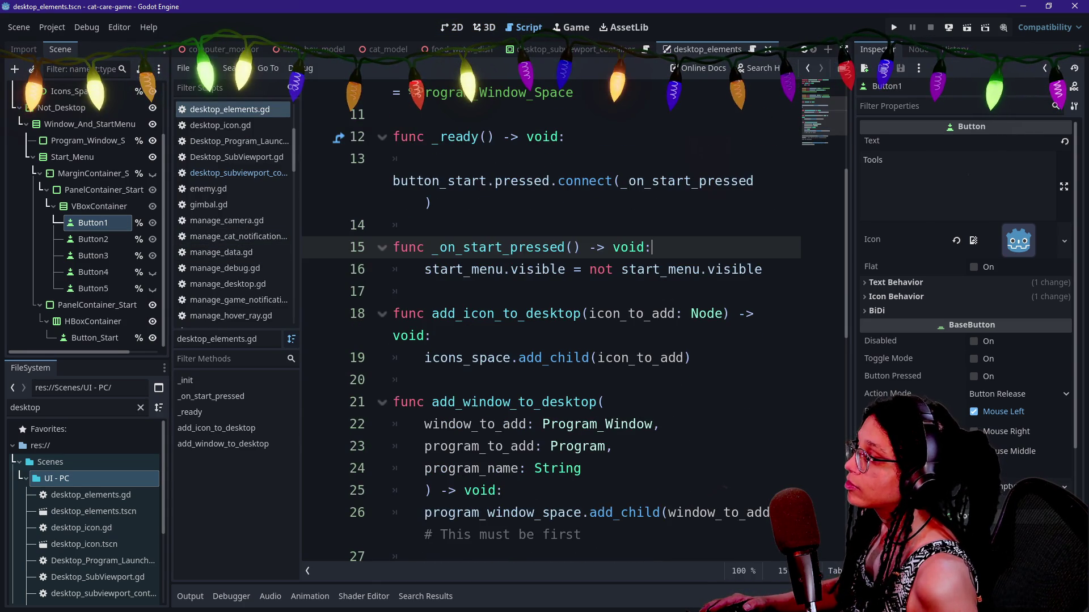
scroll(431, 349, up, 3)
drag(93, 222, 480, 427)
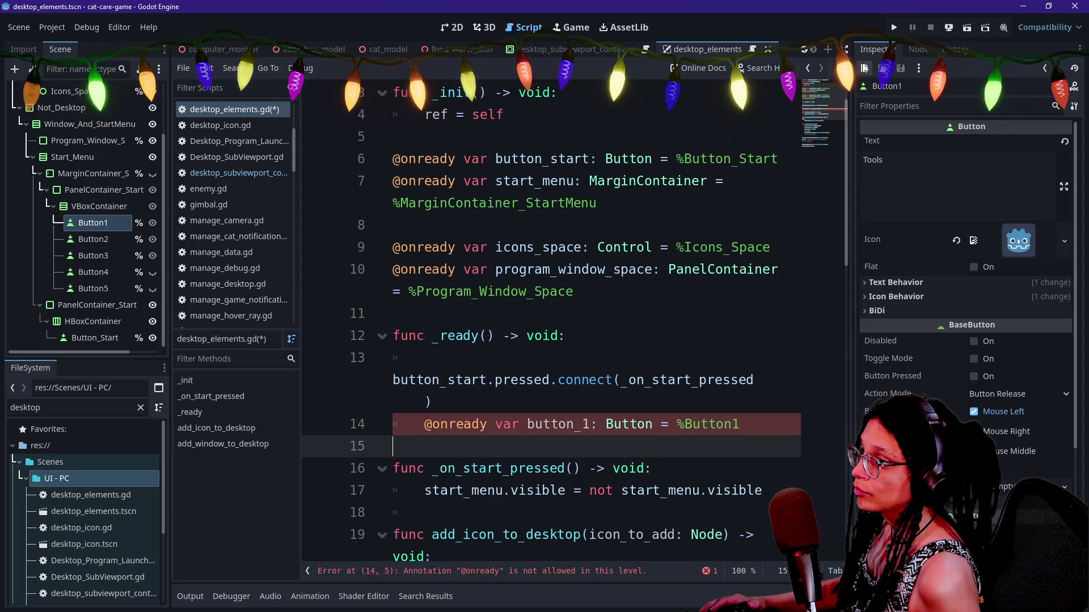
key(ctrl+shift+F11)
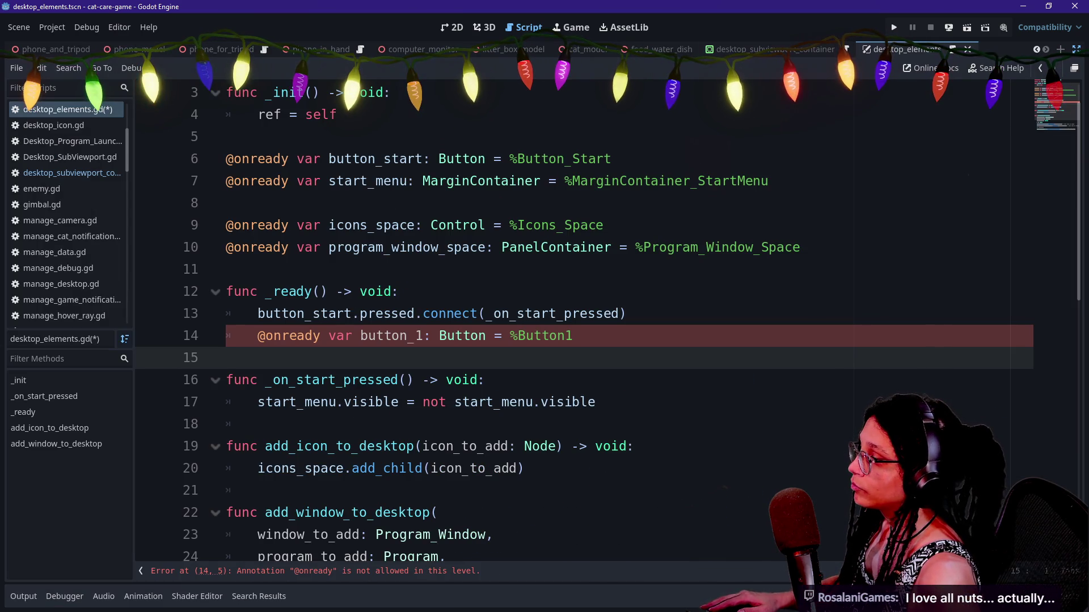
key(Up)
key(End)
key(shift+Home)
key(ctrl+x)
click(801, 247)
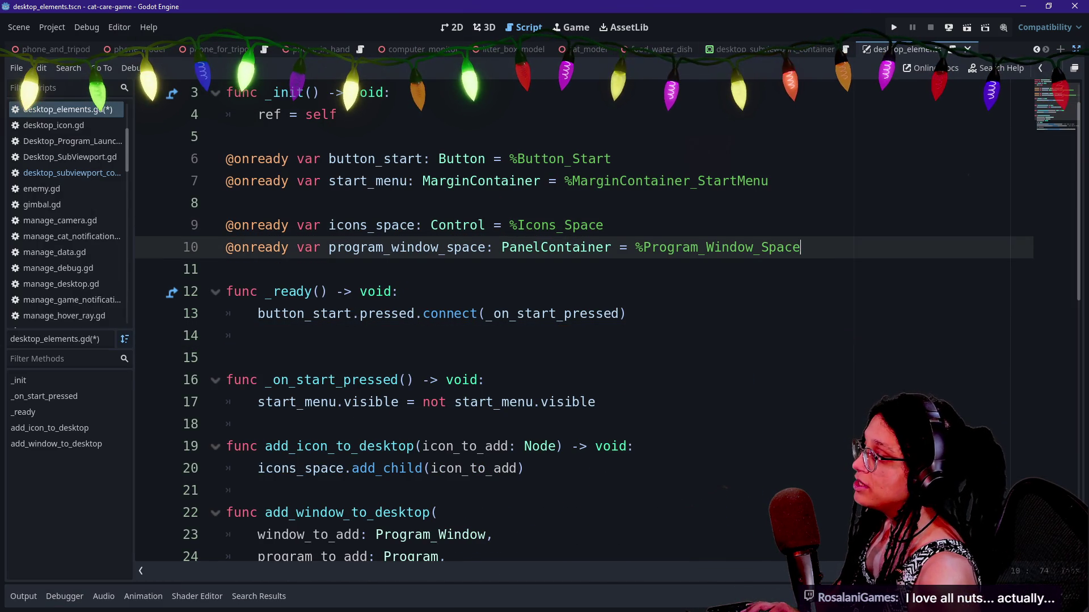
key(shift+Up)
key(shift+Home)
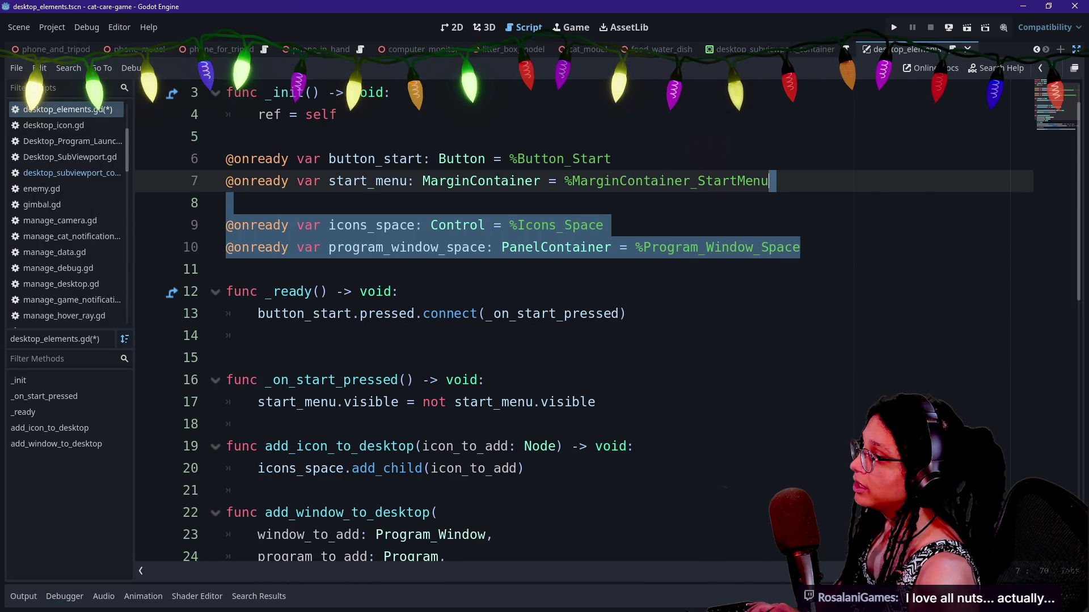
key(Up)
key(Up)
key(End)
key(Return)
key(Return)
key(ctrl+v)
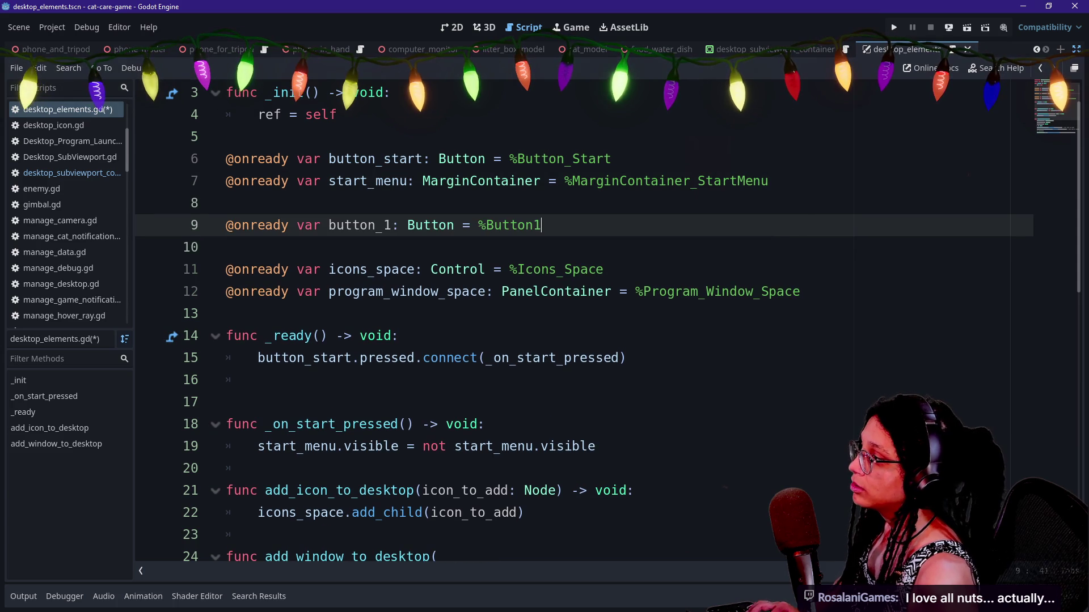
Rename the variable to start_menu_button_1 and paste that name into _ready.
drag(312, 225, 438, 225)
click(542, 225)
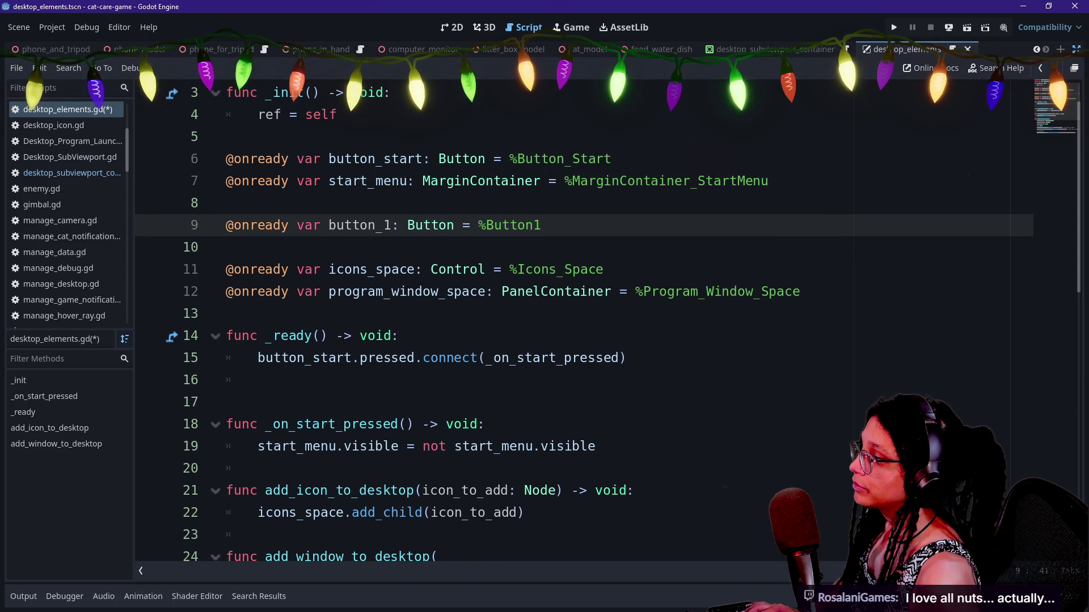
text(start)
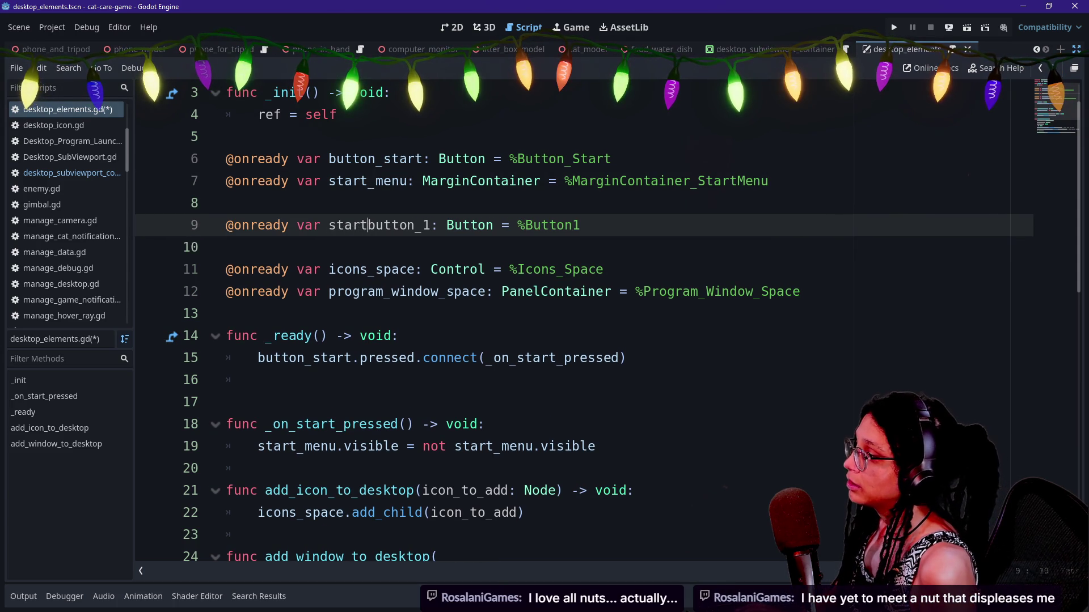
text(_menu_)
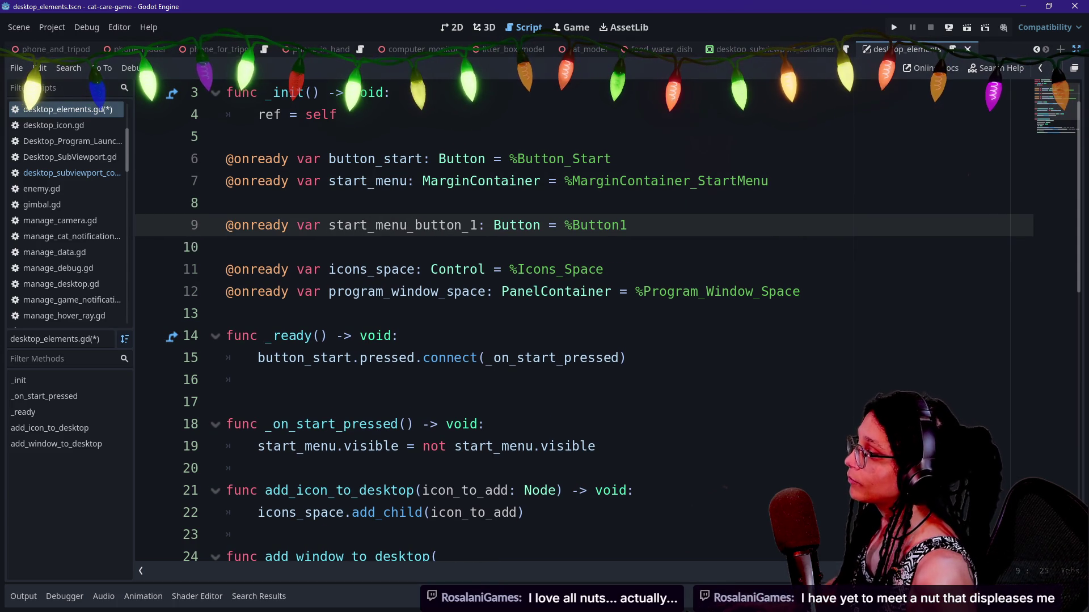
drag(329, 225, 478, 226)
click(258, 380)
key(ctrl+v)
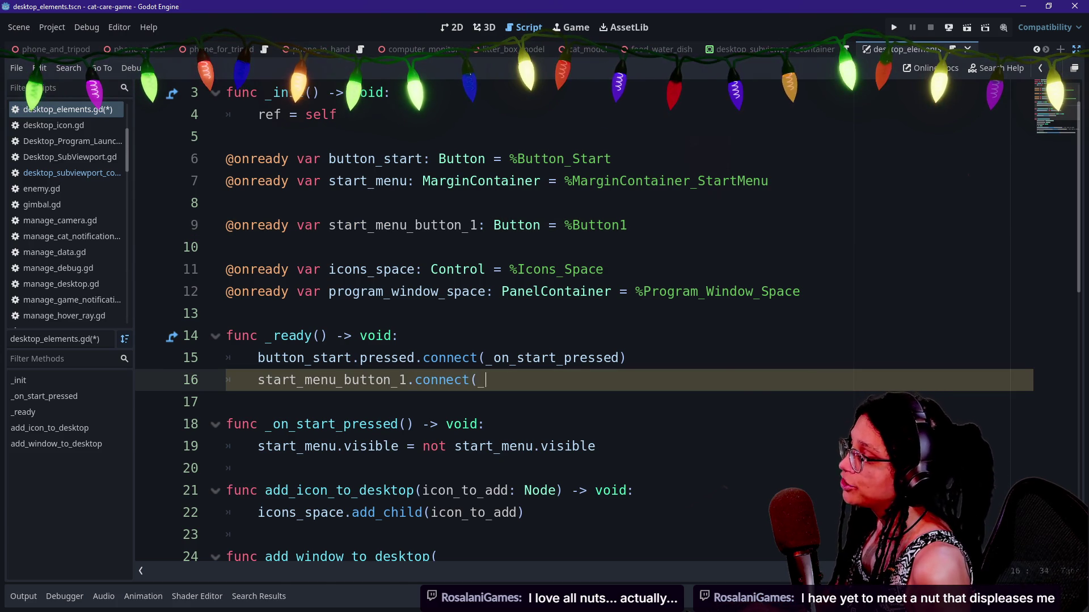
Complete line 16 as start_menu_button_1.connect(_on_start_menu_button_1) below the button_start connect call.
text(on_)
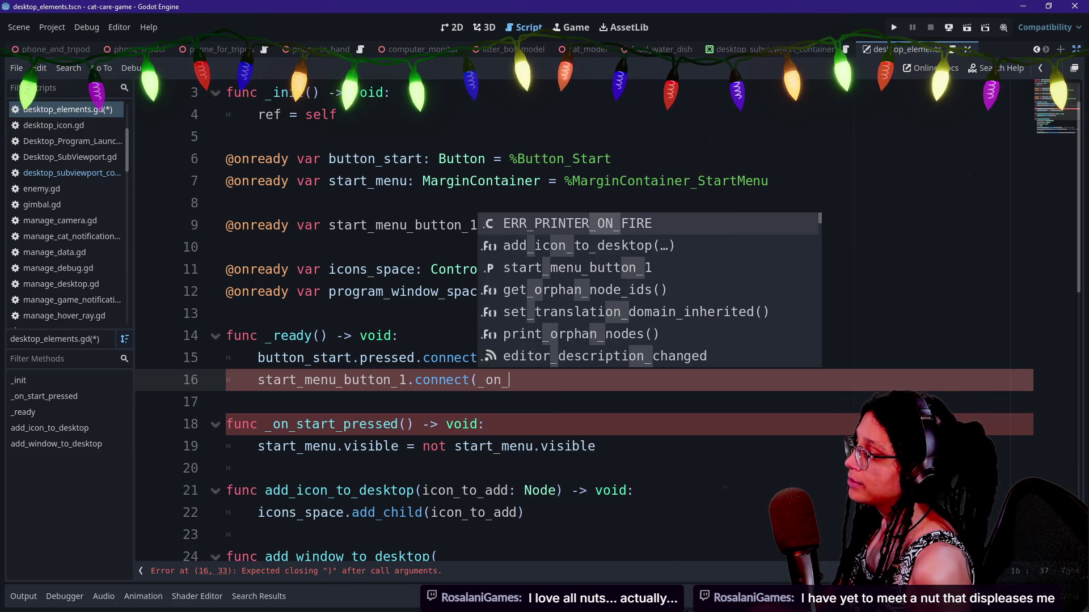
text(start_menu)
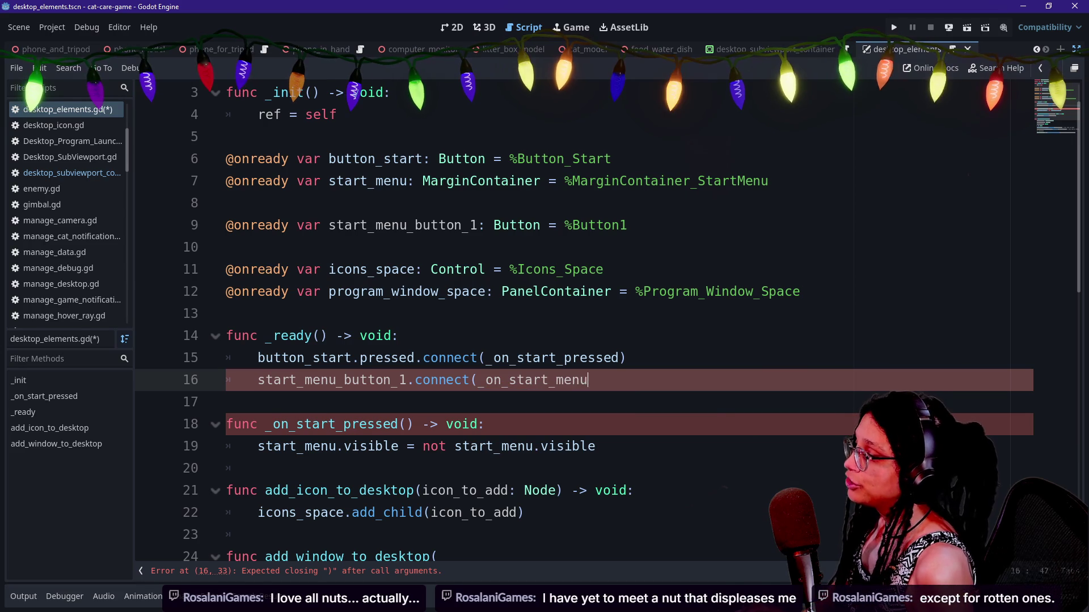
text(_button_1)
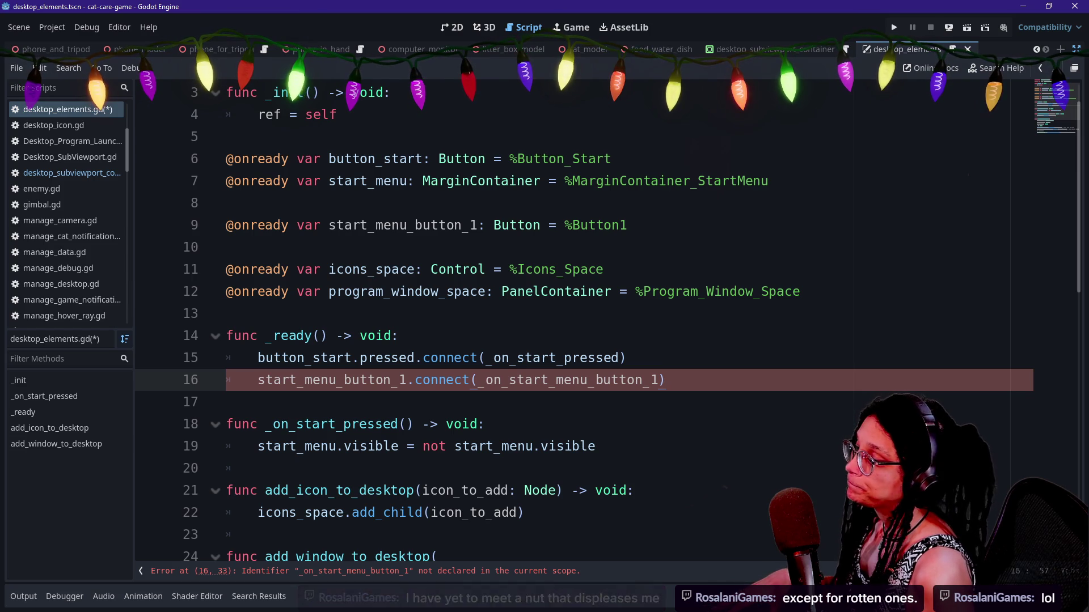
drag(478, 380, 651, 380)
text(a)
key(ctrl+z)
key(ctrl+z)
key(ctrl+z)
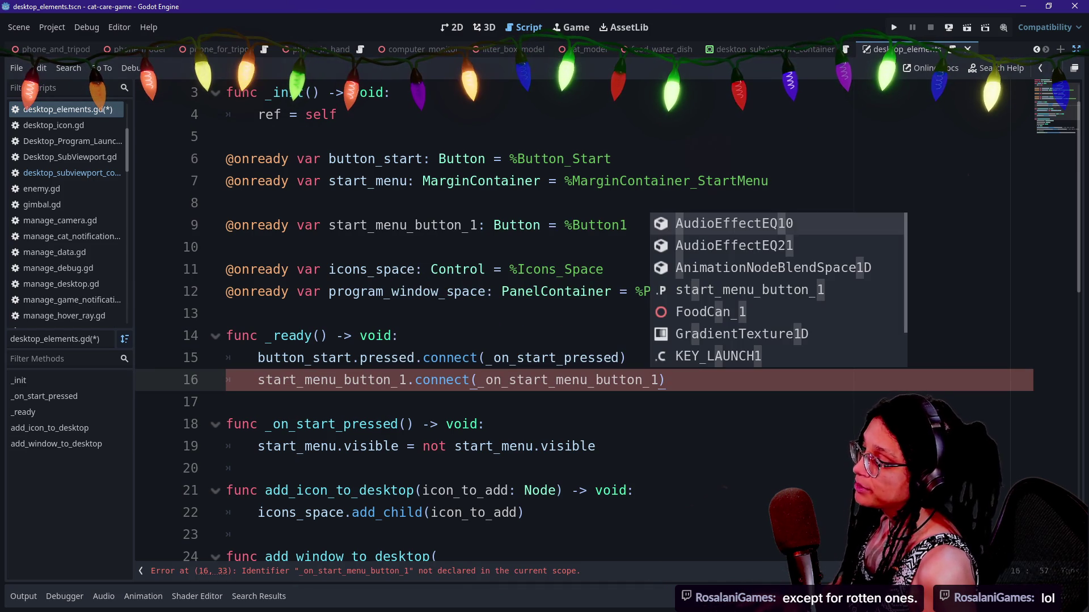
key(shift+Left)
key(shift+Left)
key(shift+Left)
key(shift+Left)
key(shift+Left)
key(shift+Left)
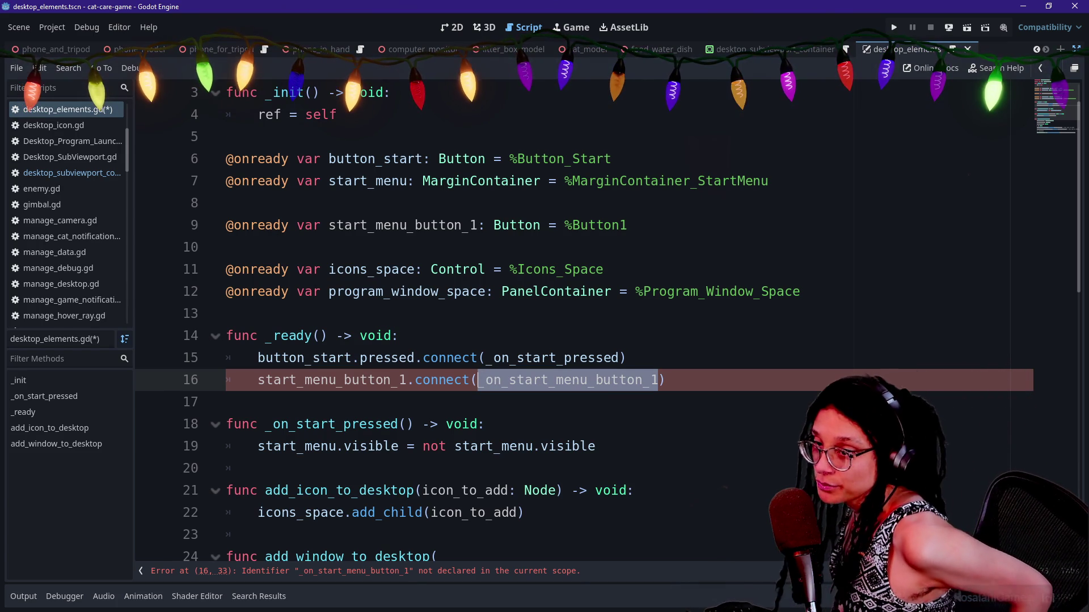
click(478, 380)
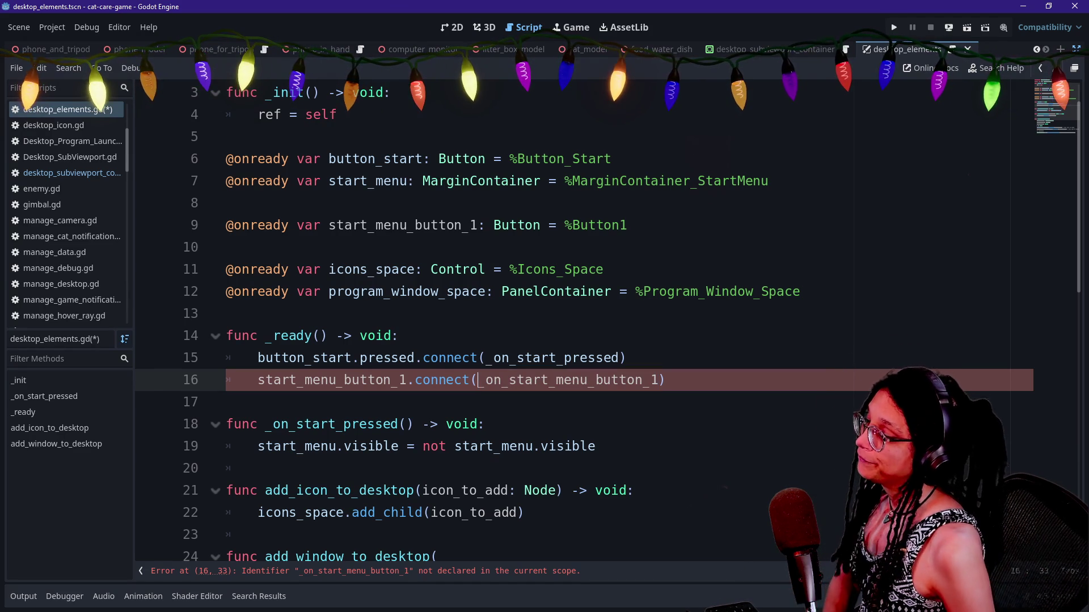
scroll(584, 329, down, 5)
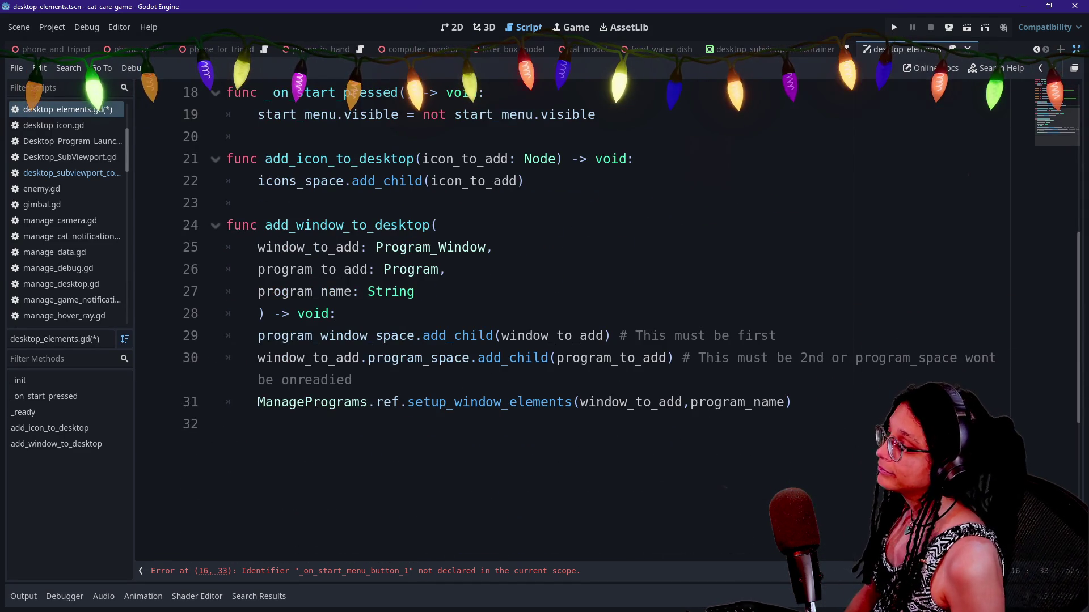
click(416, 291)
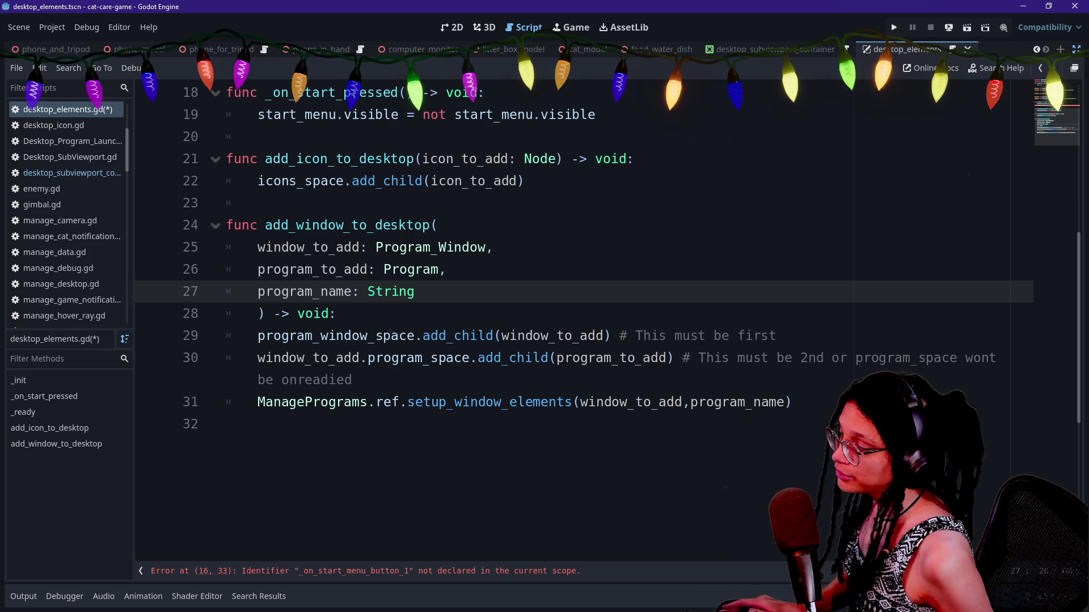
click(337, 313)
scroll(567, 318, up, 1)
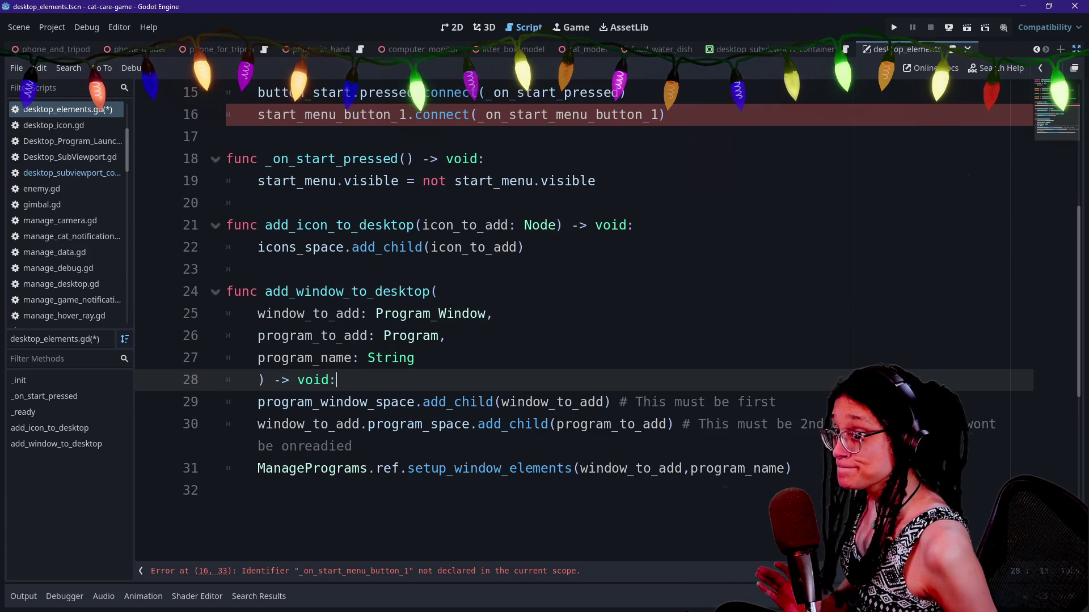
scroll(567, 318, up, 1)
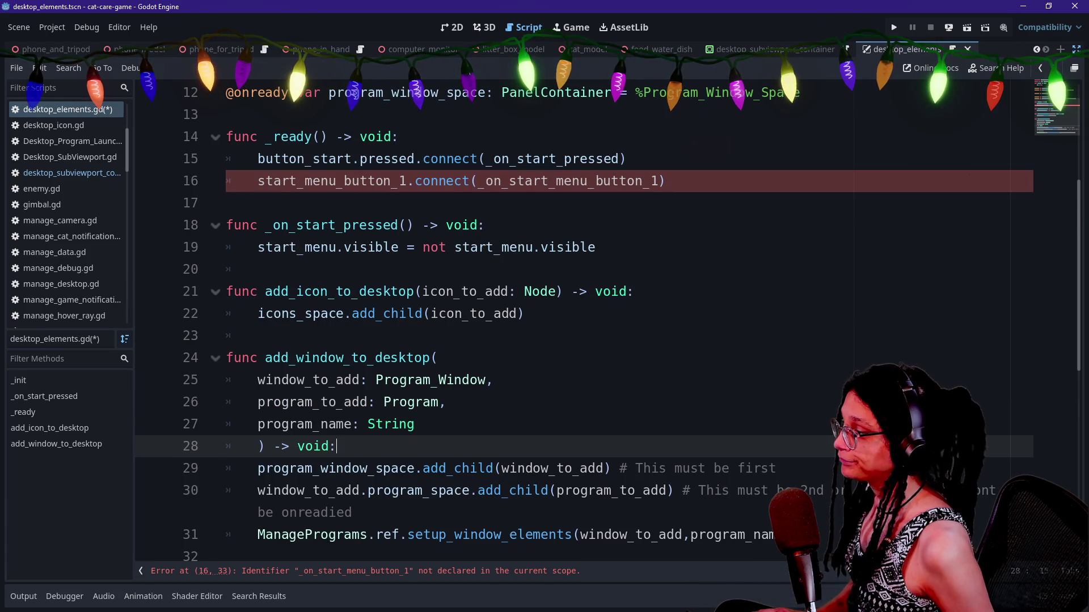
scroll(567, 317, down, 1)
click(596, 181)
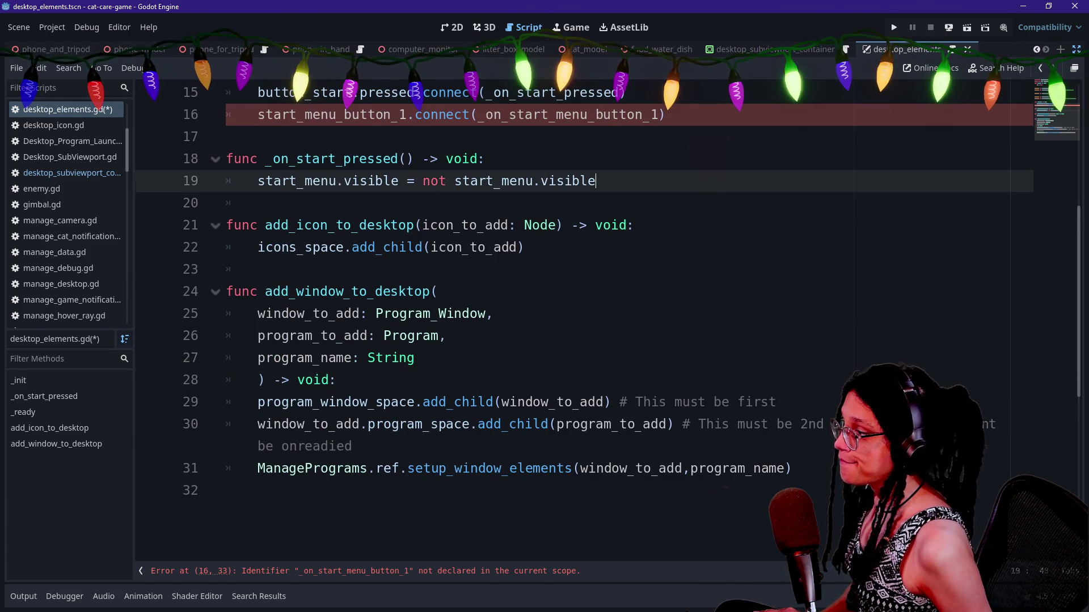
Write the handler signature func _on_start_menu_button_1() -> void: below line 19.
key(Return)
key(Return)
key(BackSpace)
text(_on_start_menu_button_1)
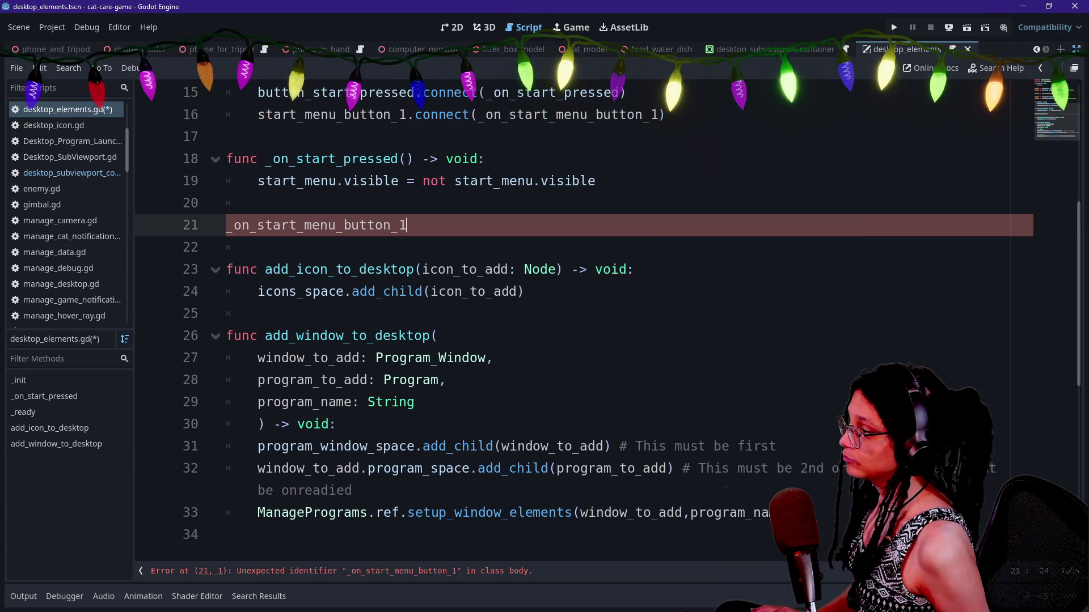
text(func)
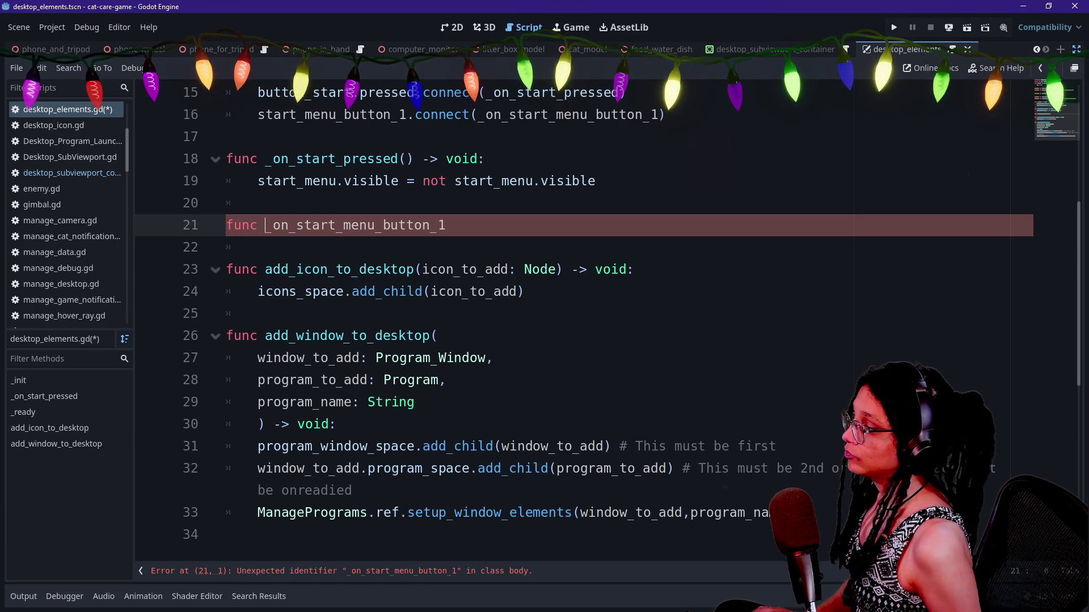
key(ctrl+z)
key(ctrl+z)
key(ctrl+z)
key(ctrl+y)
text(->)
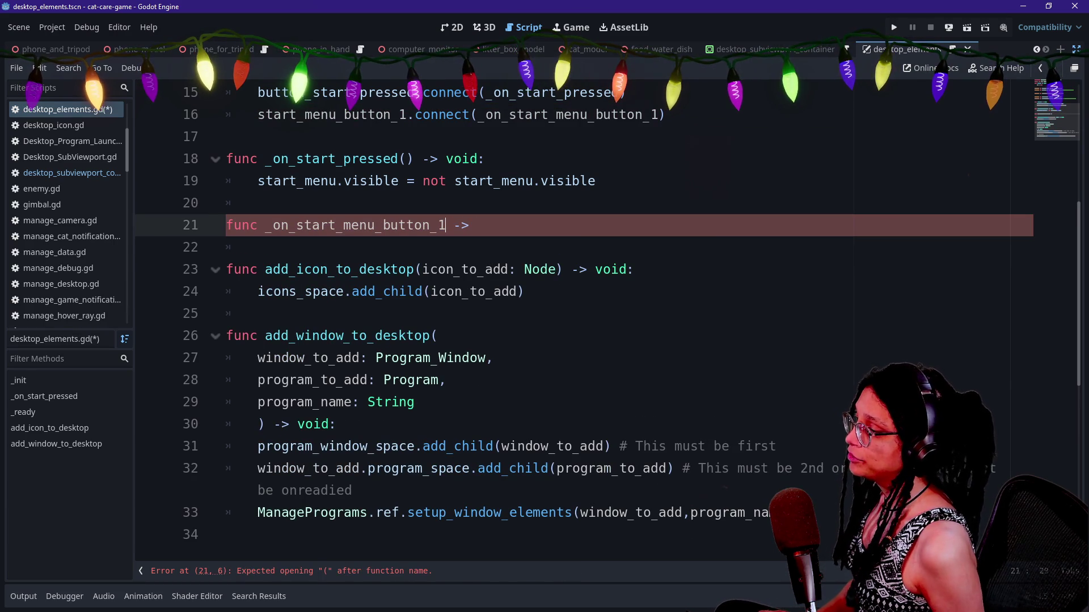
text())
key(End)
text(v)
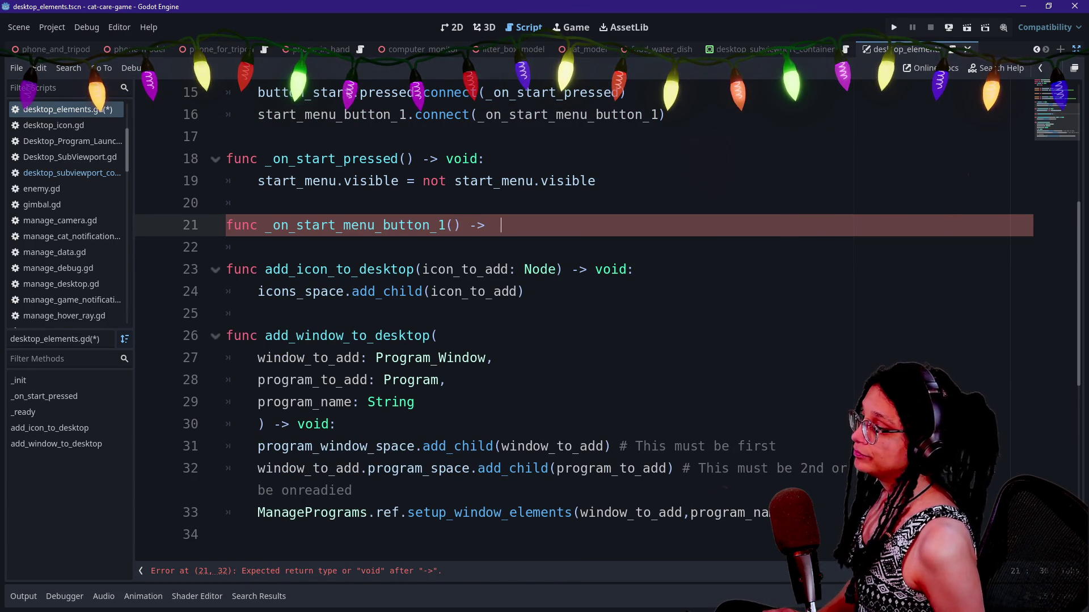
text(oid:)
key(Return)
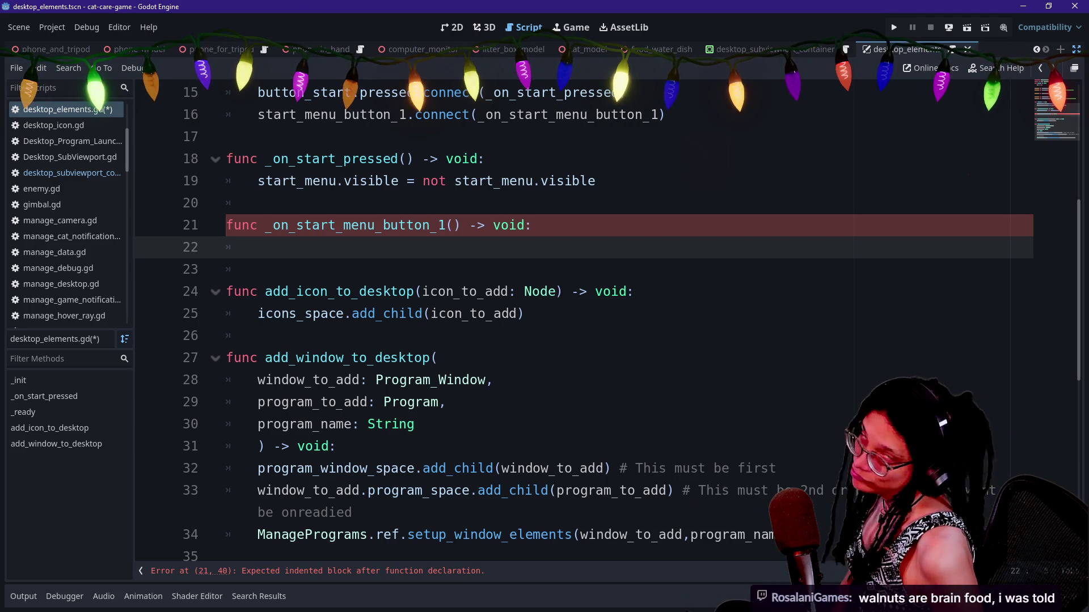
Give the handler a pass body and save the script.
click(257, 203)
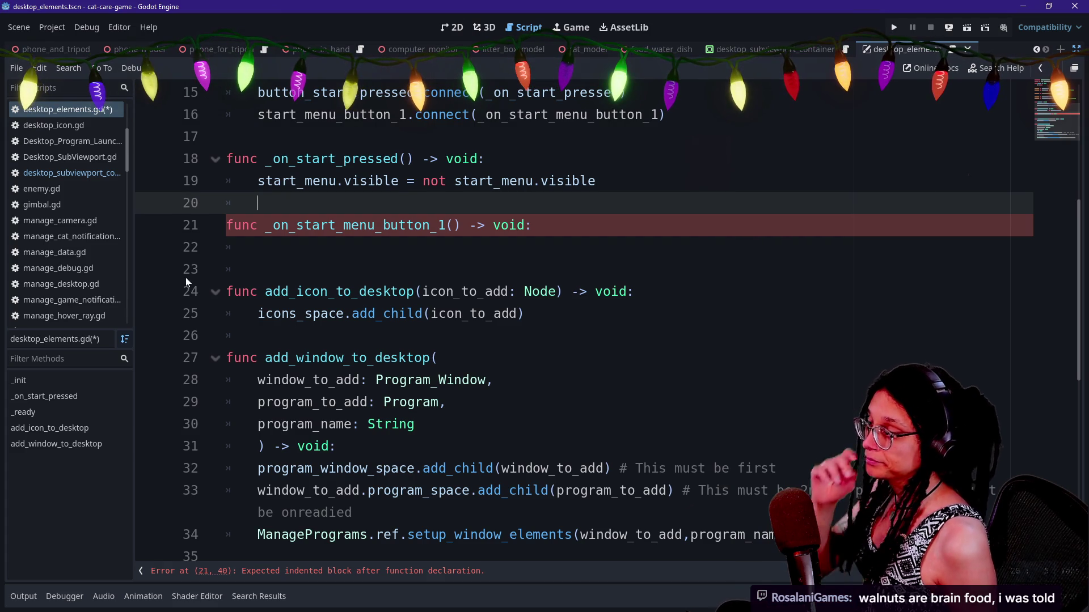
key(Down)
key(Down)
key(Up)
key(Up)
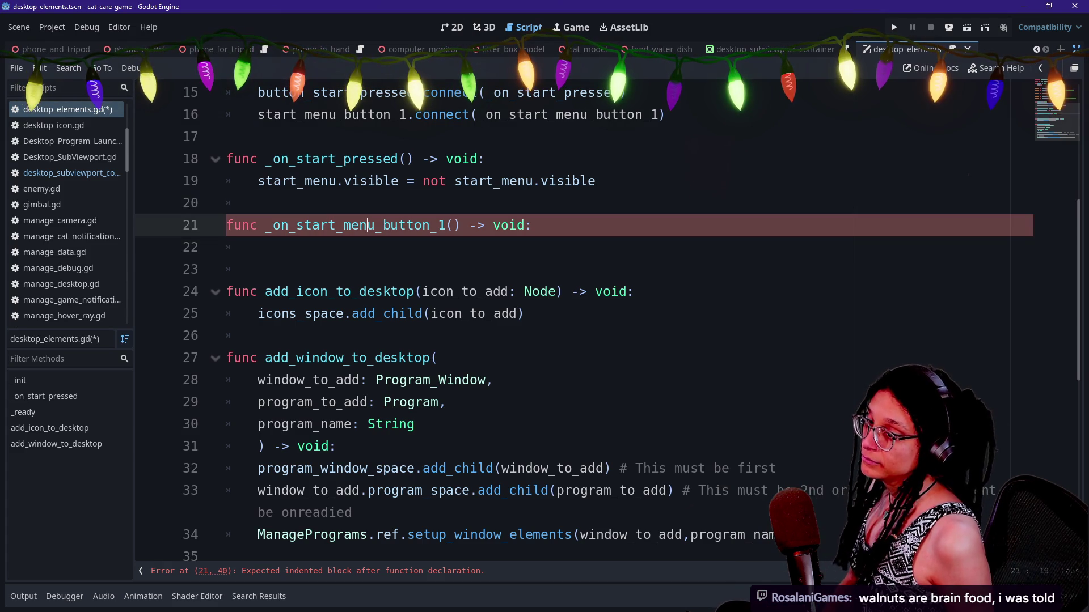
key(Down)
key(Down)
key(Down)
key(Up)
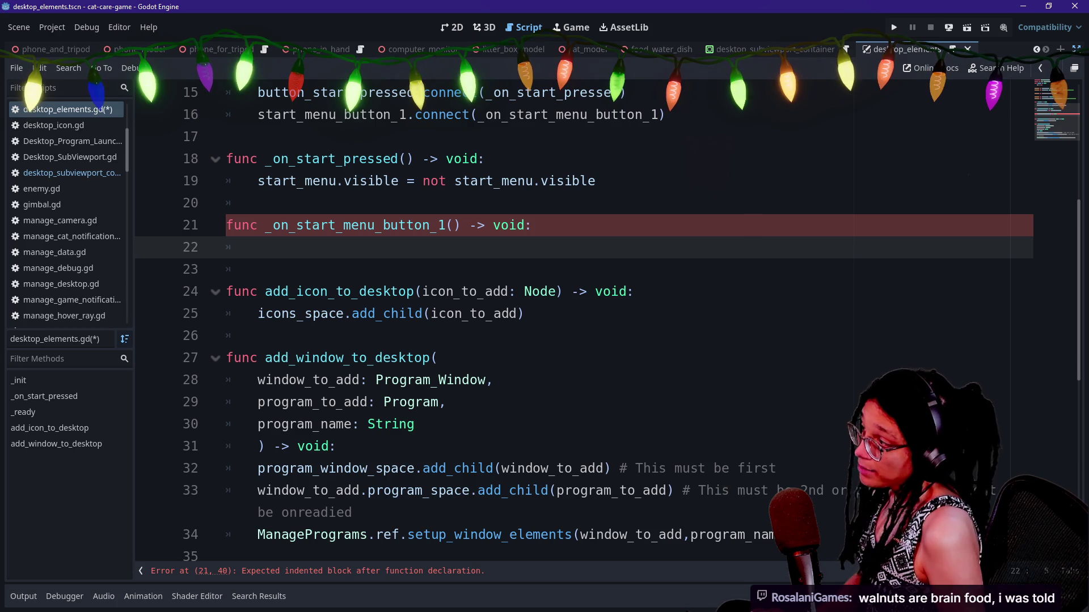
key(ctrl+s)
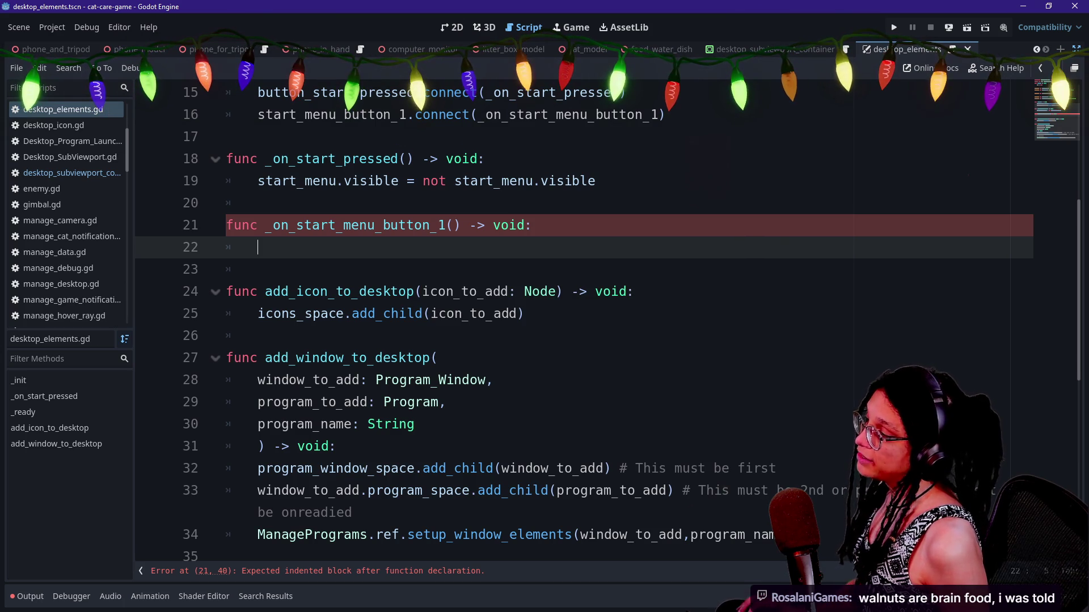
text(pass)
key(ctrl+s)
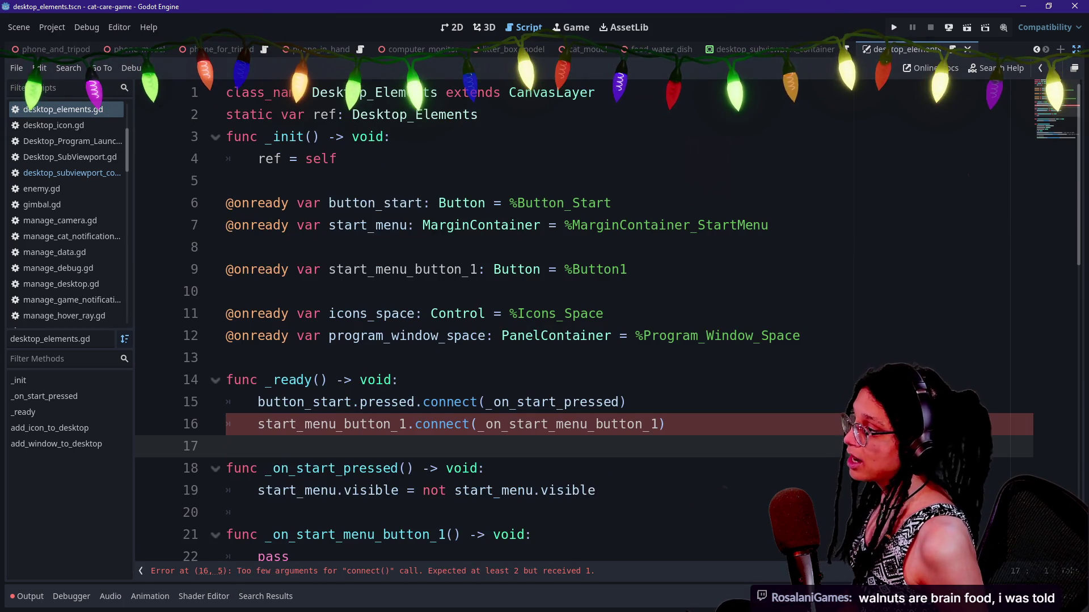
Change line 16 to start_menu_button_1.pressed.connect(_on_start_menu_button_1) and save.
click(722, 225)
scroll(584, 324, down, 2)
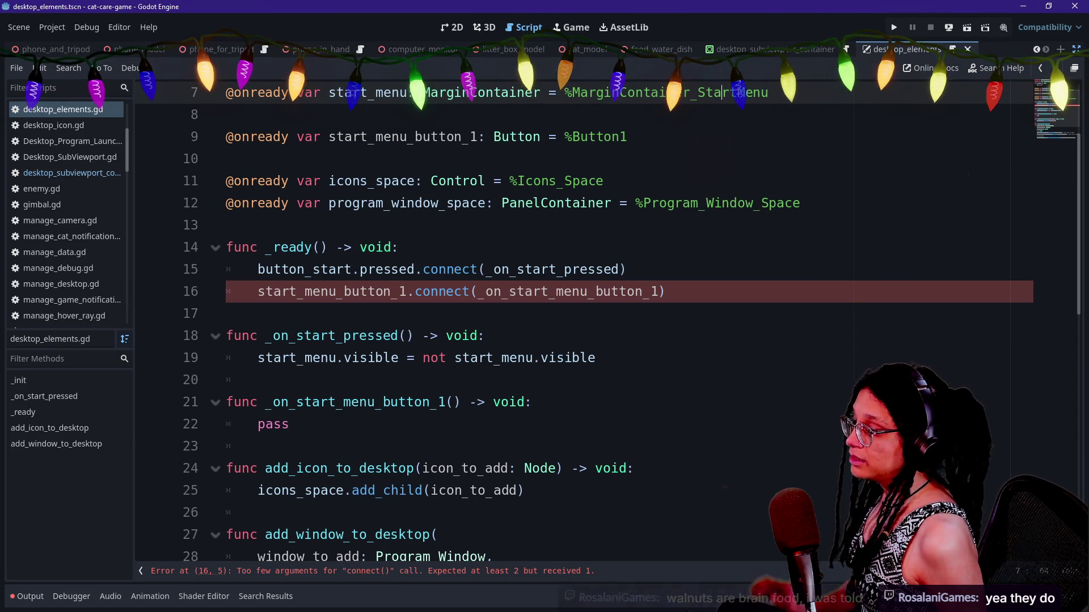
click(415, 292)
text(pres)
key(Return)
text(.)
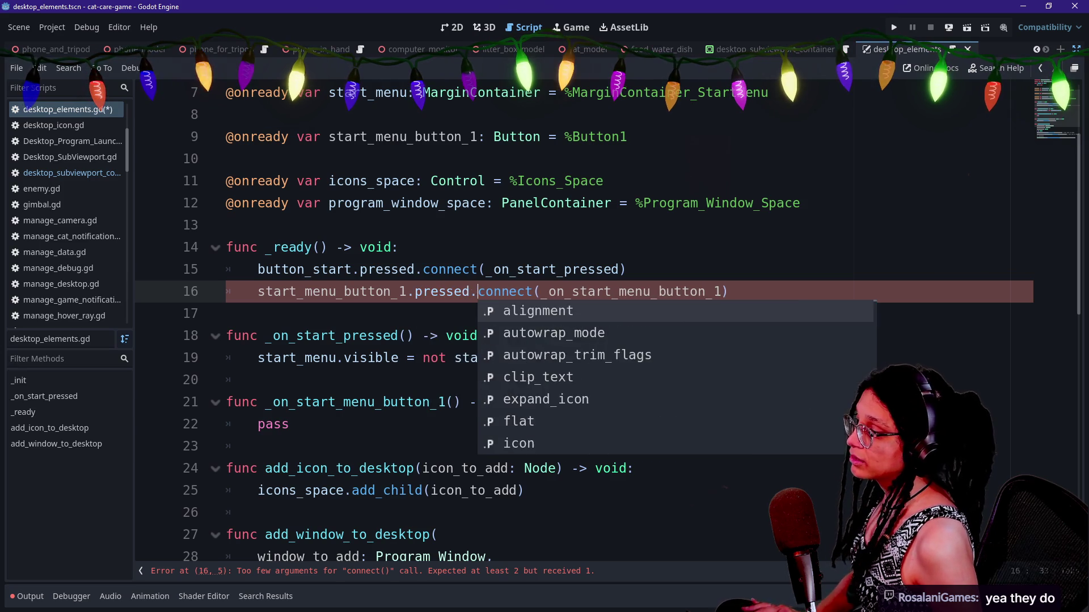
click(226, 226)
key(ctrl+s)
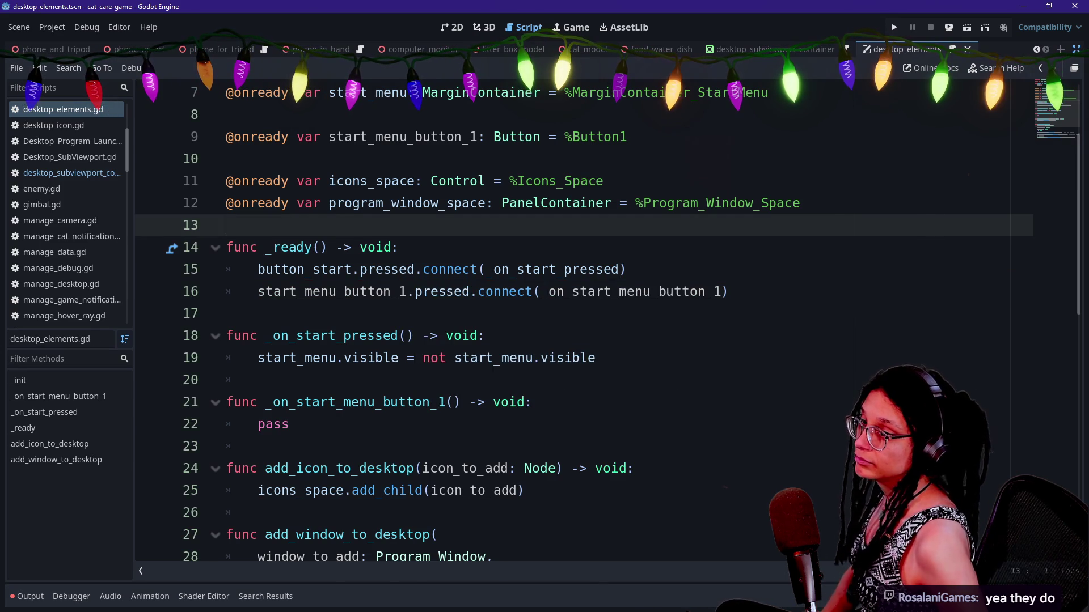
Leave distraction-free mode and open the Desktop_SubViewport.gd script.
key(ctrl+shift+F11)
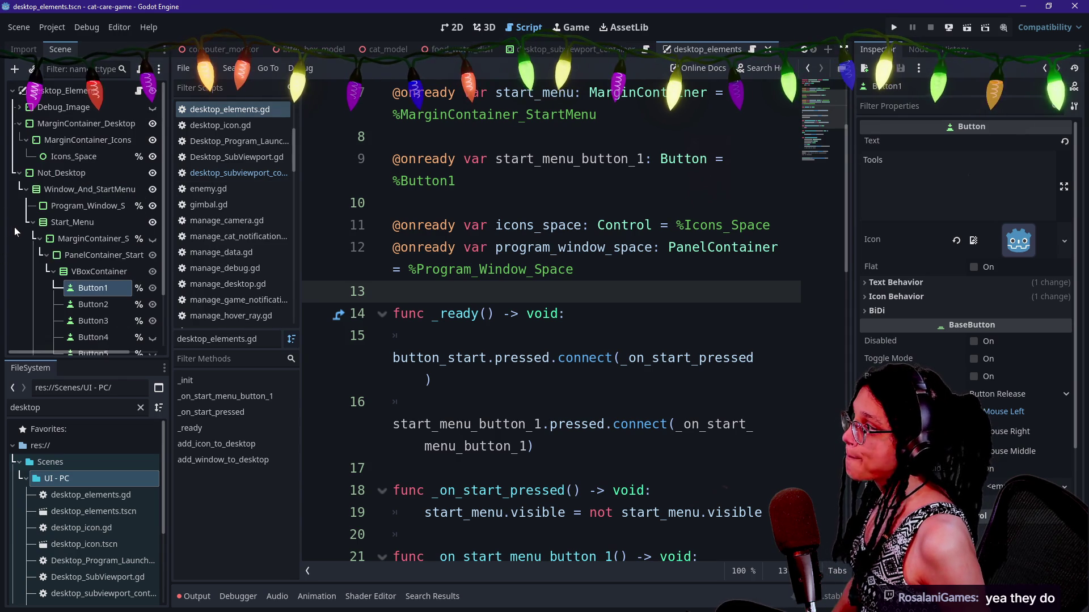
scroll(14, 227, up, 3)
click(298, 162)
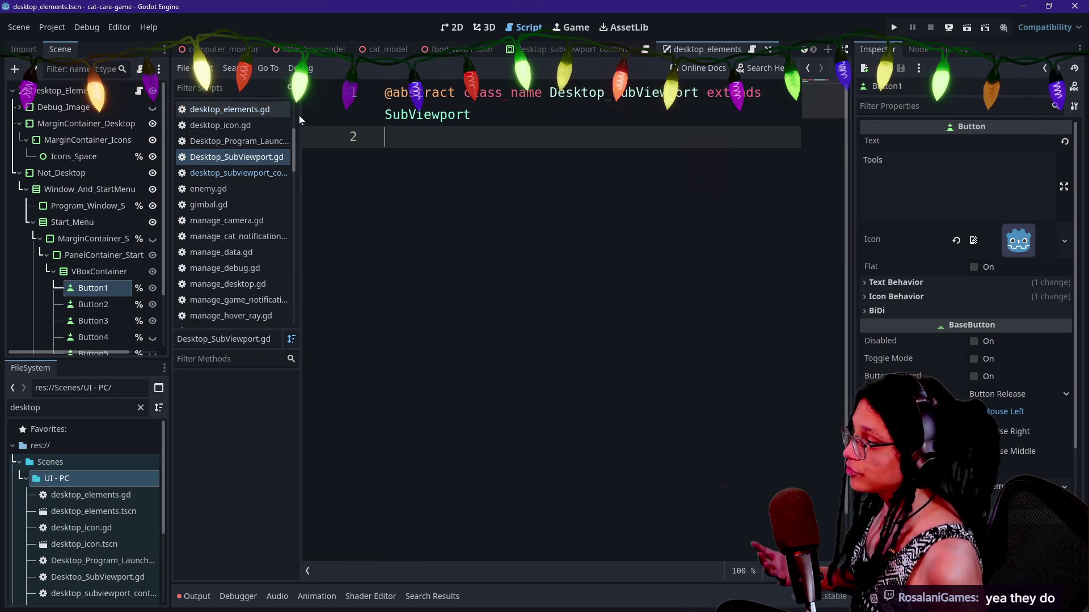
right_click(369, 141)
key(Escape)
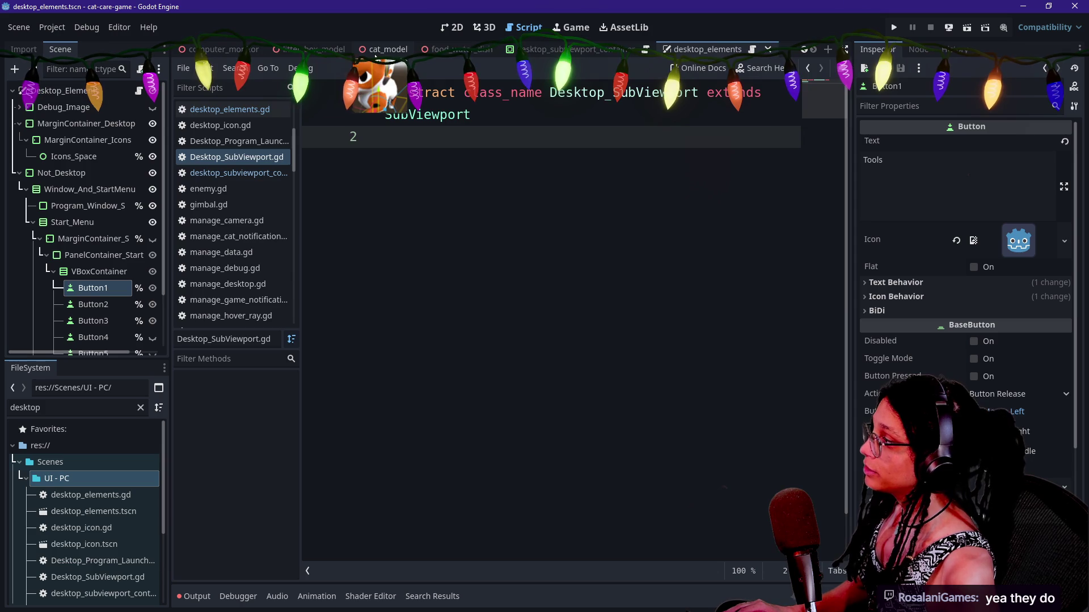
Switch to the managers scene and bring up options for the Managers root node.
scroll(363, 51, up, 5)
click(393, 49)
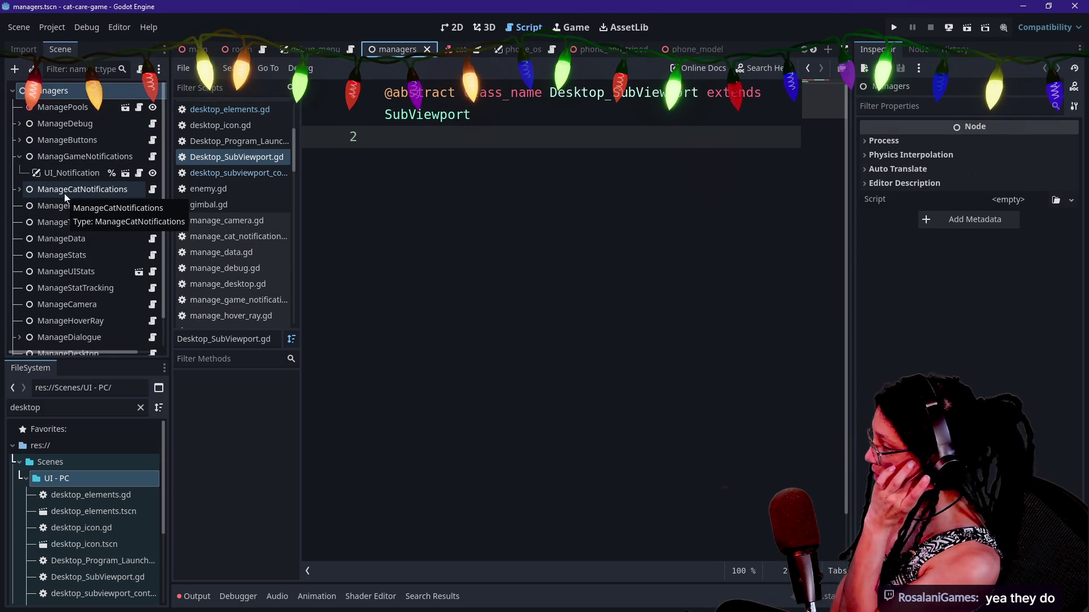
scroll(56, 212, down, 2)
scroll(72, 190, up, 3)
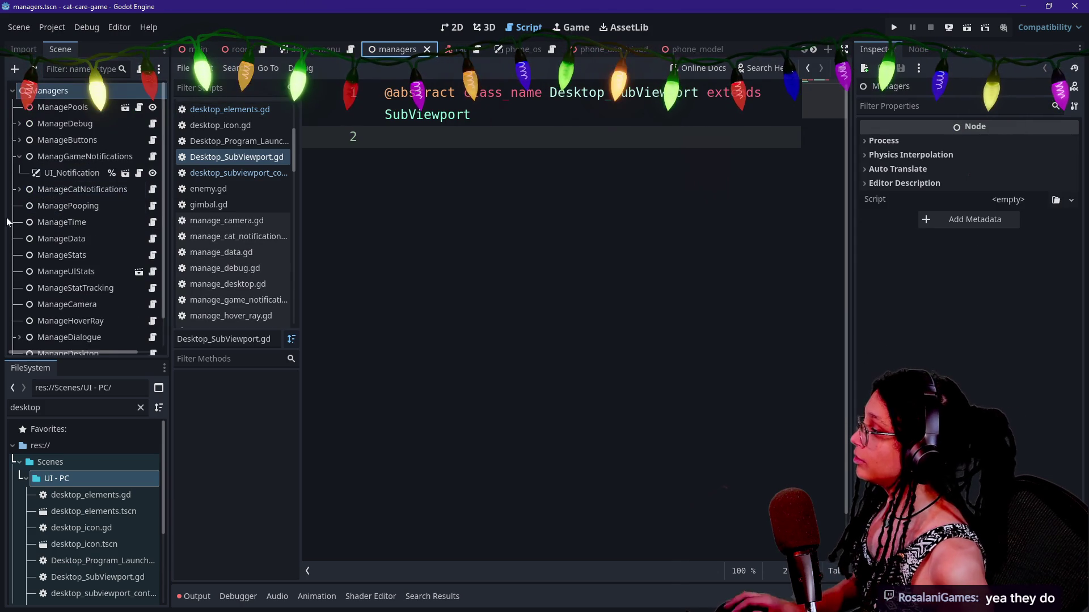
right_click(50, 92)
Add a plain Node child under Managers named ManageMoney.
click(90, 107)
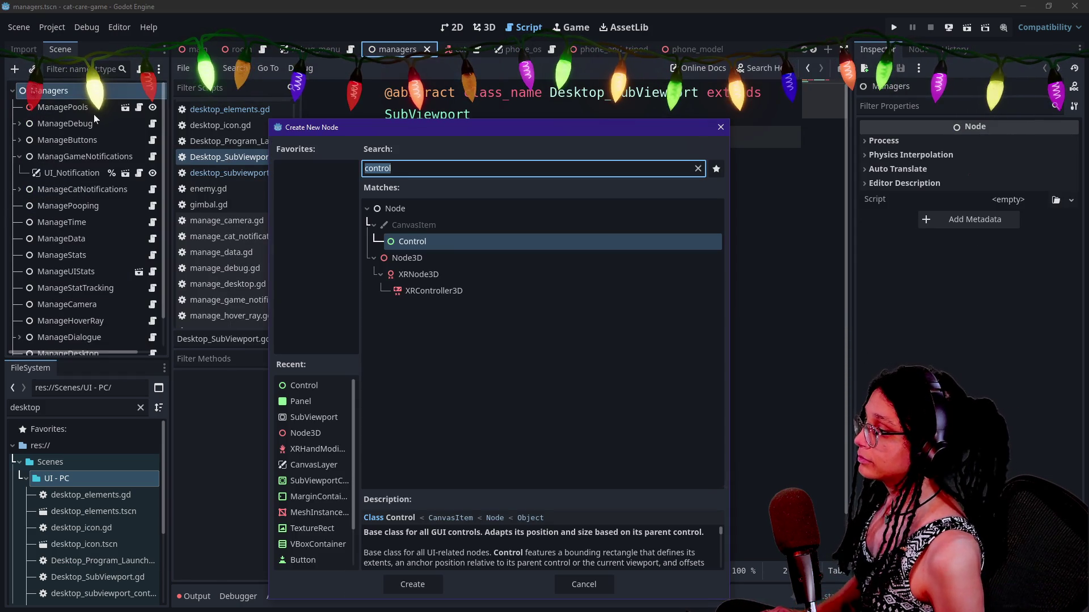
text(node)
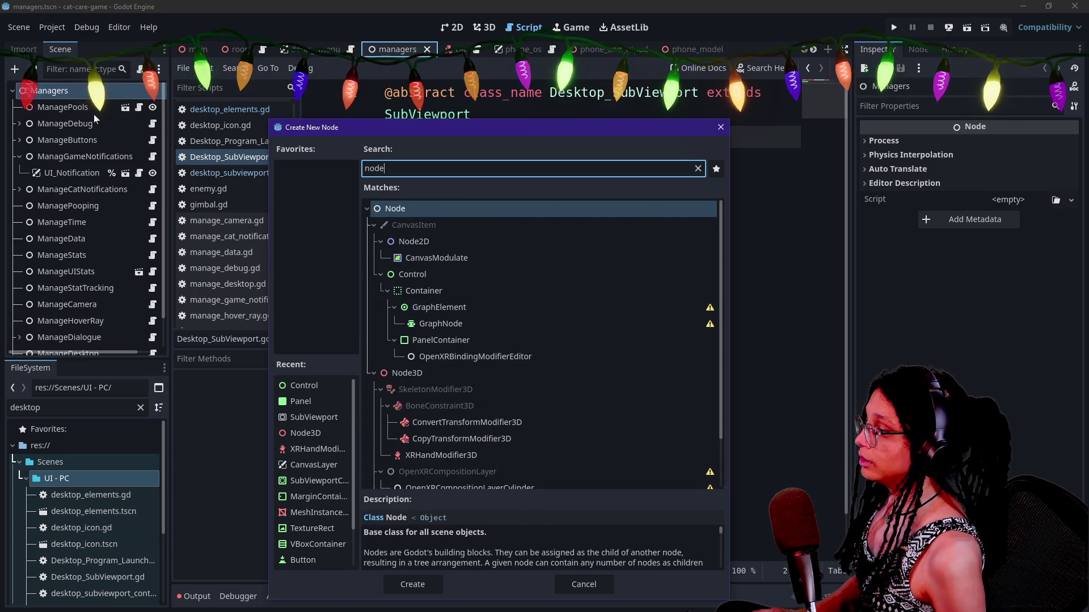
key(Return)
text(ManageMonet)
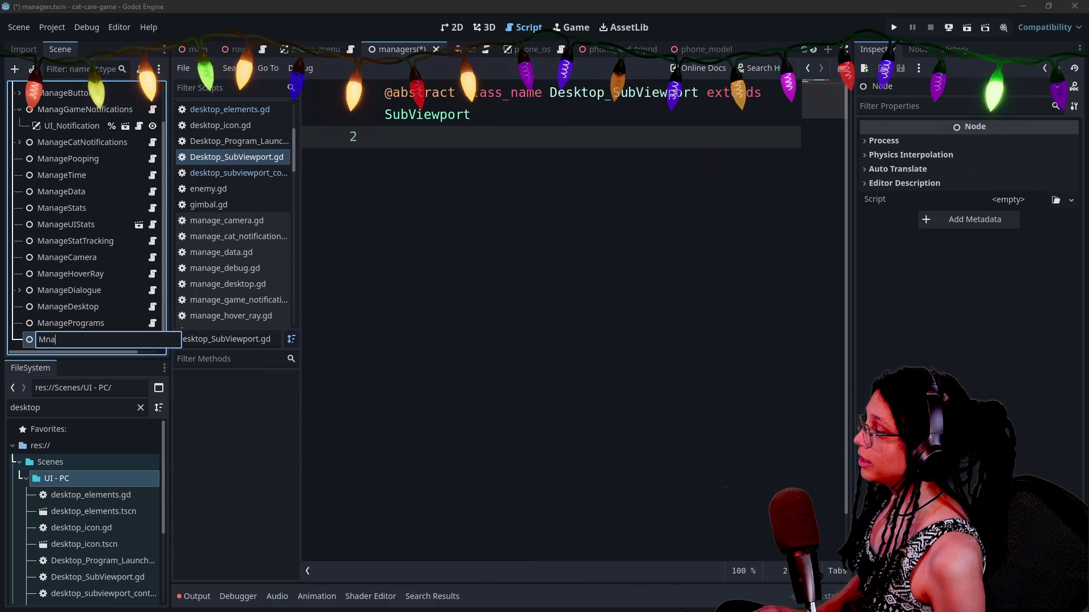
key(BackSpace)
text(y)
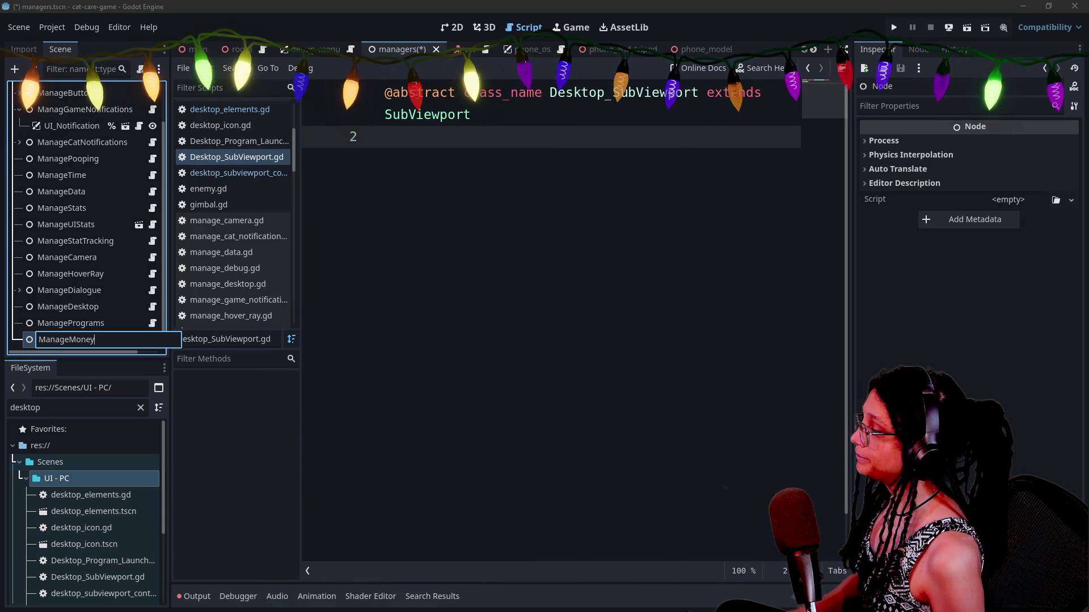
key(Return)
Attach a new script res://Scripts/manage_money.gd to the ManageMoney node.
right_click(99, 339)
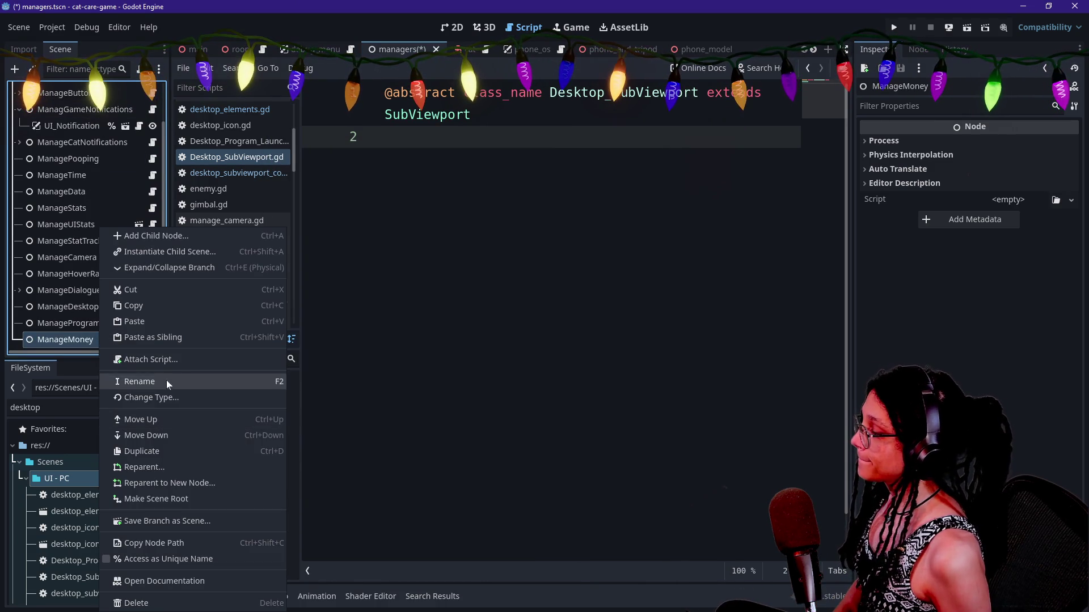
click(169, 359)
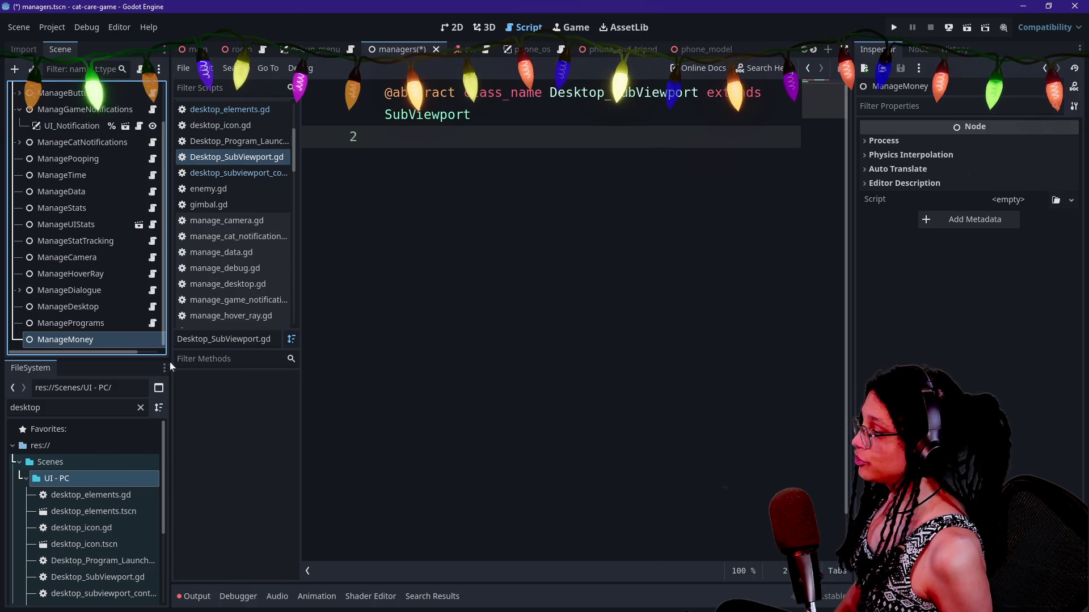
click(511, 291)
key(Delete)
key(Delete)
key(Delete)
key(BackSpace)
key(BackSpace)
text(cripts)
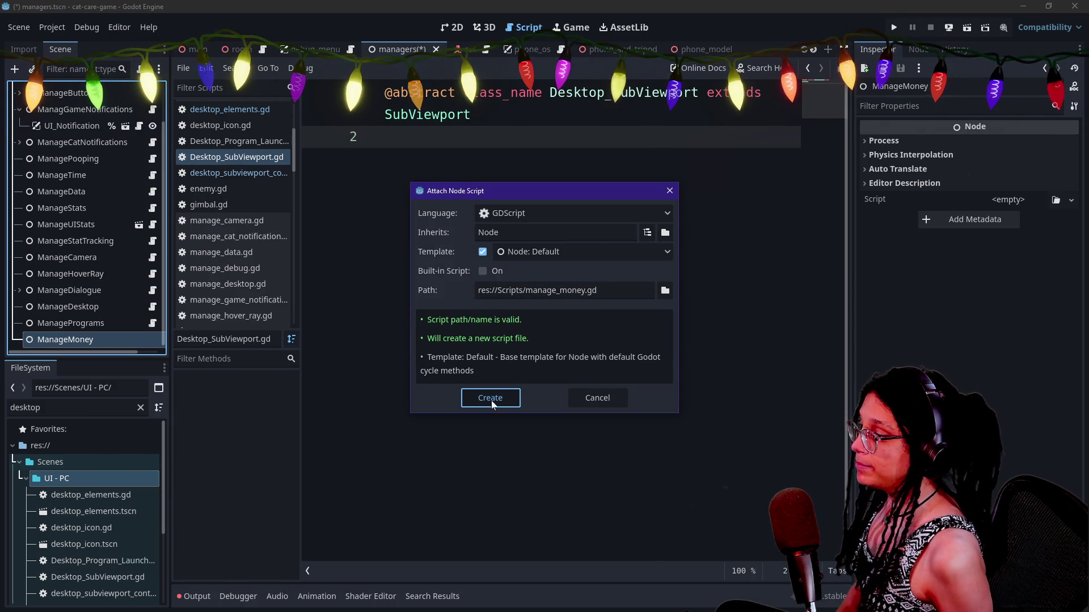
click(490, 398)
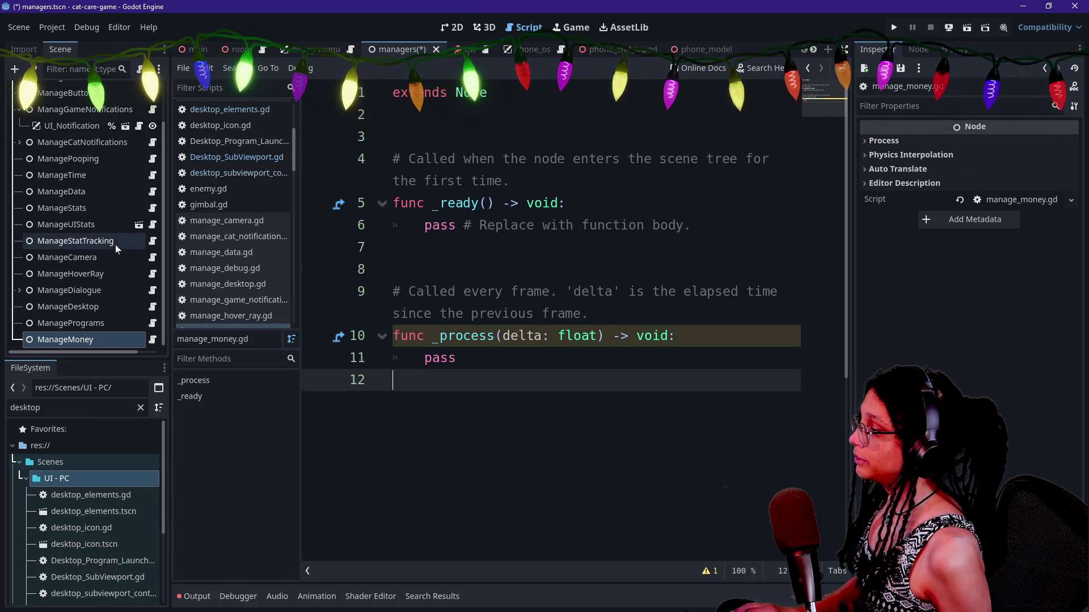
click(153, 258)
Move manage_camera.gd's static ref declaration up directly under class_name.
scroll(544, 318, up, 2)
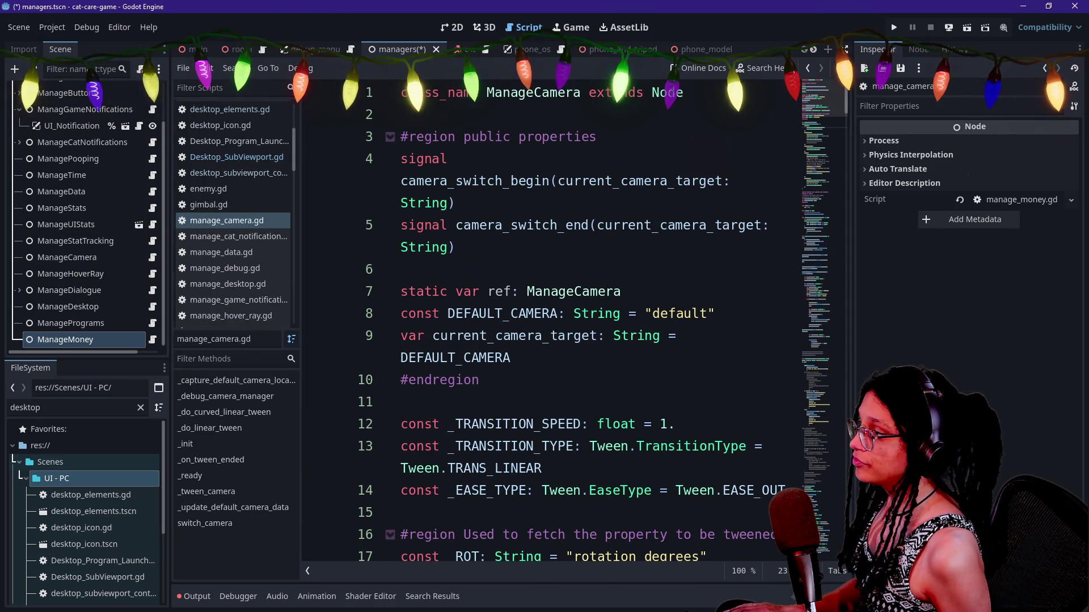
triple_click(510, 291)
key(ctrl+x)
click(402, 114)
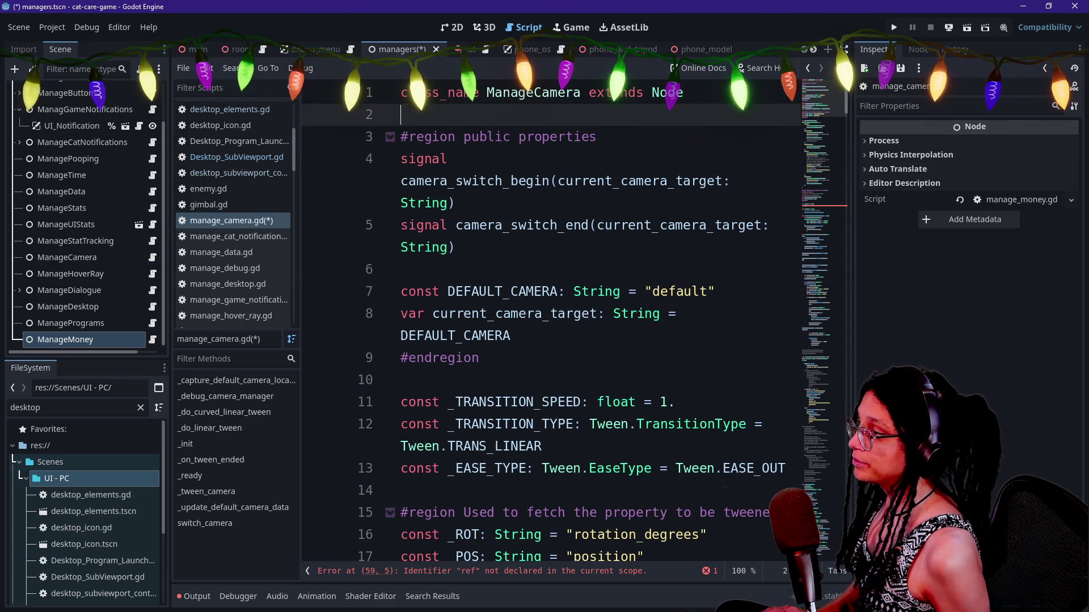
key(ctrl+v)
key(Return)
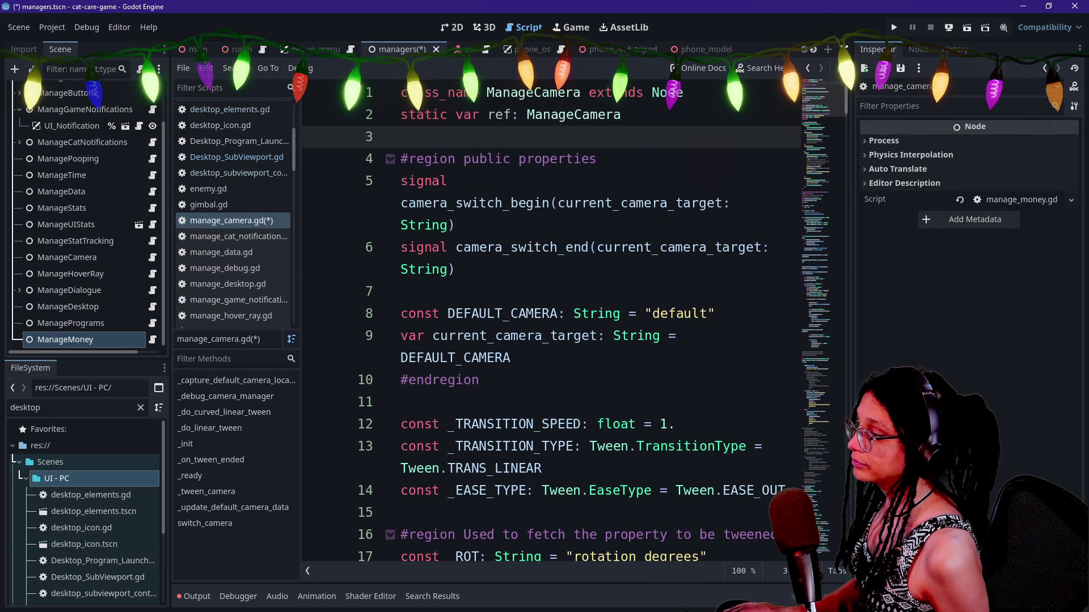
scroll(550, 323, down, 10)
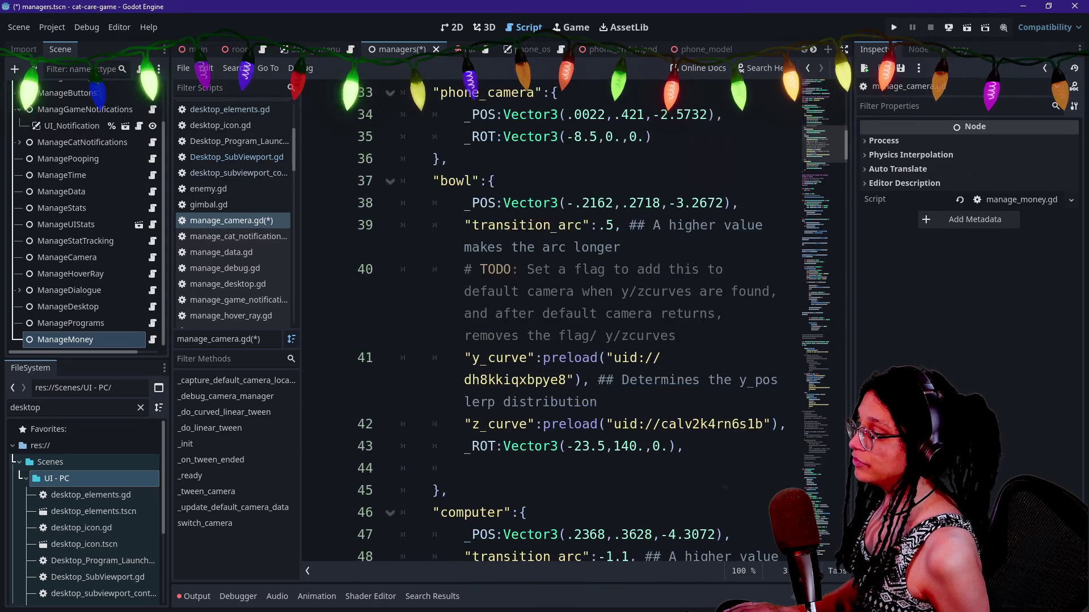
scroll(550, 323, down, 5)
scroll(550, 323, up, 3)
scroll(550, 323, down, 2)
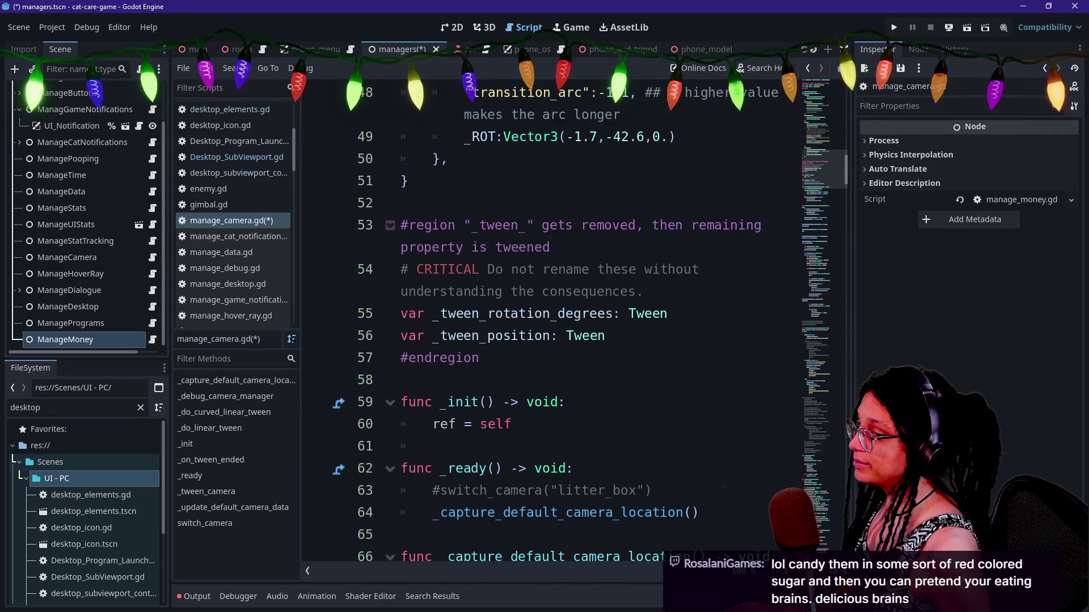
Move the _init function from near line 59 to just below the ref declaration.
click(512, 424)
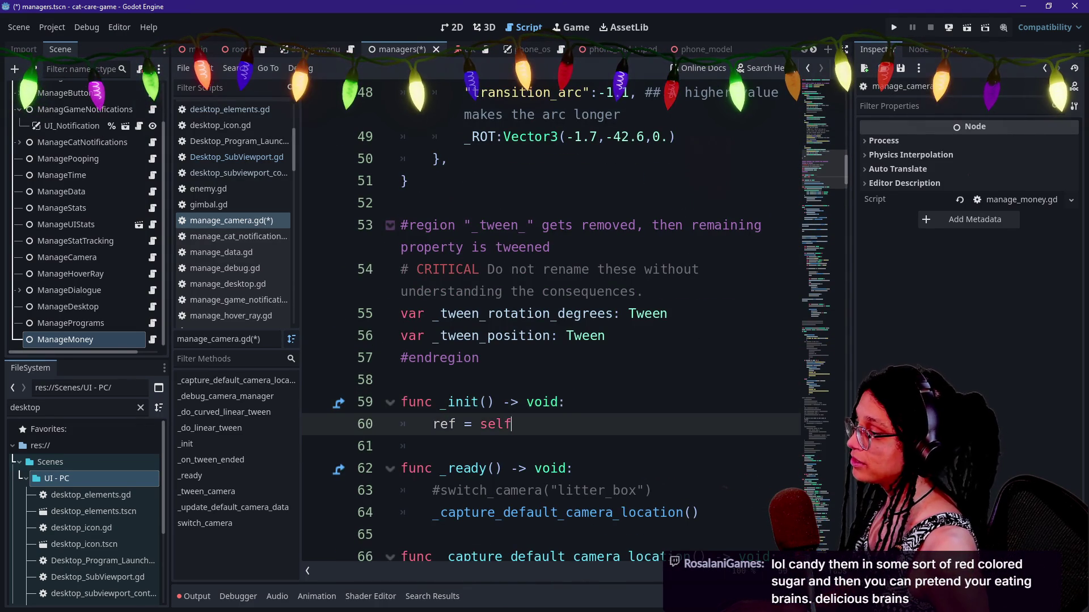
key(shift+Up)
key(shift+Up)
key(BackSpace)
key(Return)
scroll(550, 324, up, 5)
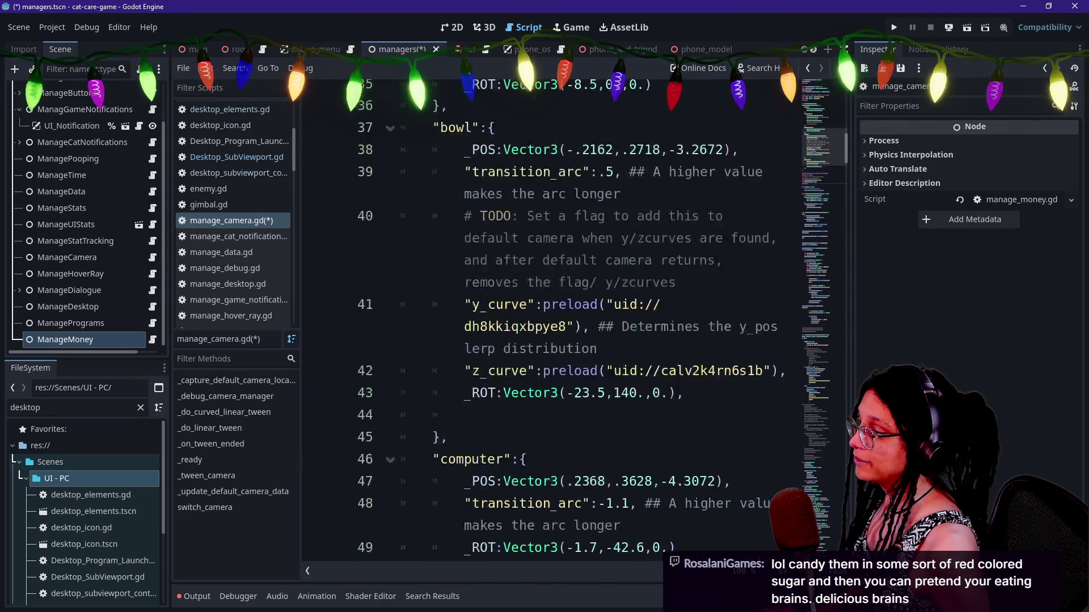
scroll(550, 324, up, 15)
click(401, 136)
key(ctrl+v)
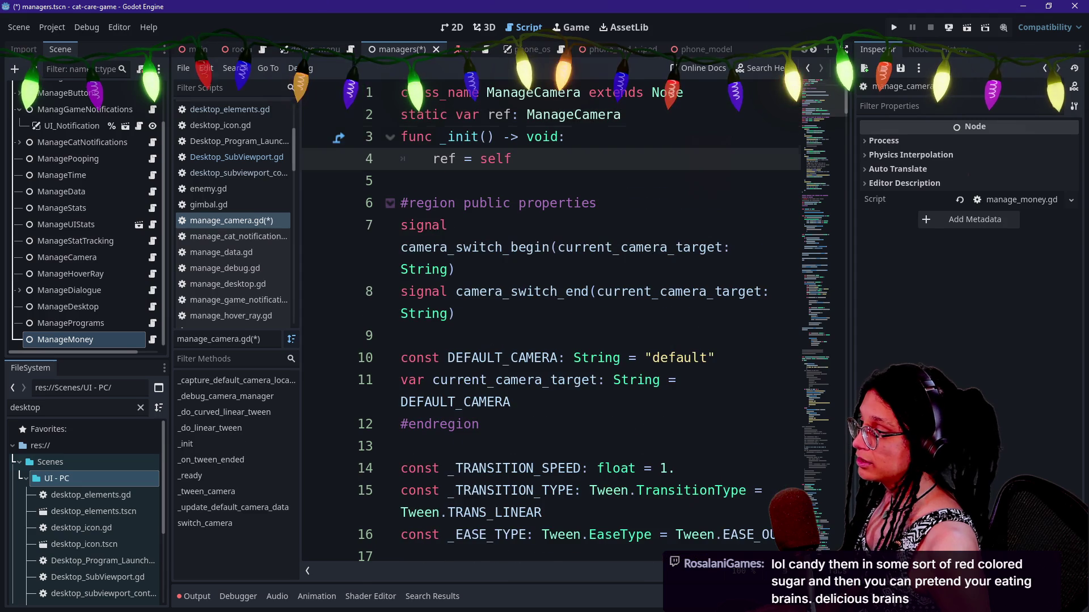
Save manage_camera.gd and paste its header lines 1–4 over manage_money.gd's template code.
key(shift+Up)
key(shift+Up)
key(shift+Up)
key(shift+Home)
key(ctrl+s)
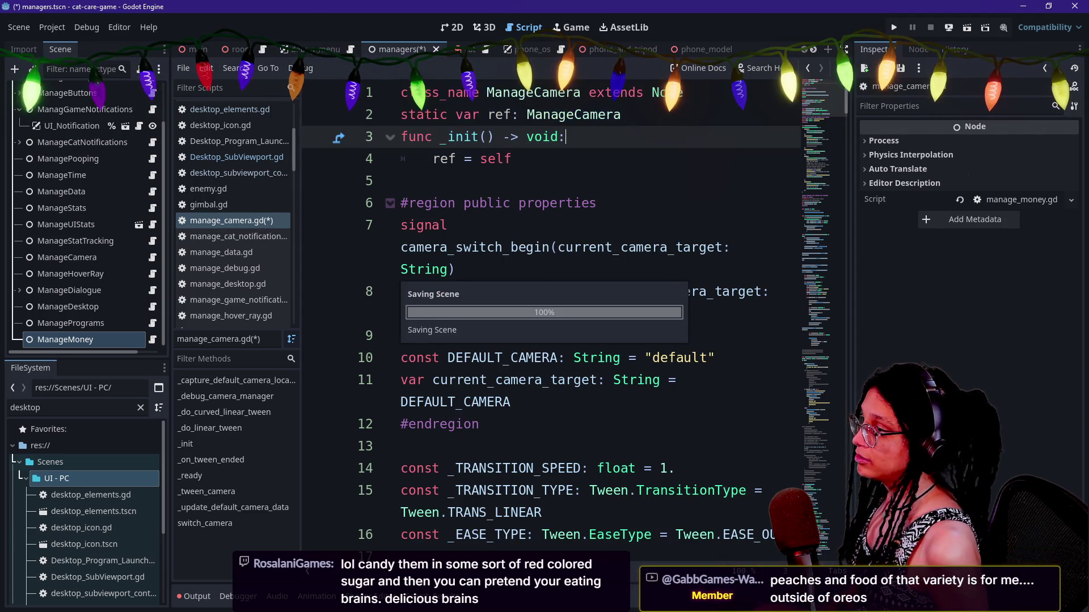
key(ctrl+z)
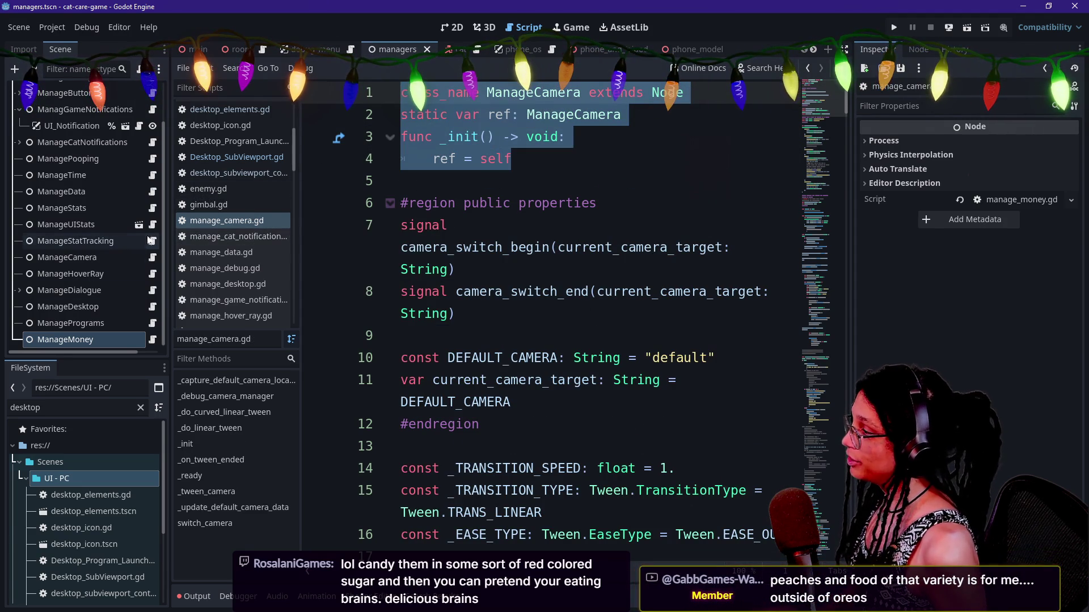
click(152, 340)
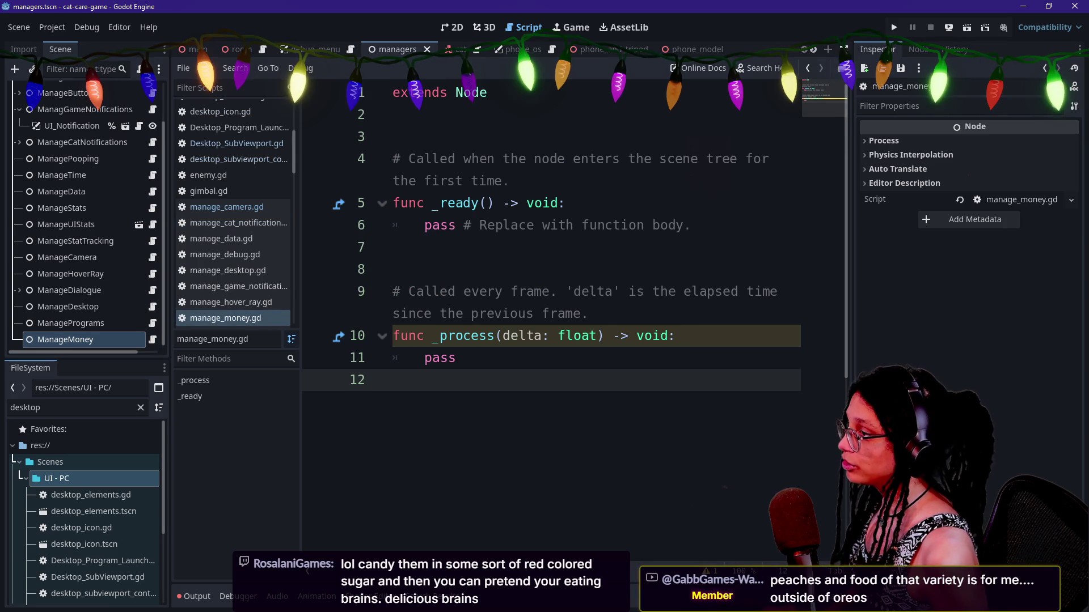
key(ctrl+a)
key(ctrl+v)
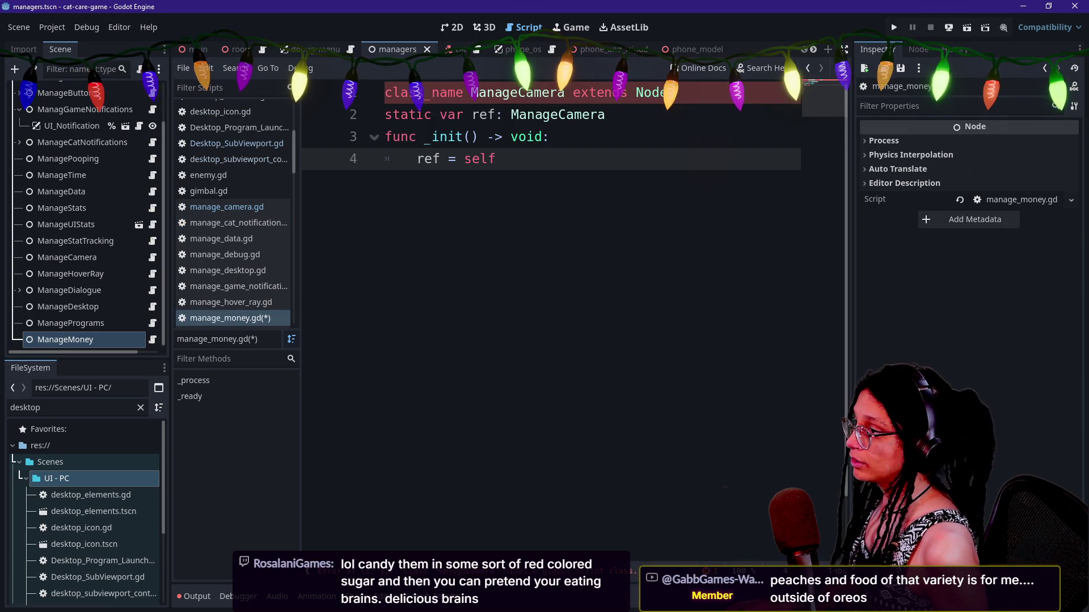
Change the ManageCamera class name on lines 1 and 2 to ManageMoney.
click(517, 92)
alt+click(559, 115)
key(Delete)
text(Money)
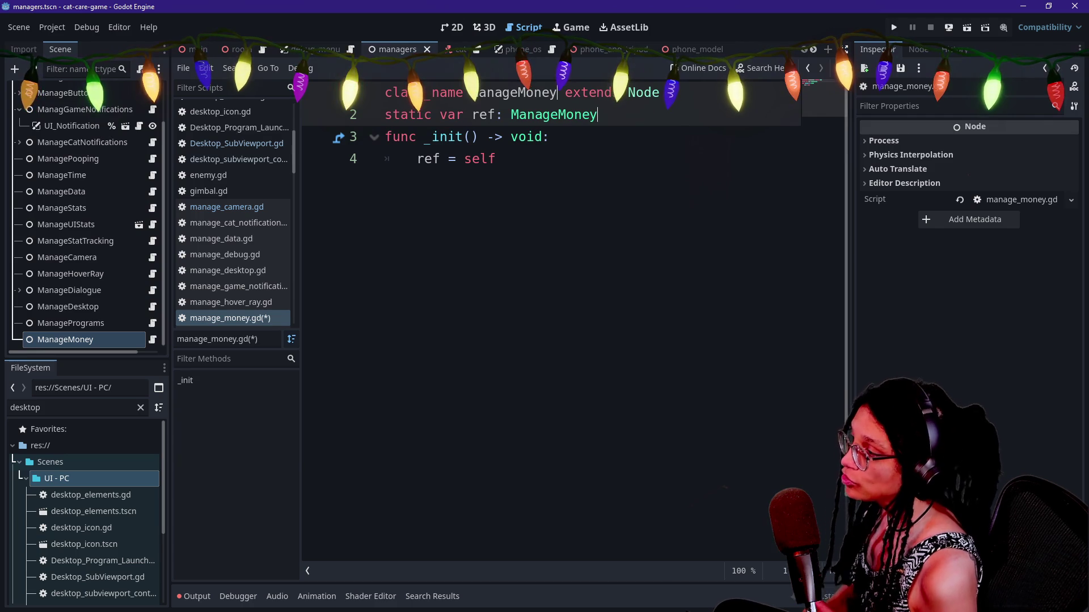
Add const _STARTING_MONEY: float = 50.00 below the _init function.
click(496, 159)
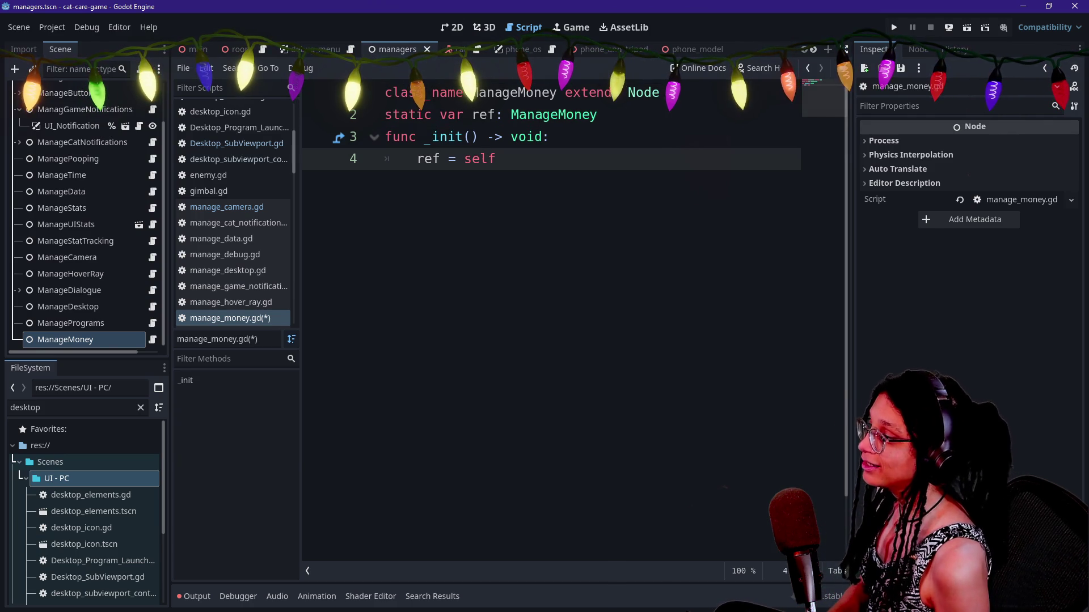
key(Return)
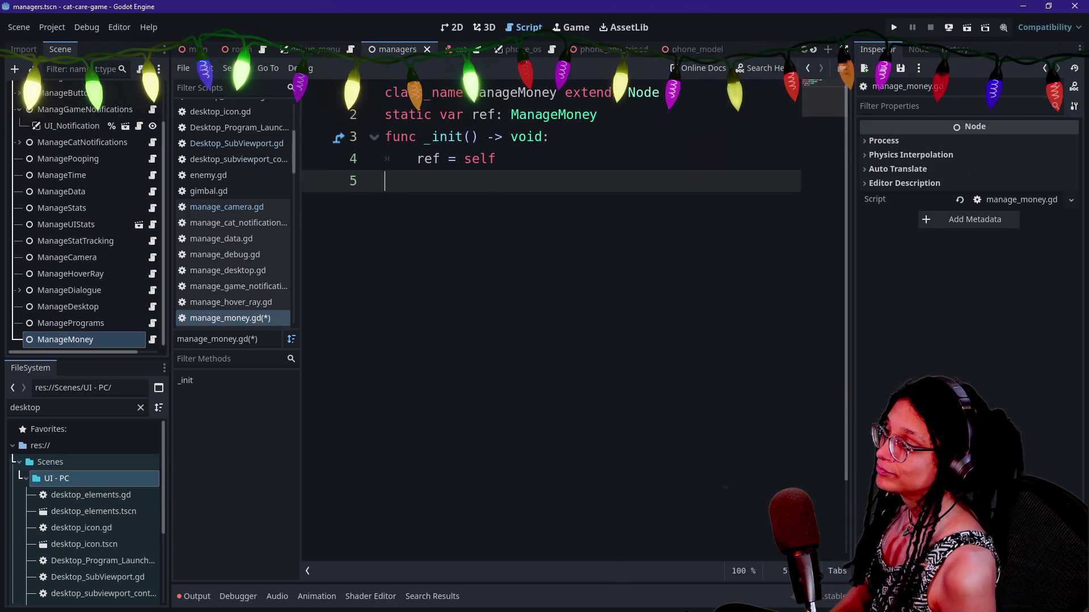
key(Return)
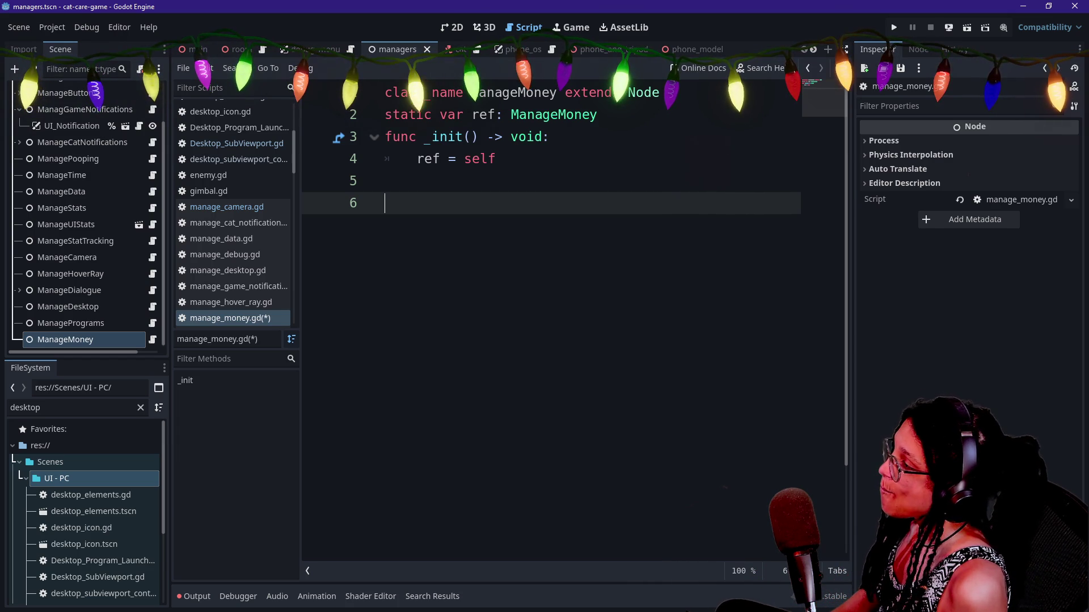
text(var)
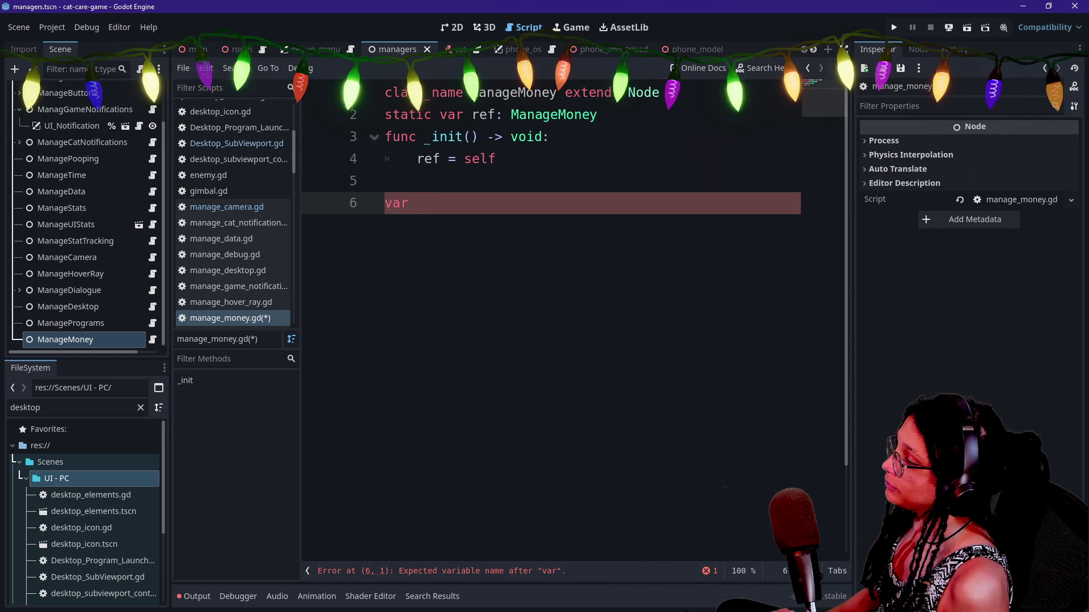
key(BackSpace)
key(BackSpace)
key(BackSpace)
text(const )
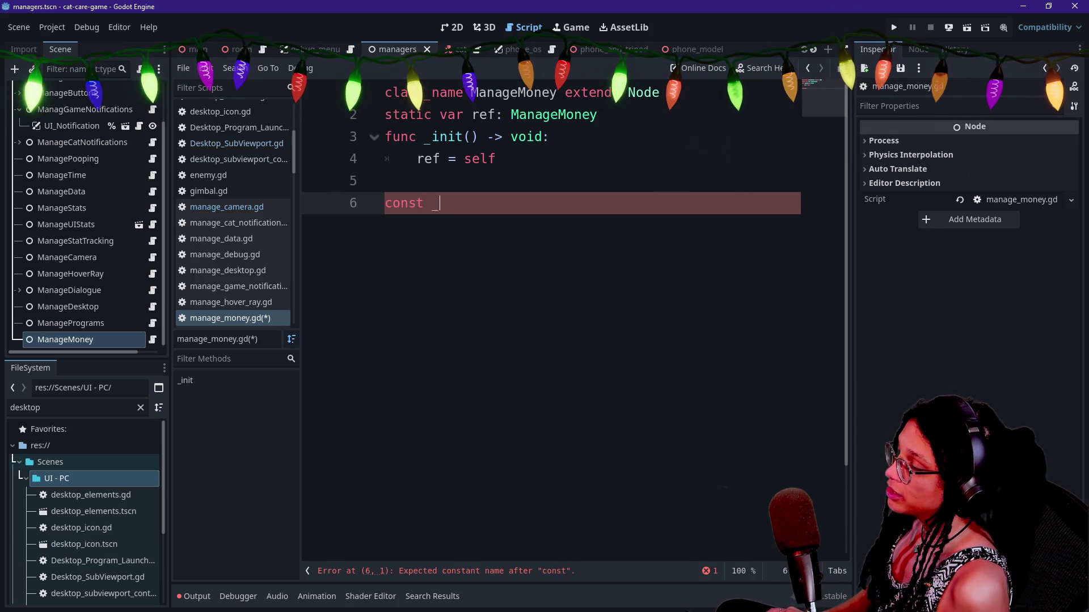
text(_ST)
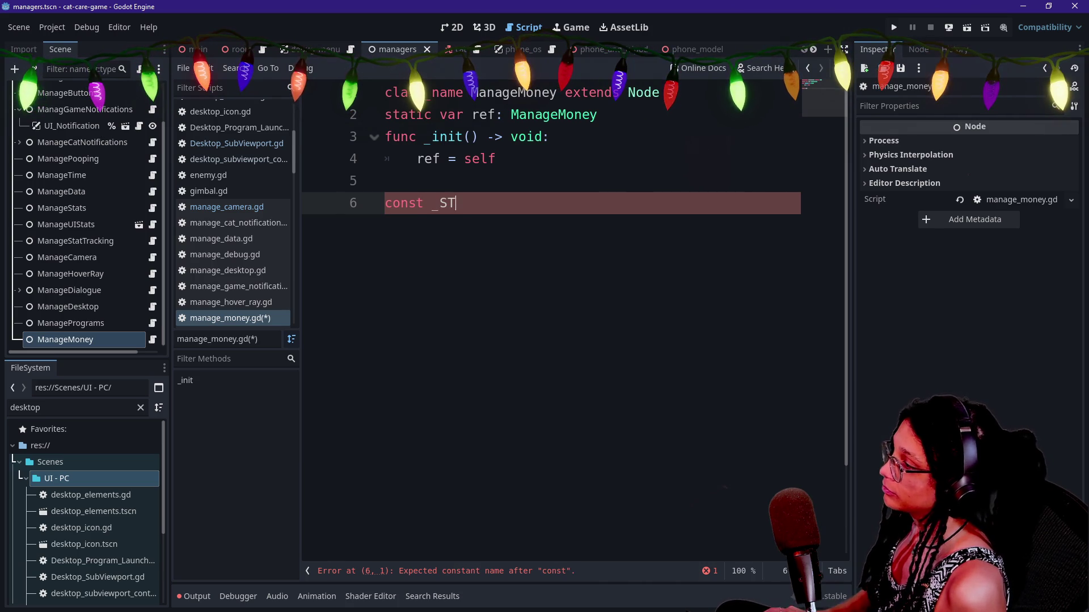
text(ARTING_MONEY: )
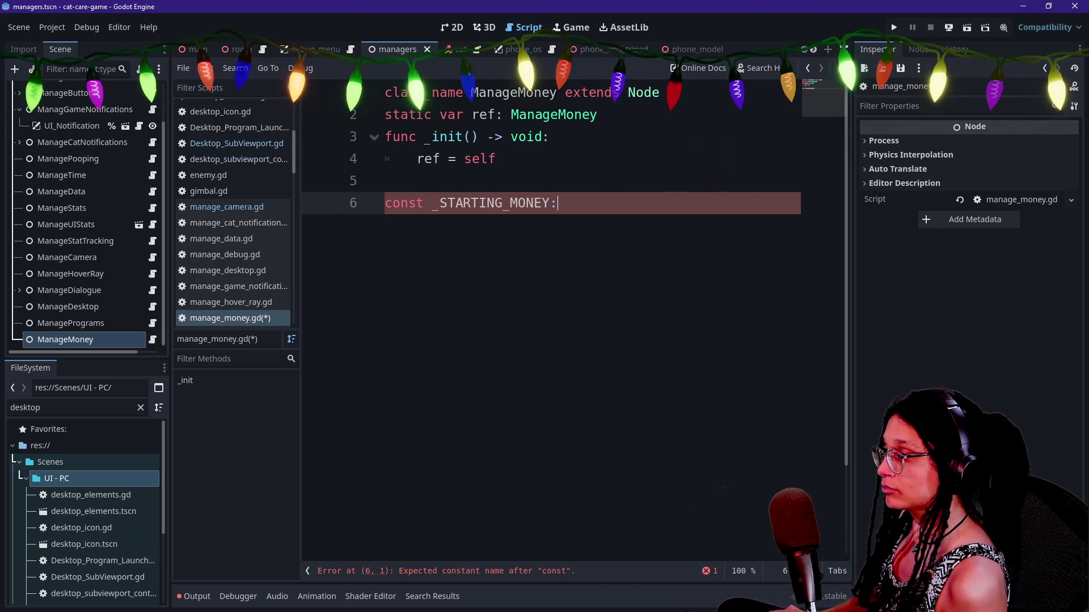
text(float =)
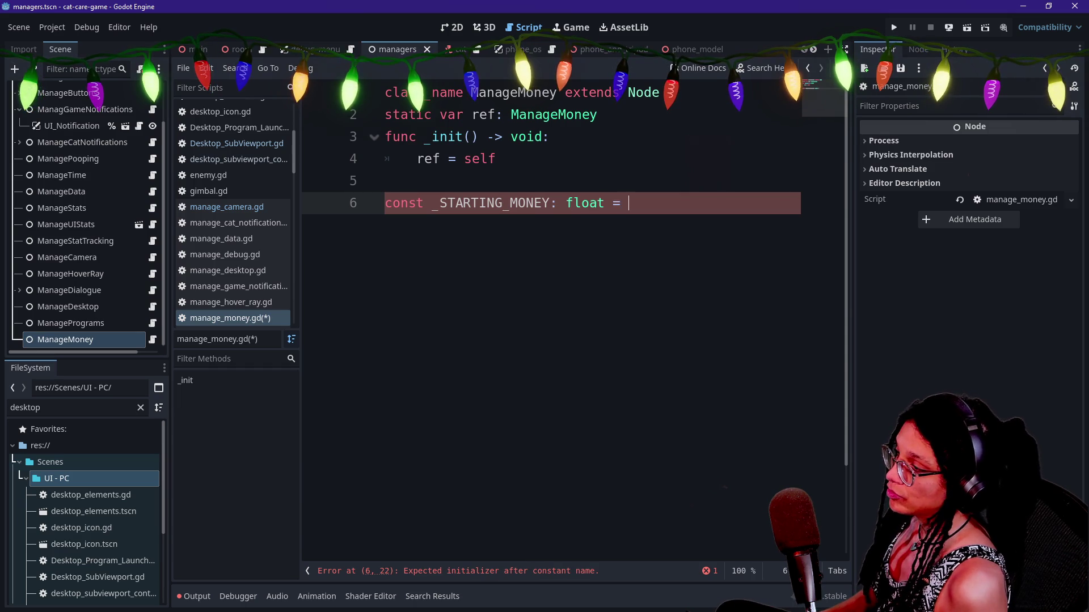
key(BackSpace)
key(BackSpace)
key(BackSpace)
text(loa)
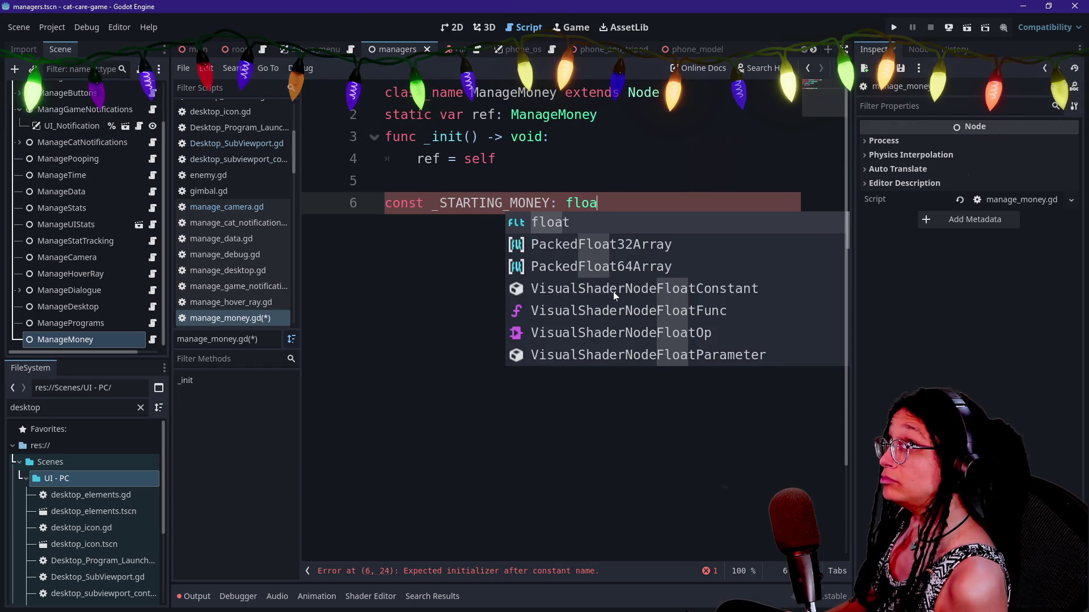
text(t =)
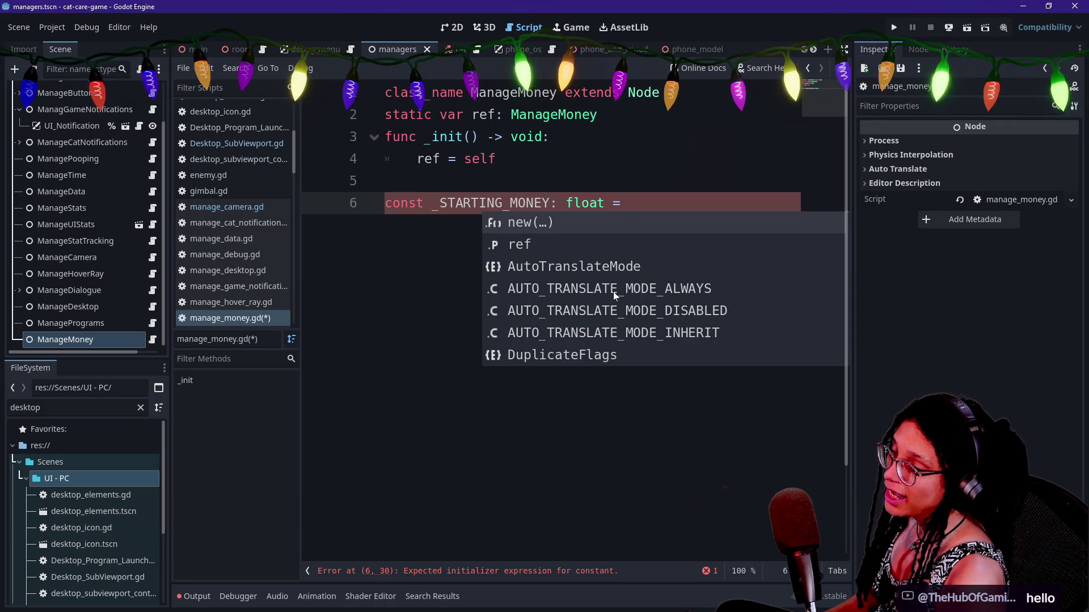
text(t)
key(BackSpace)
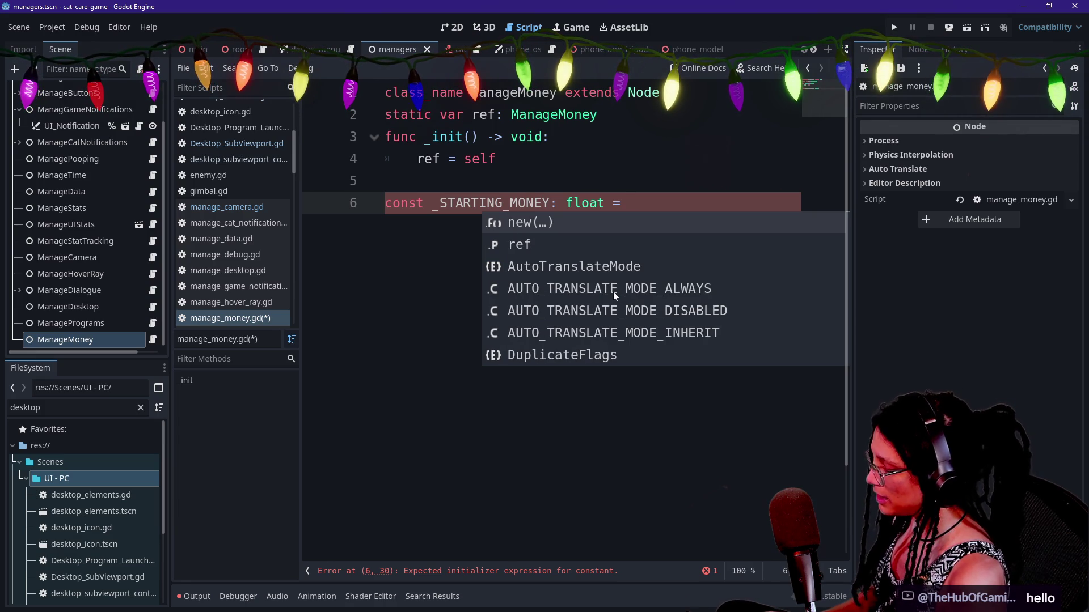
text(50.00)
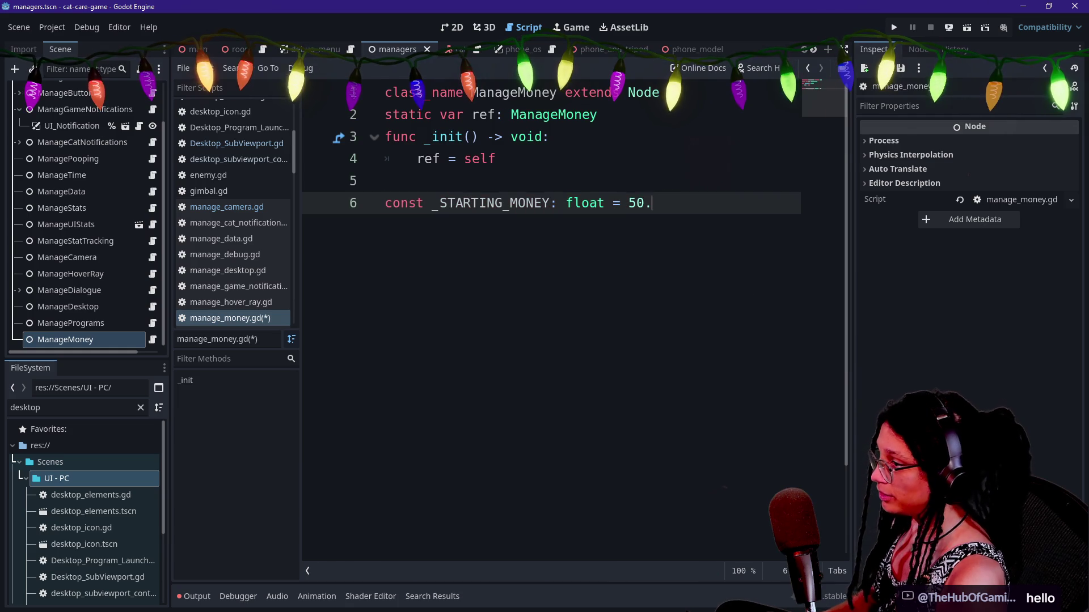
Add var _current_money: float = _STARTING_MONEY and begin a spend_money() -> void header.
key(Return)
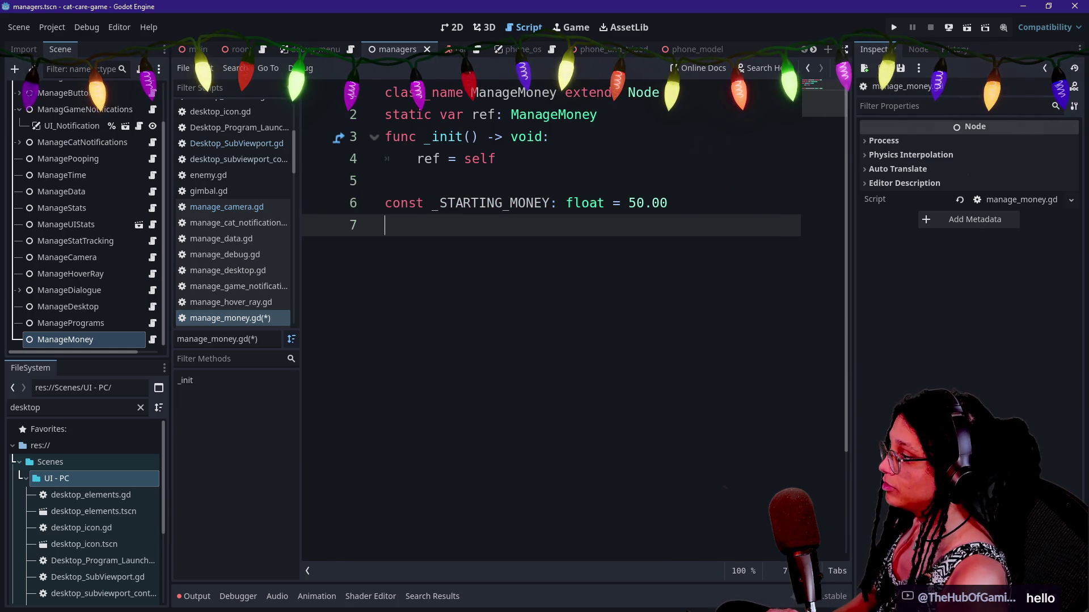
text(var _)
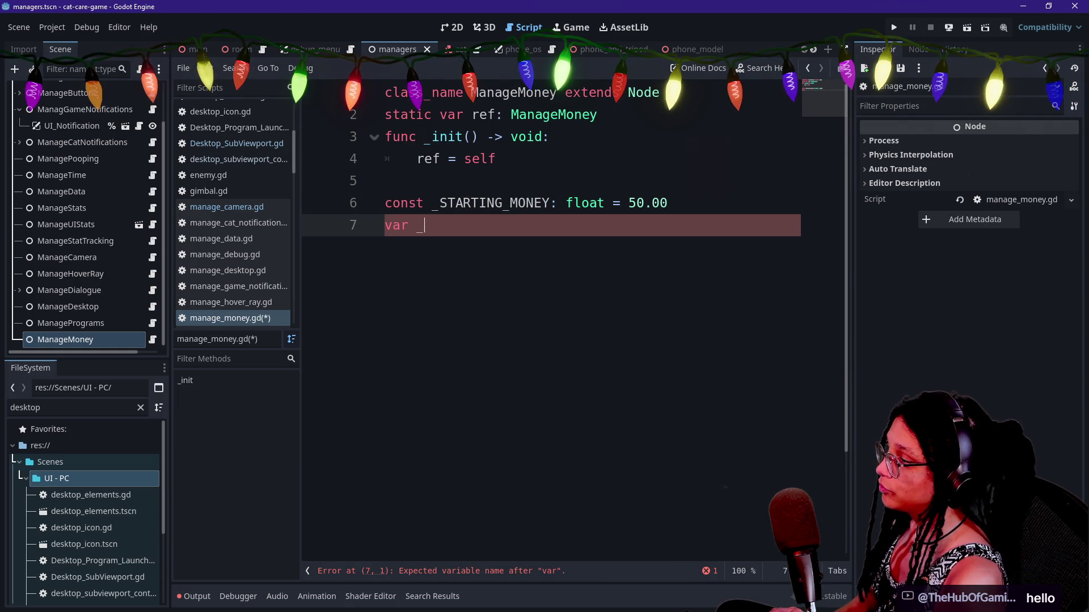
text(current_money:)
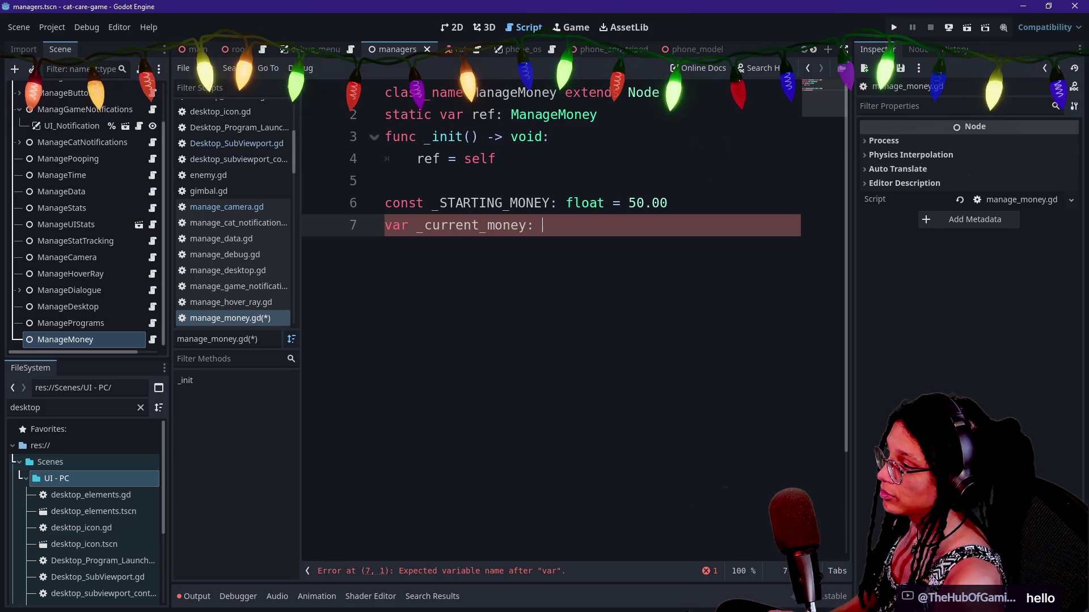
key(BackSpace)
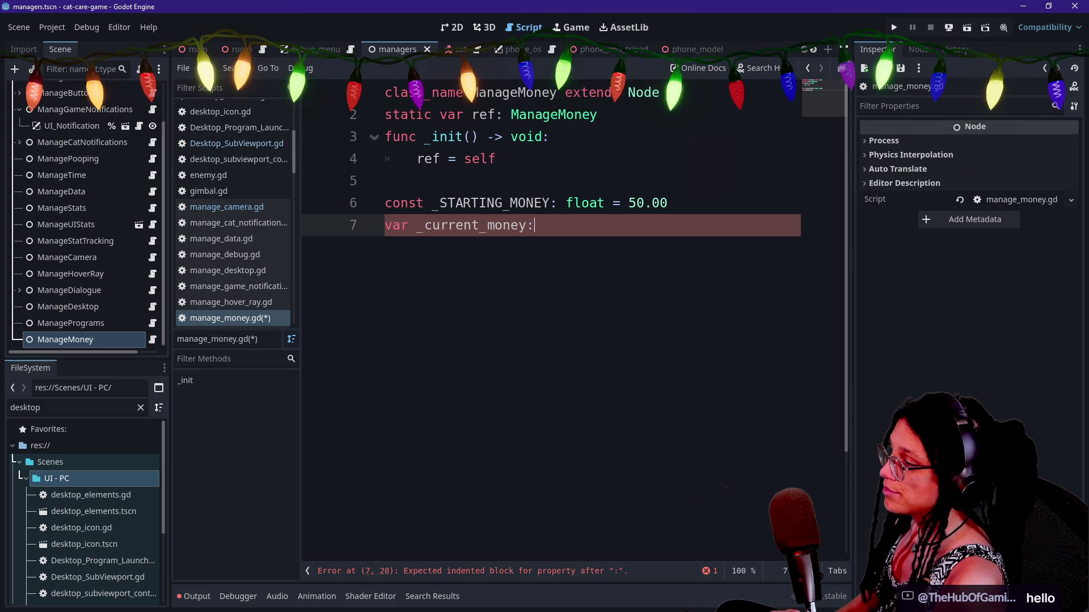
text(float = _S)
key(Return)
key(Return)
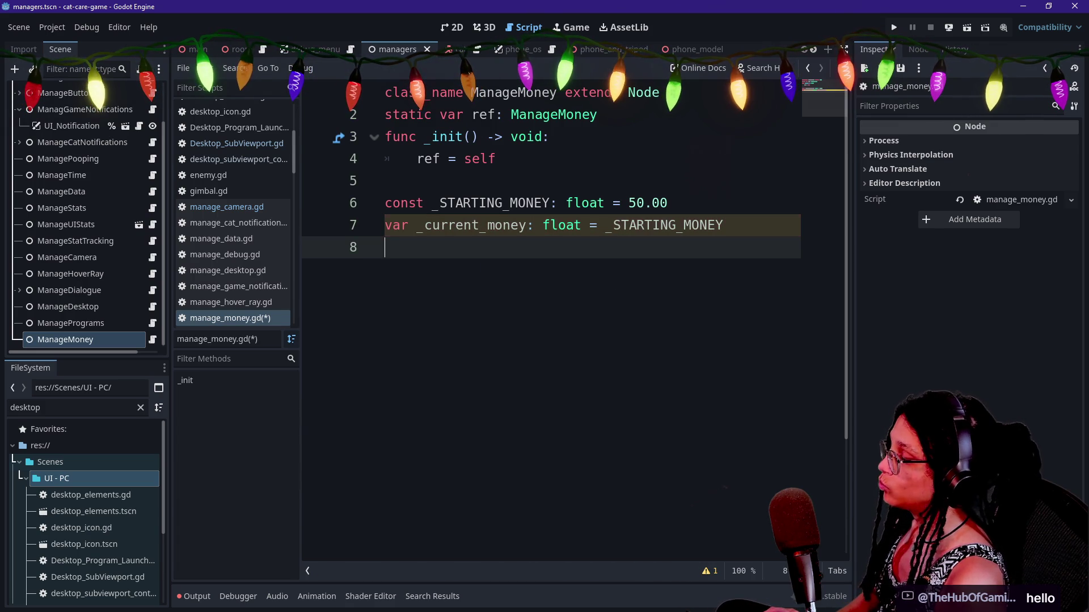
key(Return)
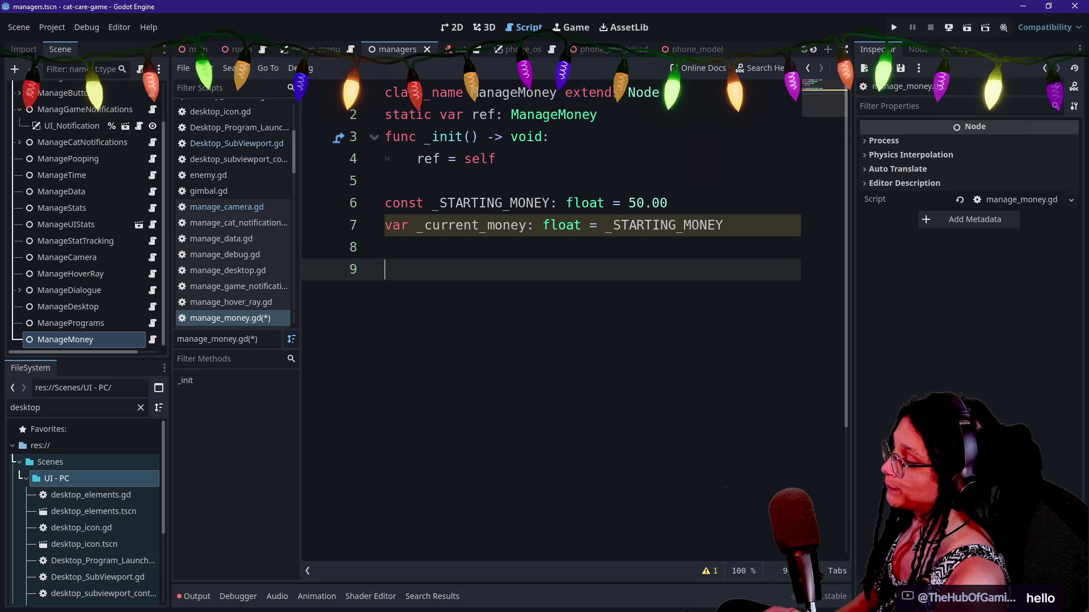
text(func spend_money() -> )
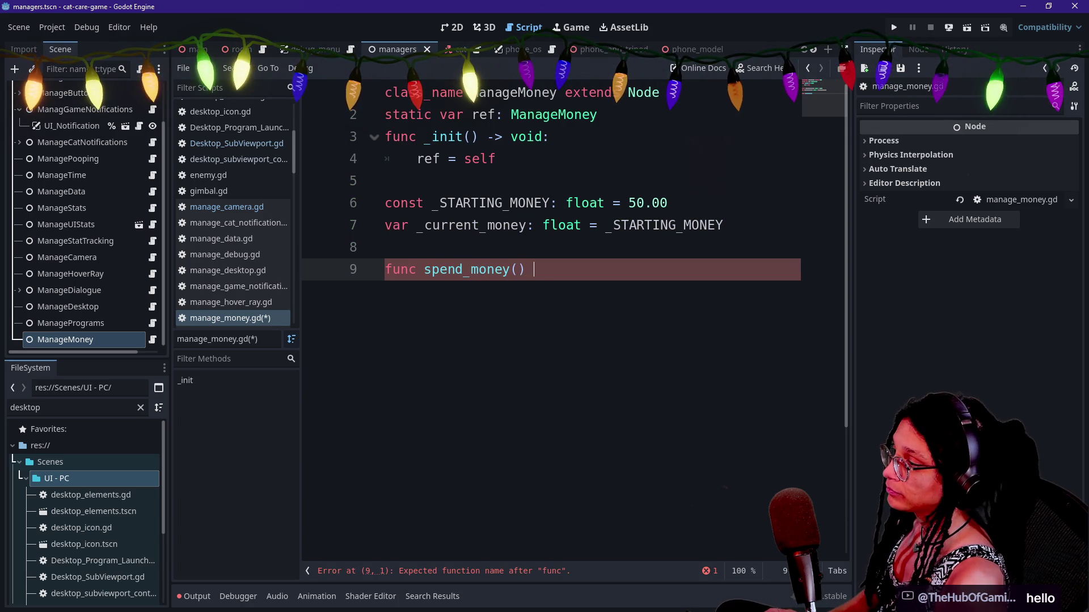
text(void)
Complete the signature as spend_money(how_much: float) -> void.
key(BackSpace)
key(BackSpace)
text(o)
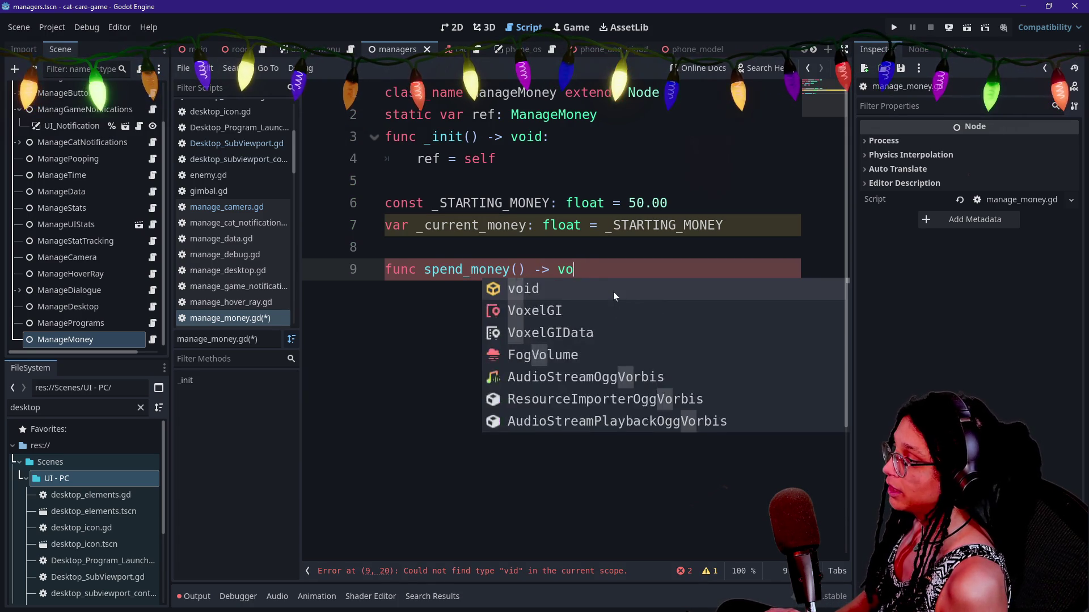
text(id:)
key(Return)
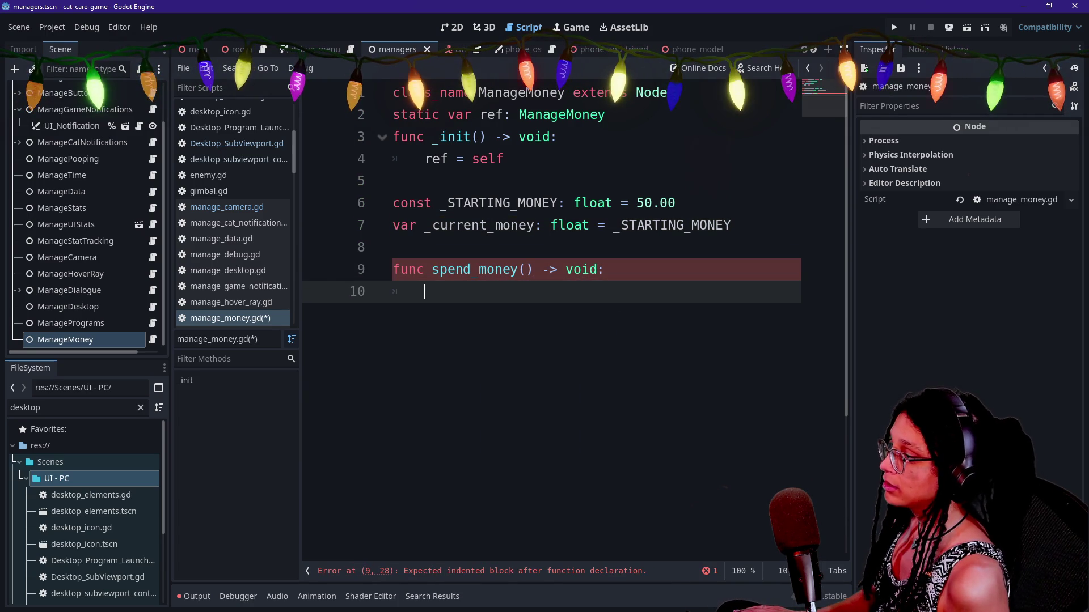
click(524, 270)
text(h)
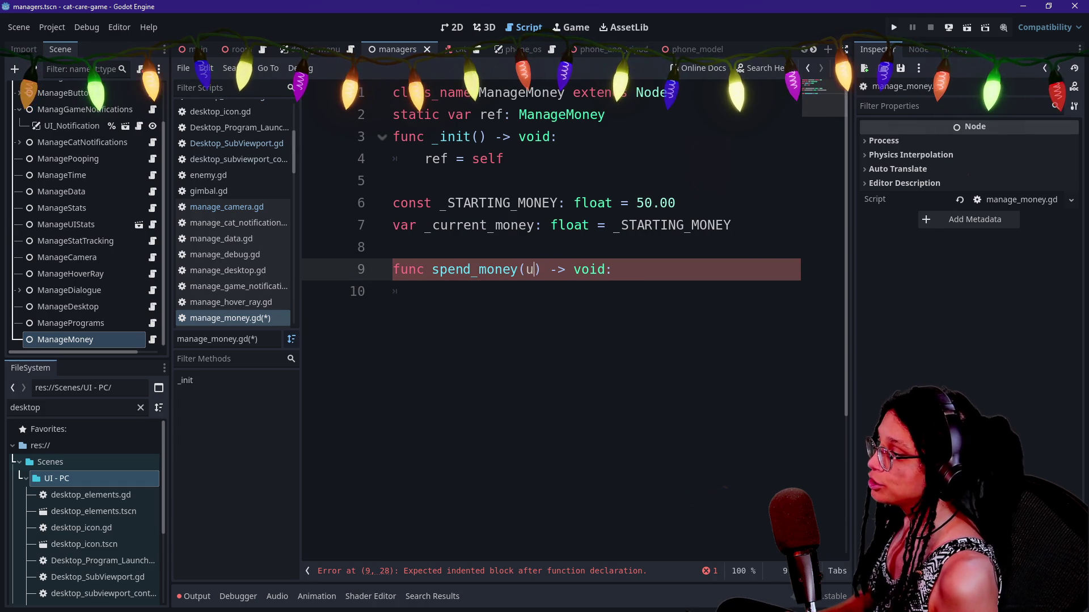
text(ow_)
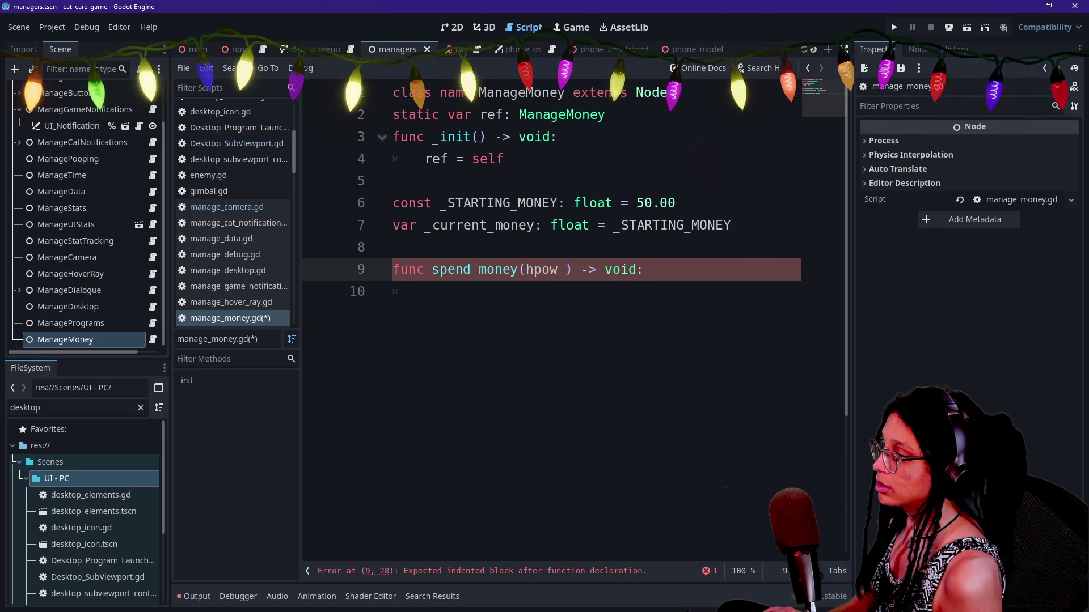
text(much: float)
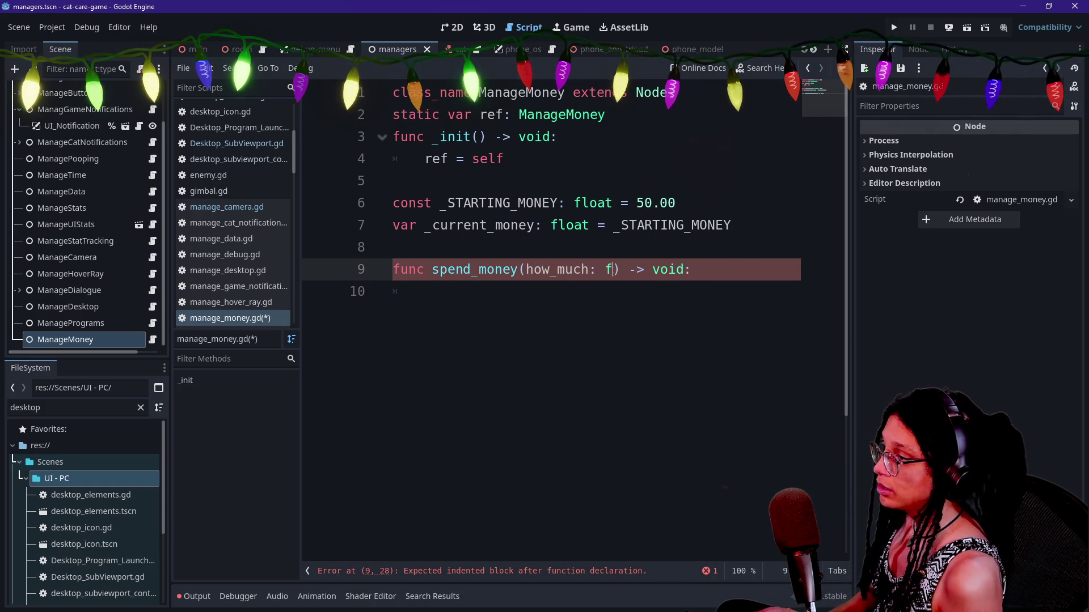
key(Escape)
key(Down)
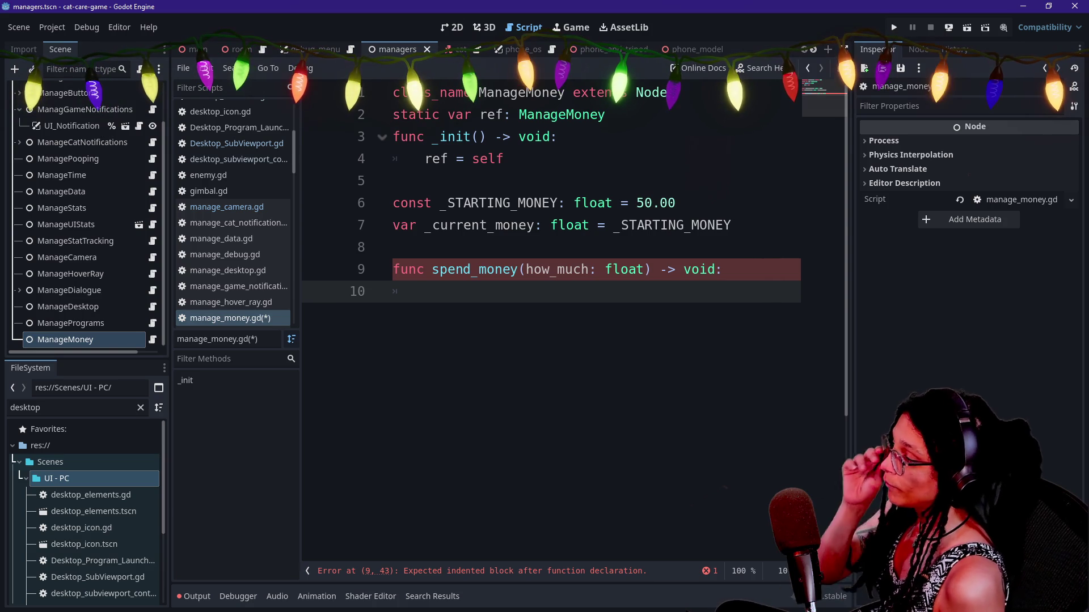
Add an if check on _current_money against how_much that subtracts how_much from _current_money.
text(_)
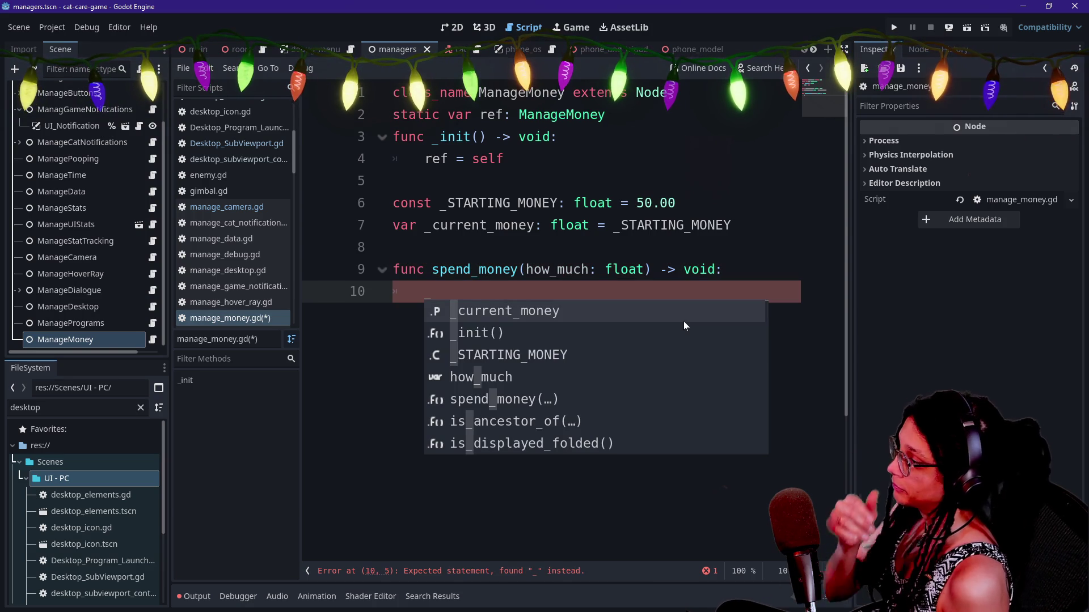
key(BackSpace)
text(if _cur)
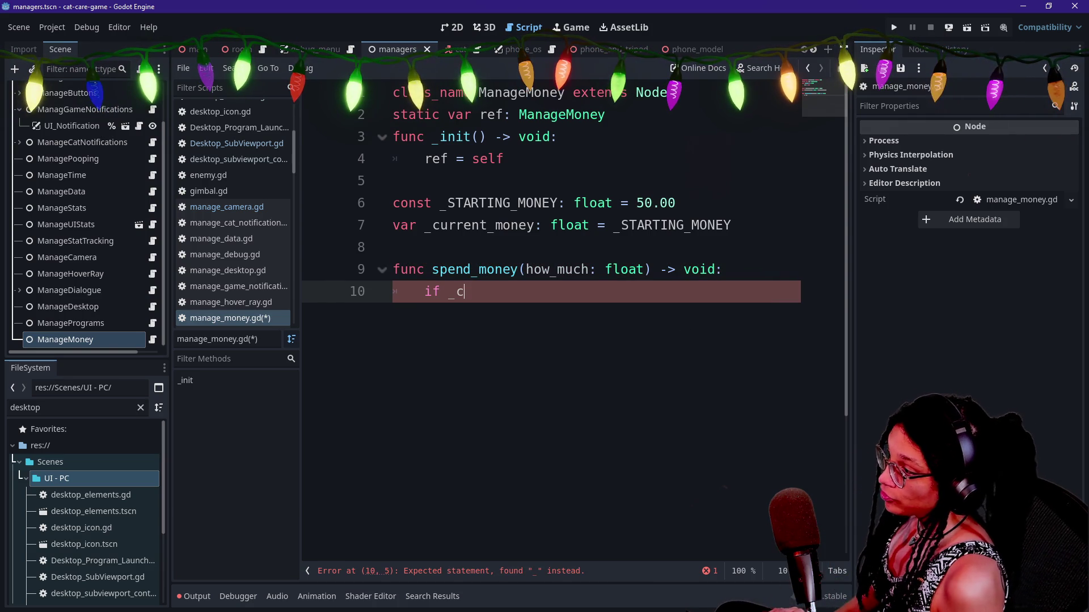
key(Return)
text(how_Much)
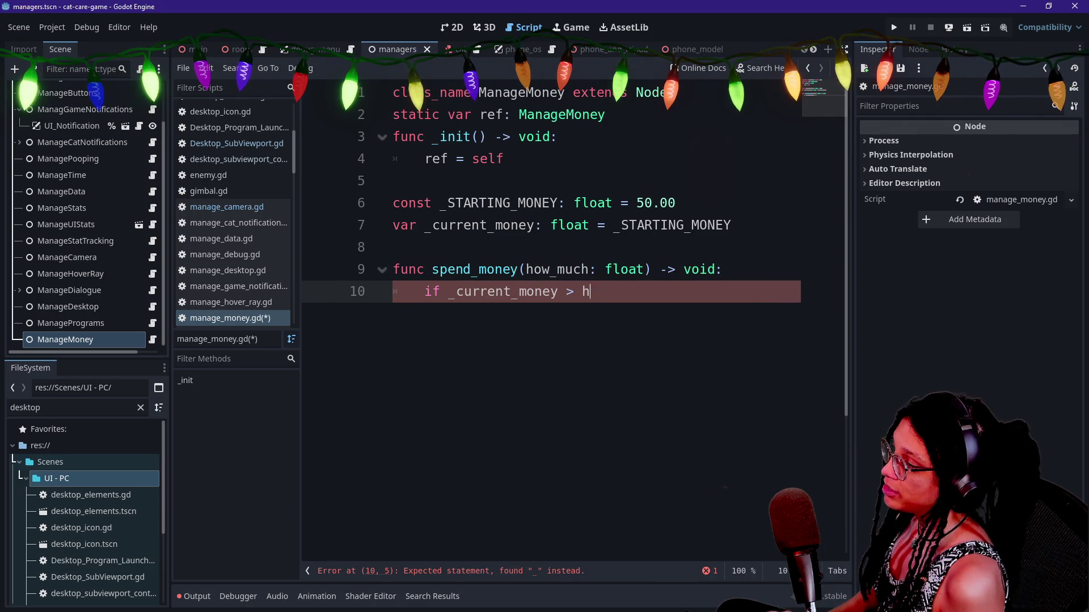
key(Left)
key(Left)
key(Left)
text(=)
key(End)
key(BackSpace)
key(BackSpace)
key(BackSpace)
text(much:)
key(Return)
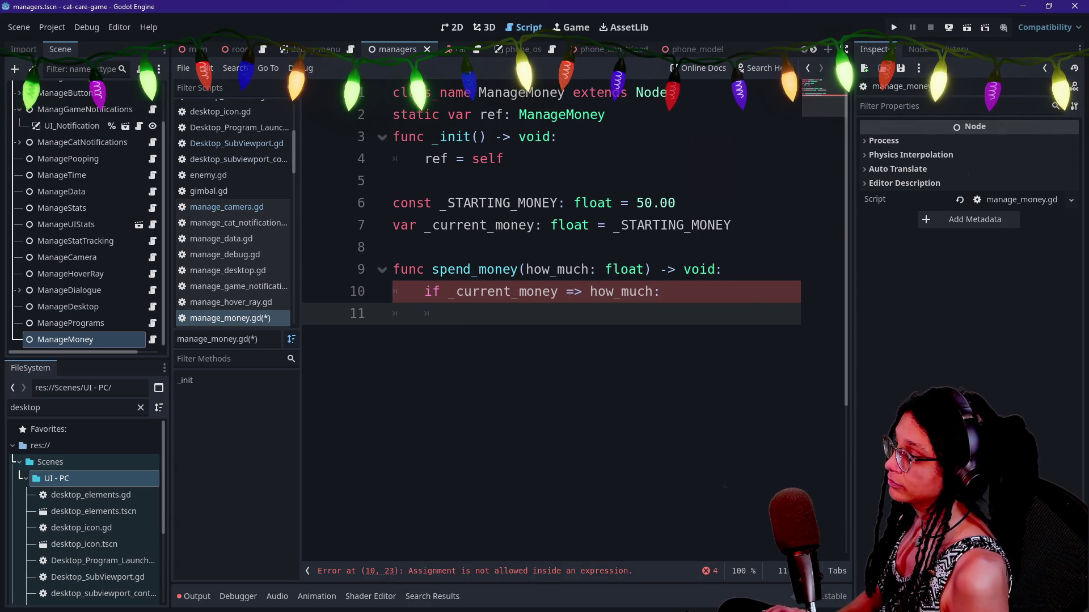
text(_)
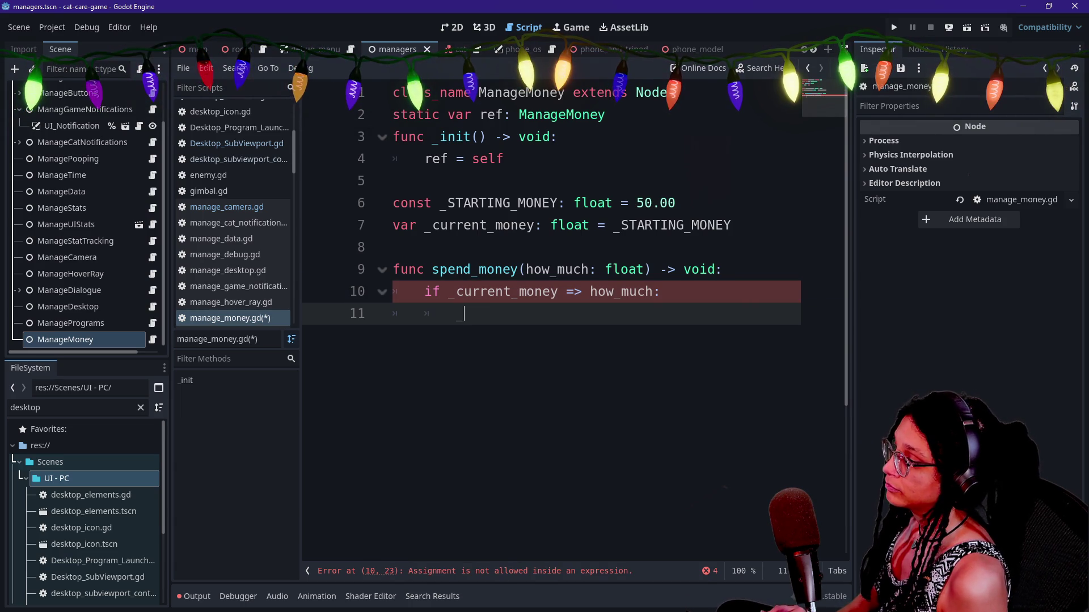
text(_cu)
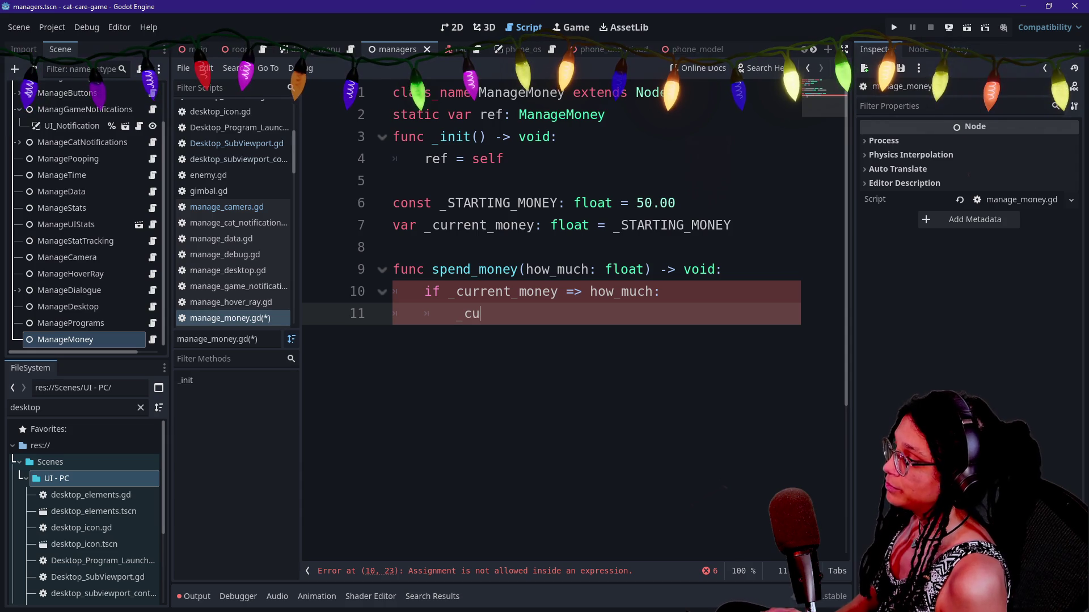
text(rrent_mone)
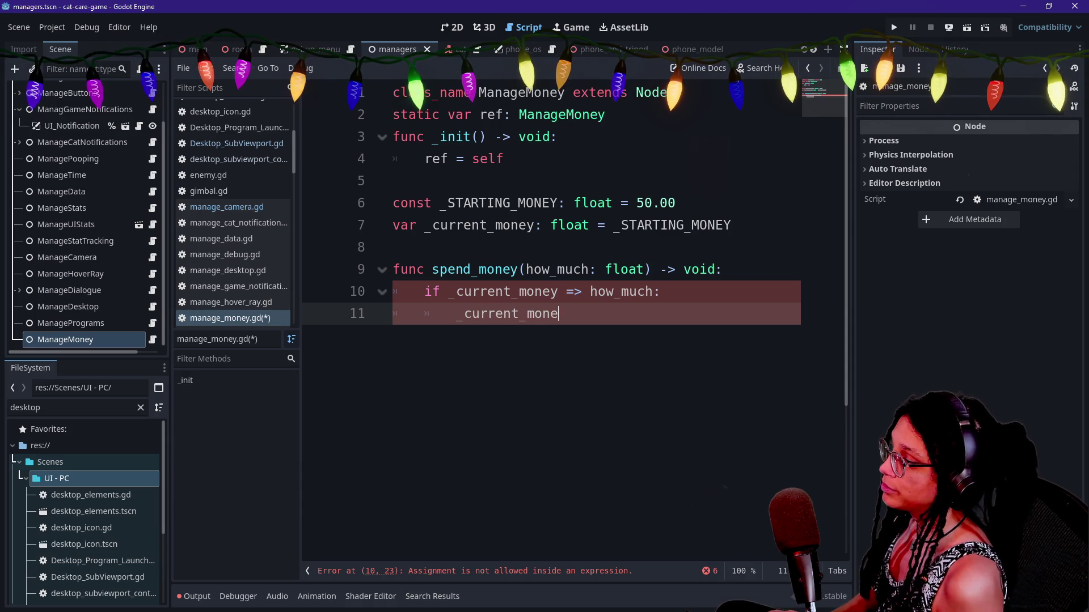
text(y -= how_much)
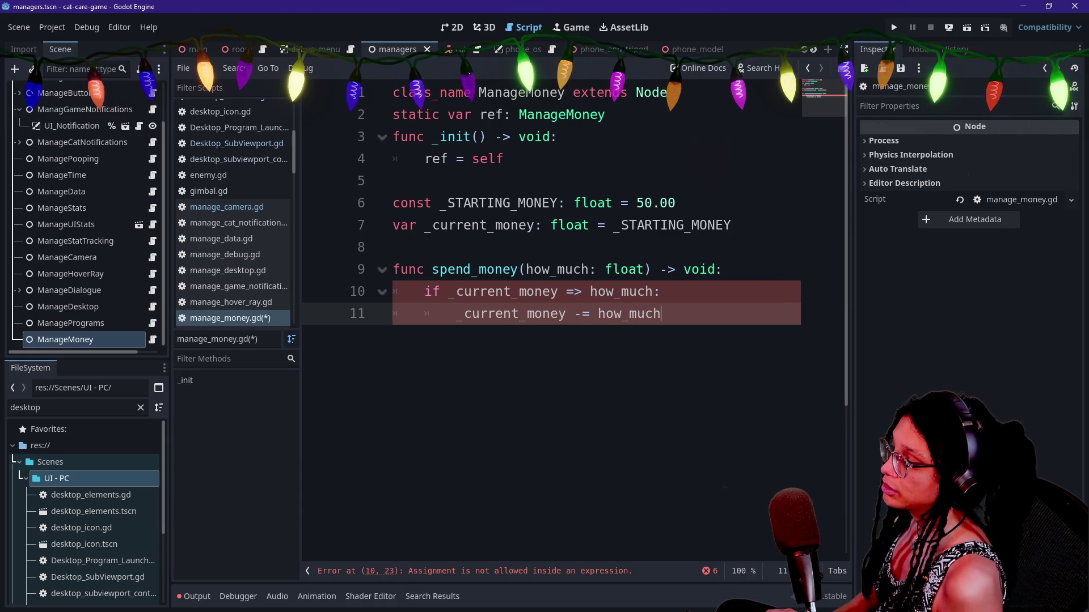
Correct the comparison operator on line 10 to >=.
click(582, 292)
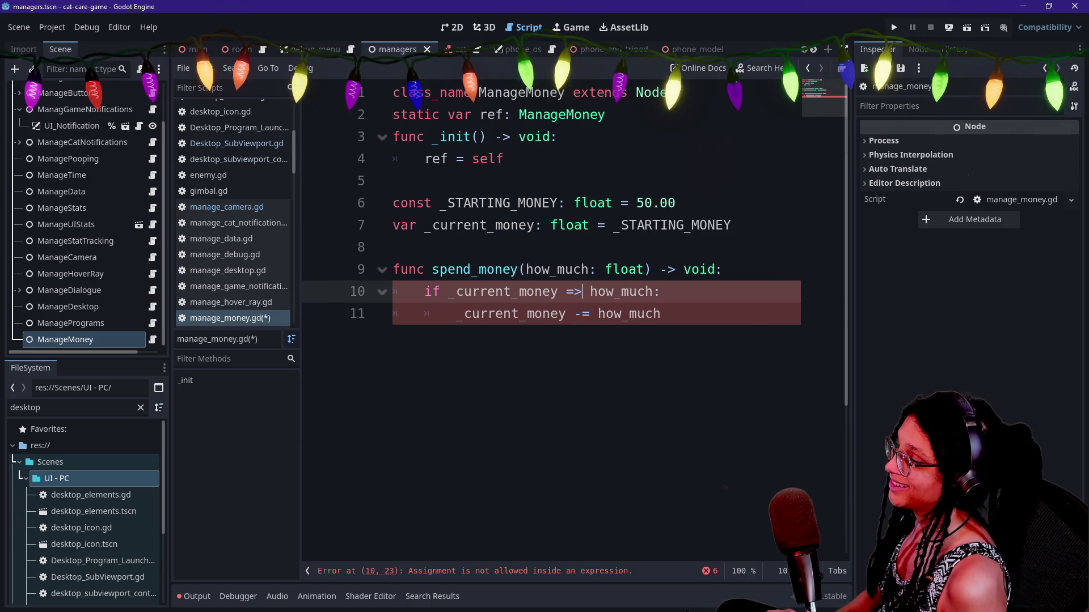
key(BackSpace)
key(BackSpace)
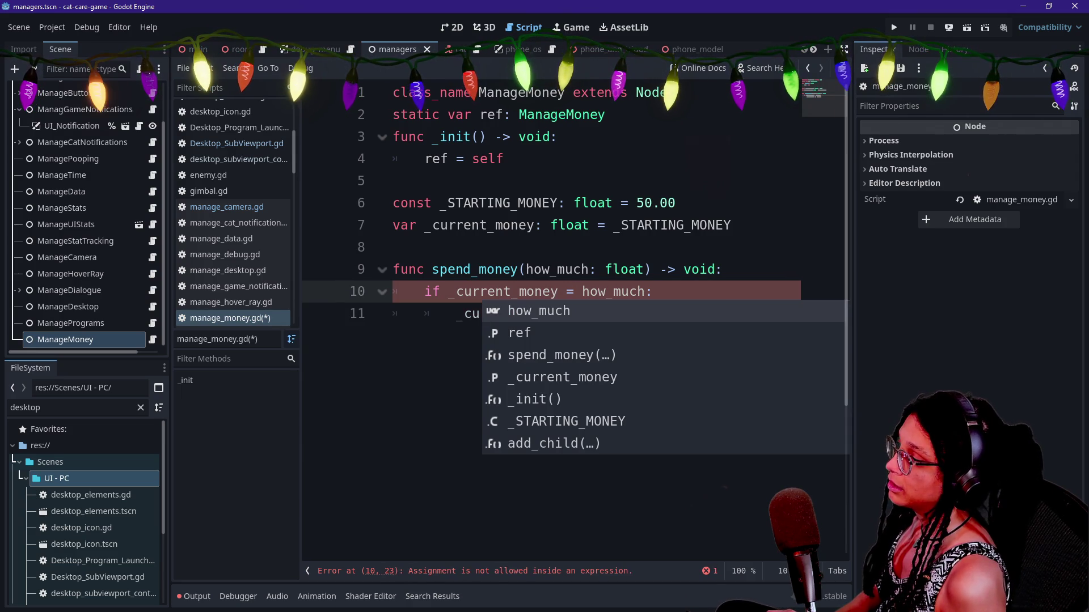
key(Escape)
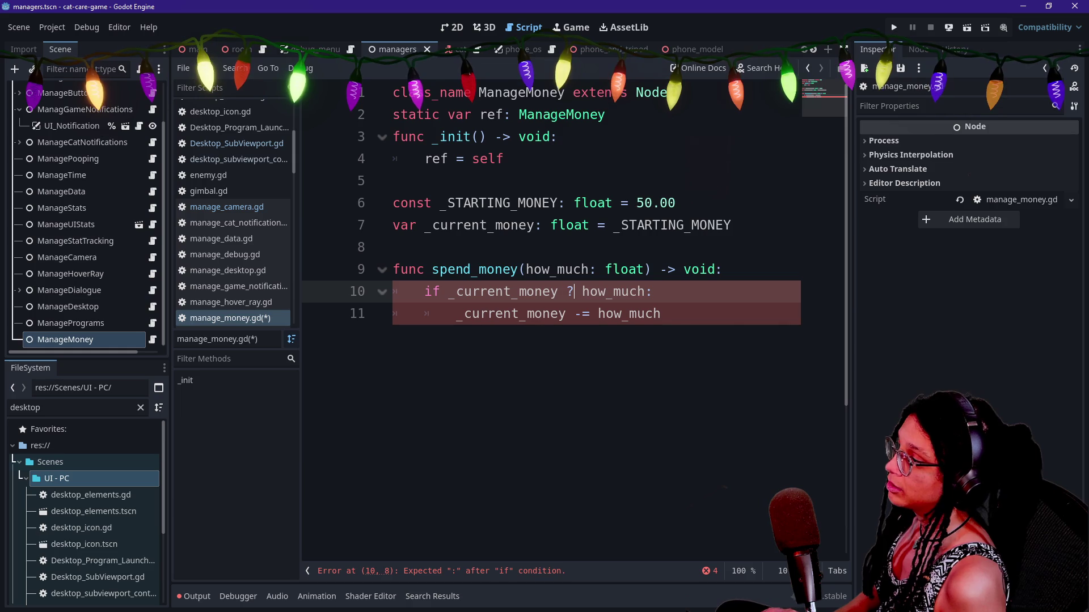
text(>=)
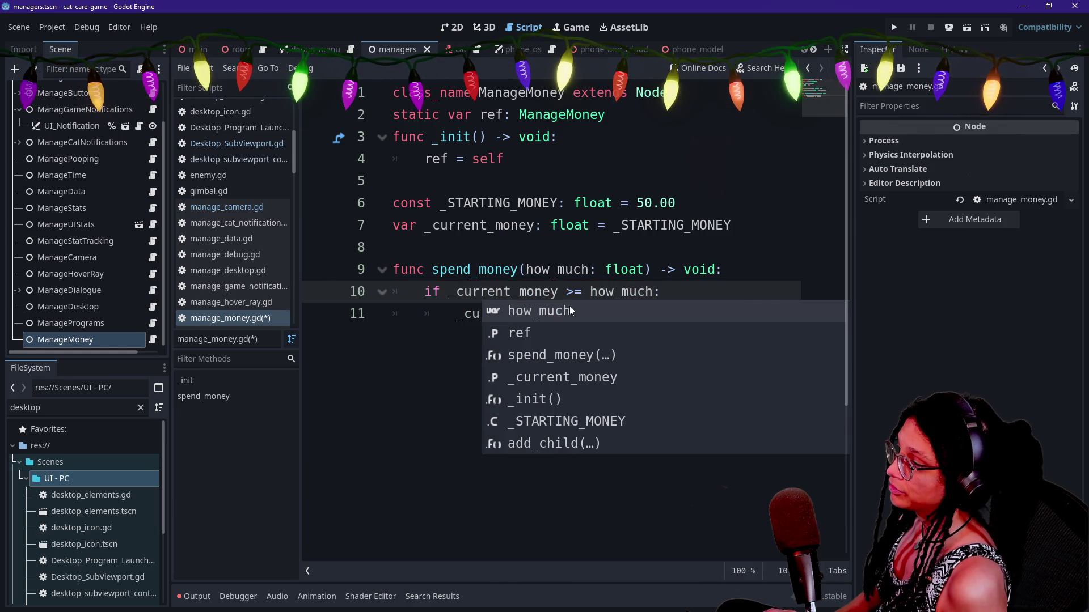
key(Right)
key(Right)
click(661, 314)
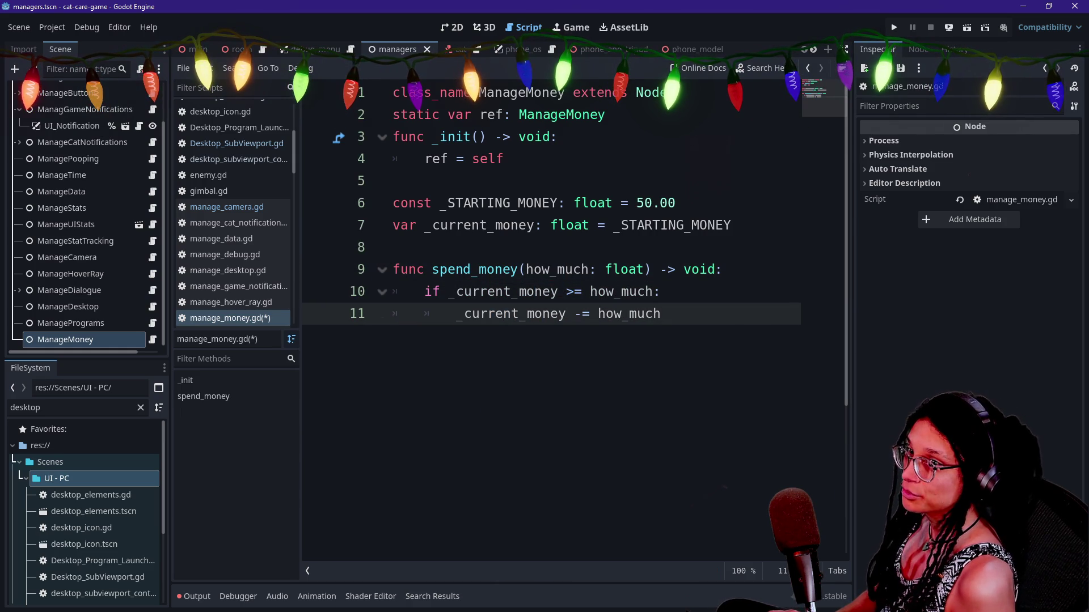
Enlarge the code text and save the script.
key(ctrl+equal)
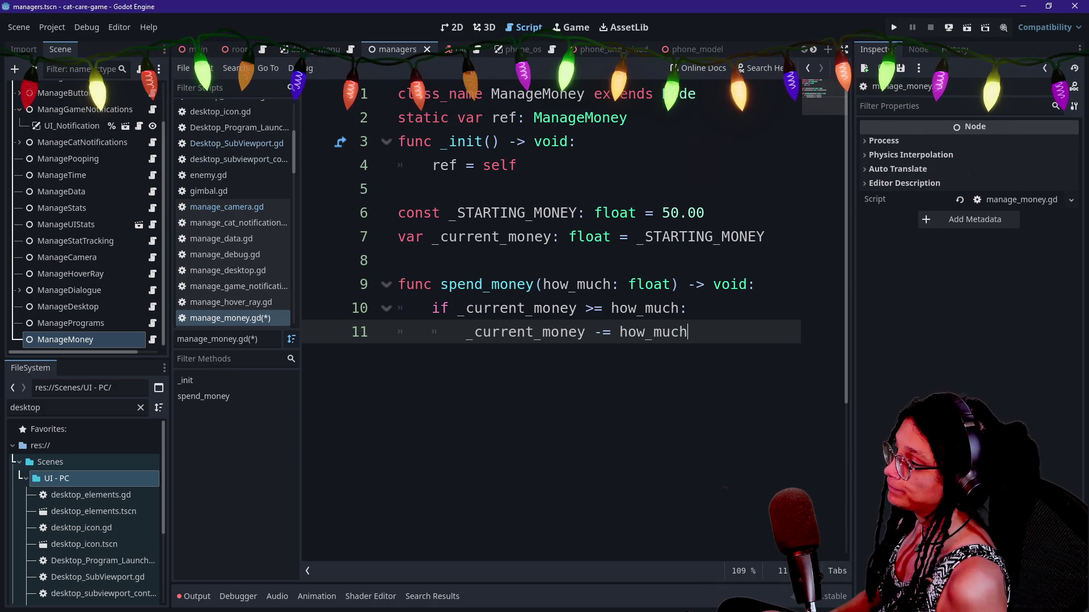
key(ctrl+s)
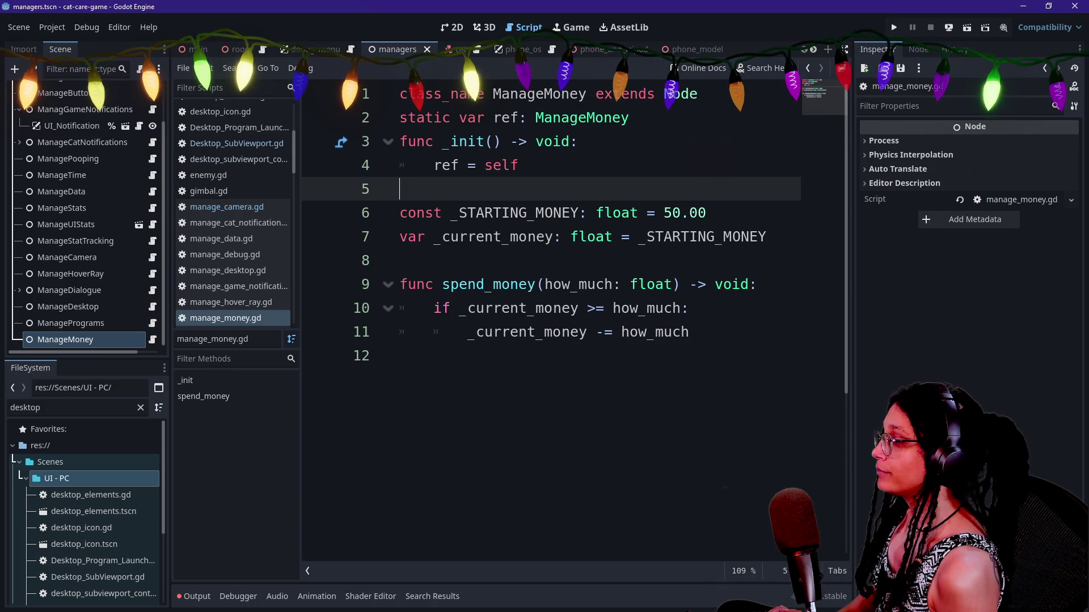
key(shift+alt+o)
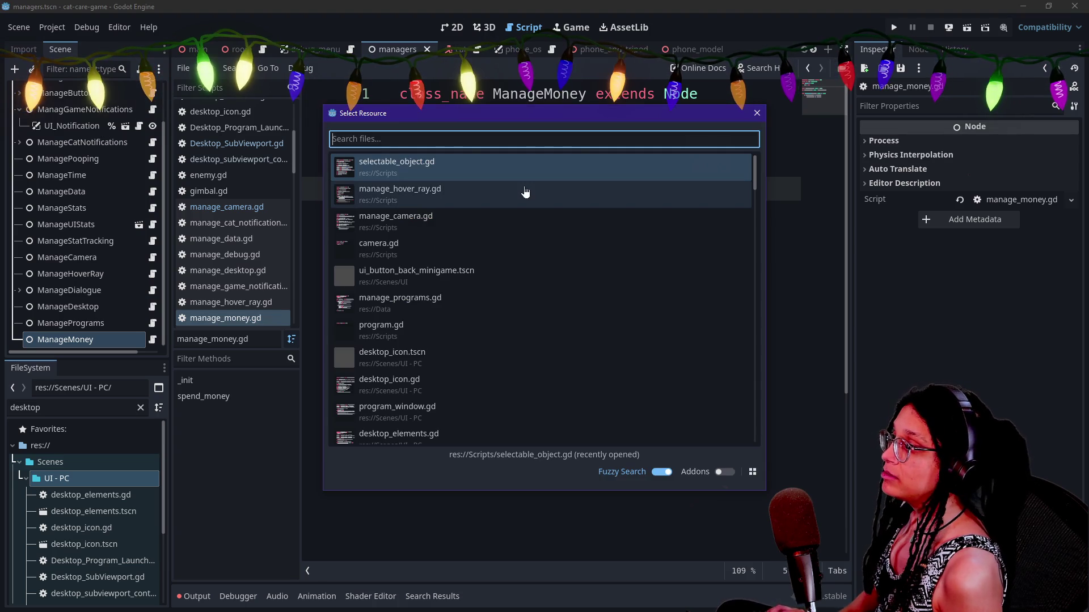
Search 'desktop' in Quick Open and open desktop_elements.gd.
click(525, 193)
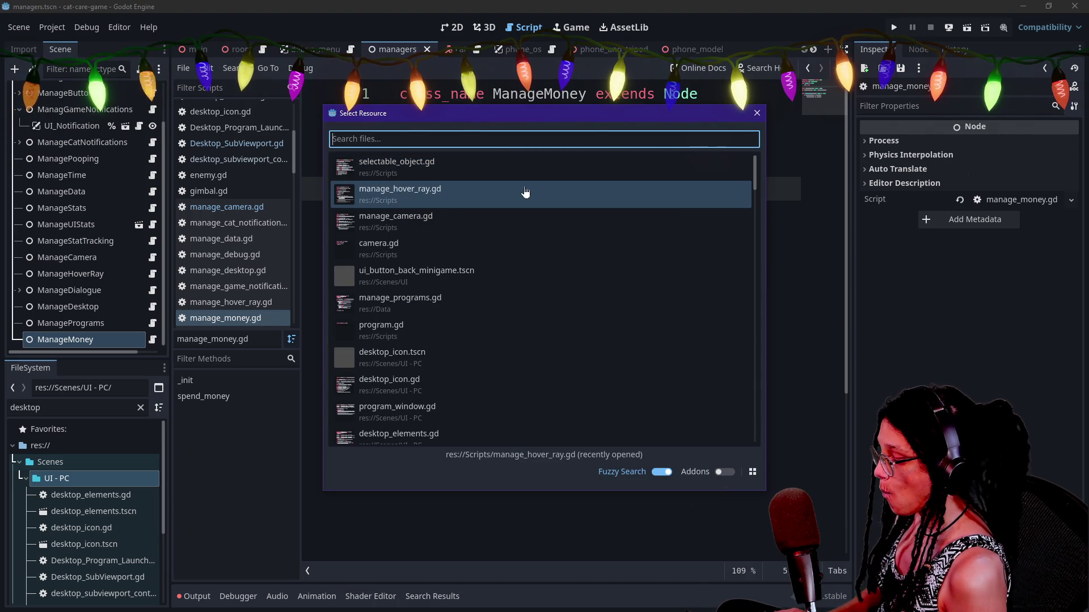
text(desktop)
click(525, 192)
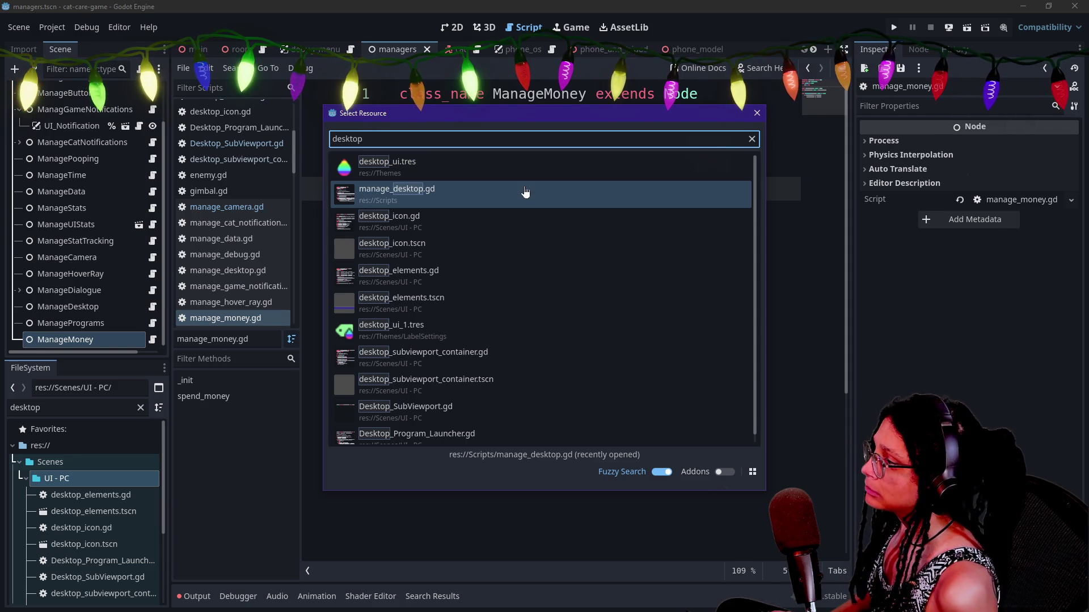
key(Down)
key(Down)
key(Down)
key(Return)
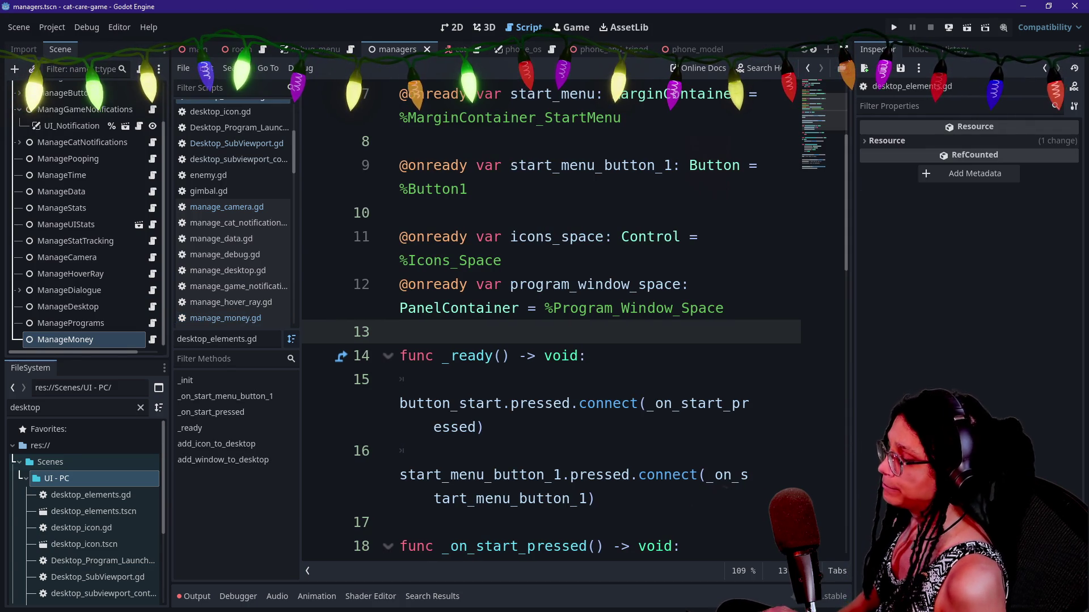
Delete the placeholder pass on line 22 of _on_start_menu_button_1, then show the Game view.
scroll(567, 317, down, 2)
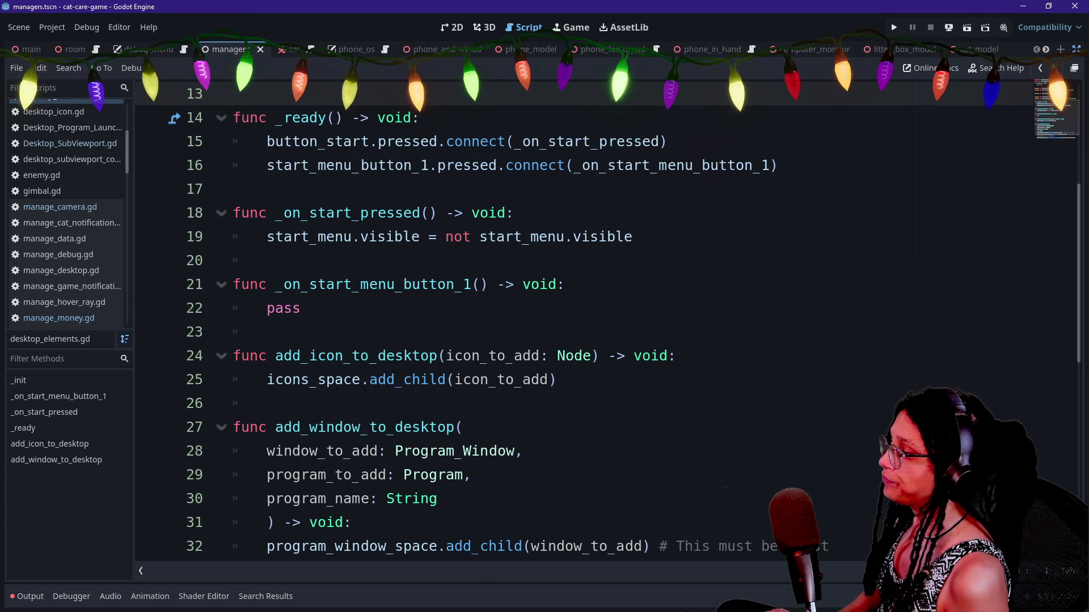
click(300, 308)
key(BackSpace)
key(BackSpace)
key(BackSpace)
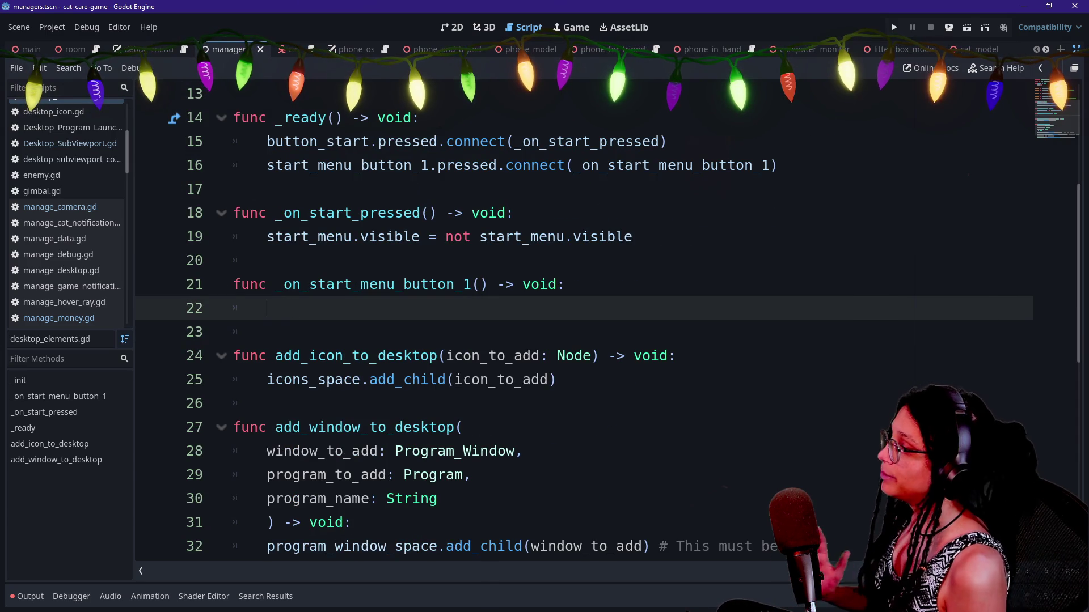
click(471, 284)
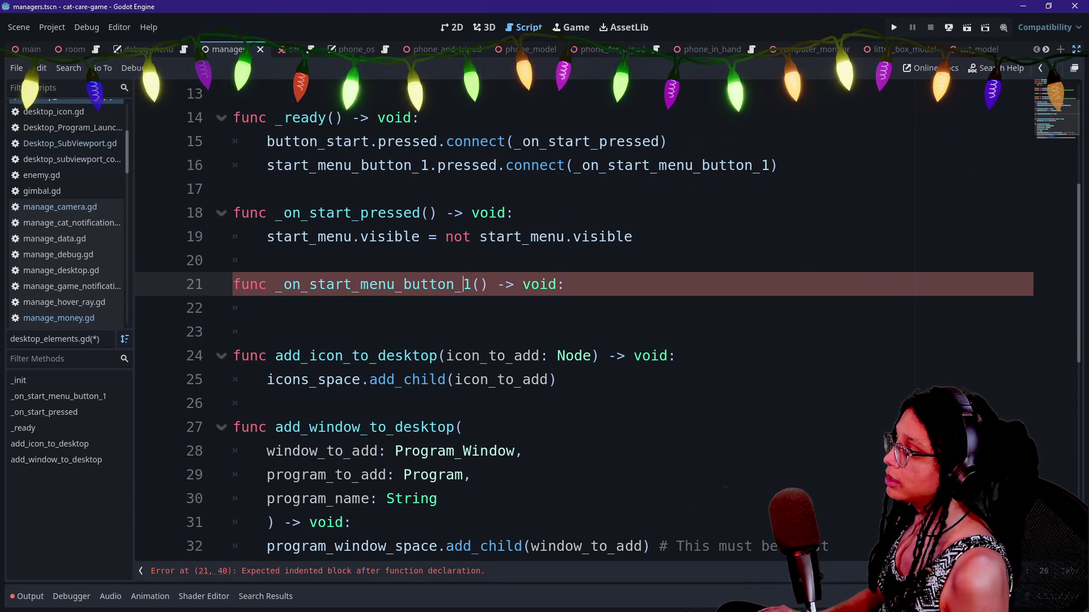
click(570, 28)
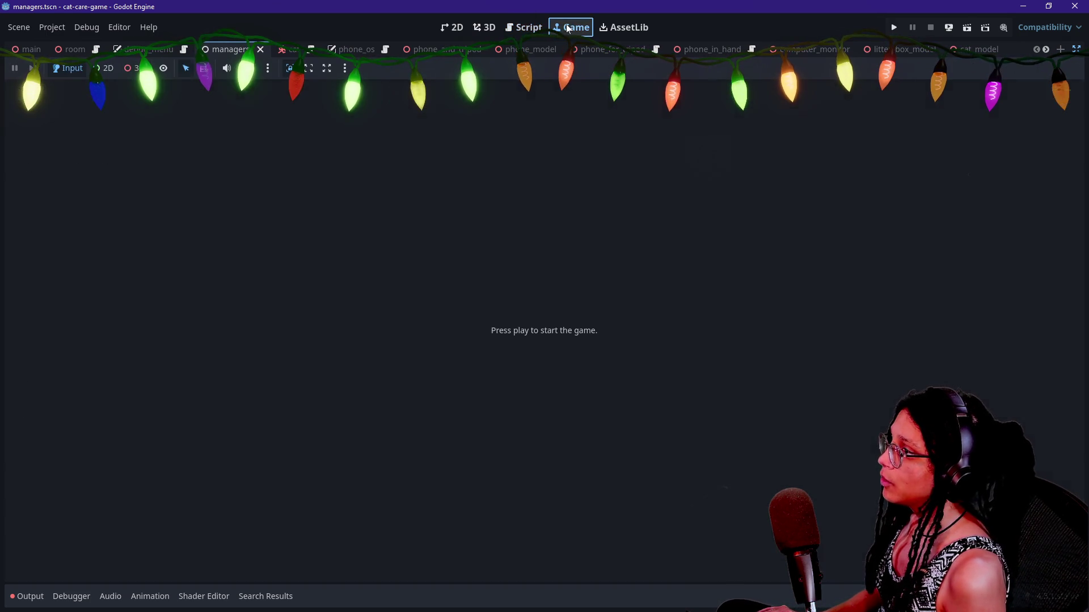
Switch to the 2D editor and bring back the editor docks around the canvas.
click(464, 31)
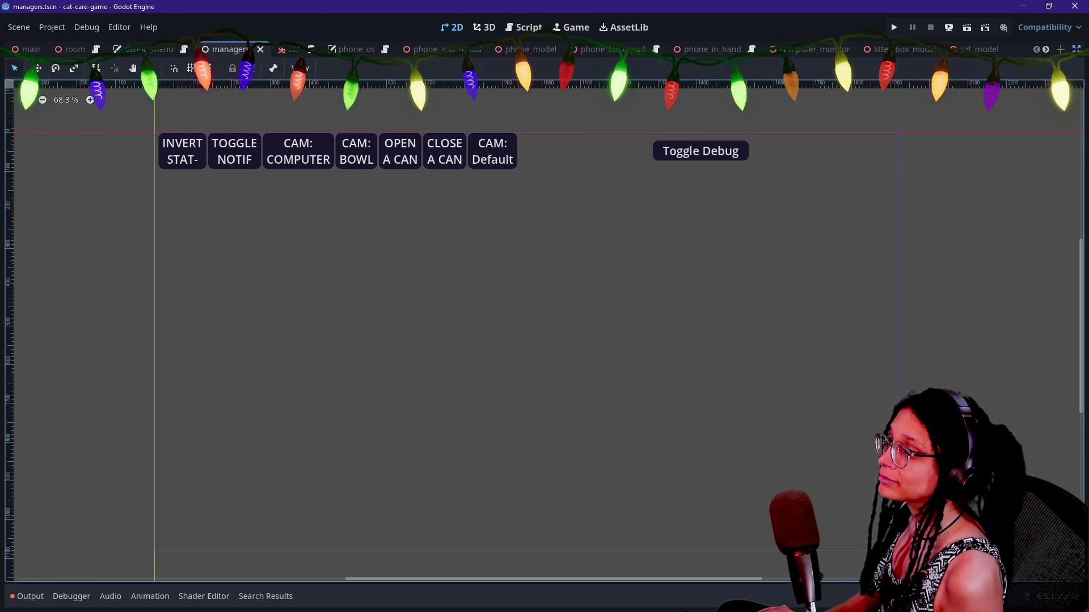
scroll(708, 45, down, 6)
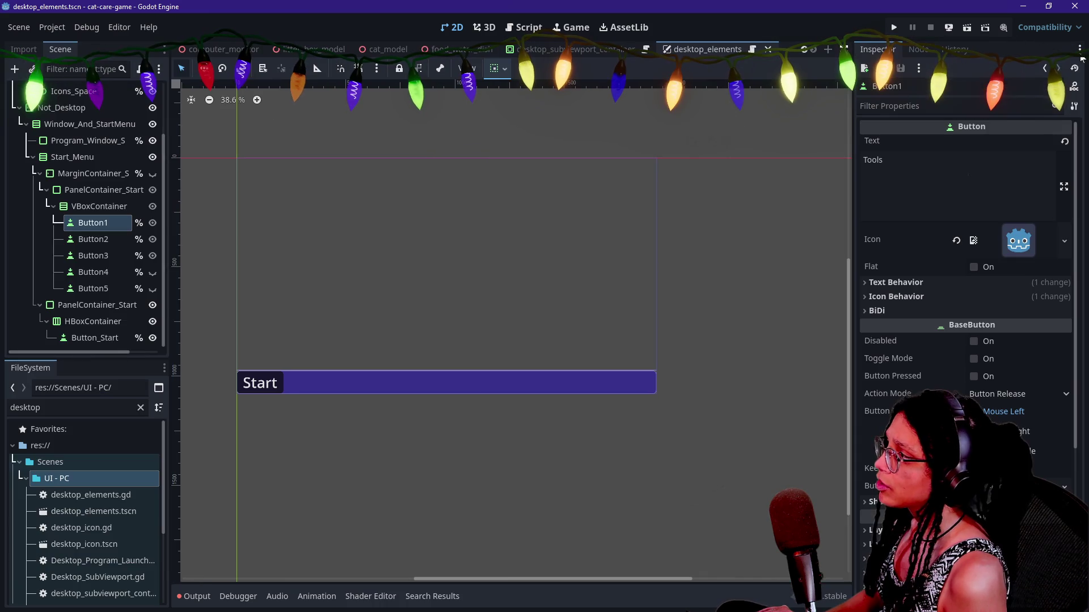
click(1077, 49)
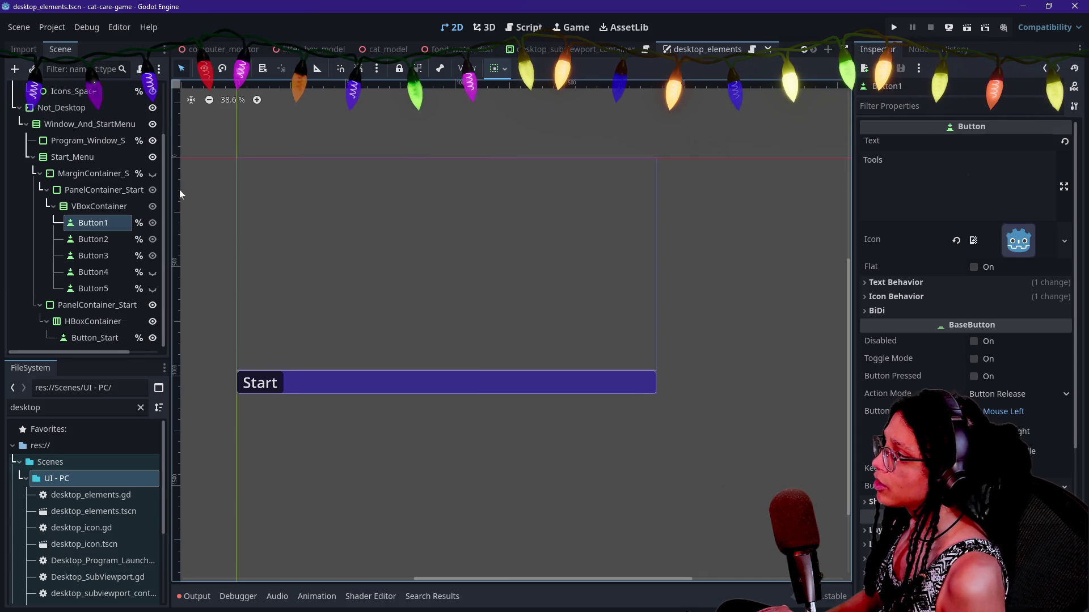
Check the Tools and Shopping buttons' visibility, leave the start menu hidden, save, and open the script.
click(152, 173)
click(153, 225)
click(153, 225)
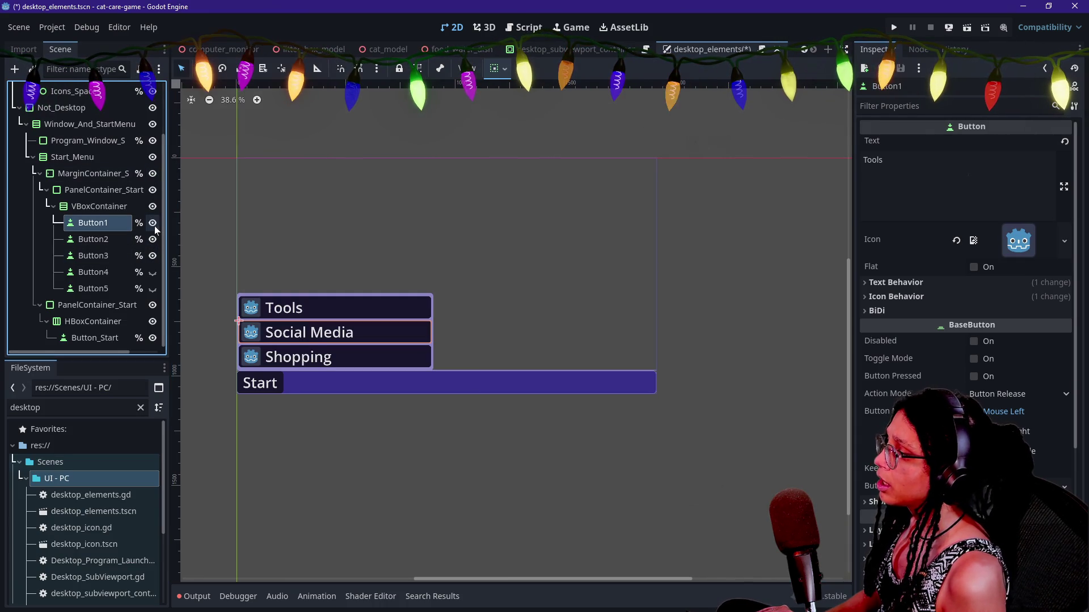
click(152, 257)
click(152, 257)
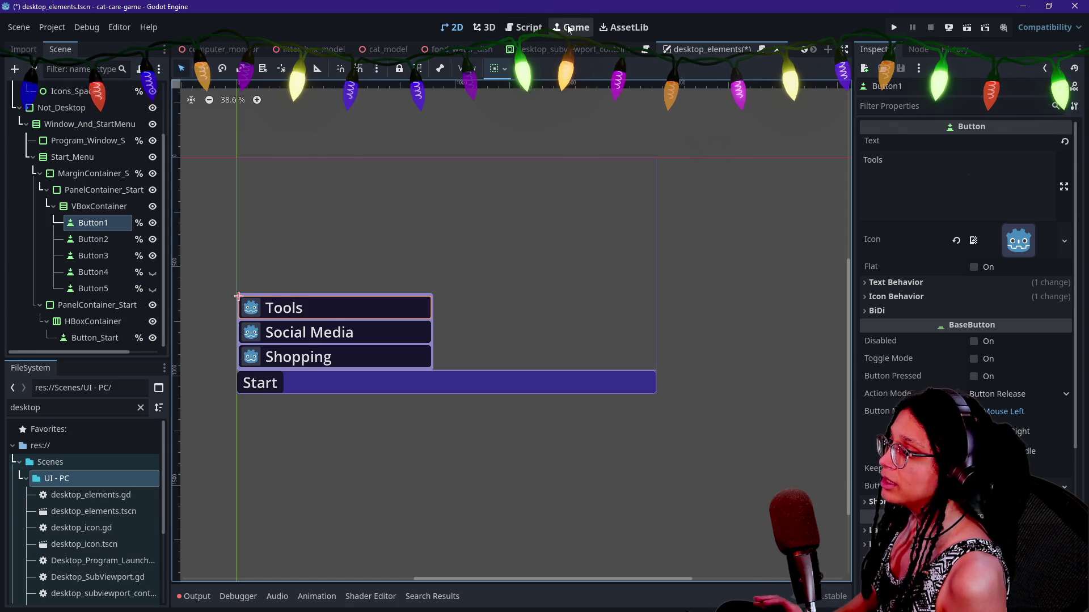
click(153, 173)
key(ctrl+s)
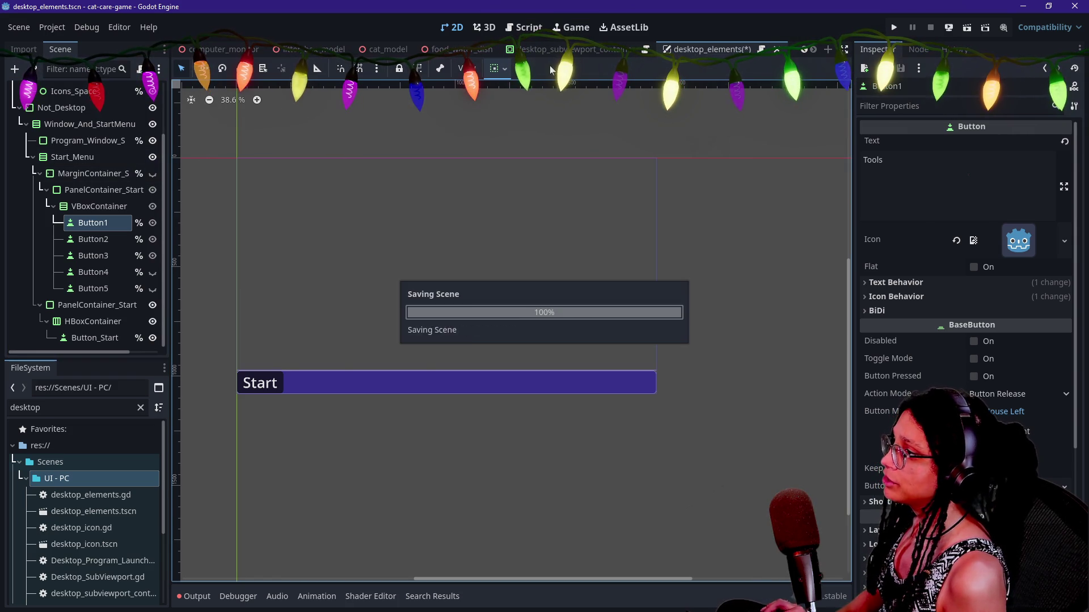
click(528, 27)
click(647, 237)
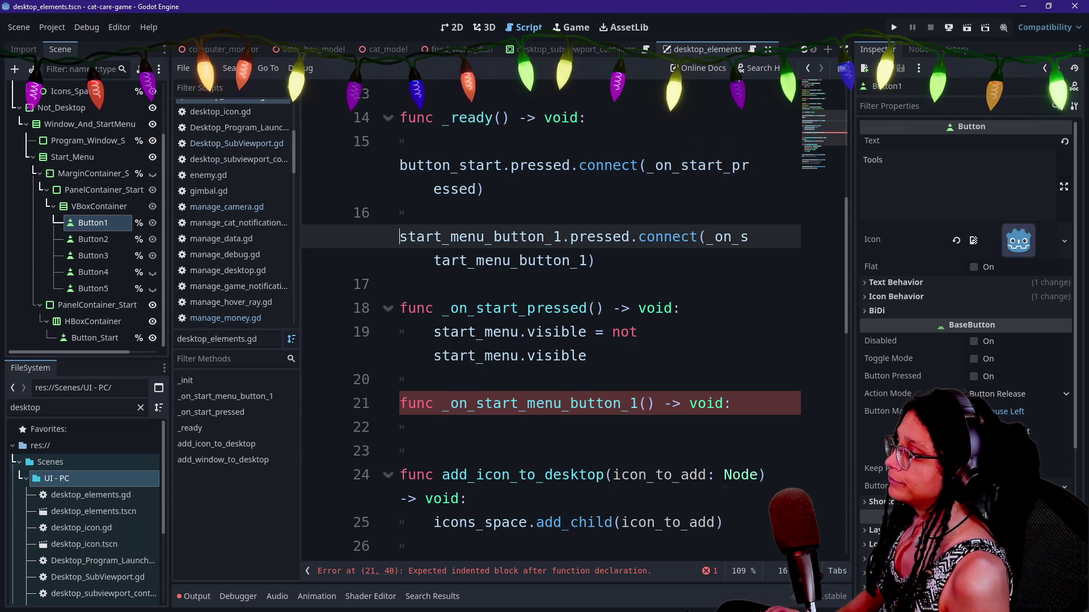
Renumber the handler, connect call and declaration to start_menu_button_3 referencing %Button3.
click(648, 403)
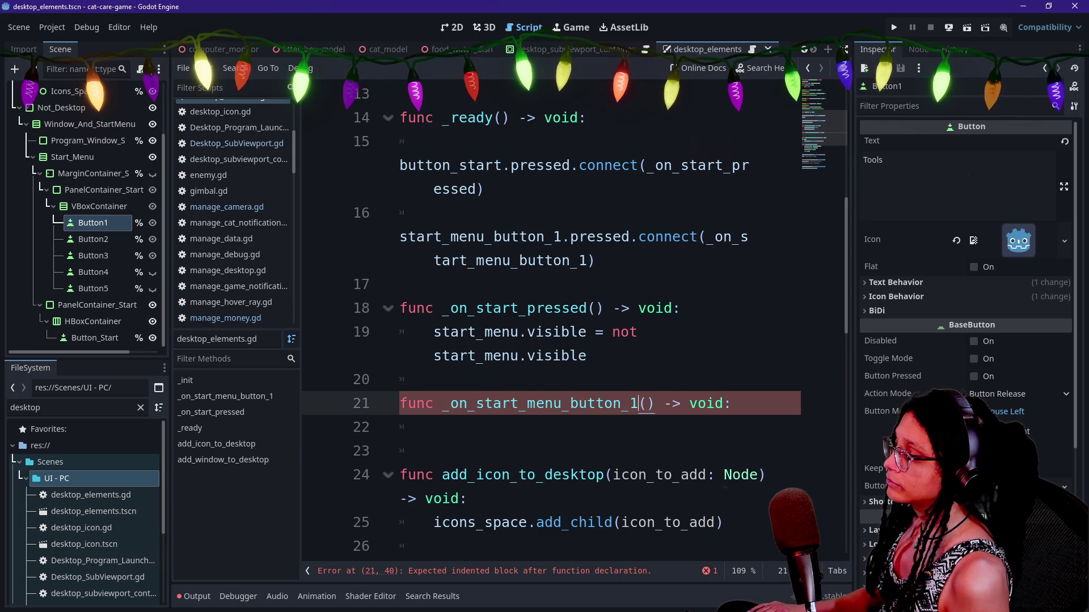
scroll(647, 404, up, 3)
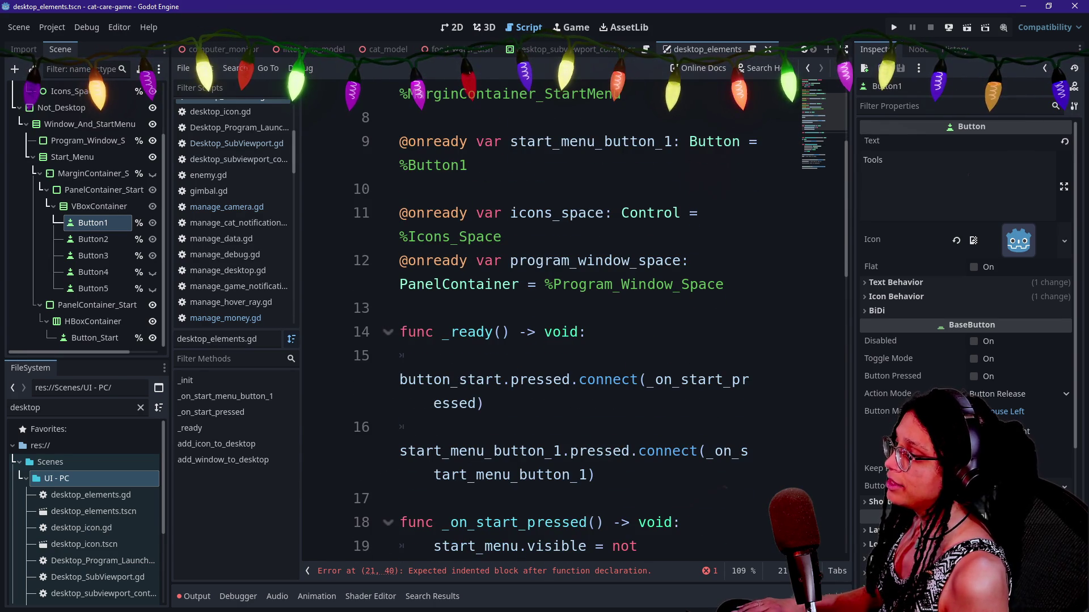
click(595, 475)
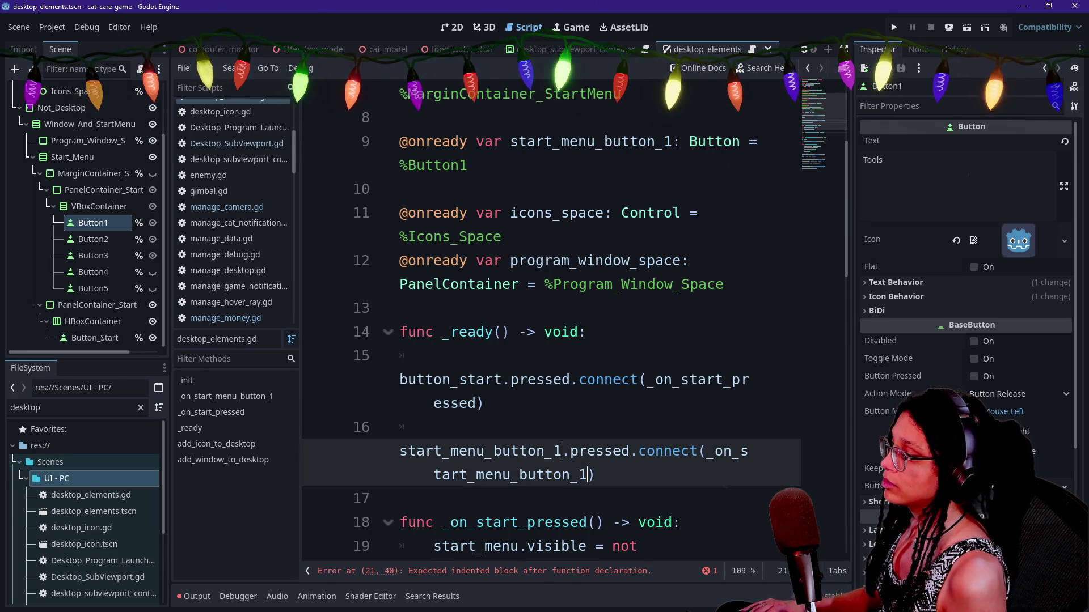
scroll(601, 454, down, 1)
text(3)
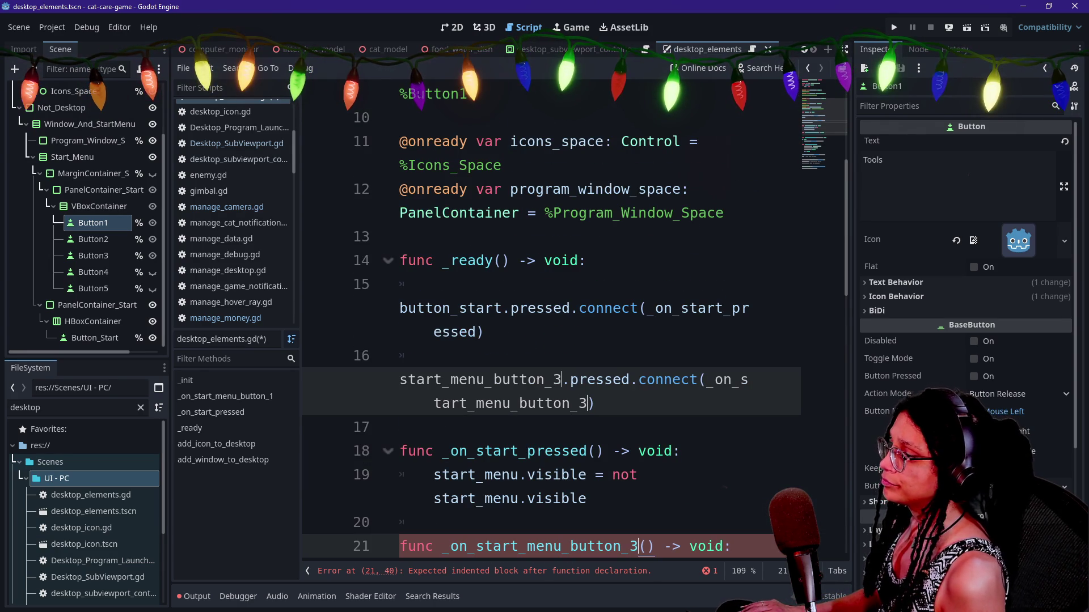
scroll(550, 324, up, 2)
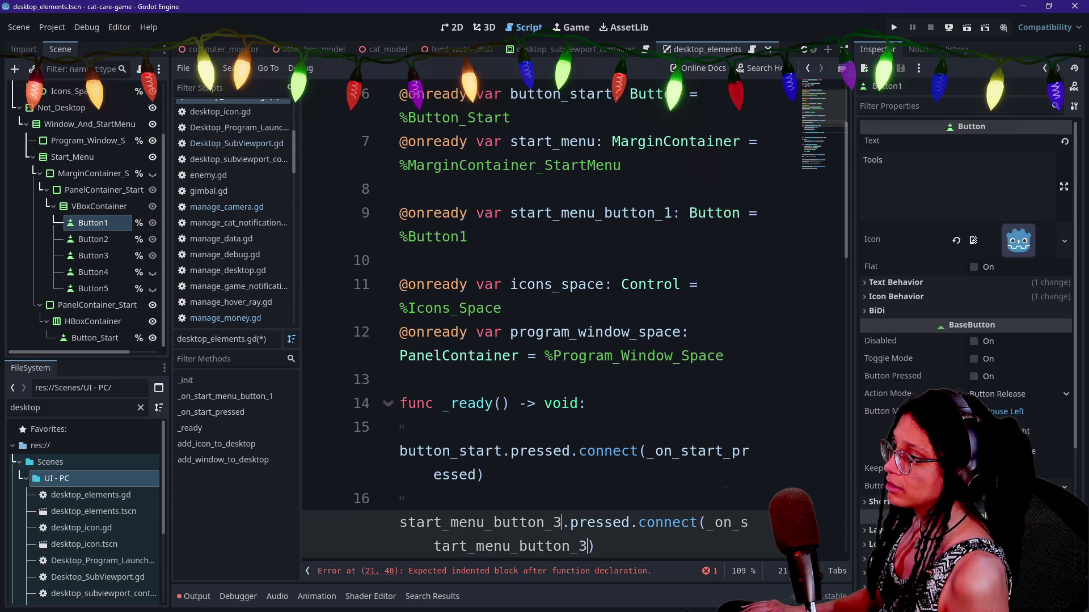
click(672, 213)
key(End)
key(BackSpace)
text(3)
click(672, 212)
key(BackSpace)
text(3)
scroll(672, 213, down, 4)
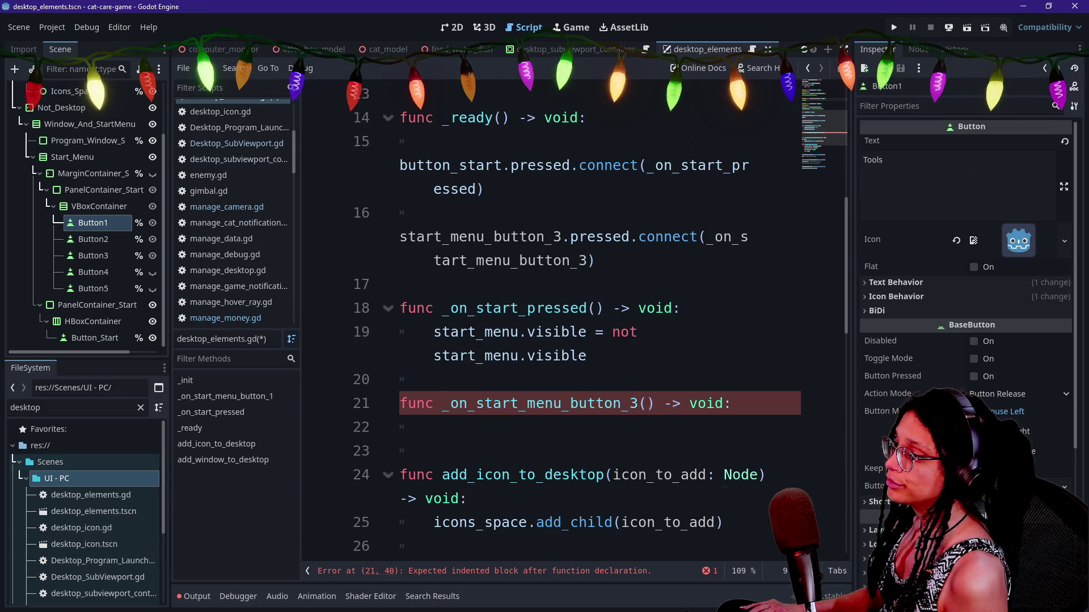
click(434, 427)
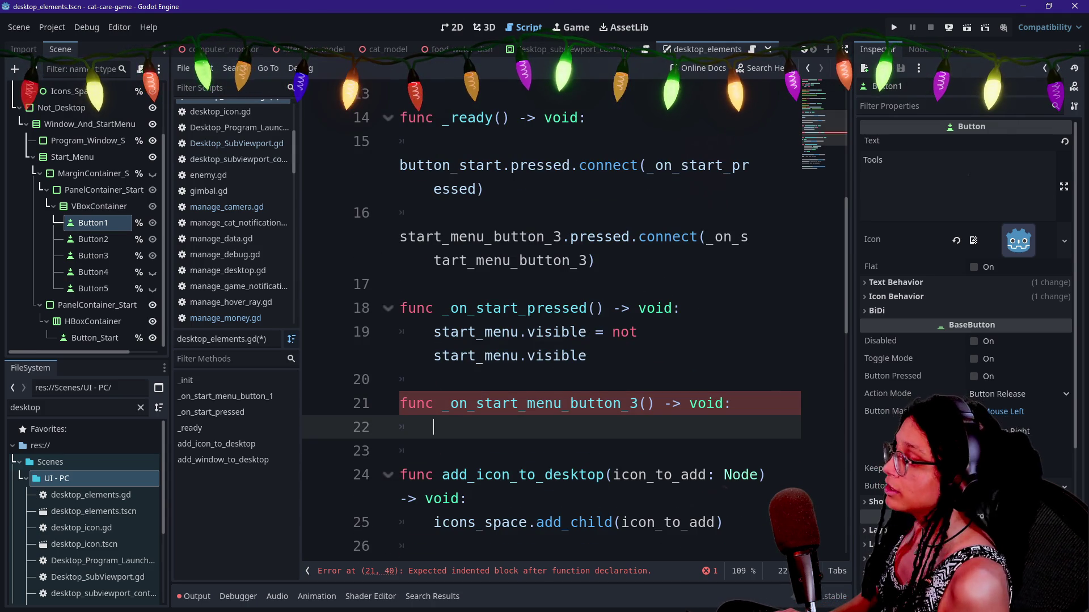
Write ManageMoney.ref.spend_money() on line 22 of the Button3 handler, removing stray characters.
text(ManageM)
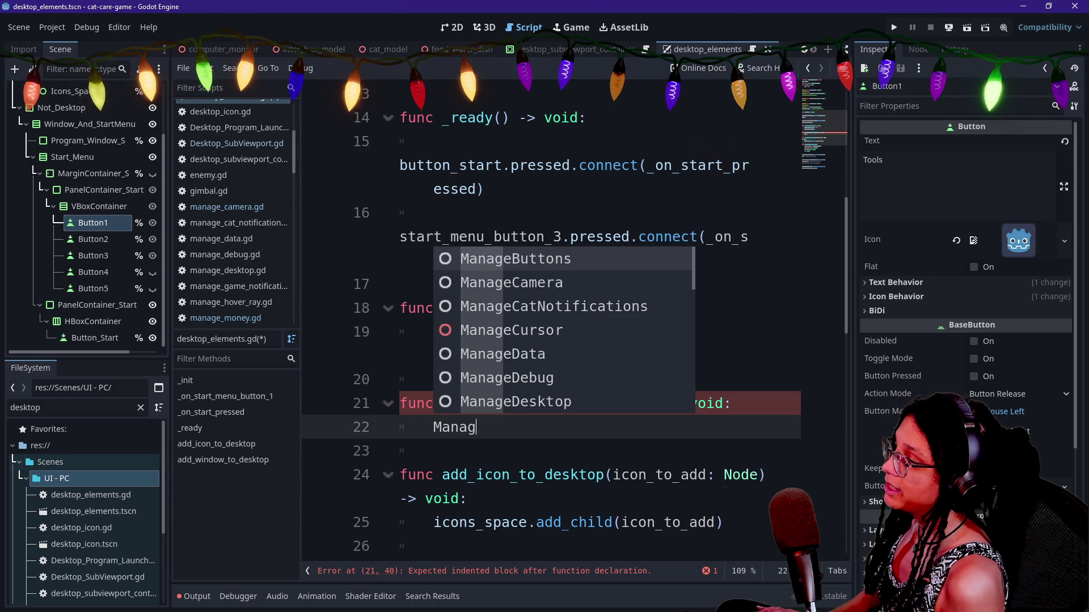
key(Return)
text(ef.)
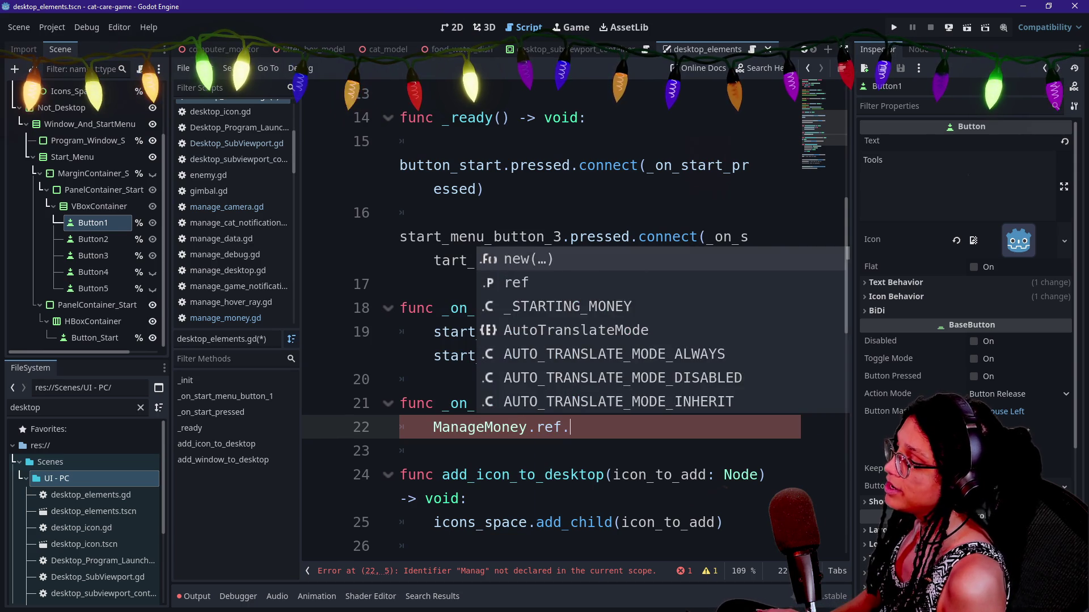
key(Down)
key(Return)
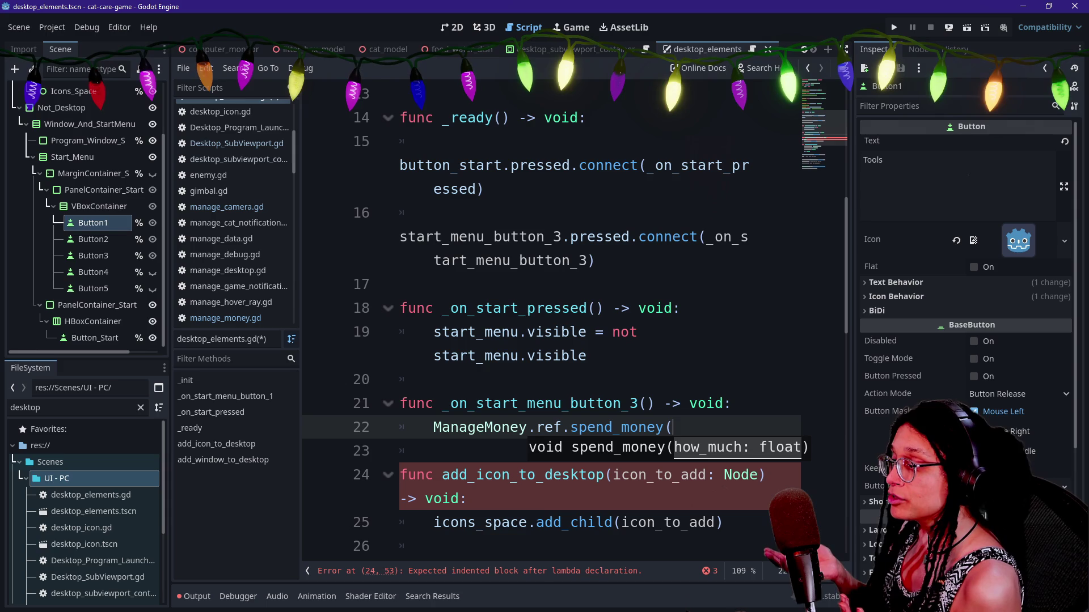
text(d)
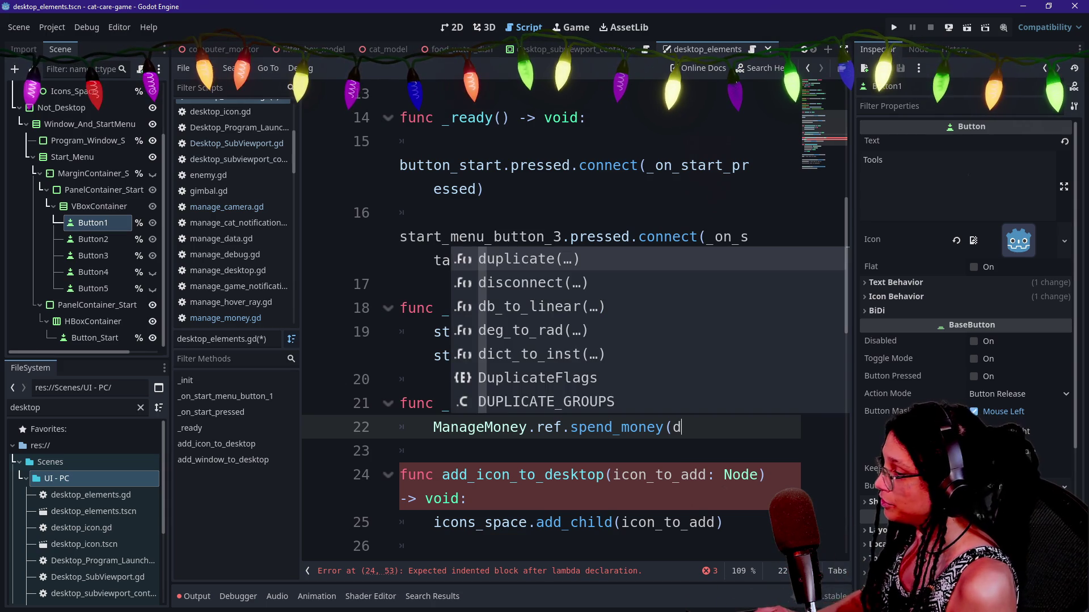
key(BackSpace)
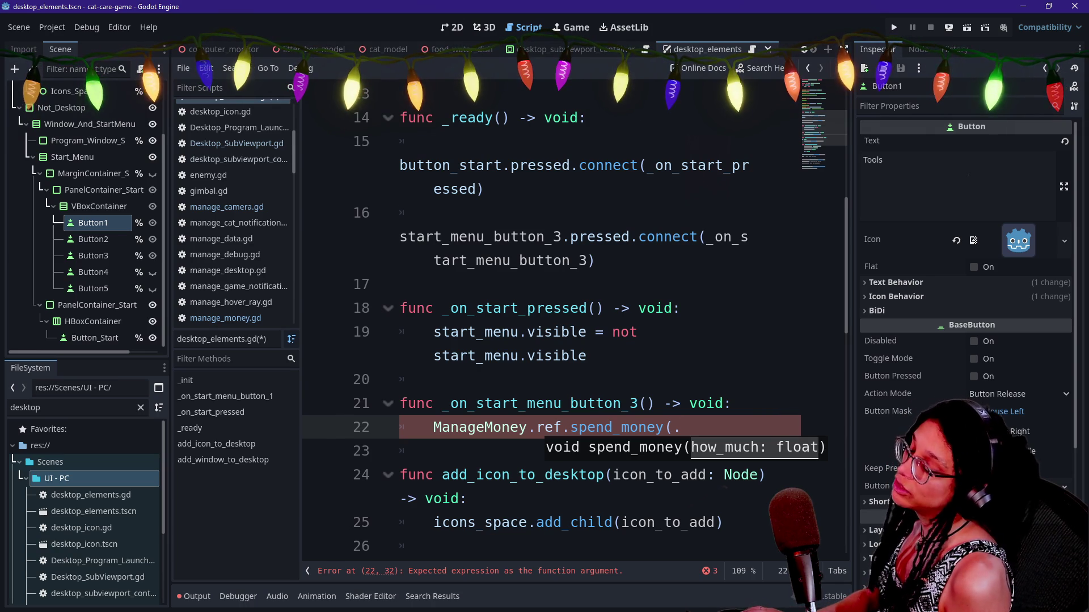
key(BackSpace)
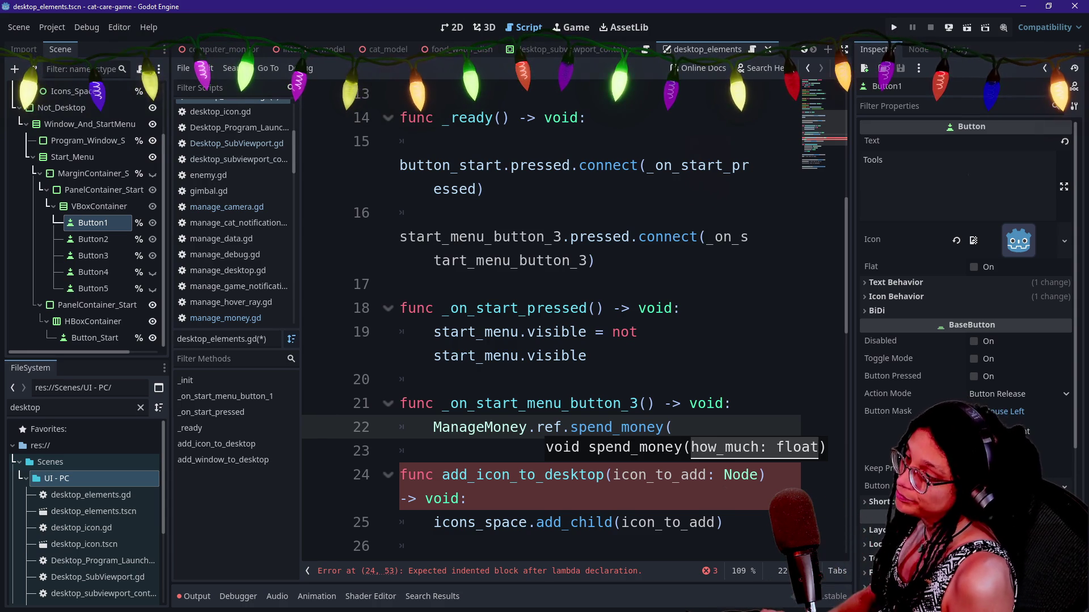
text())
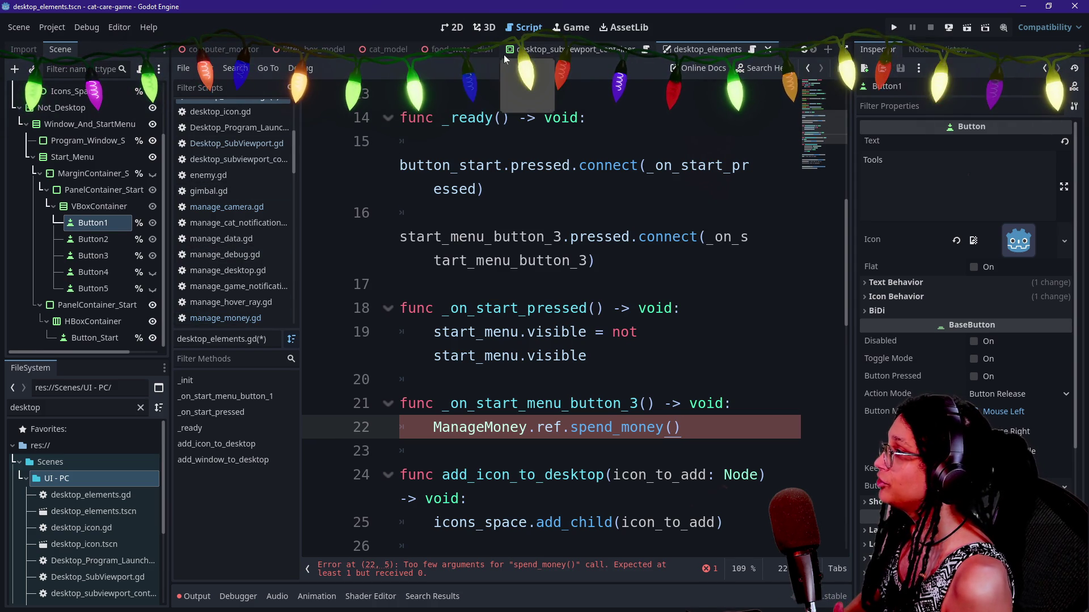
scroll(504, 54, up, 2)
scroll(434, 56, up, 4)
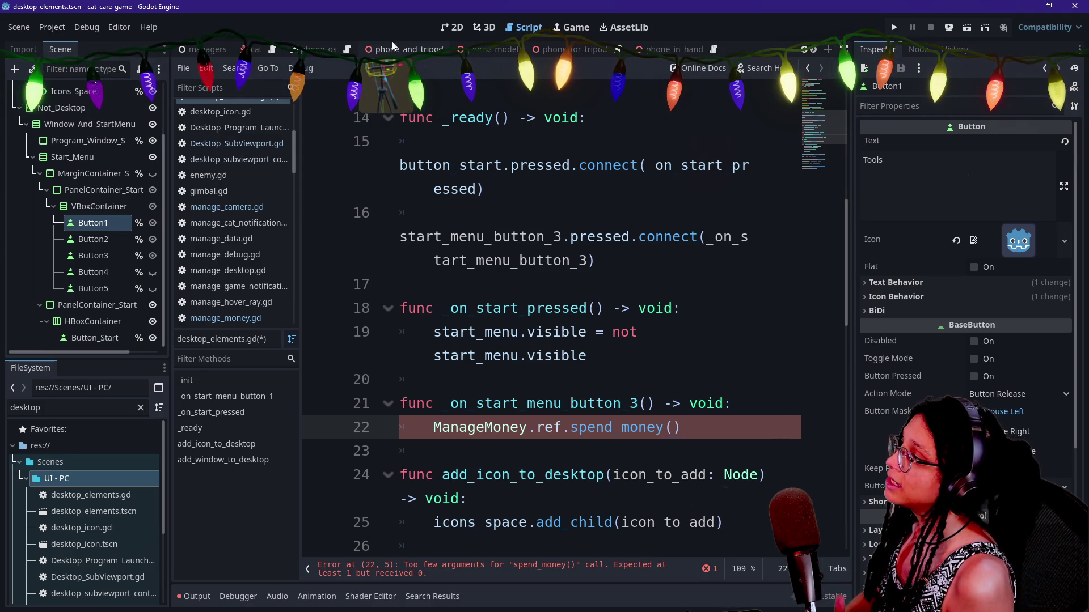
click(204, 49)
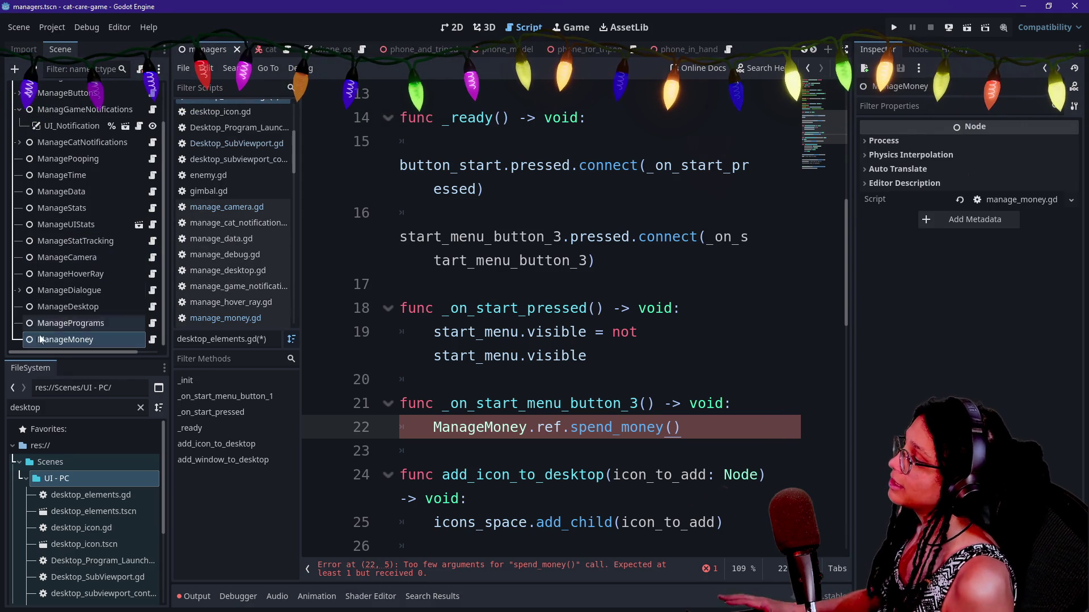
Start adding a child node to the Managers root via its context menu, then cancel.
right_click(64, 339)
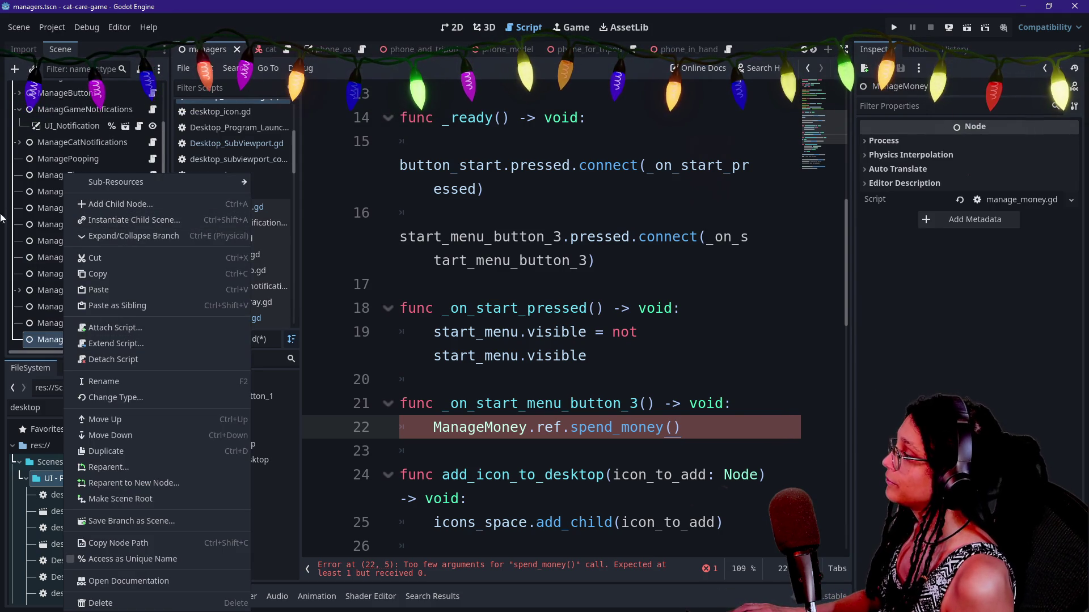
scroll(79, 238, up, 3)
right_click(67, 85)
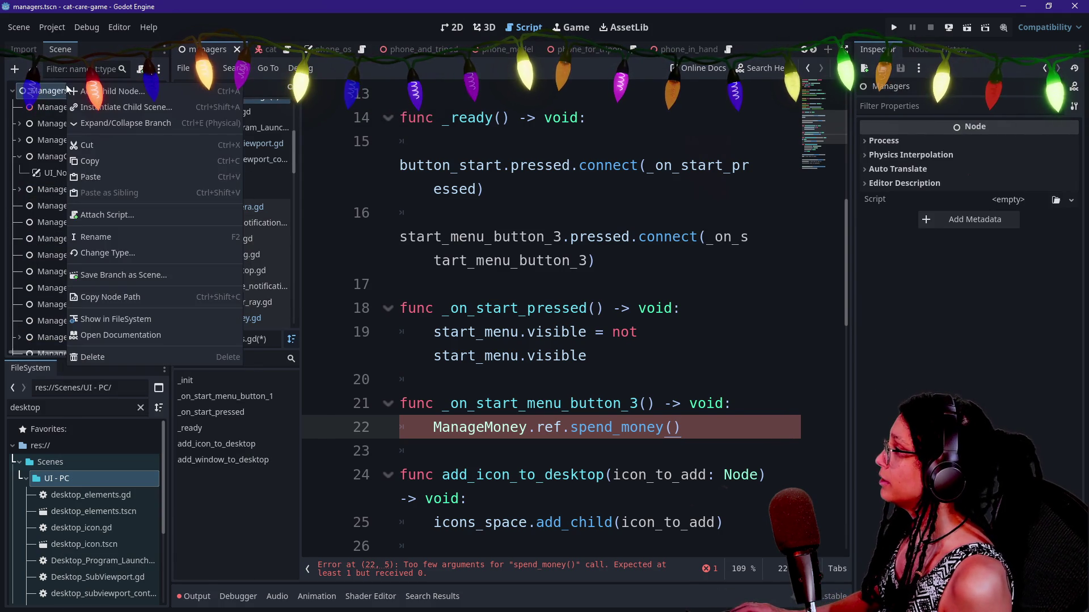
click(91, 97)
text(Maa)
key(BackSpace)
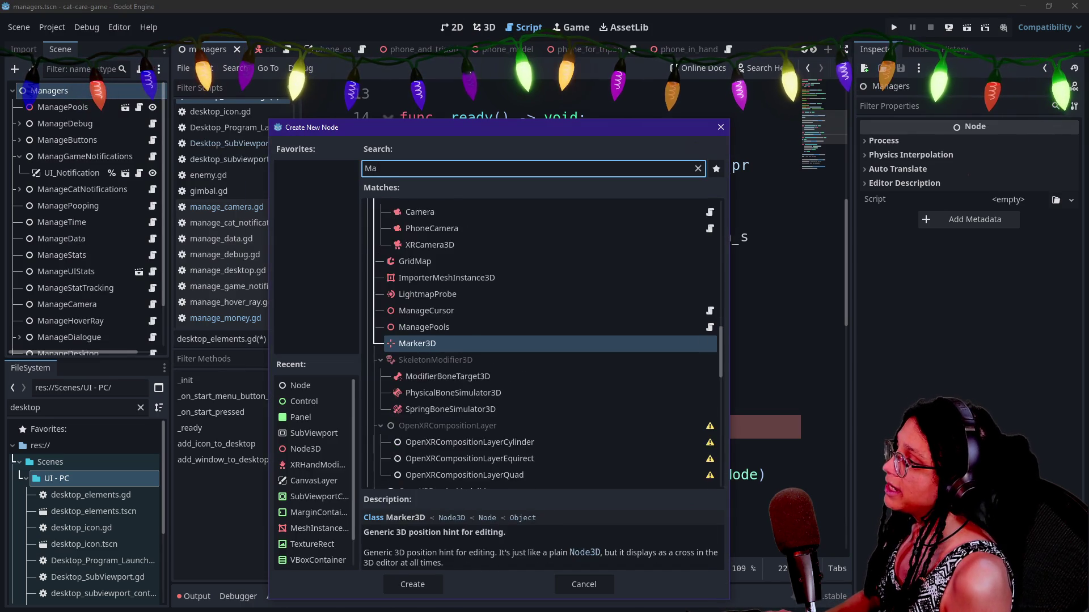
text(nage)
key(Escape)
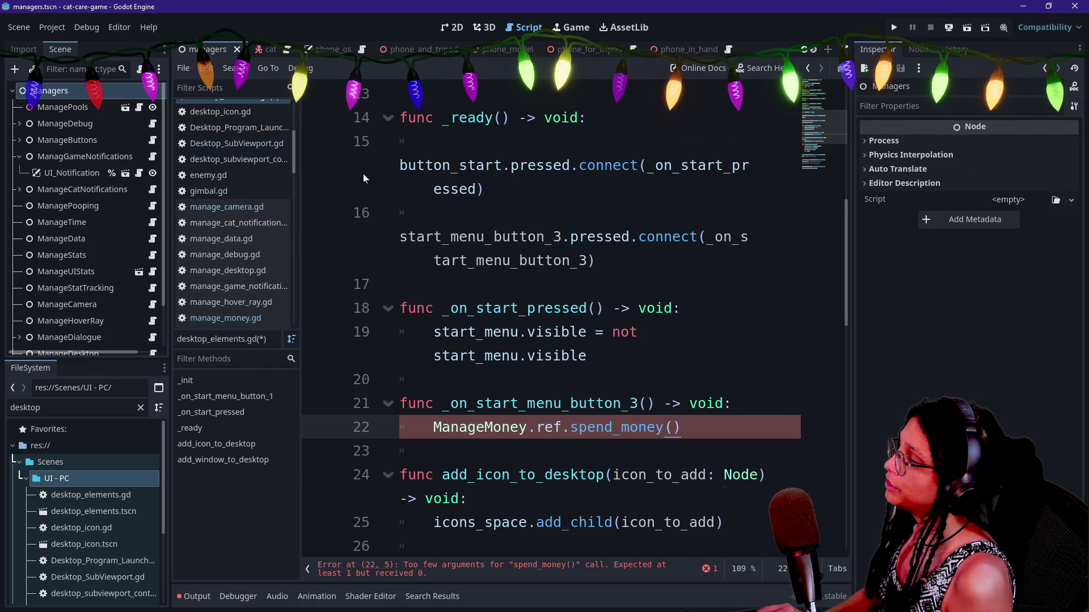
key(ctrl+a)
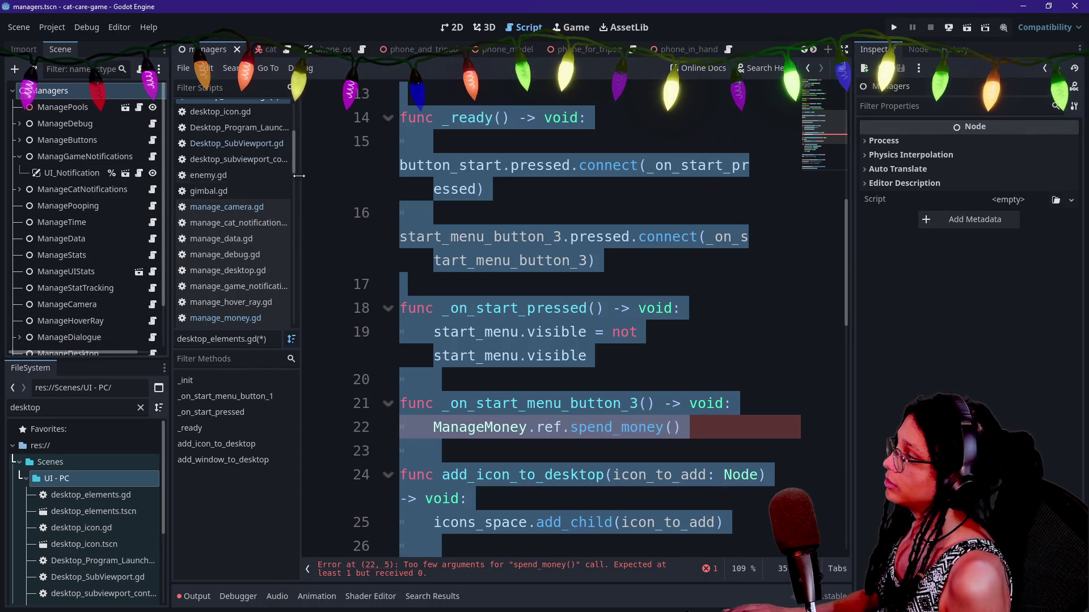
double_click(43, 107)
Add a plain Node under Managers named ManageShoppingStock and choose Attach Script for it.
click(48, 91)
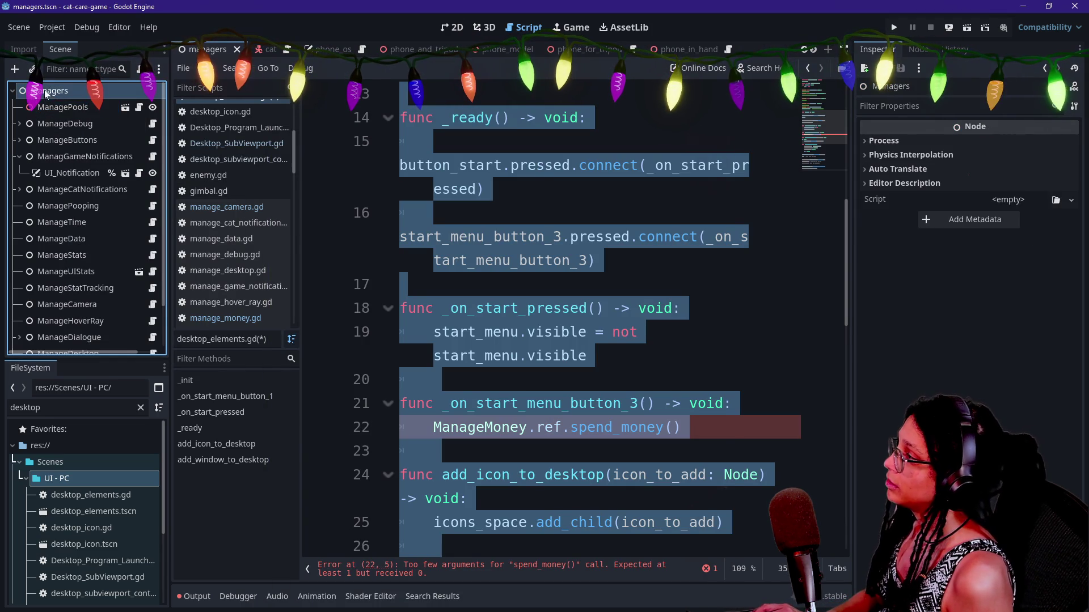
key(ctrl+a)
text(Node)
key(Return)
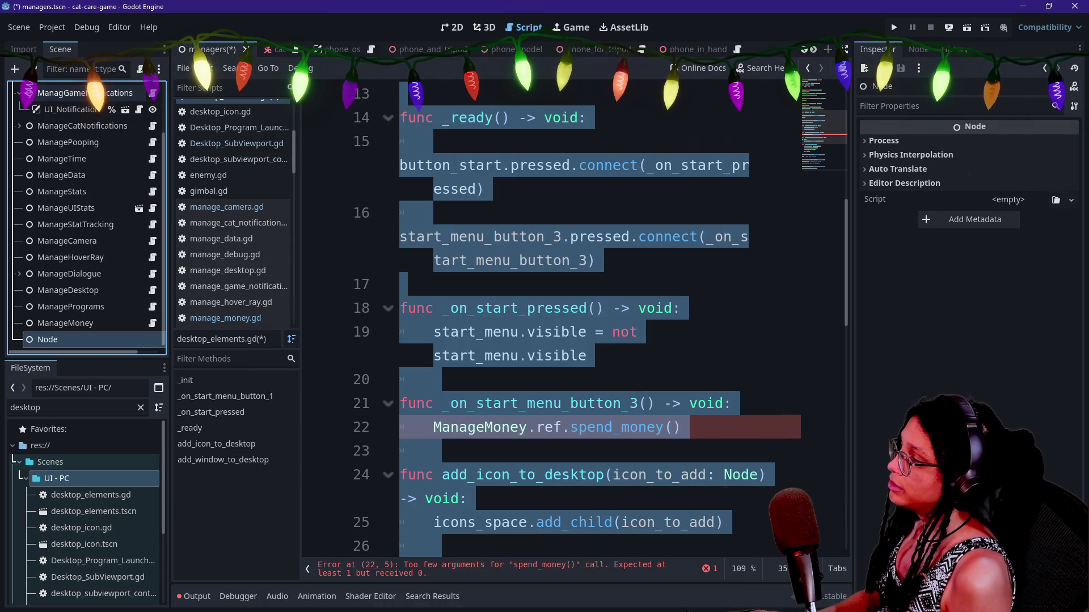
text(ManageS)
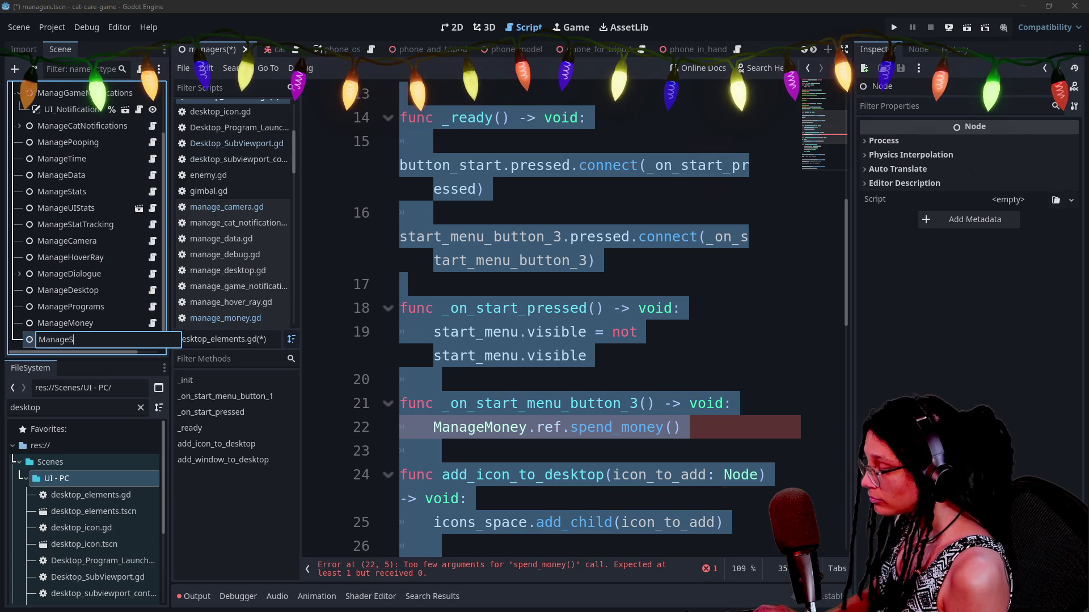
text(hoppingStock)
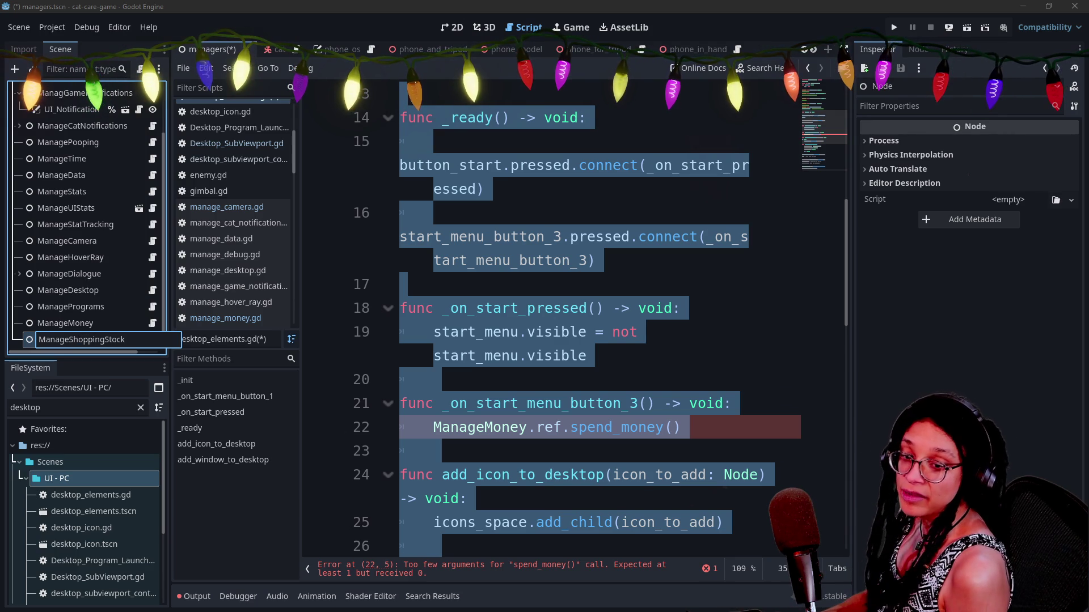
key(Return)
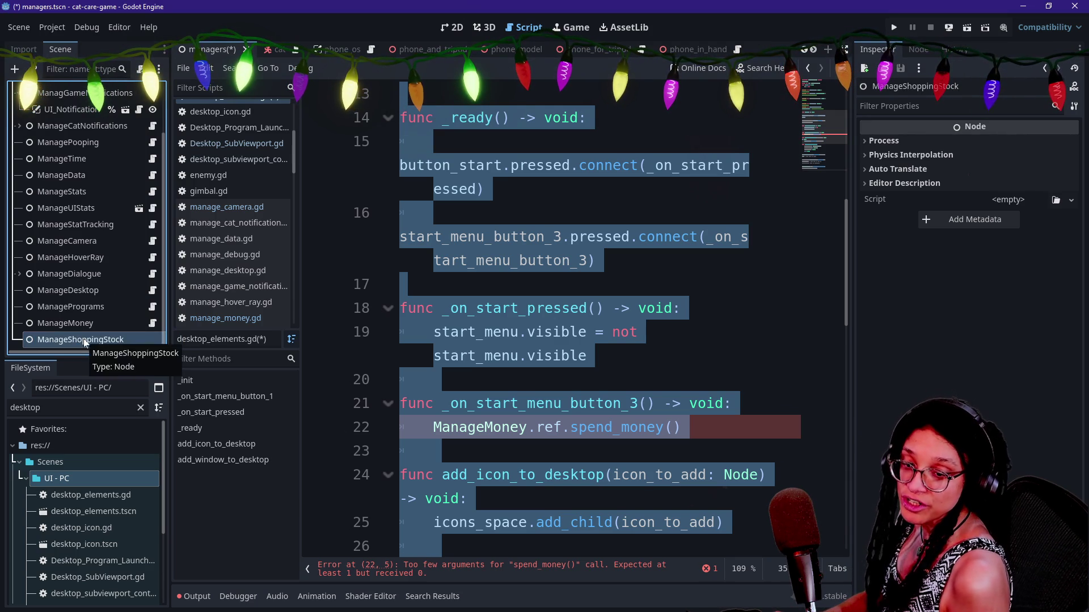
right_click(121, 335)
click(173, 360)
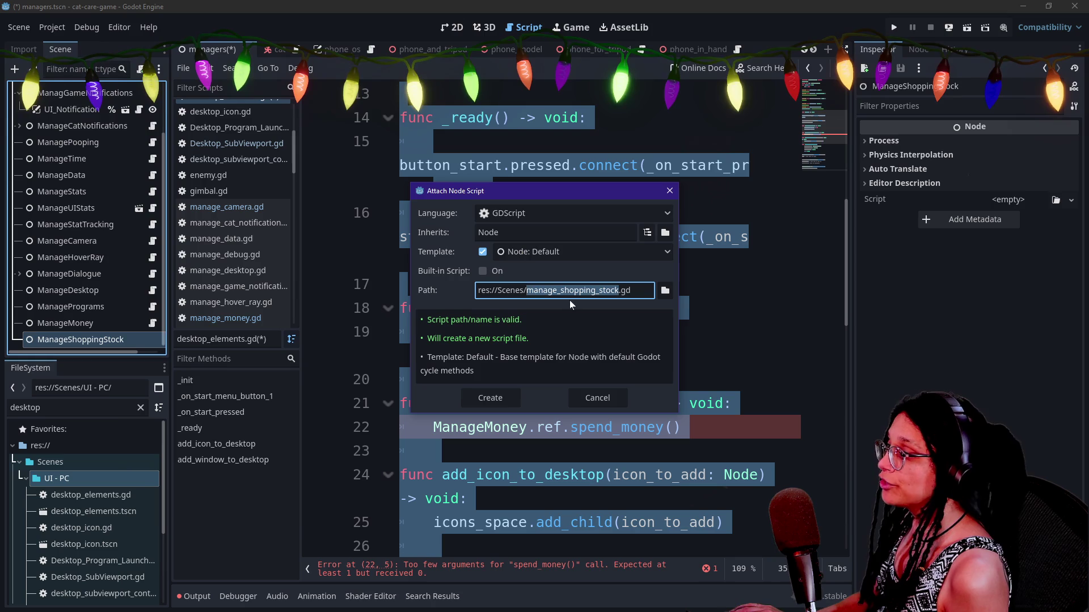
Change the script path folder to res://Scripts/ and create the script.
click(518, 290)
key(BackSpace)
key(BackSpace)
key(BackSpace)
text(ript)
key(Return)
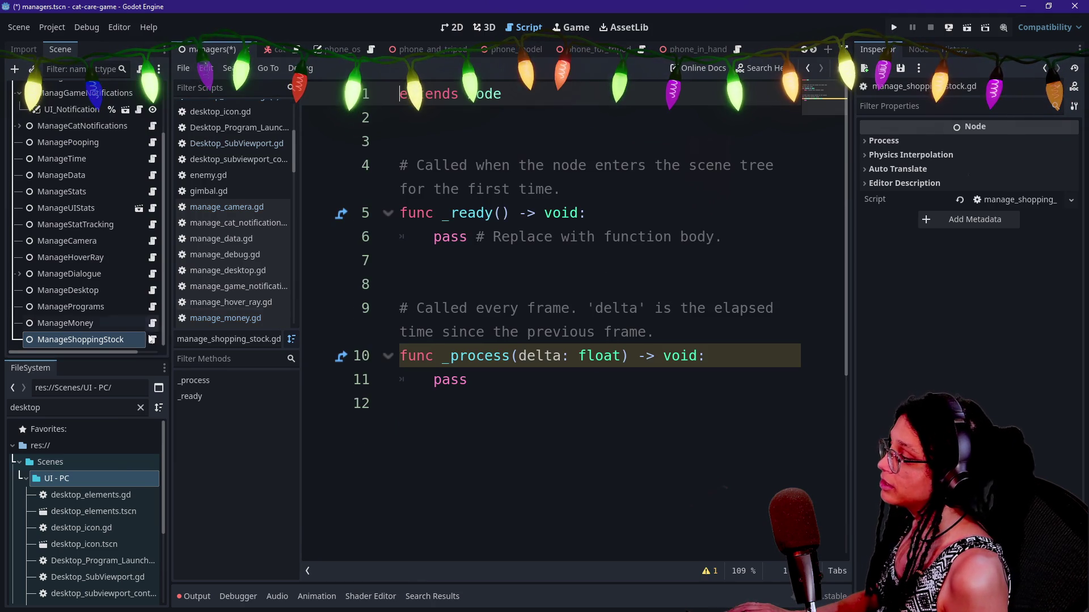
Paste manage_money.gd's class_name, ref and _init lines, renaming ManageMoney to ManageShoppingStock.
click(152, 323)
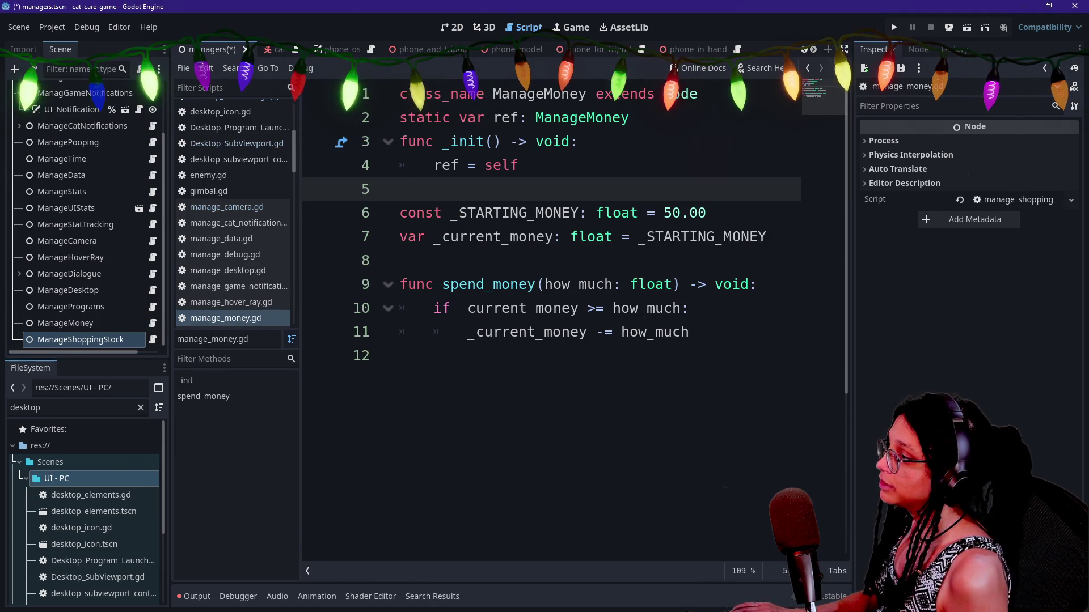
key(ctrl+shift+Home)
key(ctrl+c)
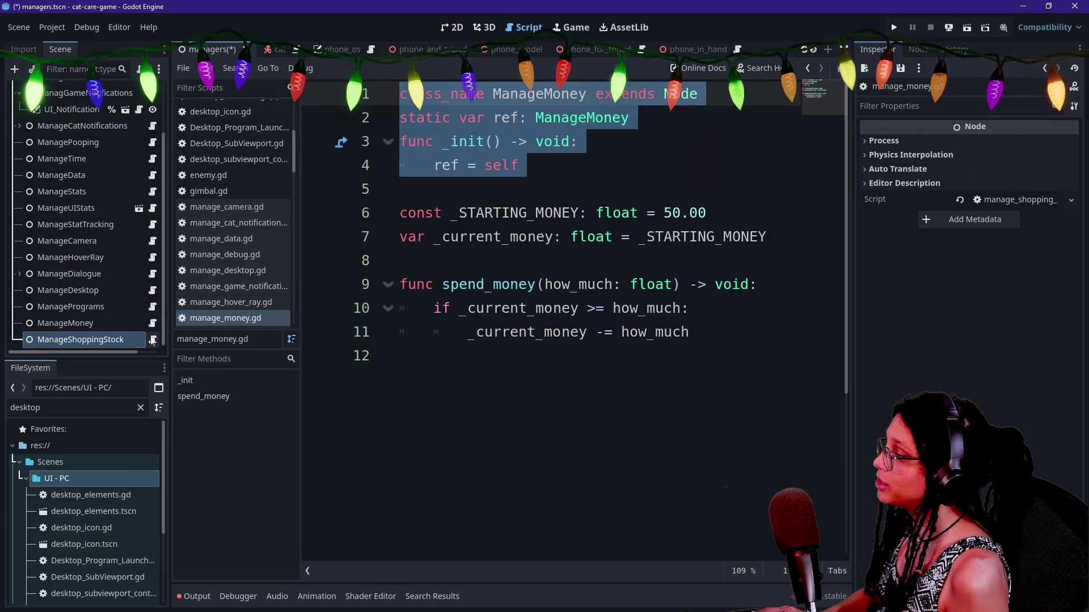
click(153, 339)
key(ctrl+a)
key(ctrl+v)
key(Return)
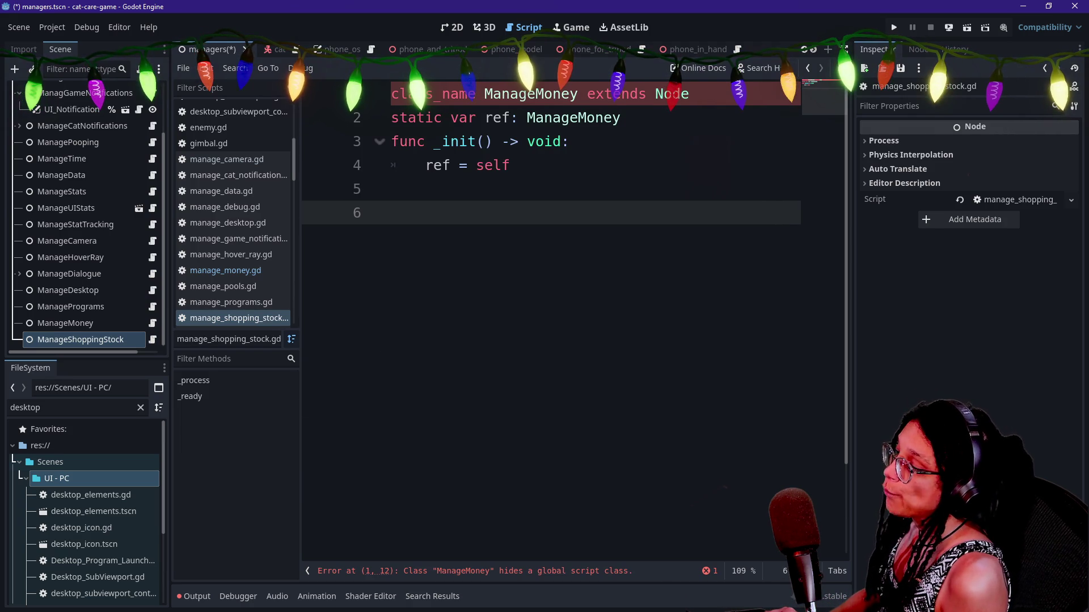
click(536, 94)
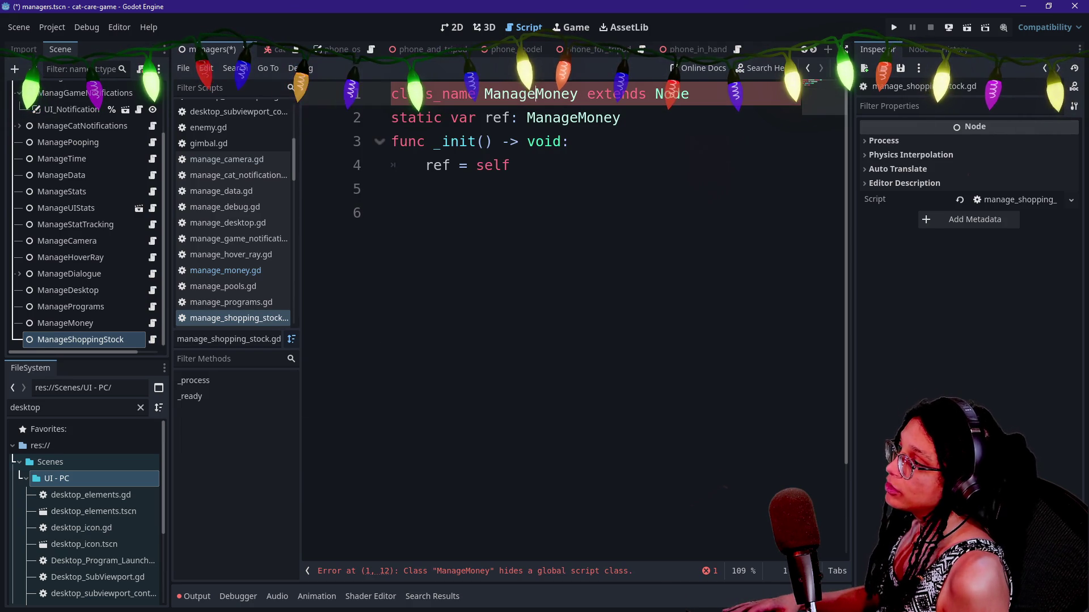
alt+click(578, 118)
text(ppi)
click(391, 213)
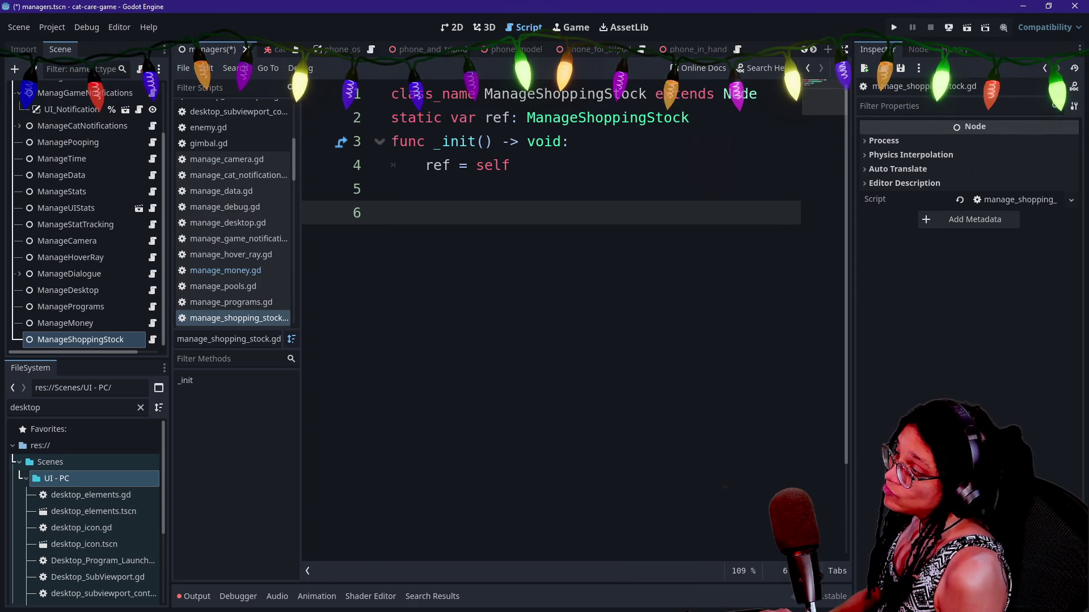
Begin a var _stock_data declaration on line 6 in place of the initial const.
text(cons)
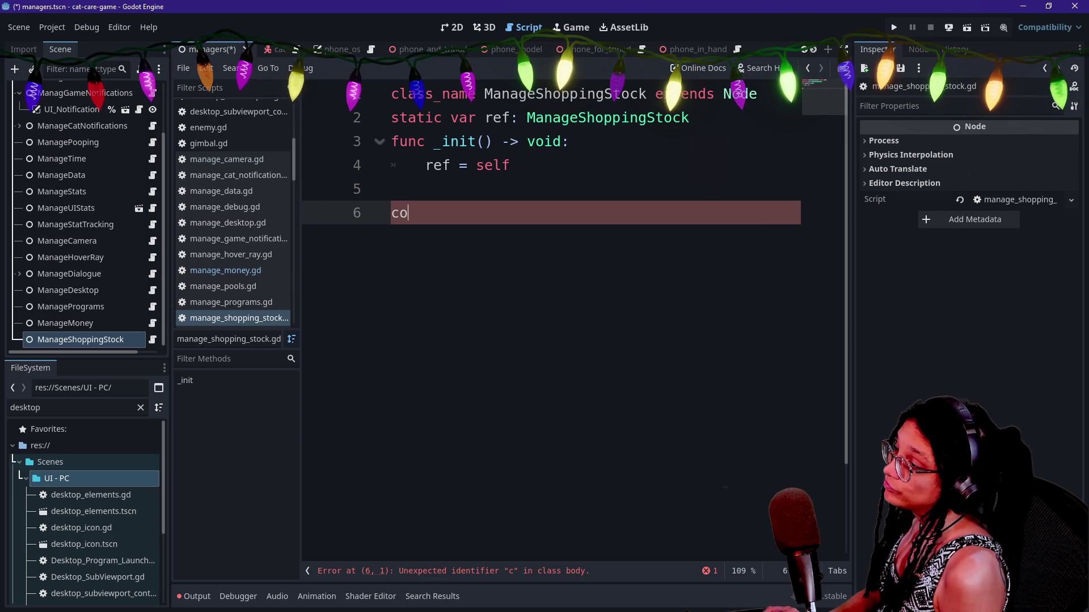
key(Return)
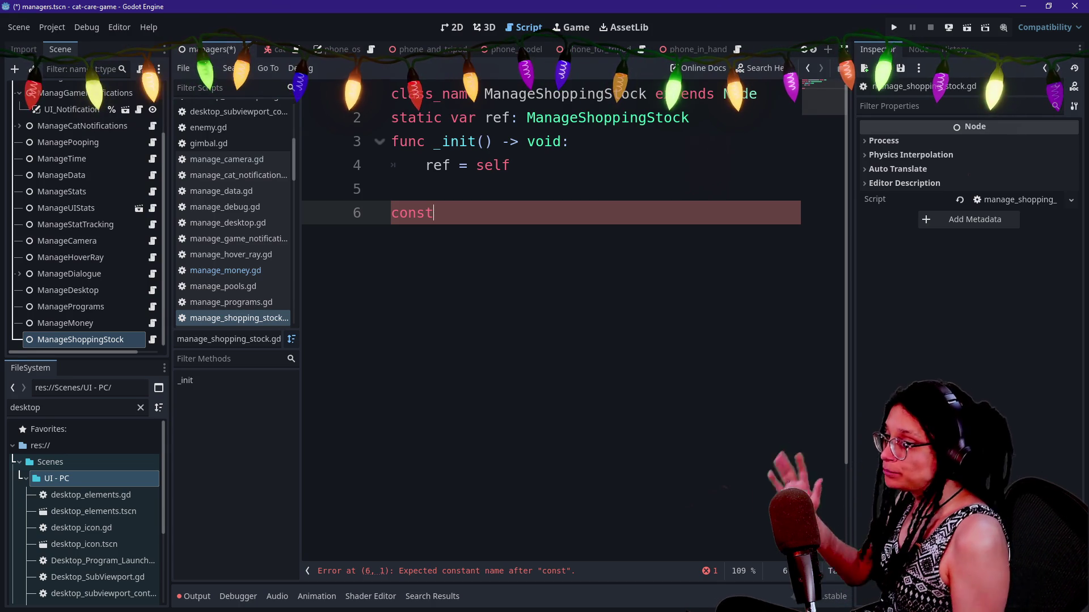
key(BackSpace)
key(BackSpace)
key(BackSpace)
key(BackSpace)
text(var _)
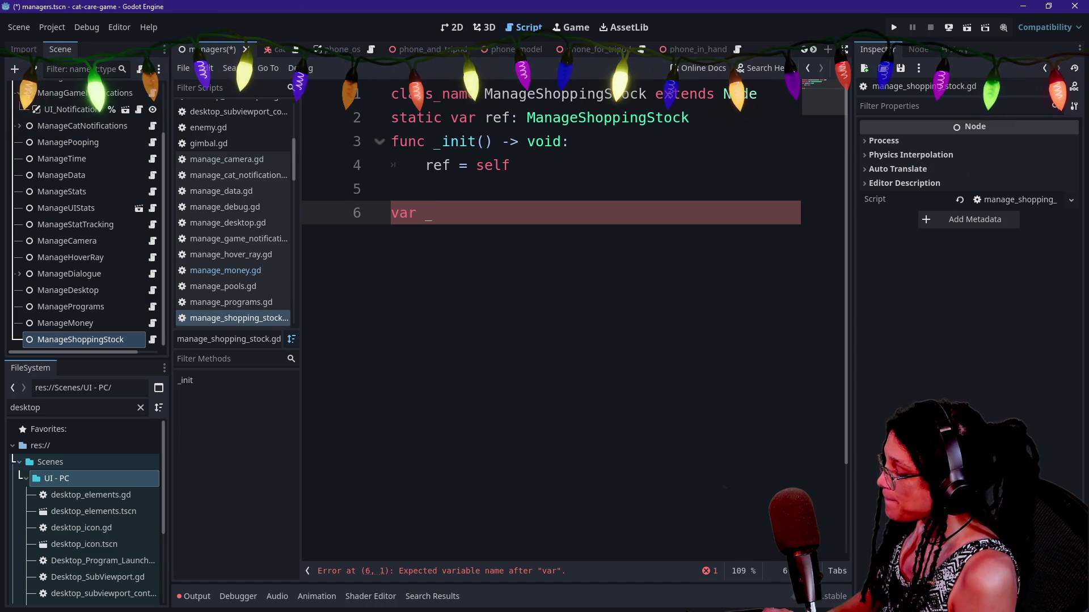
text(stock_data)
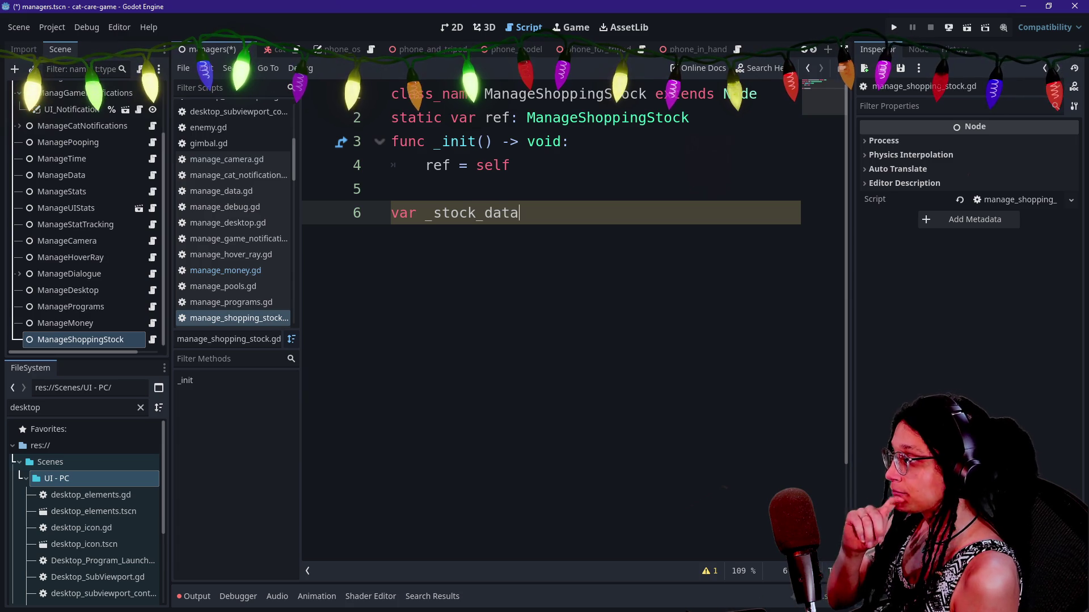
key(Up)
key(Up)
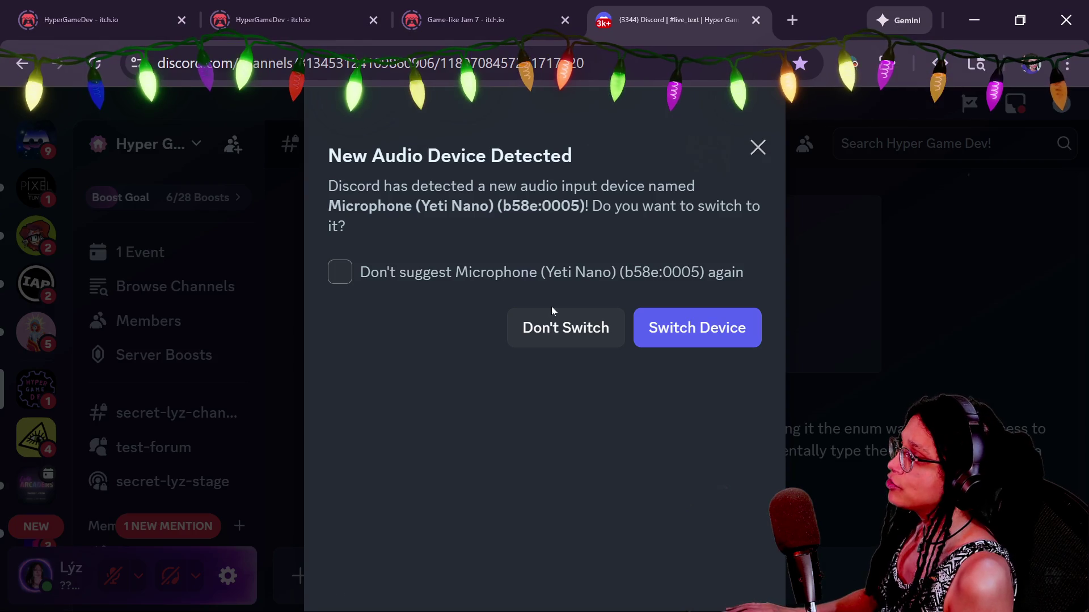
Dismiss the microphone prompt and events popup, then scroll to the shared code sample in #live_text.
click(877, 287)
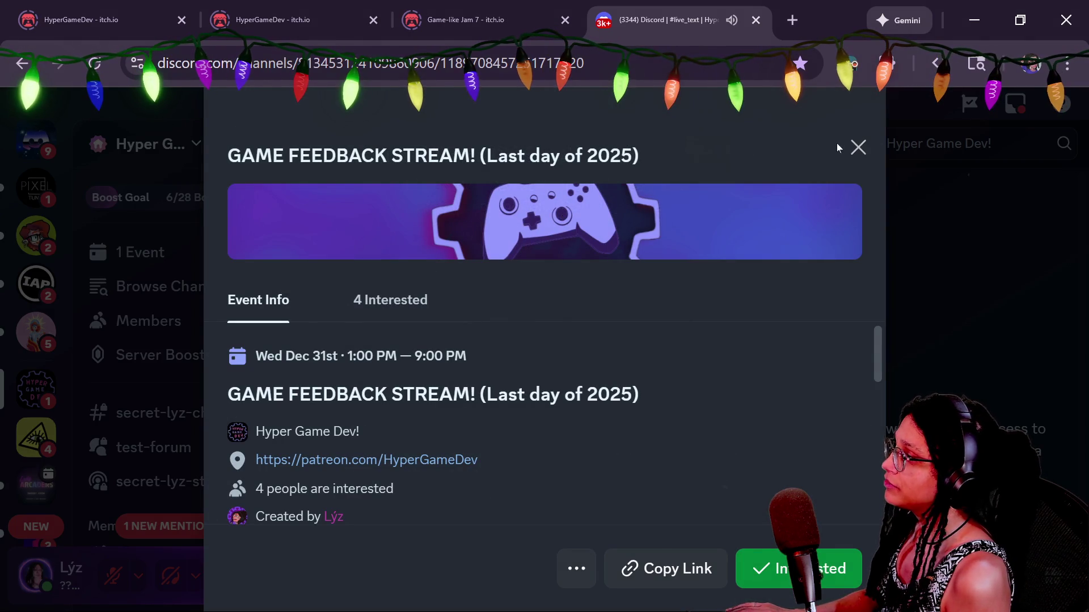
click(858, 147)
key(Escape)
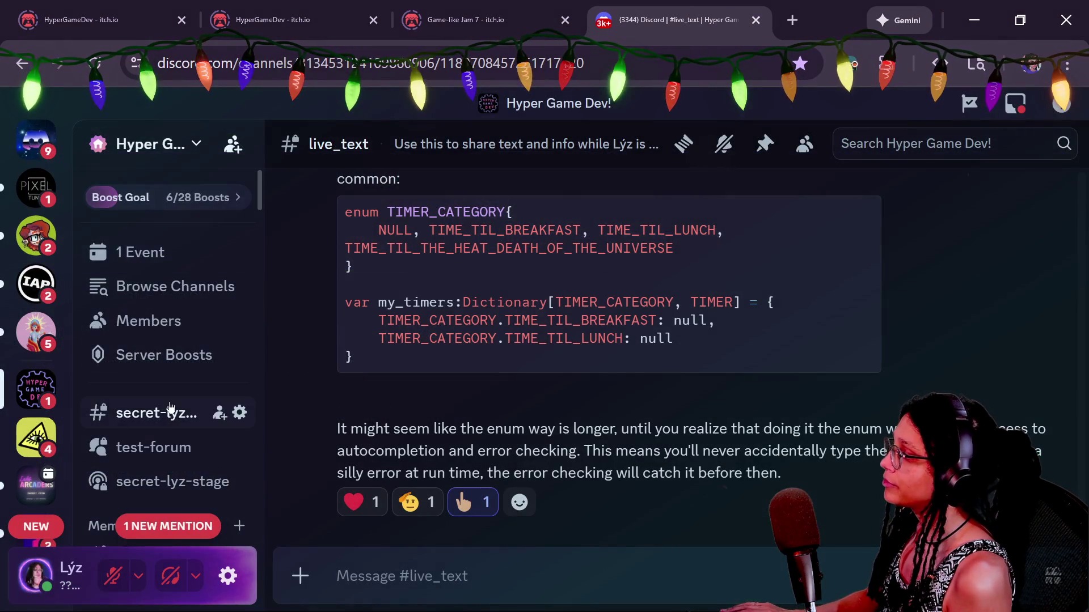
scroll(170, 408, down, 15)
scroll(170, 407, down, 2)
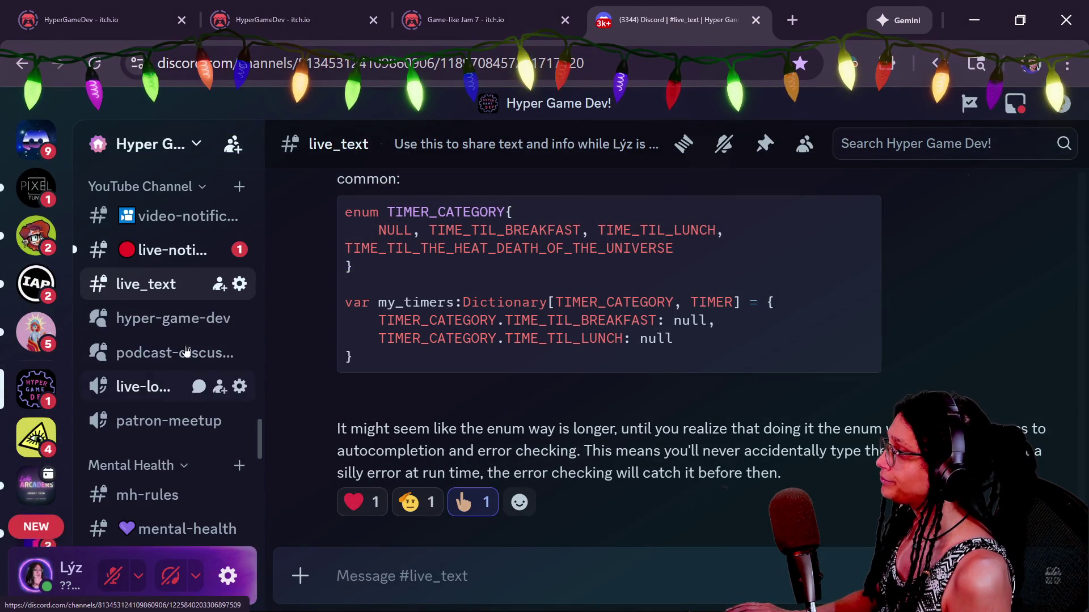
scroll(604, 410, up, 8)
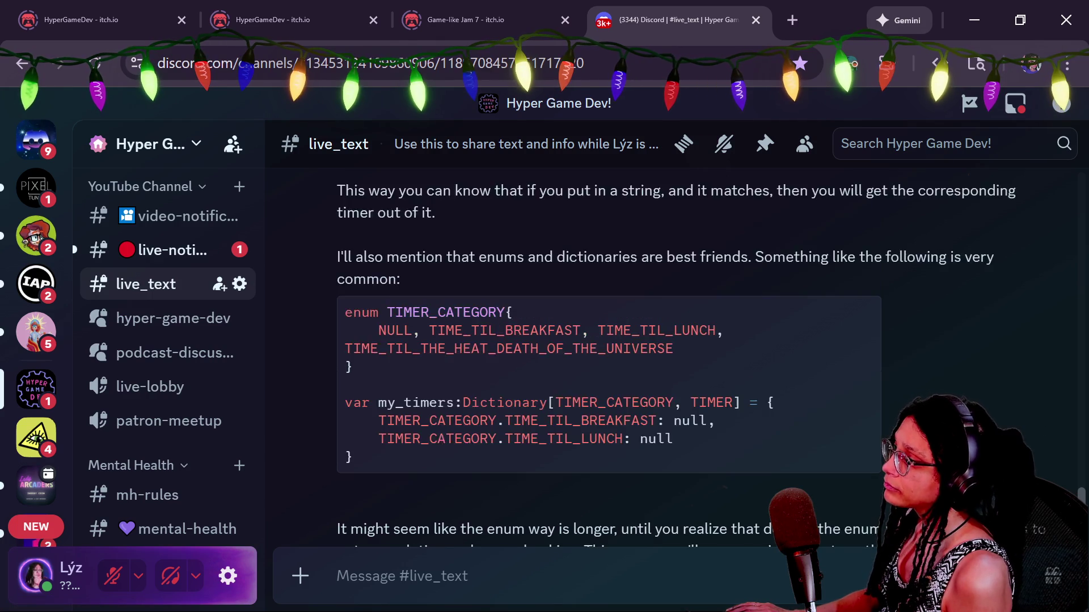
scroll(604, 410, down, 2)
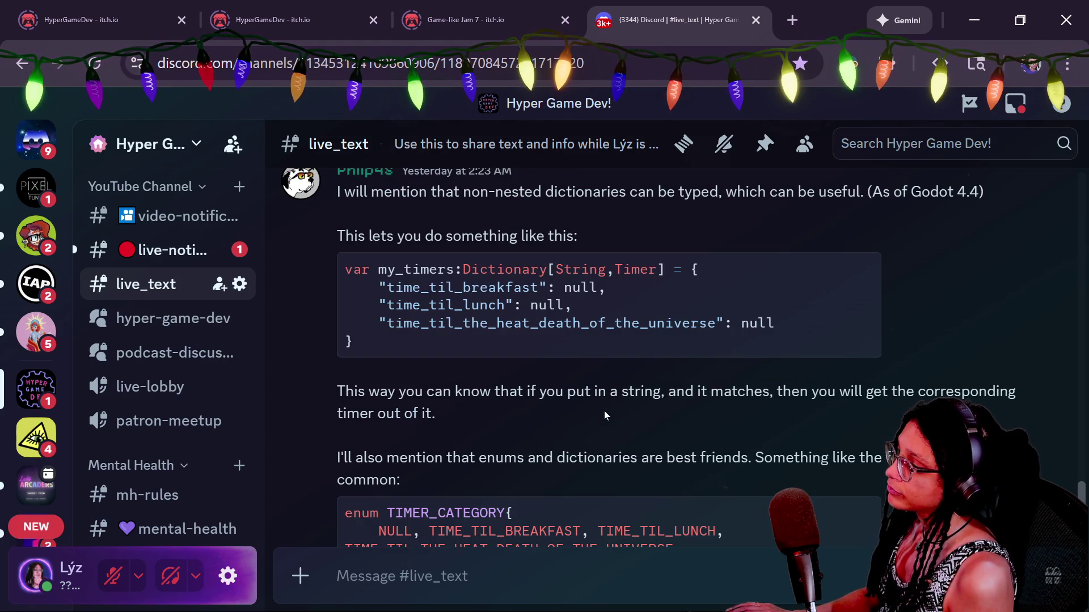
scroll(554, 396, down, 7)
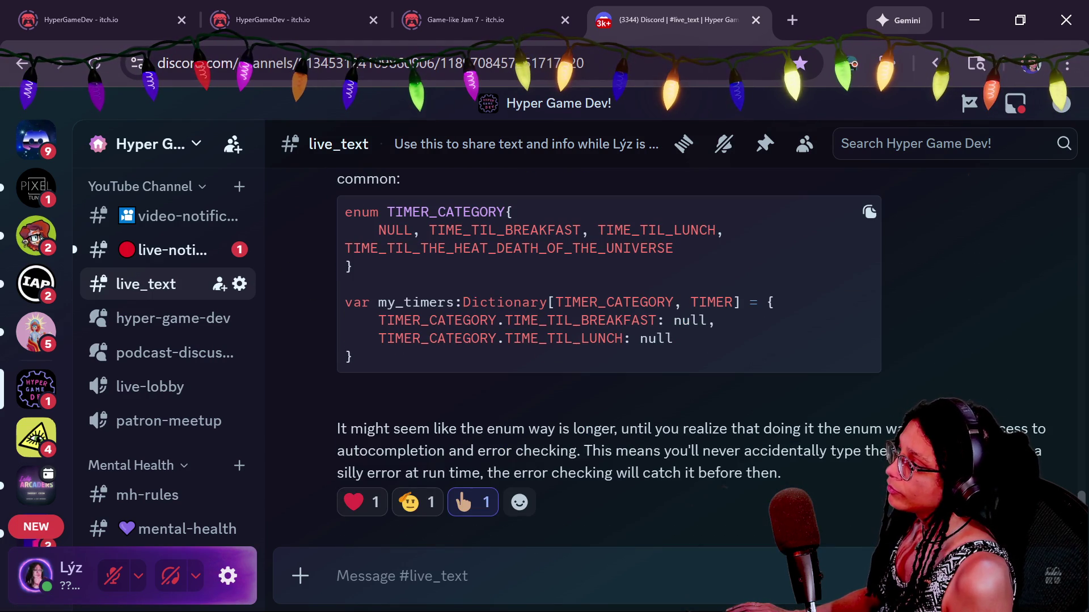
Highlight the TIMER_CATEGORY enum and its values in the example.
drag(345, 212, 675, 248)
click(717, 323)
drag(344, 211, 675, 249)
drag(378, 230, 411, 248)
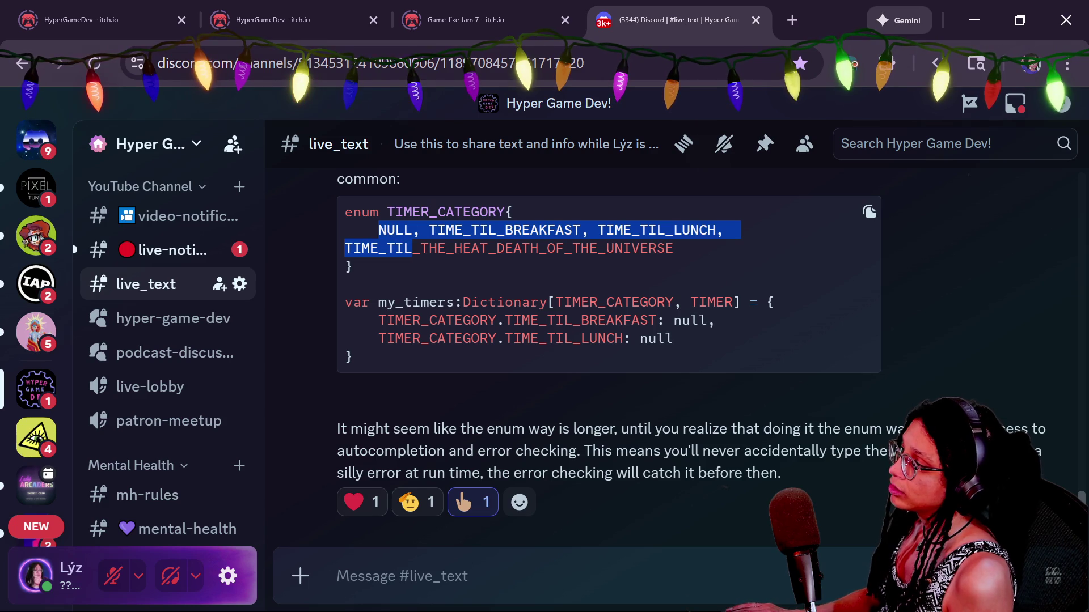
mouse_move(404, 212)
mouse_down()
mouse_move(738, 233)
mouse_move(692, 339)
mouse_up()
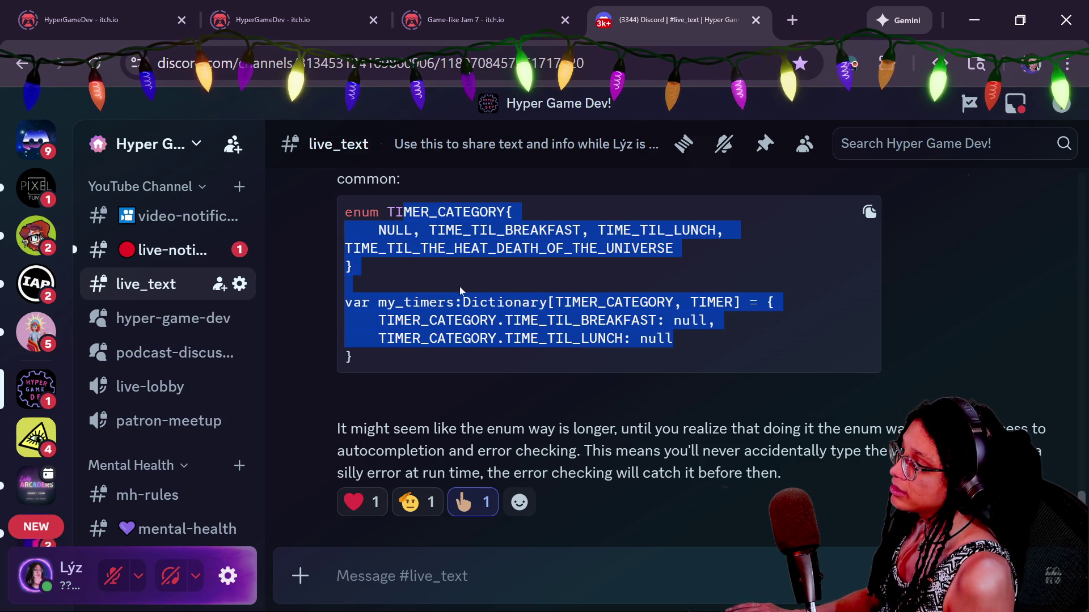
click(470, 377)
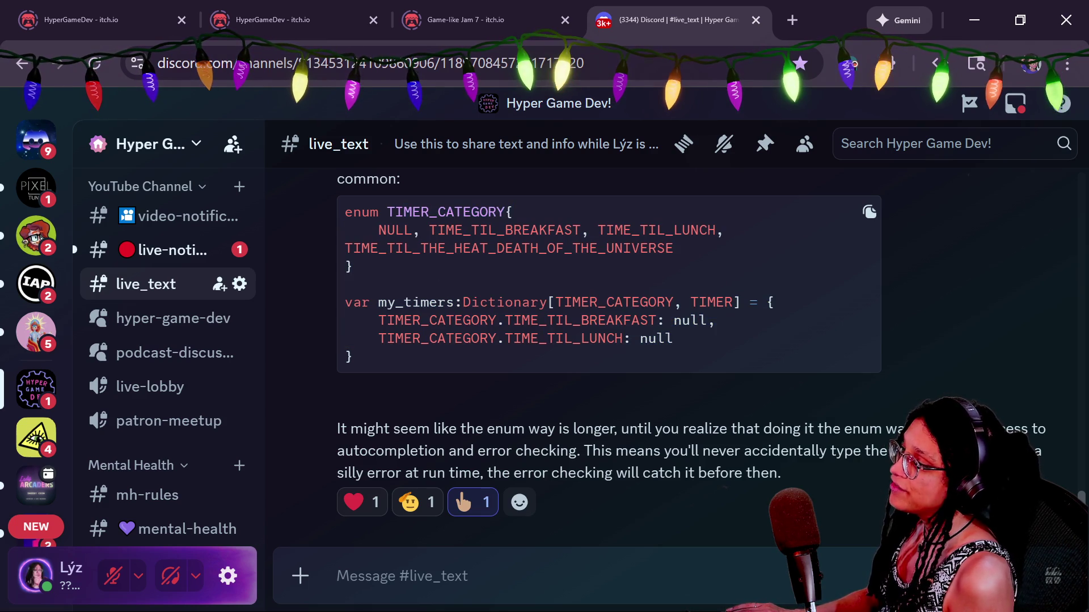
Highlight the typed Dictionary declaration in the example code.
drag(555, 302, 733, 302)
click(732, 302)
click(563, 303)
click(543, 291)
drag(462, 302, 733, 302)
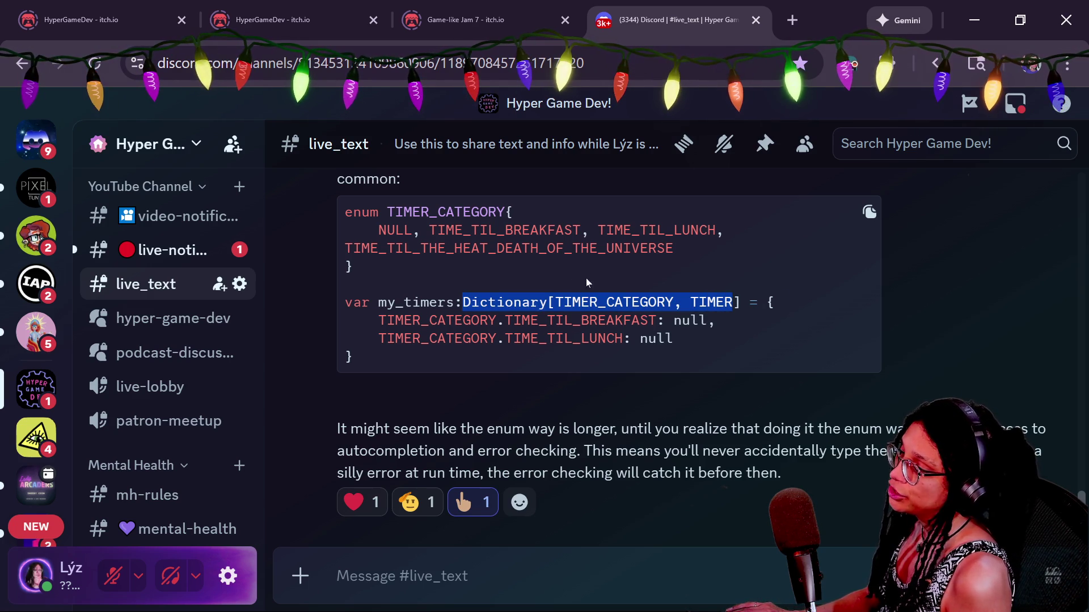
click(733, 302)
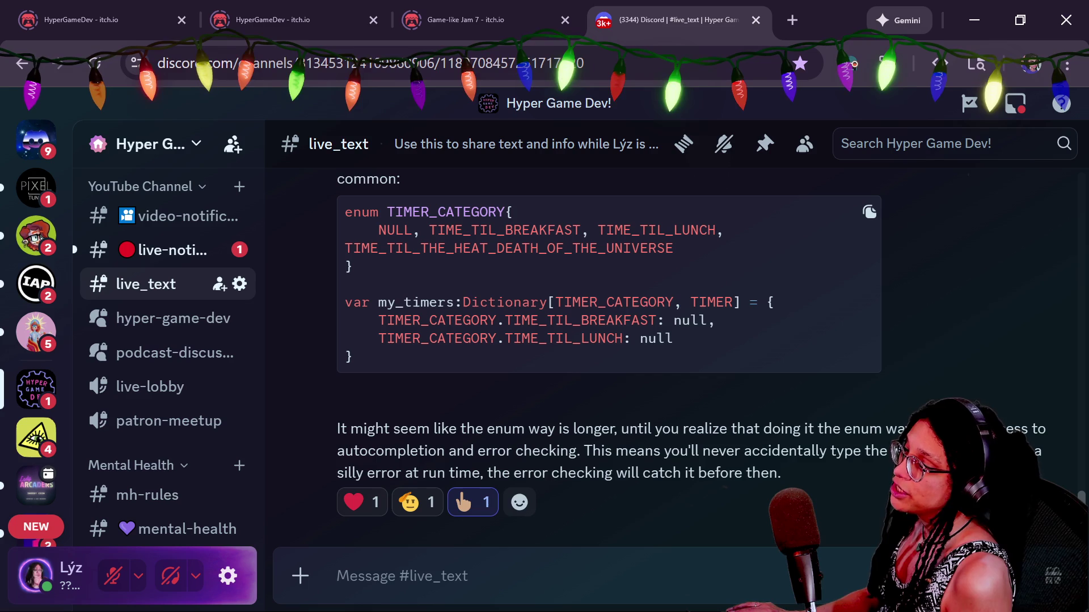
Highlight the Dictionary's TIMER_CATEGORY key type and TIMER value type.
drag(675, 302, 555, 302)
click(686, 295)
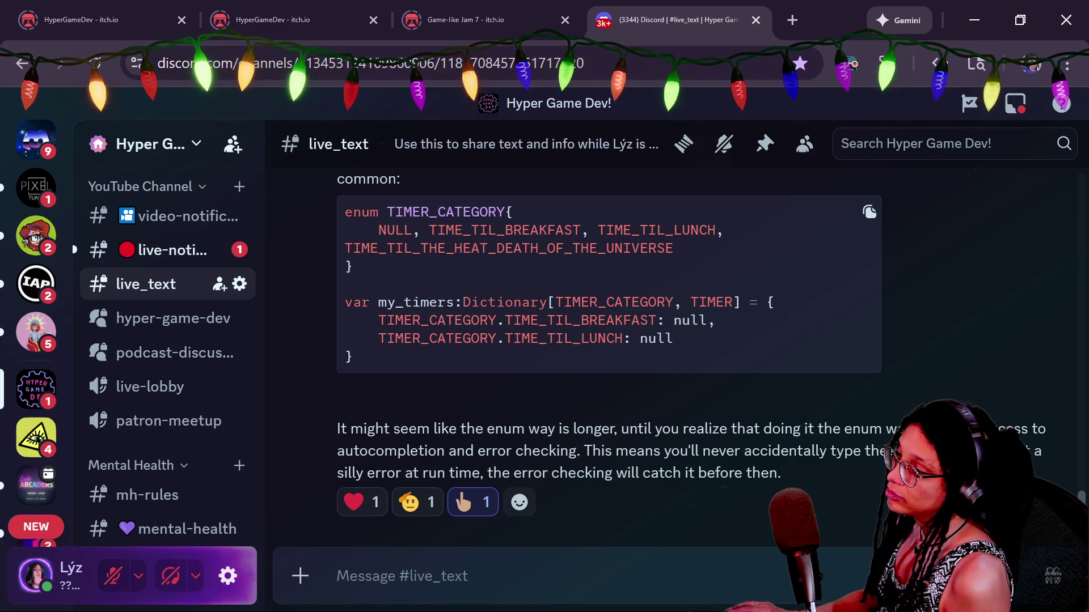
drag(555, 302, 681, 302)
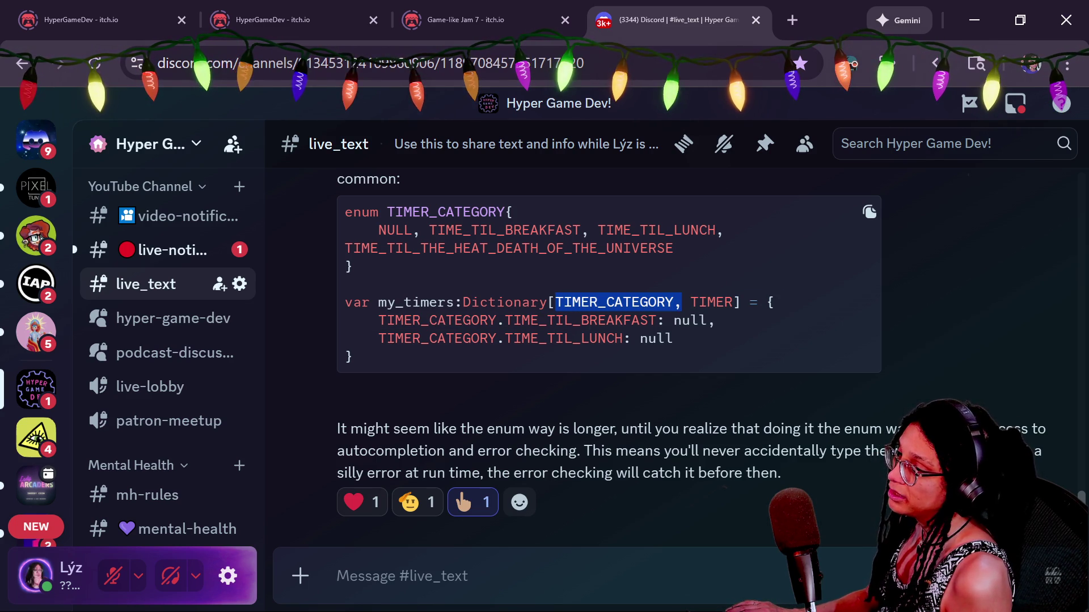
click(678, 303)
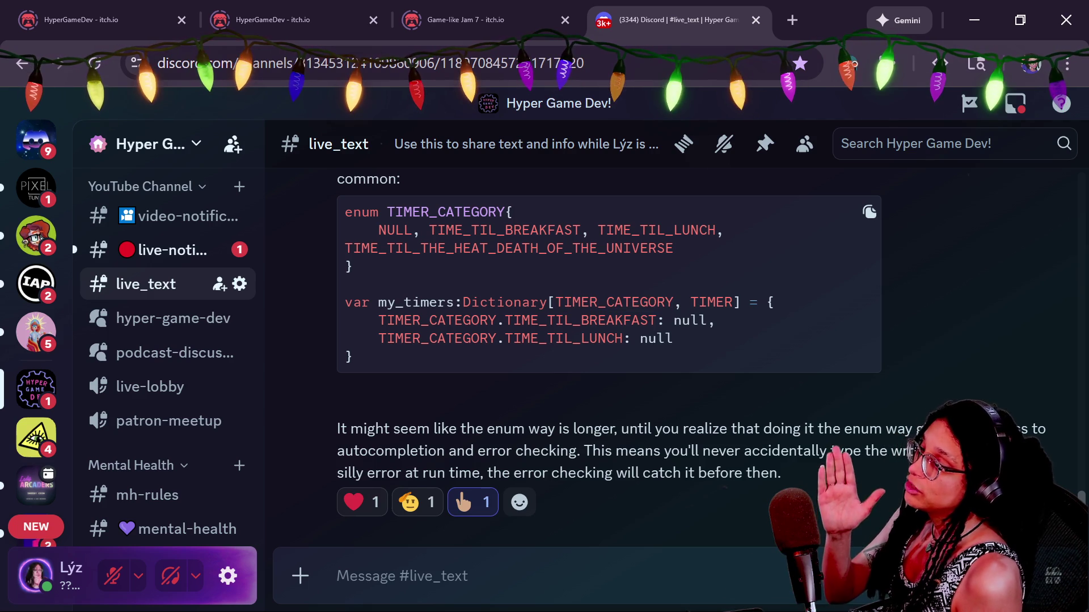
mouse_move(555, 302)
mouse_down()
mouse_move(613, 320)
mouse_move(672, 320)
mouse_move(673, 302)
mouse_move(732, 302)
mouse_up()
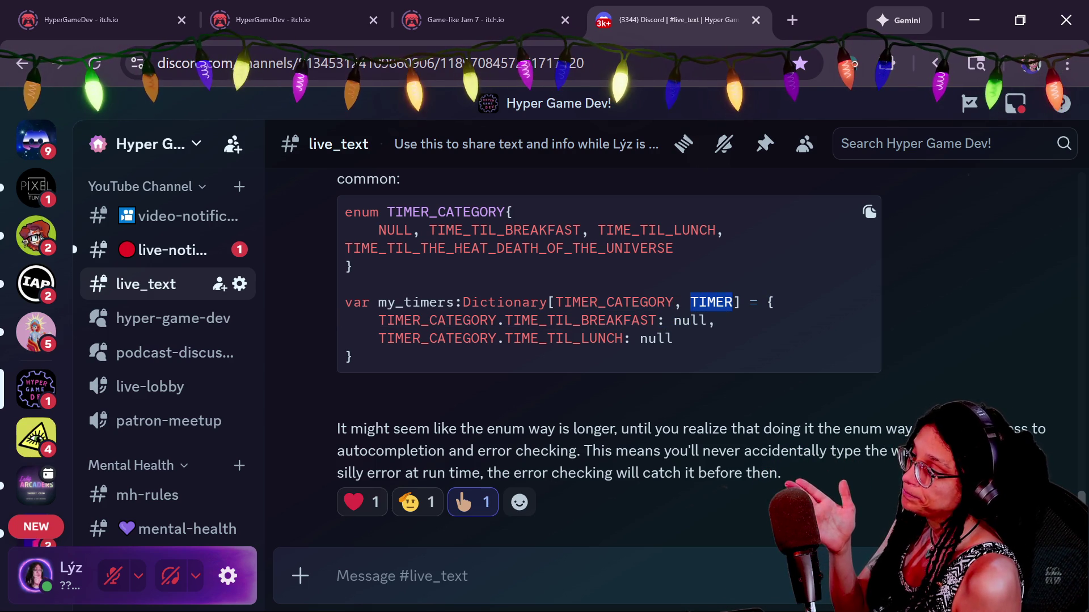
click(732, 302)
mouse_move(555, 302)
mouse_down()
mouse_move(607, 320)
mouse_move(673, 302)
mouse_up()
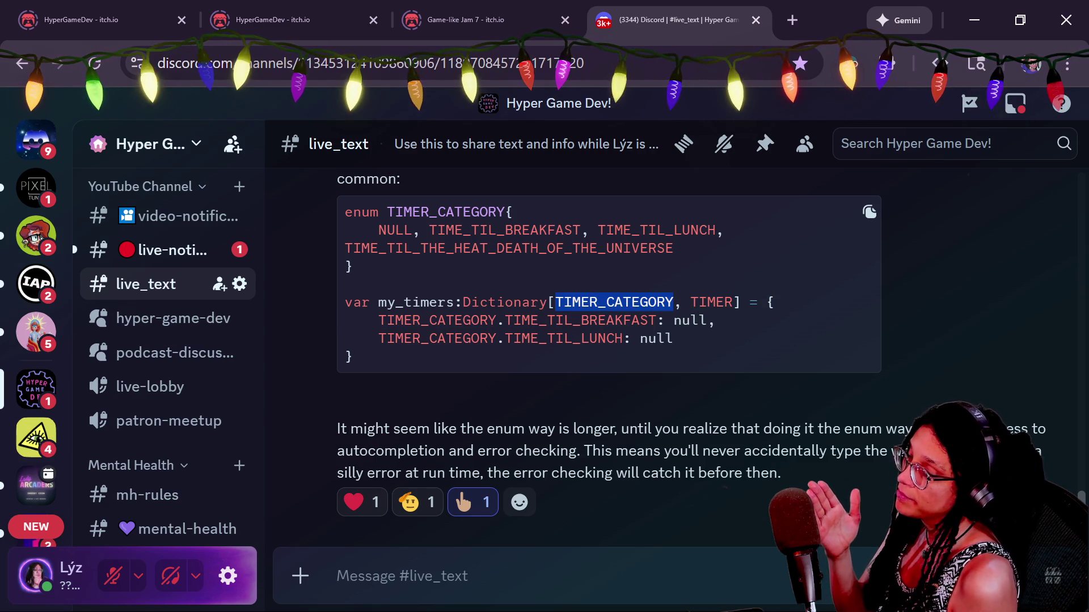
drag(691, 306, 732, 302)
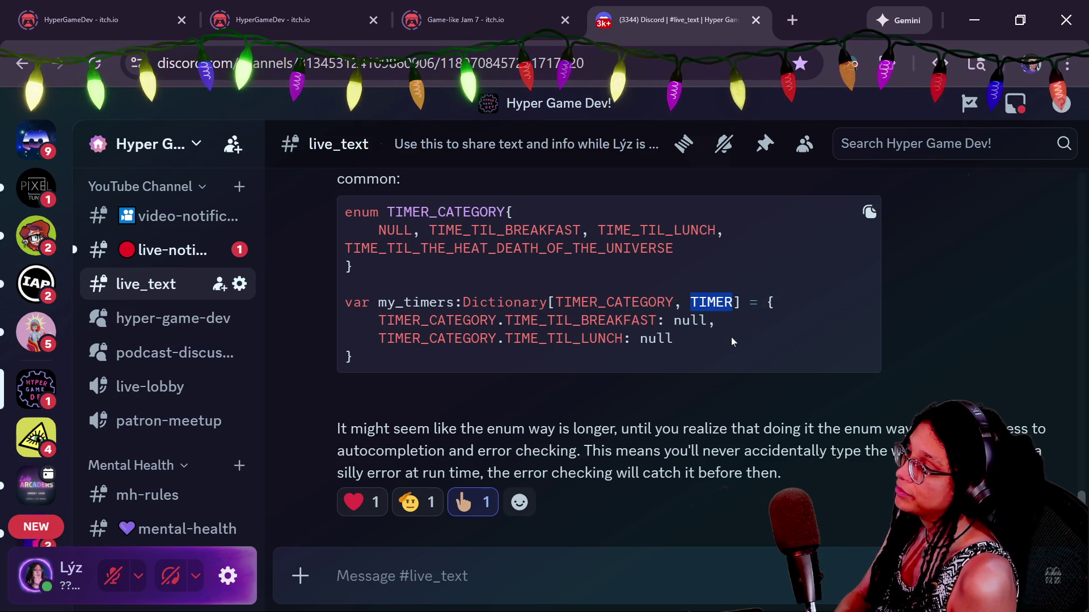
click(732, 302)
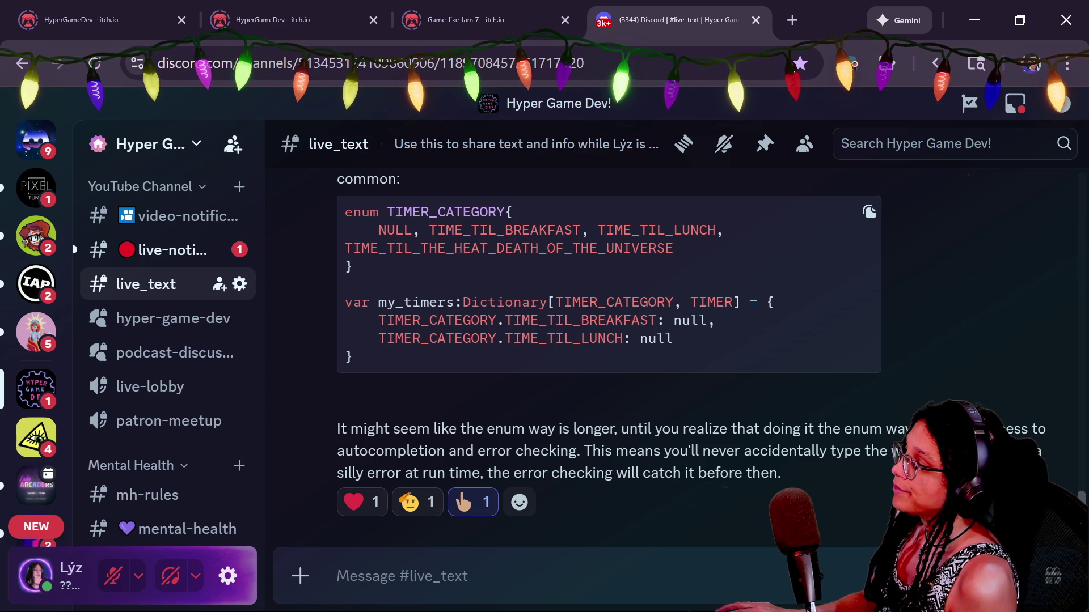
Mark the enum values and TIMER_CATEGORY key type once more, then return to Godot's script editor.
drag(370, 230, 673, 249)
mouse_move(370, 230)
mouse_down()
mouse_move(530, 229)
mouse_move(572, 249)
mouse_up()
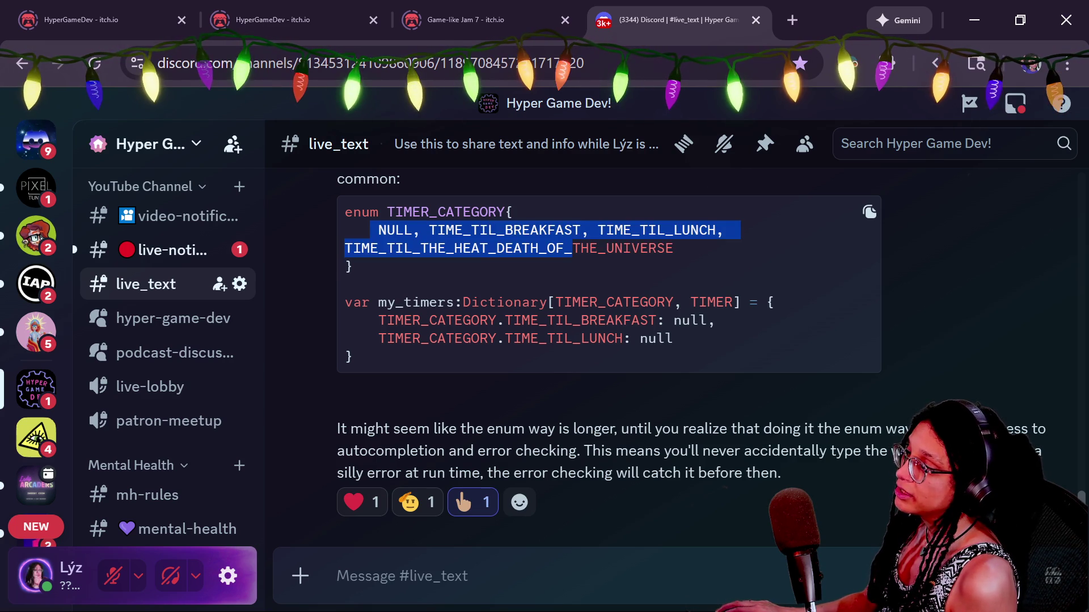
click(565, 296)
drag(556, 302, 666, 302)
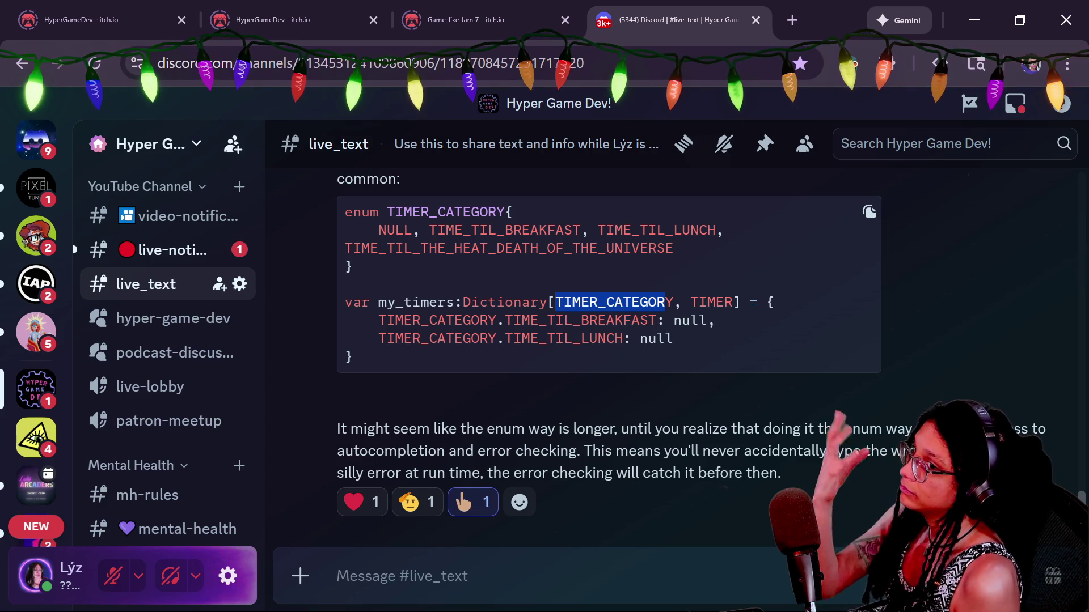
click(665, 303)
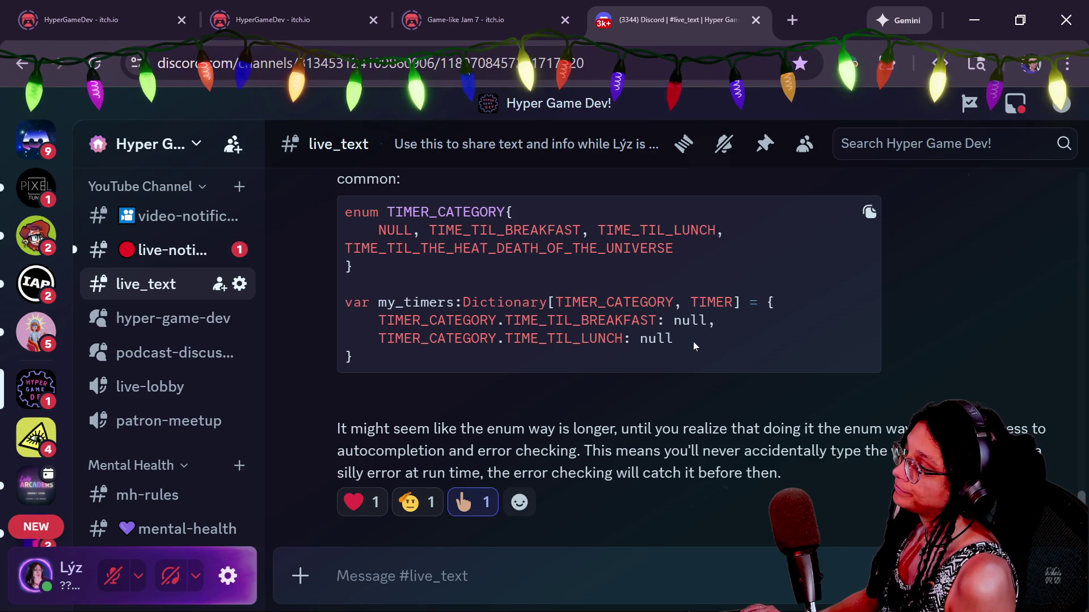
key(alt+Tab)
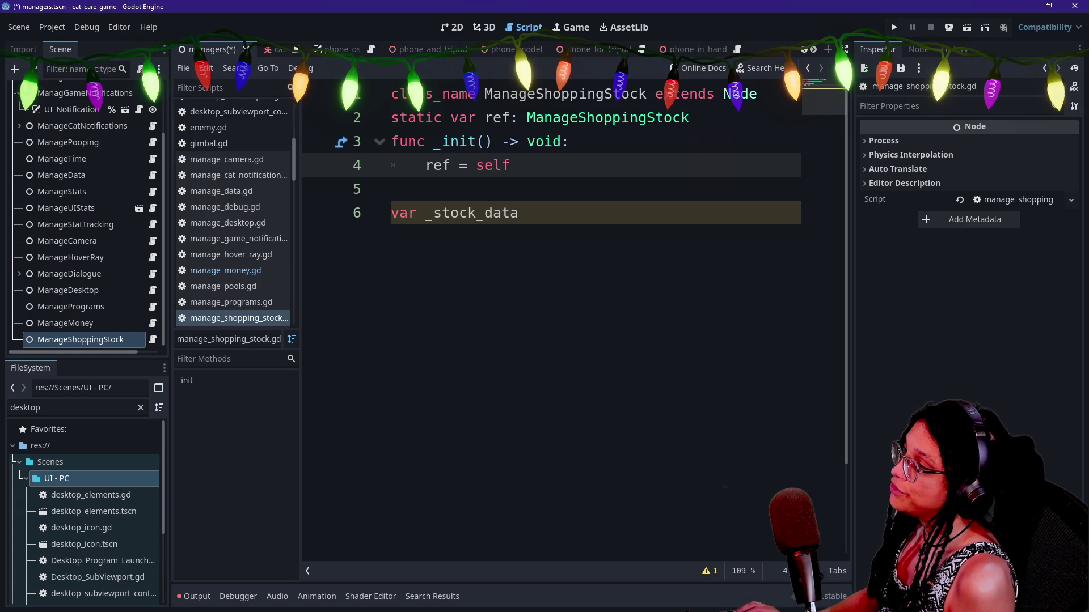
Start a top-level enum STOCK below the init function, beginning with CAT_FOOD_1.
key(Return)
key(Return)
key(shift+Tab)
text(num S)
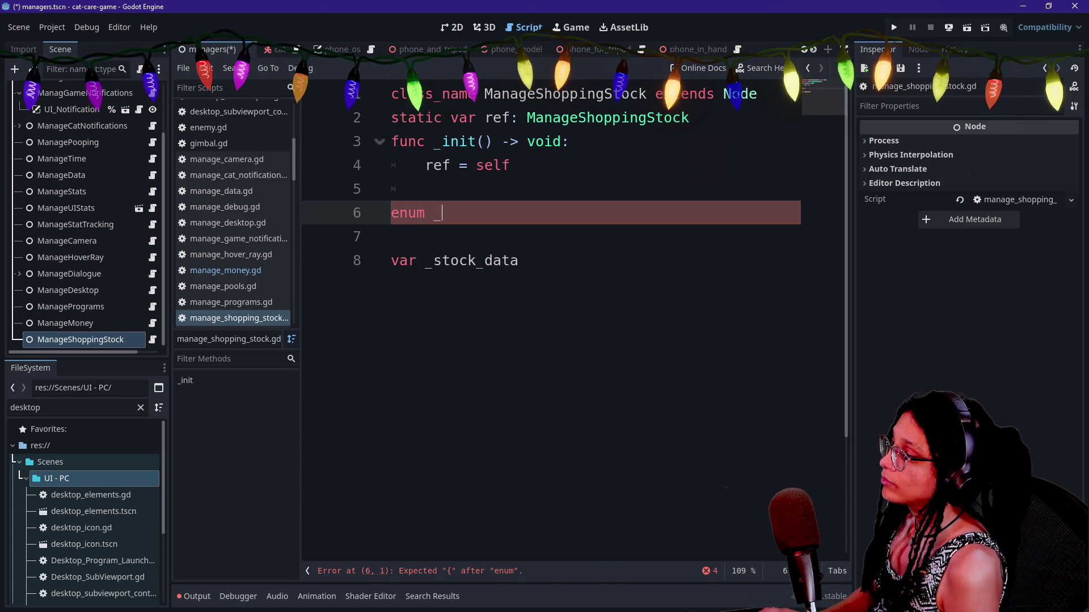
text(STOCK {)
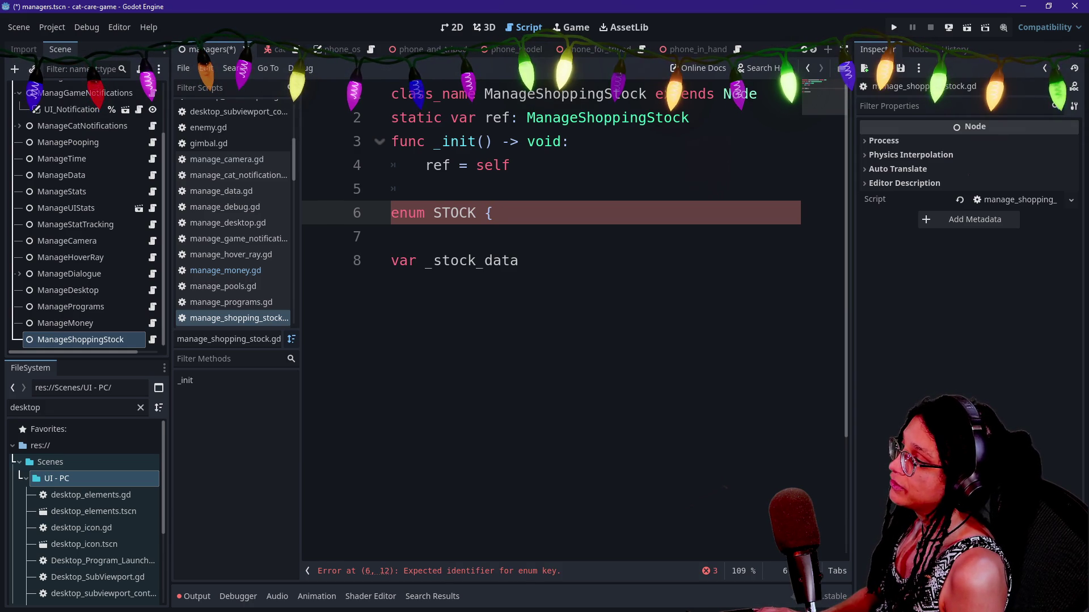
text(CAT_FOOD_1)
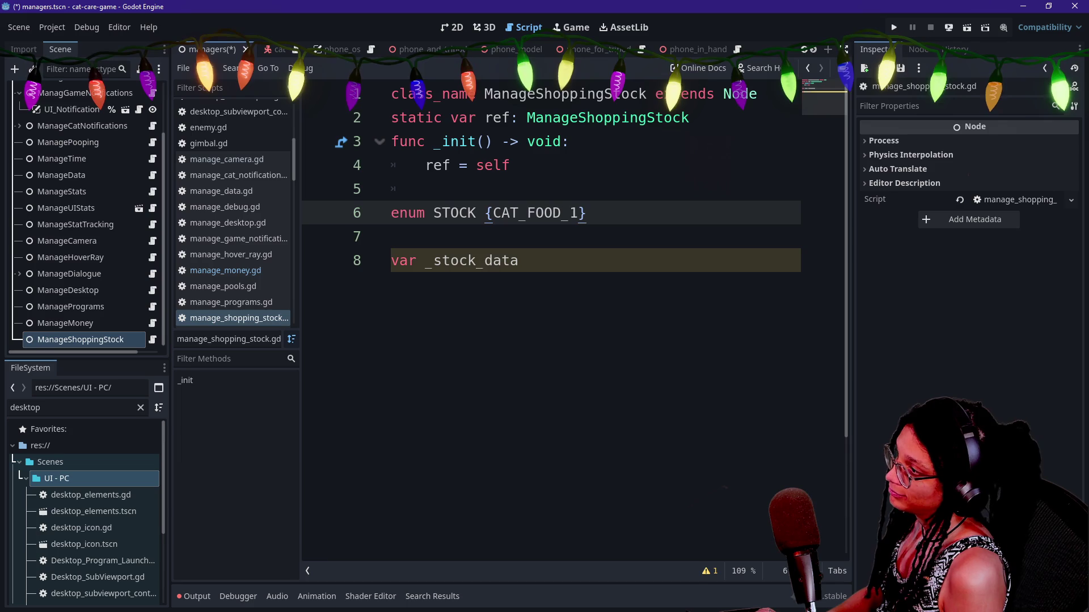
key(BackSpace)
Add CAT_FOOD_2, CAT_FOOD_3, LITTER_BOX_1, TRIPOD_1, BOWL_1 and begin a [STOCK key type on _stock_data.
text(, CAT_)
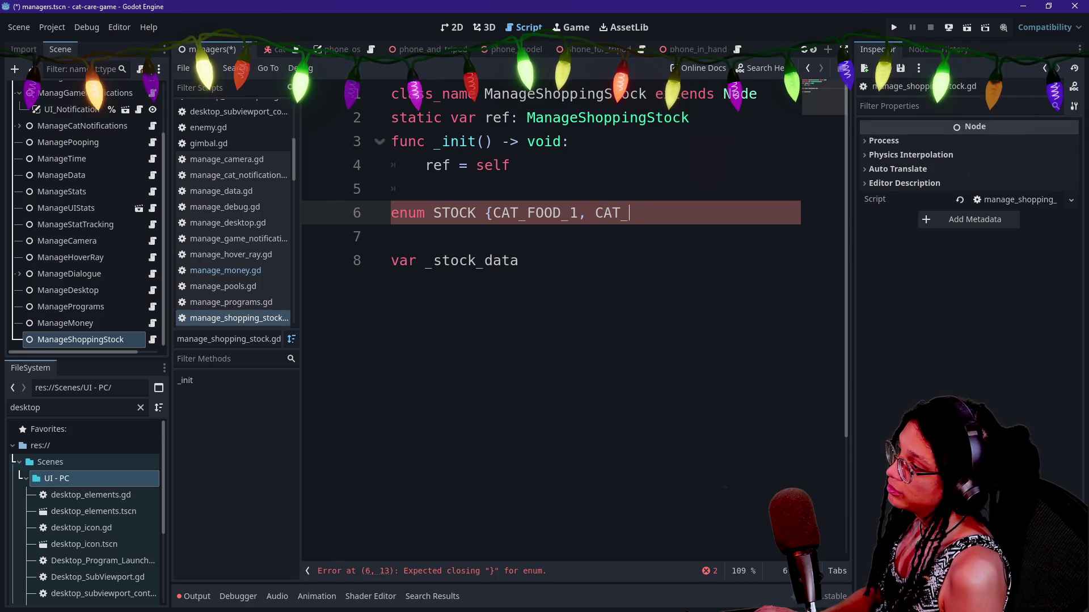
text(FOOD_)
text(CAT_FOOD_2, CAT)
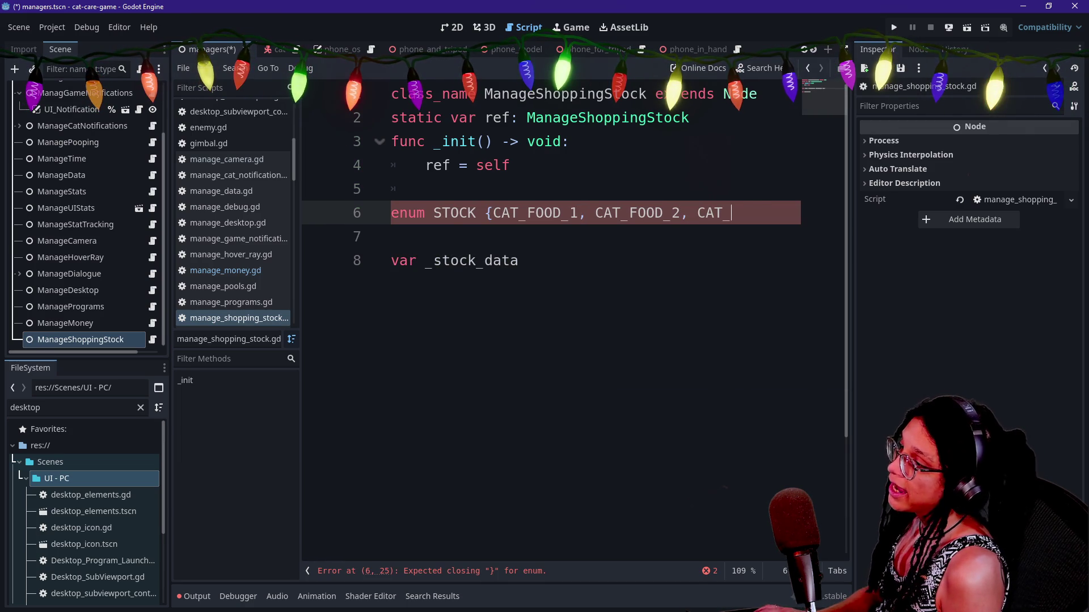
text(_3)
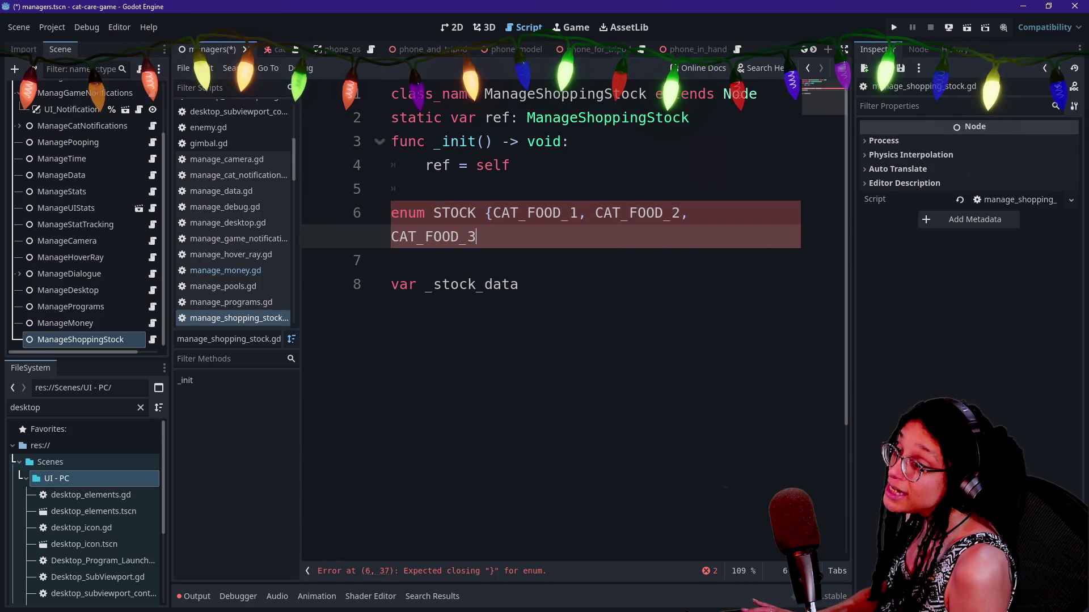
text(, LITTER_BOX_)
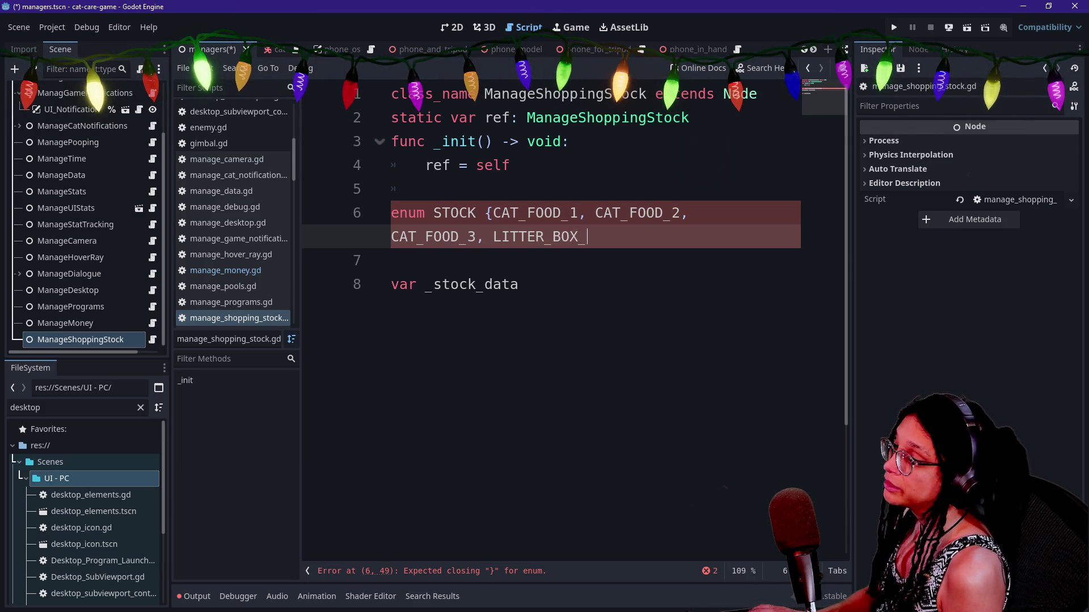
text(1, TRI)
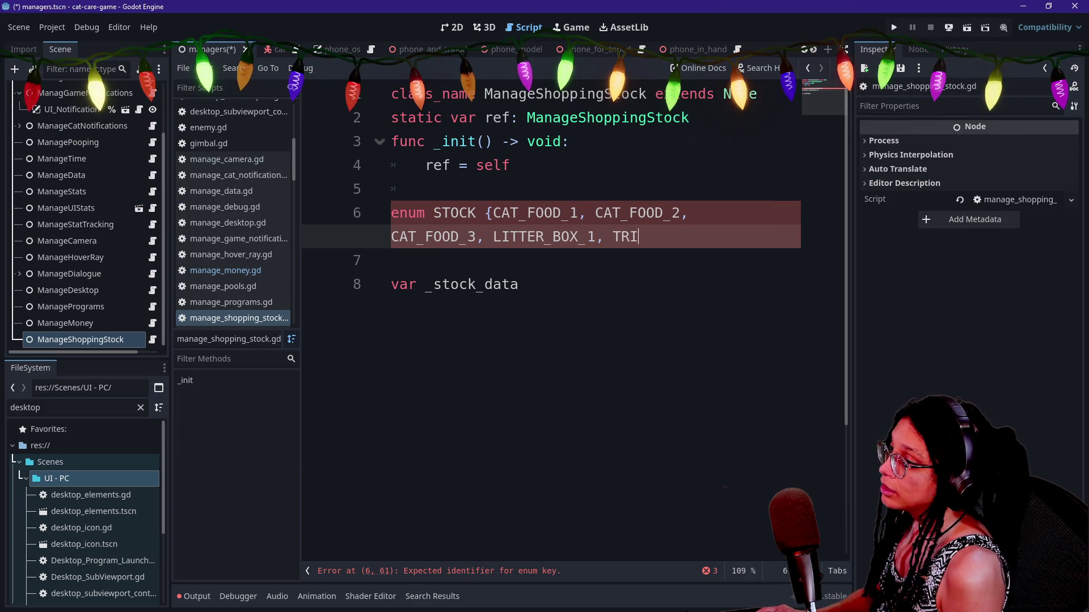
text(POD_, )
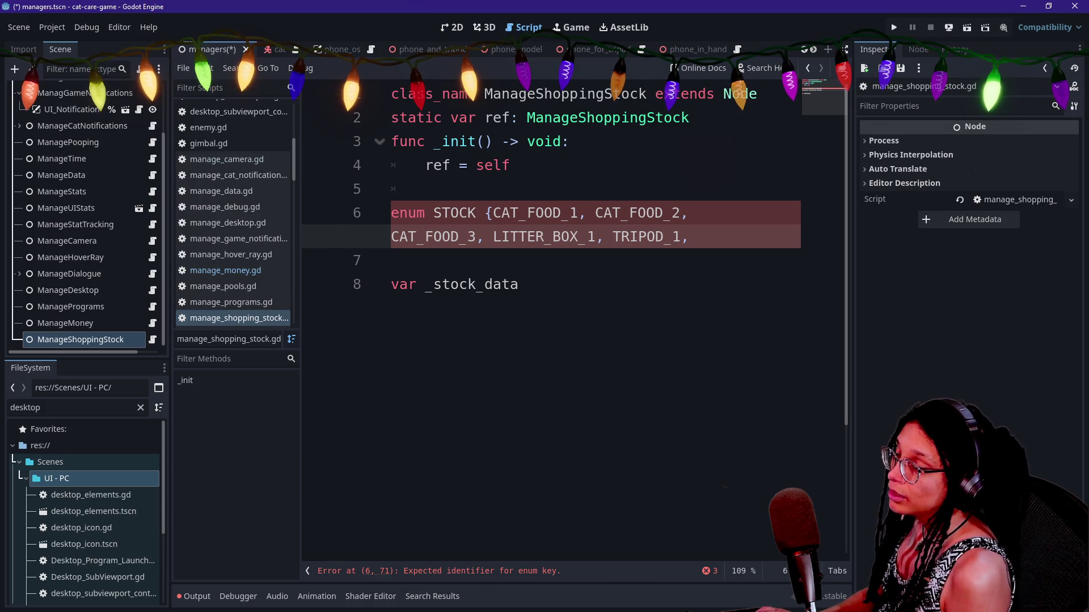
text(GP)
text(FOOD)
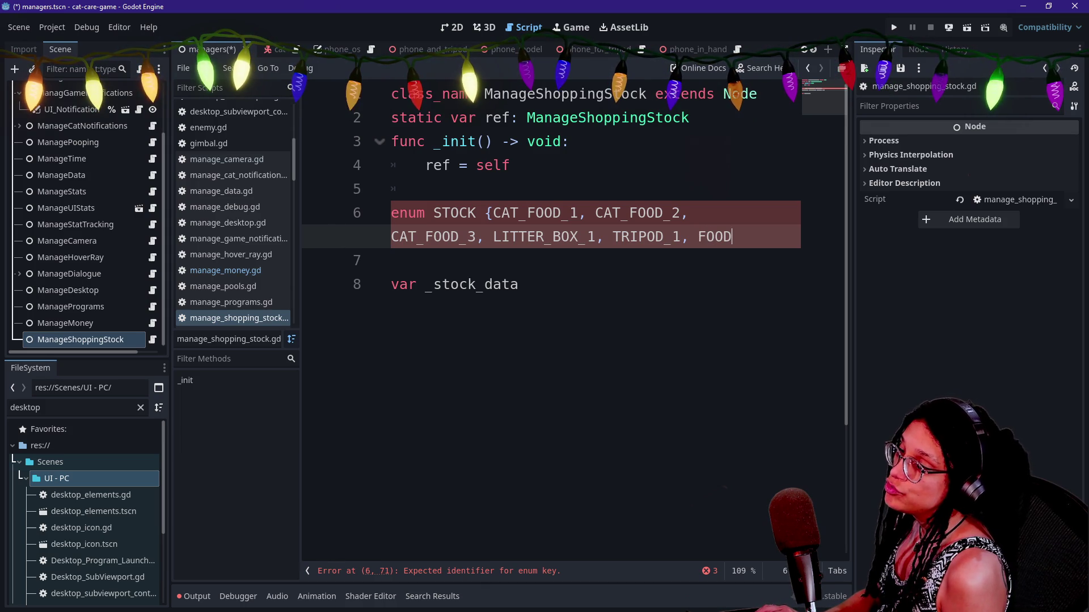
key(BackSpace)
key(BackSpace)
key(BackSpace)
key(BackSpace)
text(BOWL_1)
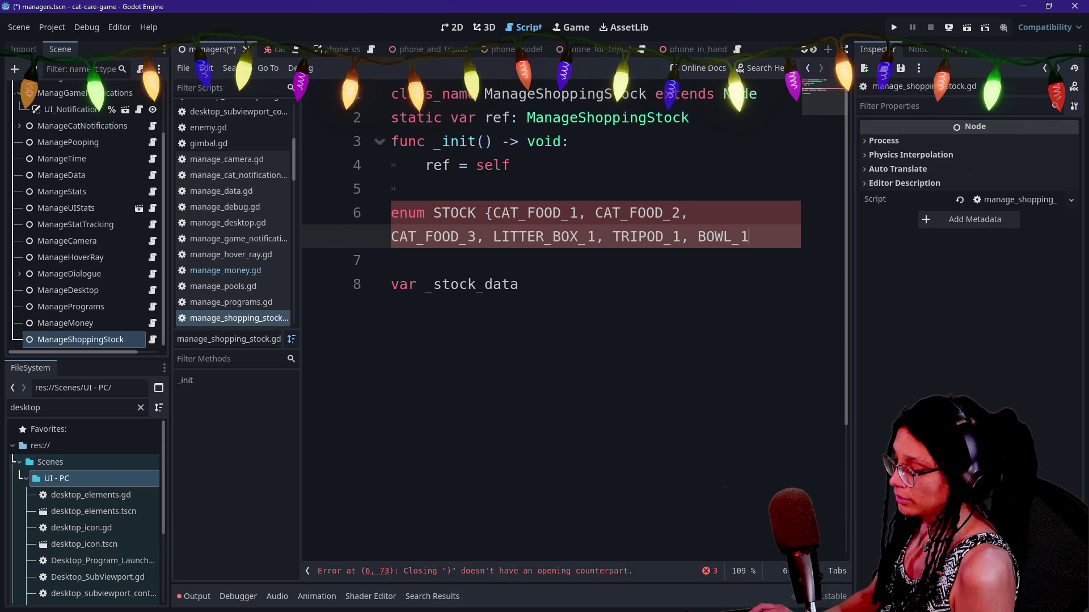
click(519, 284)
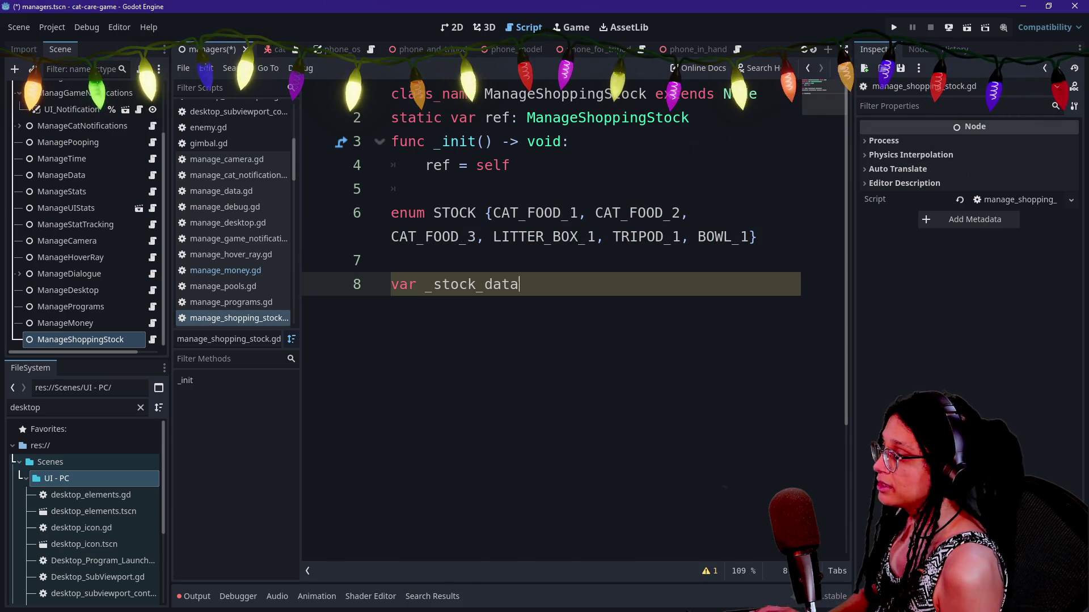
text([)
text(STPC)
Retype _stock_data's type as Dictionary[STOCK, Dictionary], correcting the typos.
key(BackSpace)
key(BackSpace)
text(OCK,,)
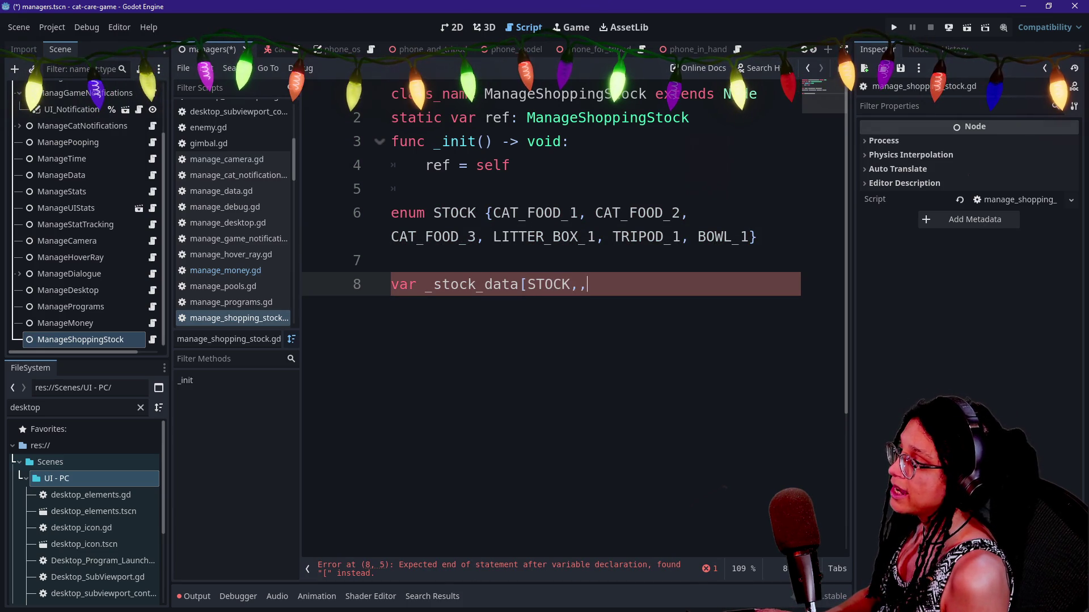
key(BackSpace)
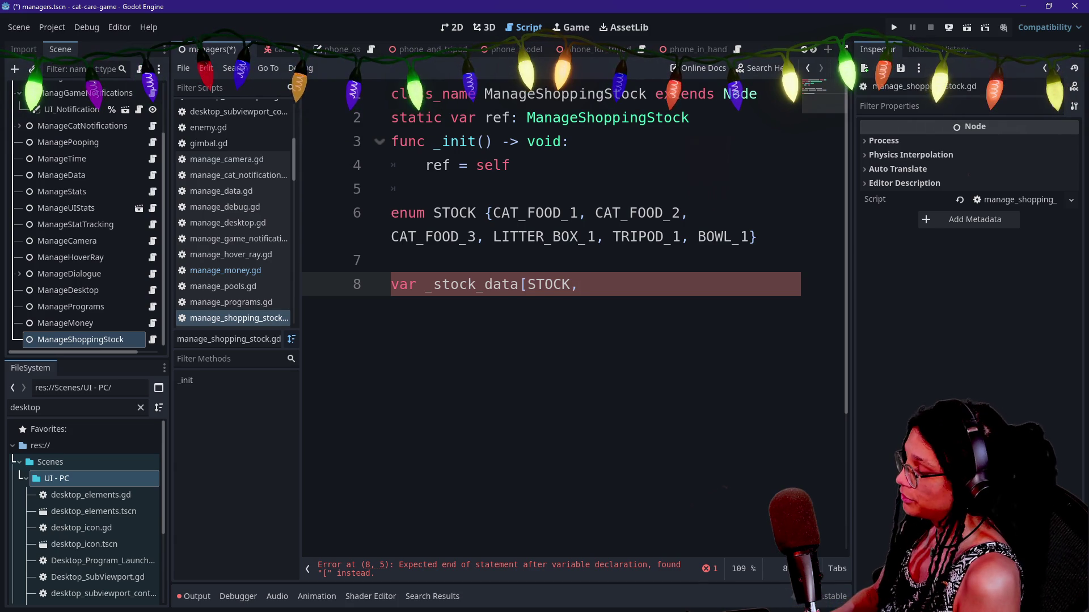
key(BackSpace)
key(BackSpace)
key(BackSpace)
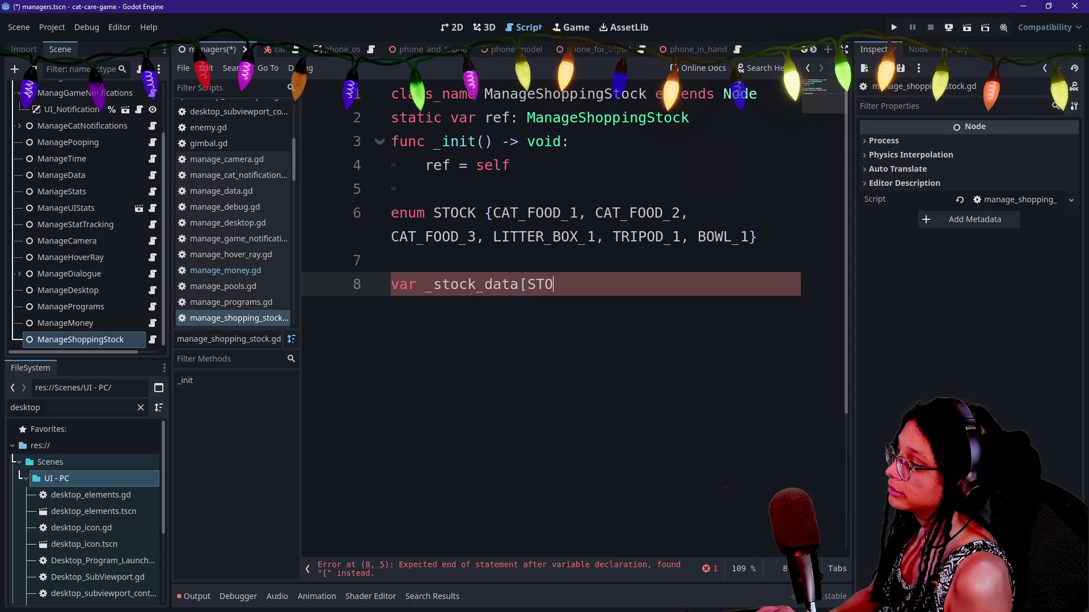
text(: Dei)
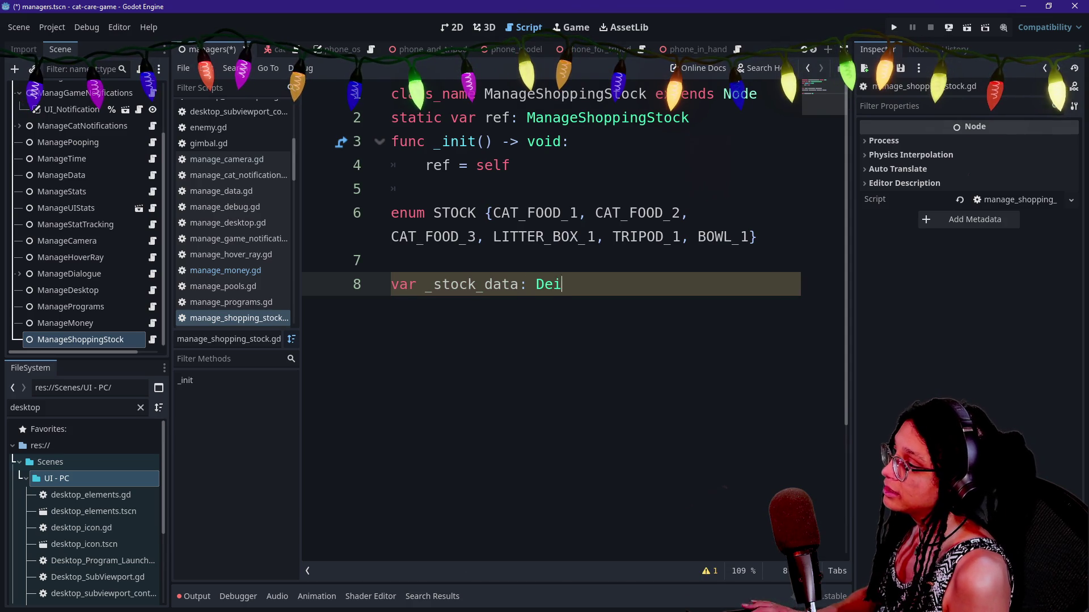
text(c)
key(BackSpace)
key(BackSpace)
key(BackSpace)
text(ictionart)
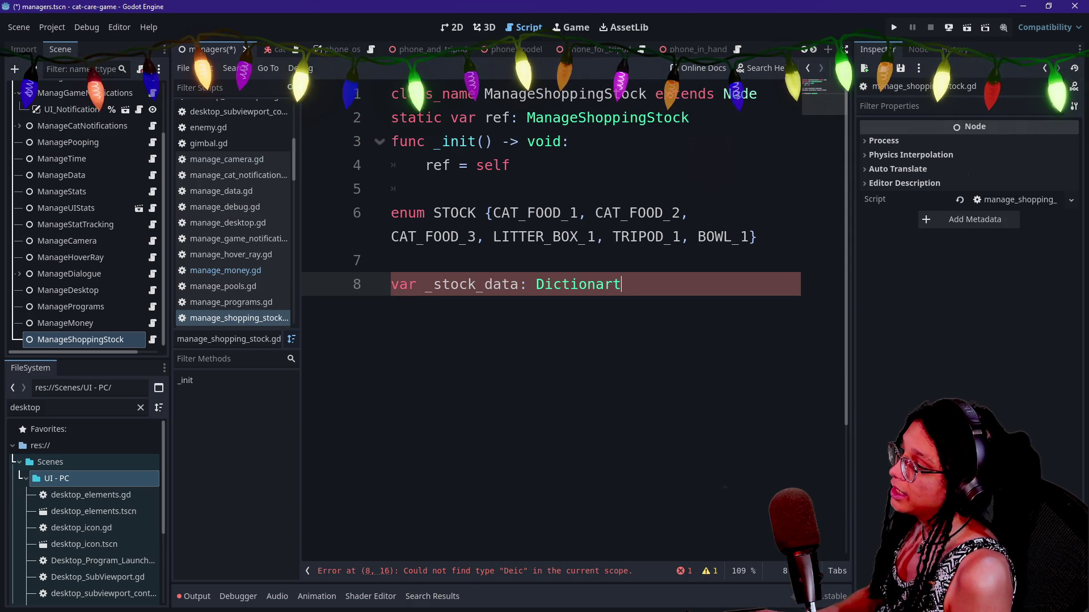
key(BackSpace)
key(BackSpace)
key(BackSpace)
text(arty)
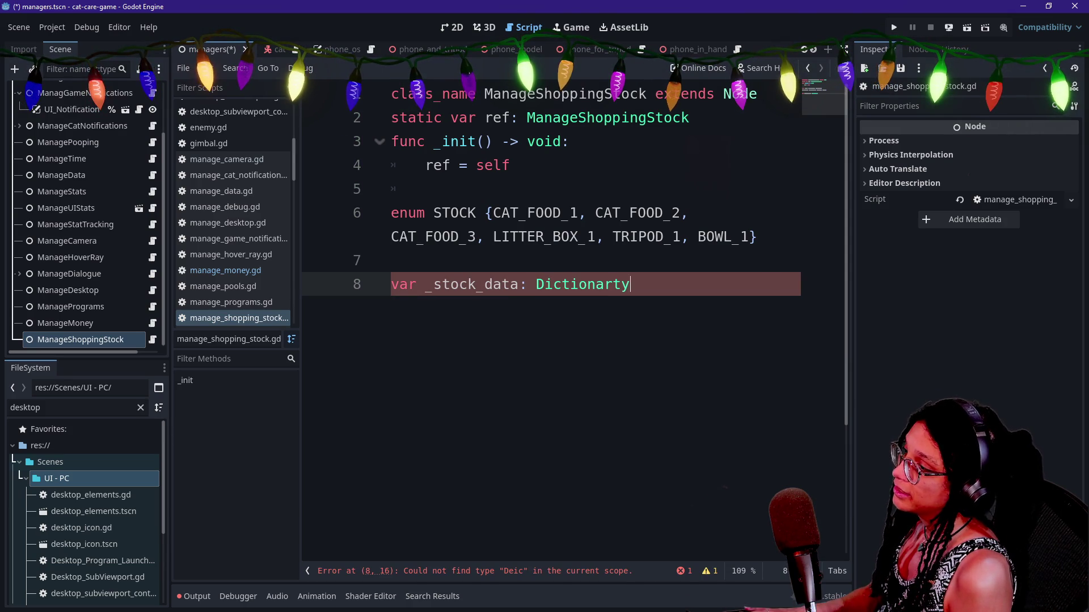
text(y)
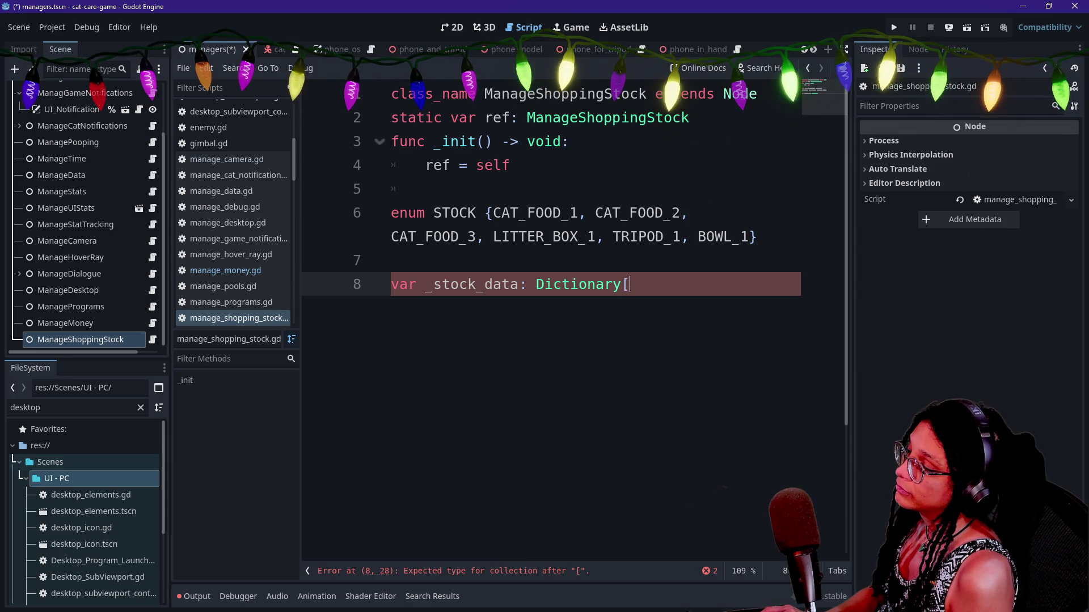
text(ictionar)
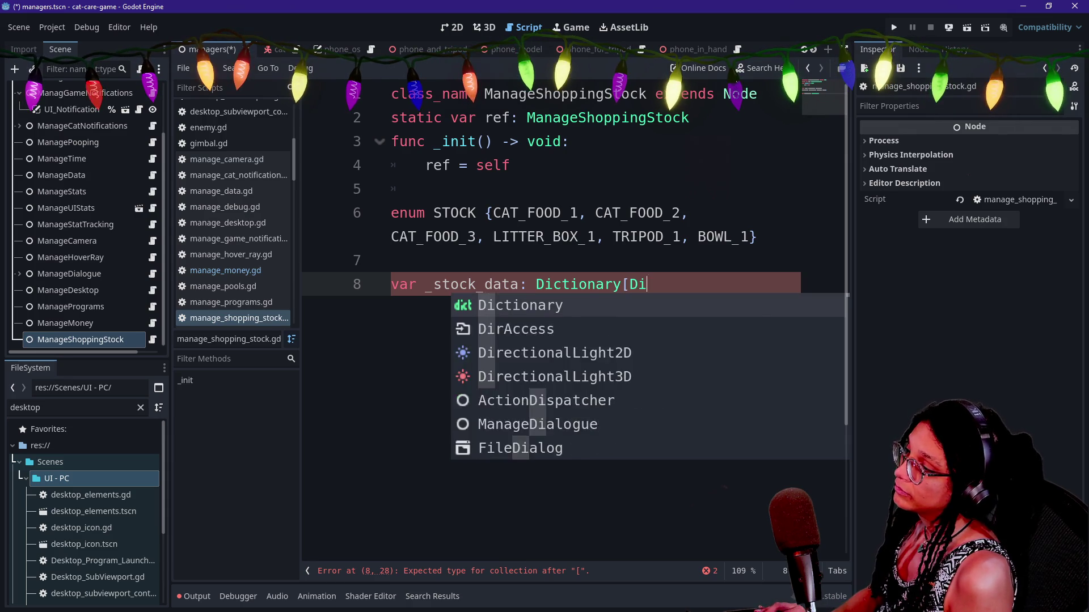
key(ctrl+shift+F11)
key(BackSpace)
key(BackSpace)
key(BackSpace)
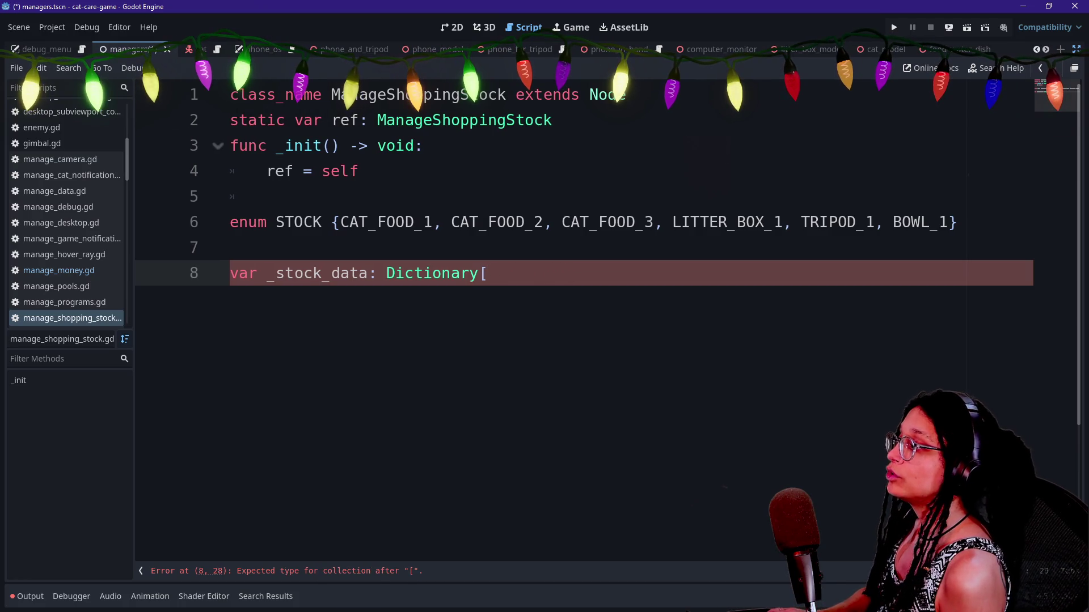
text(STOCK)
text(,Dictionary[)
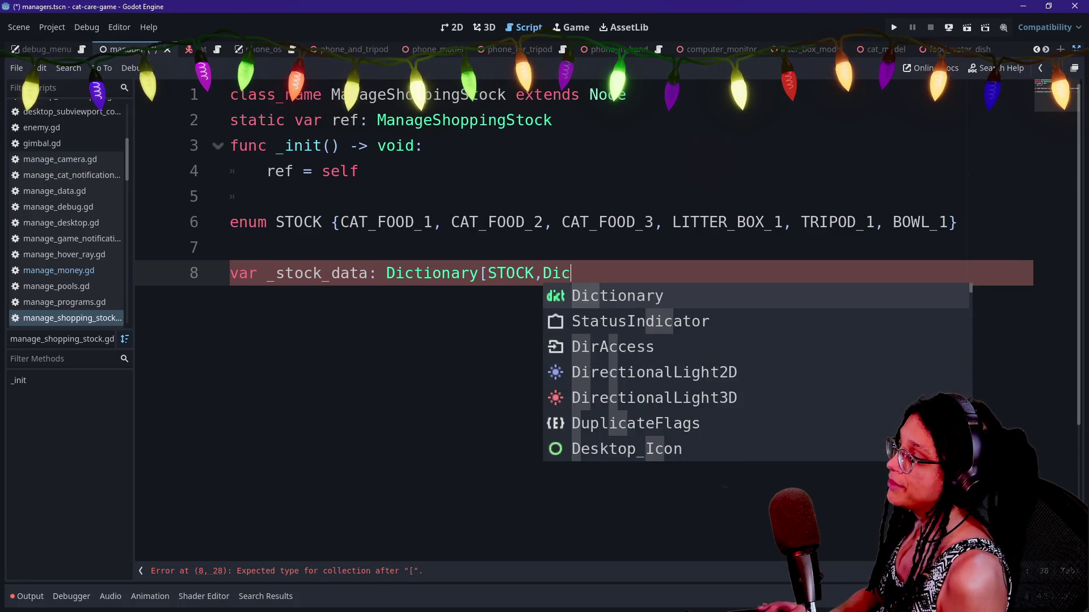
text(])
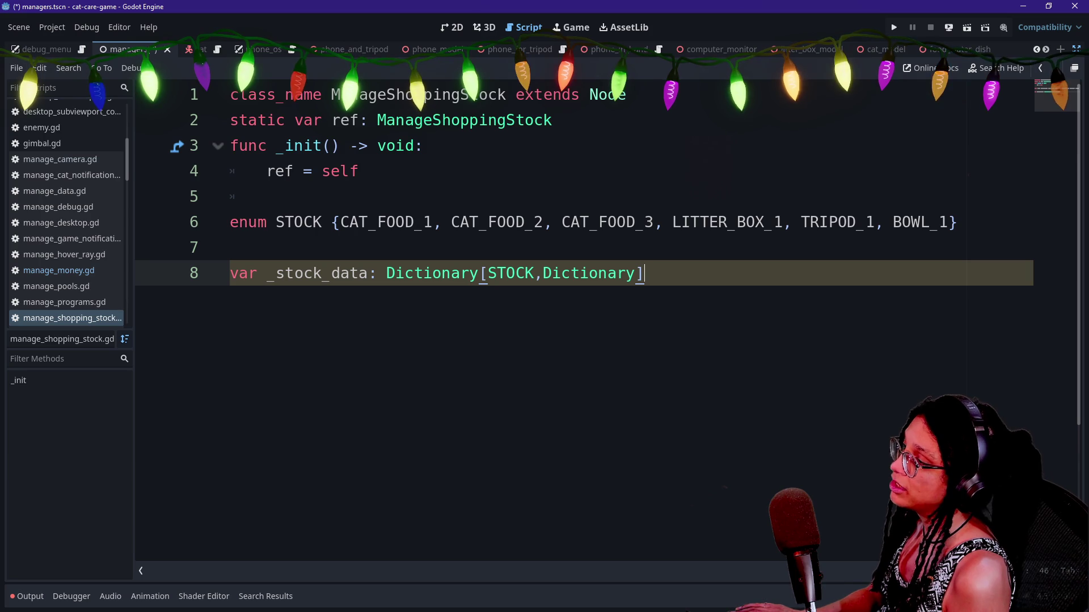
Select STOCK and the CAT_FOOD_ entry to confirm the key type matches the enum.
click(487, 274)
key(shift+Right)
key(shift+Right)
key(shift+Right)
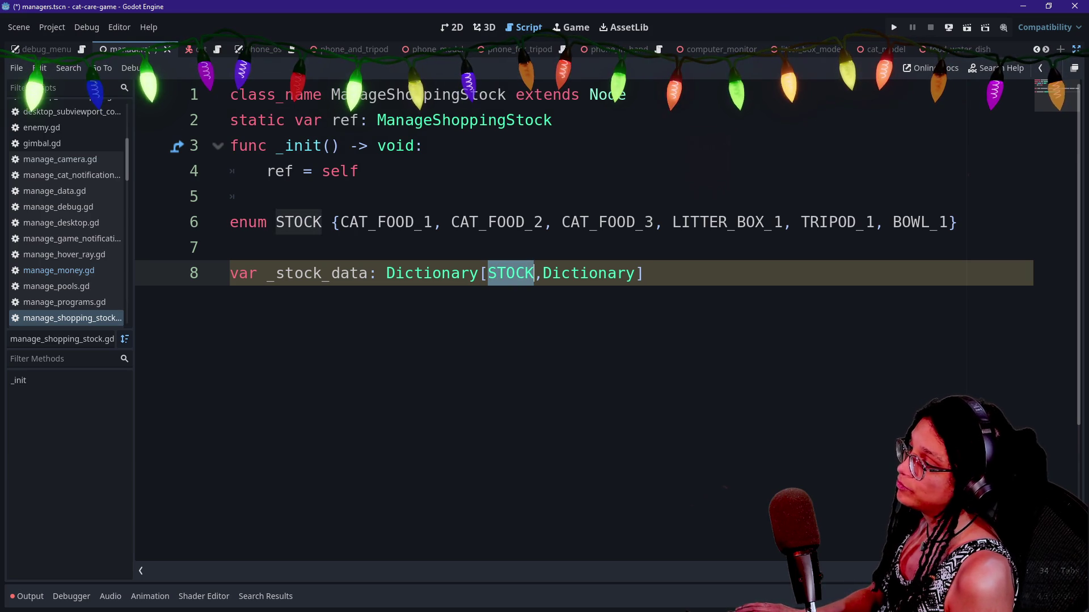
key(Right)
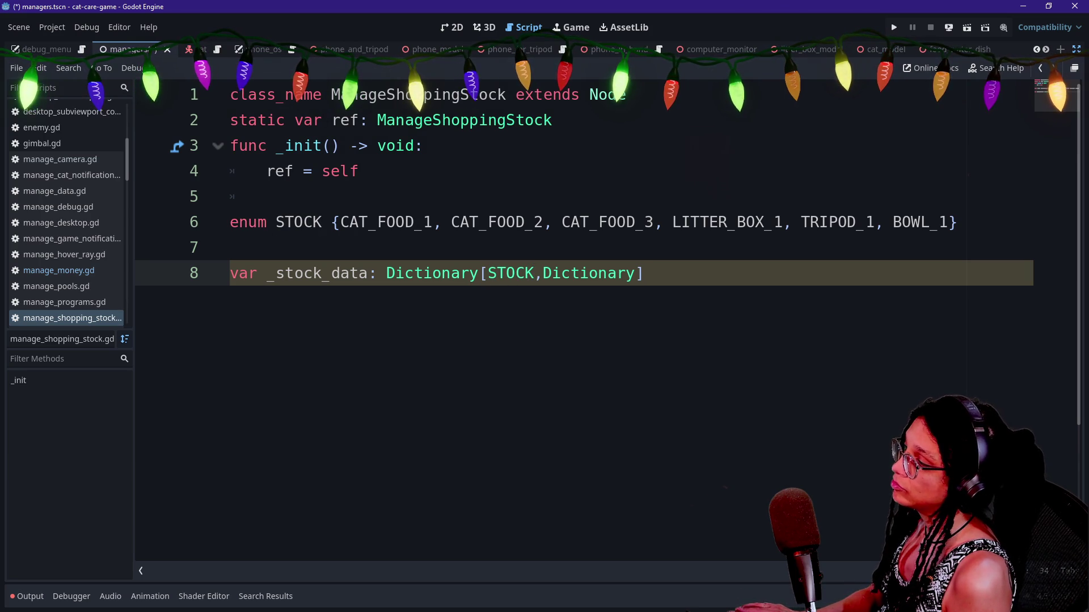
key(shift+Left)
key(shift+Left)
key(shift+Left)
key(Right)
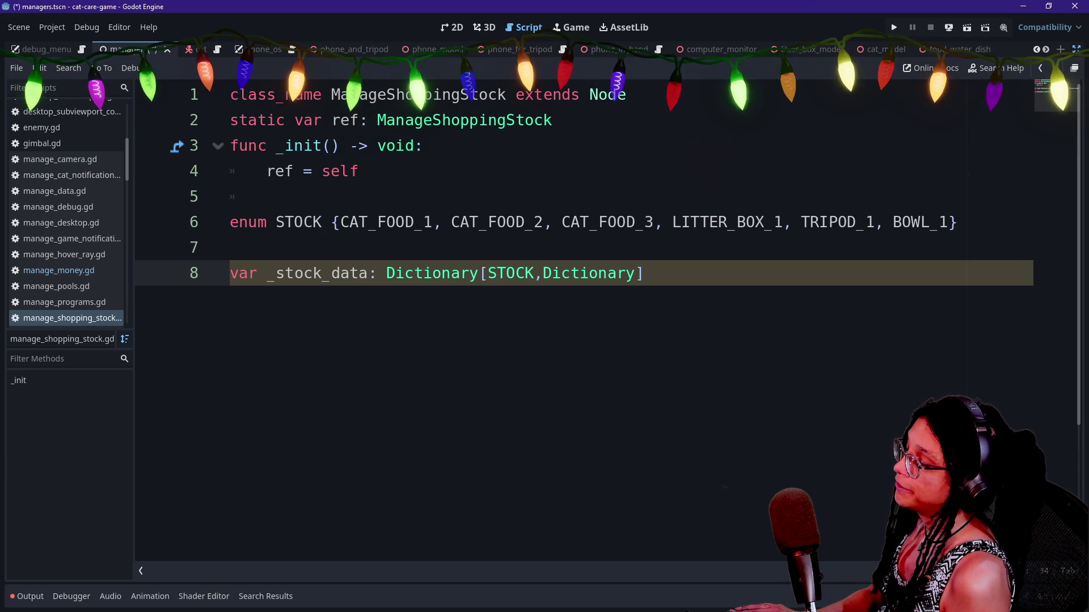
drag(340, 221, 423, 222)
Append '= [' to the _stock_data line and start a new indented line for entries.
click(506, 273)
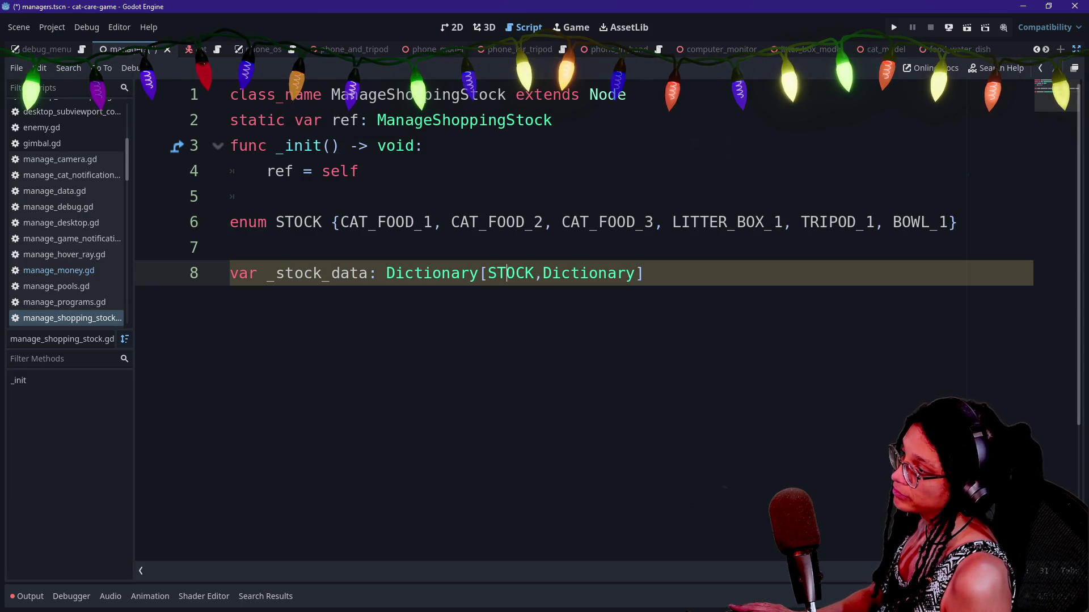
drag(480, 273, 534, 273)
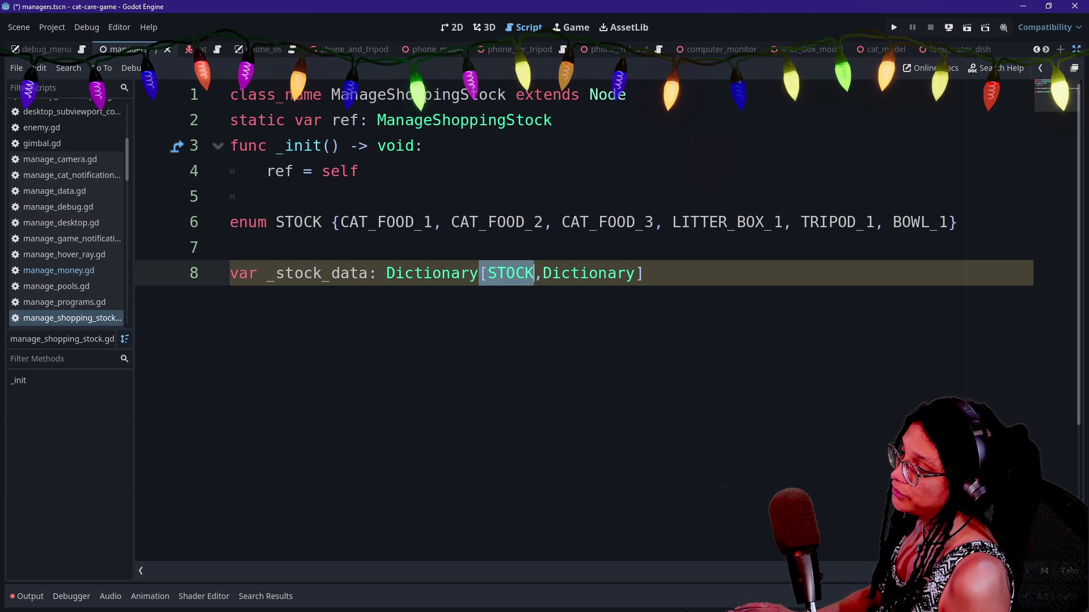
click(525, 272)
key(shift+End)
key(shift+Left)
key(End)
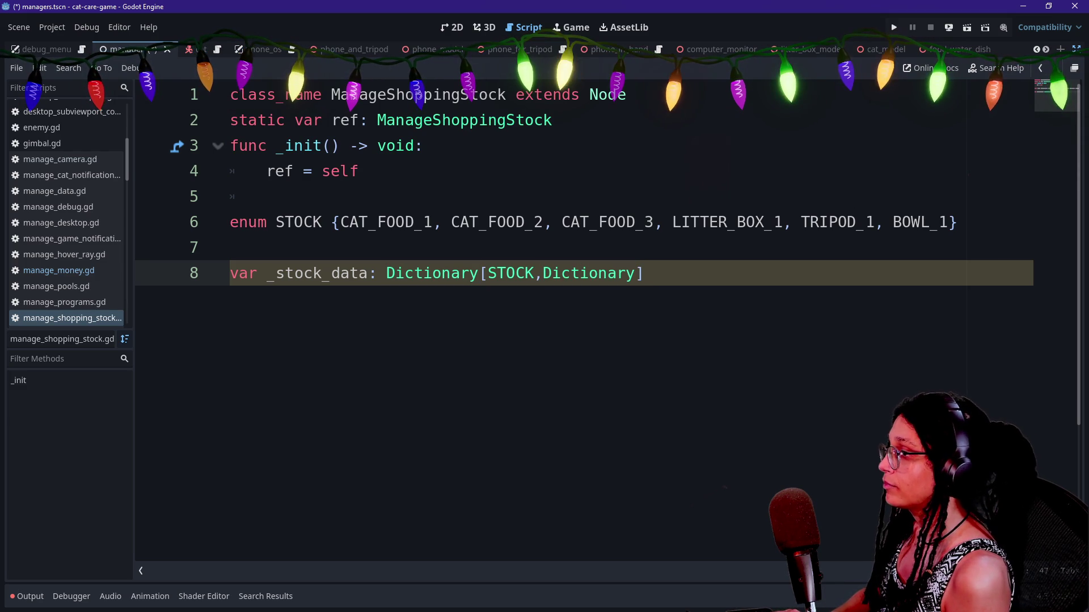
text(= [)
key(Return)
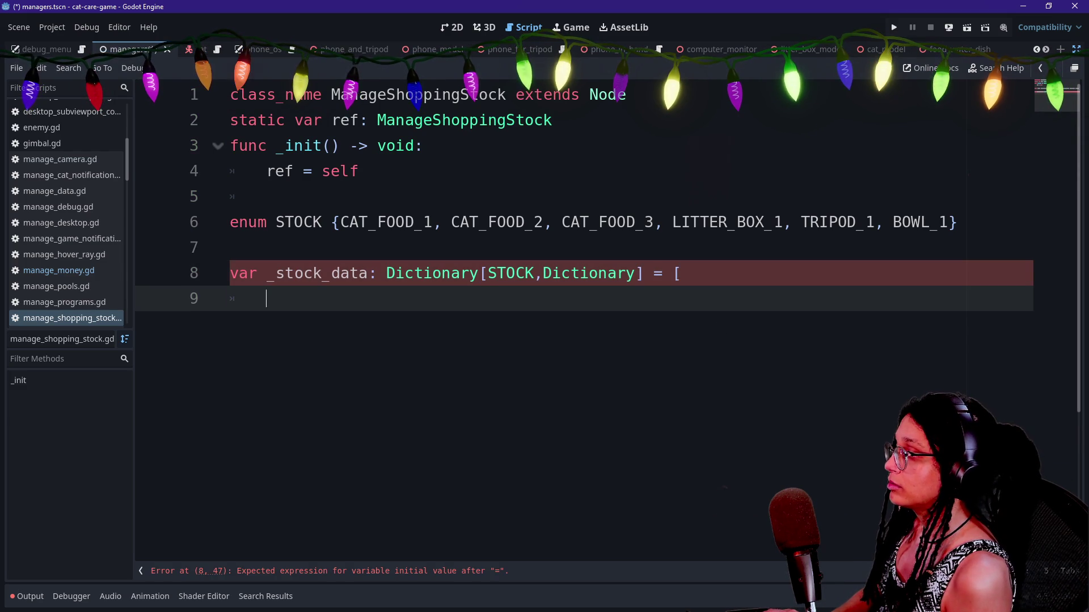
Enter 'CAT_FOOD_1:' as the first key and open Find in Files for dictionary[.
text(CAT_FOOD_1,)
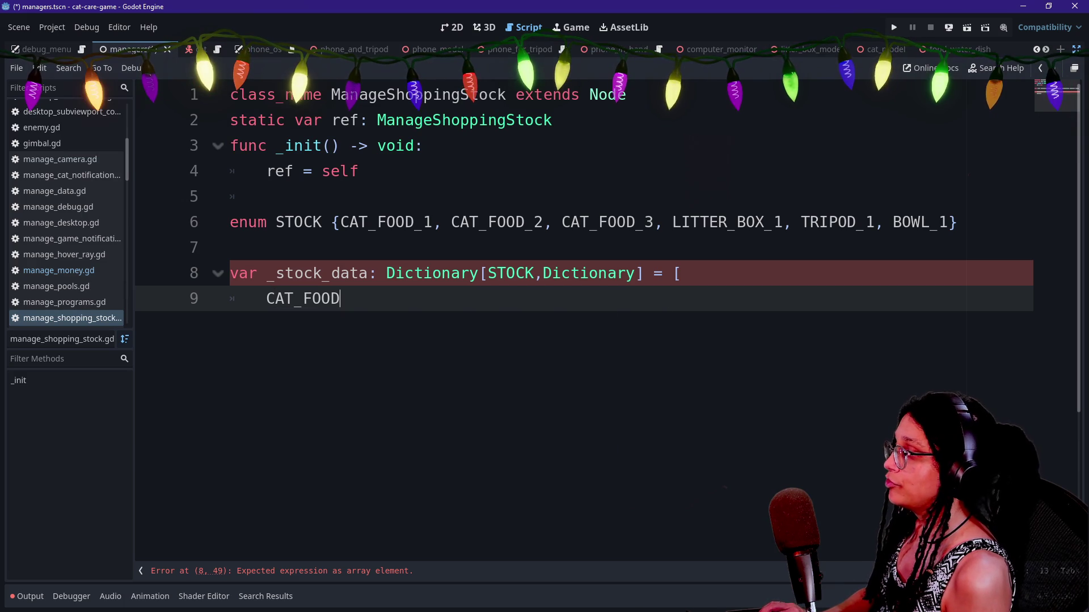
key(BackSpace)
text(:)
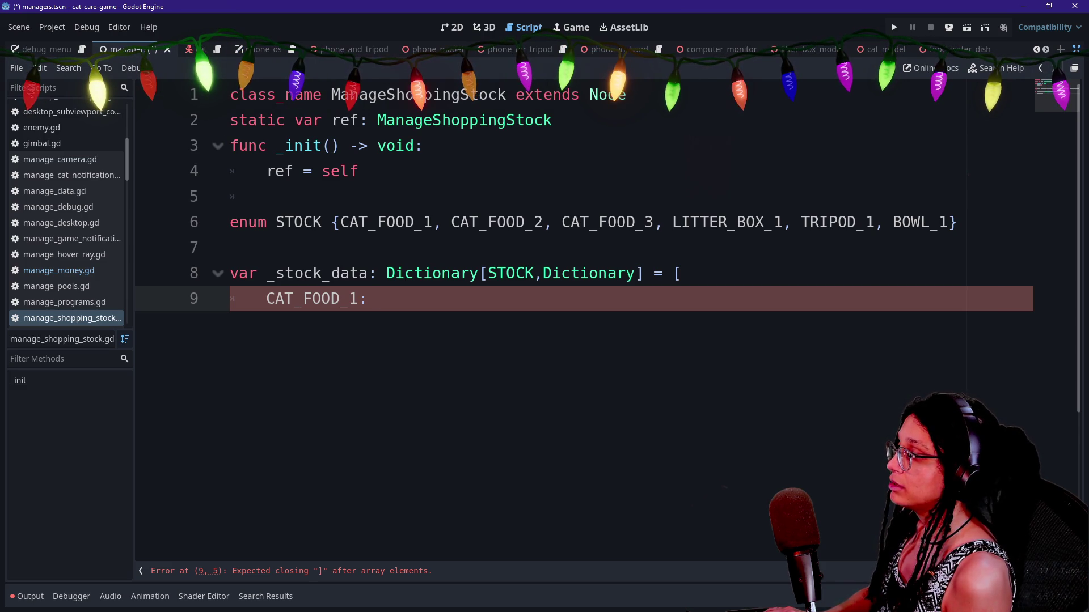
key(ctrl+shift+f)
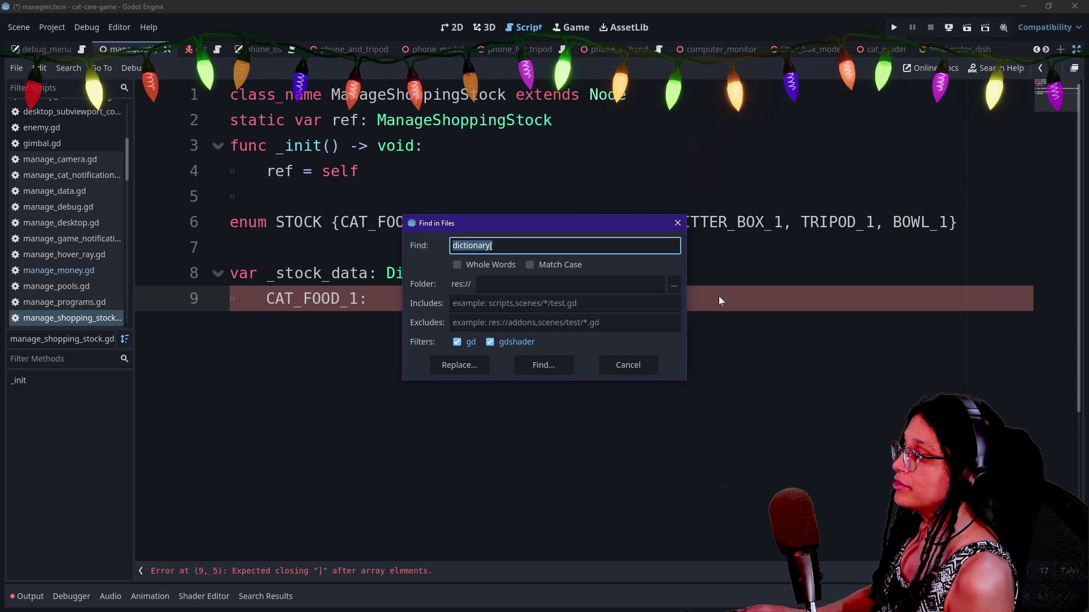
Search dictionary[ and inspect manage_programs.gd's typed Dictionary, then glance at selectable_object.gd.
key(Return)
click(371, 508)
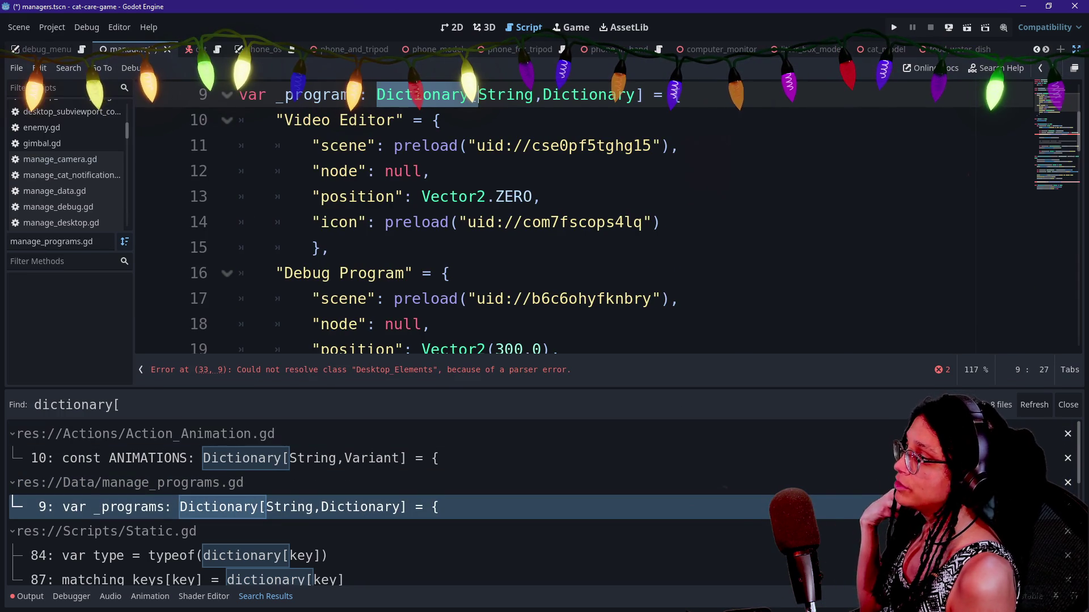
click(497, 146)
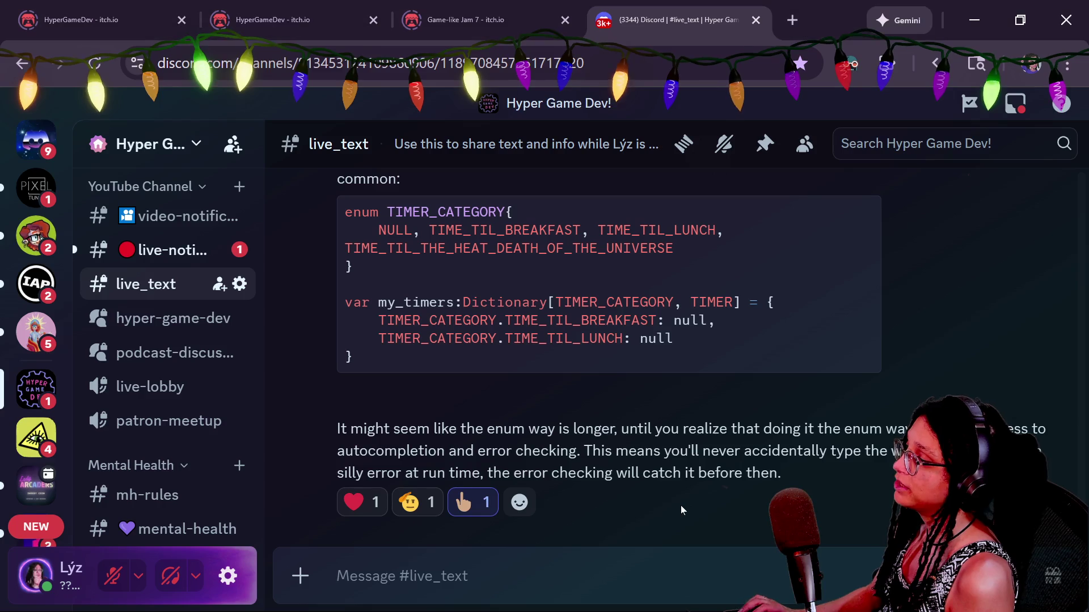
key(alt+shift+o)
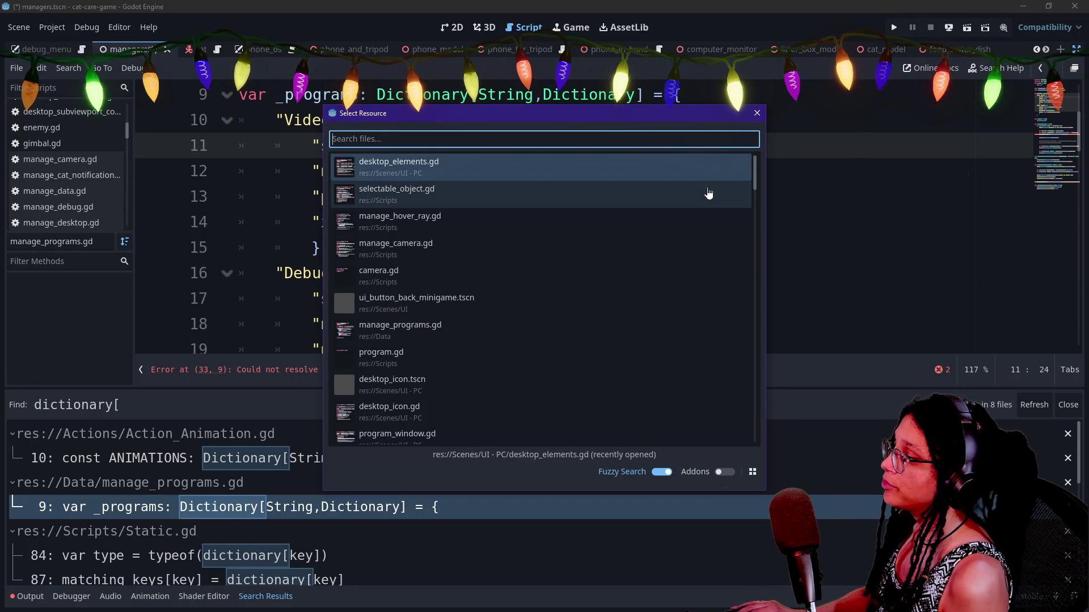
click(708, 194)
Search the project files for 'manageshopp', which returns no results.
key(alt+shift+o)
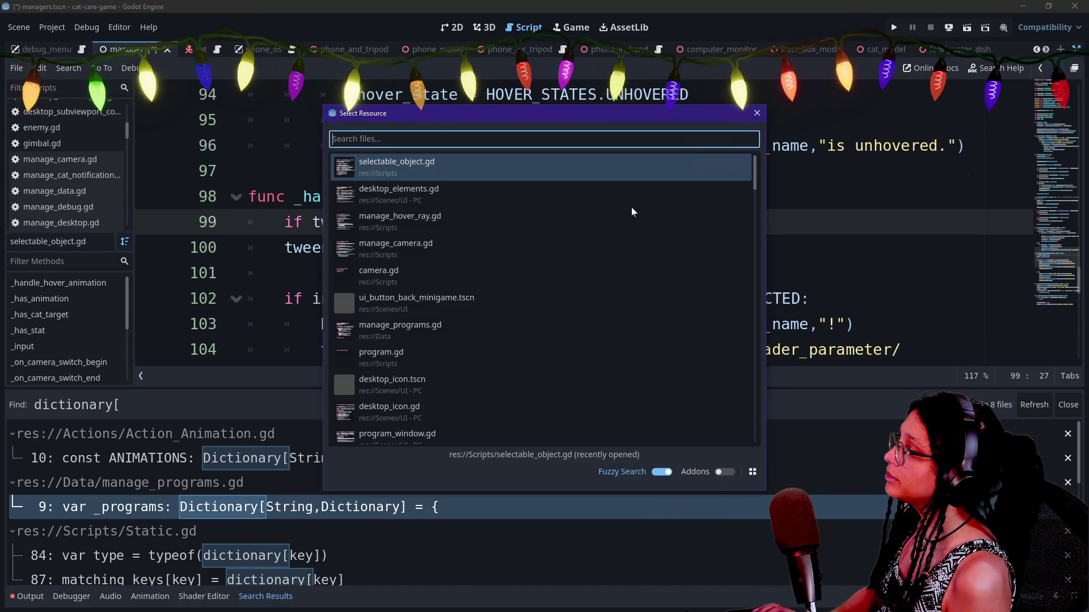
key(Escape)
key(ctrl+shift+f)
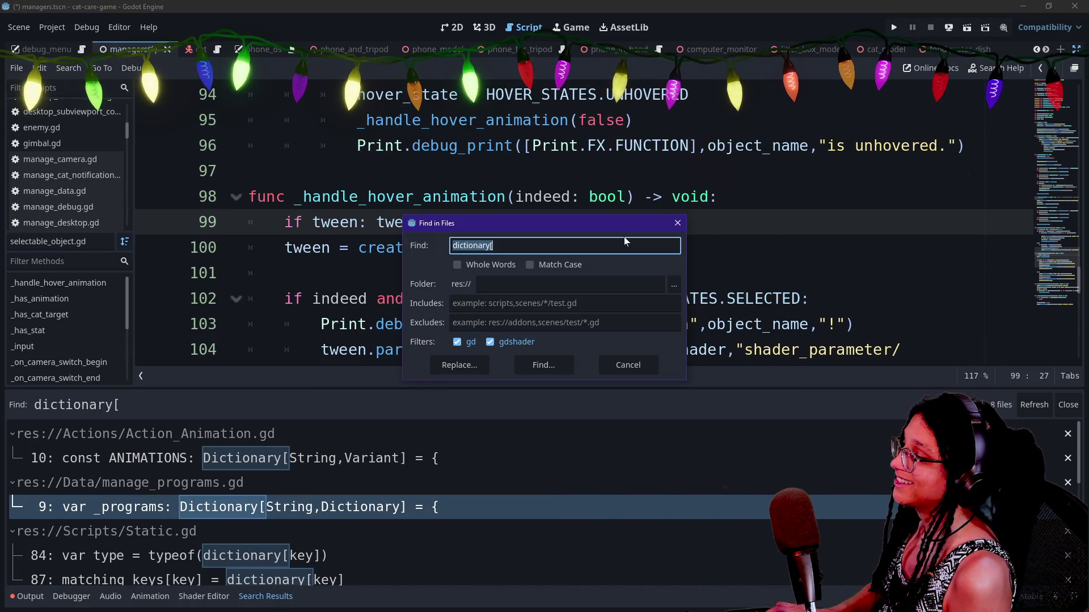
text(manageshpp)
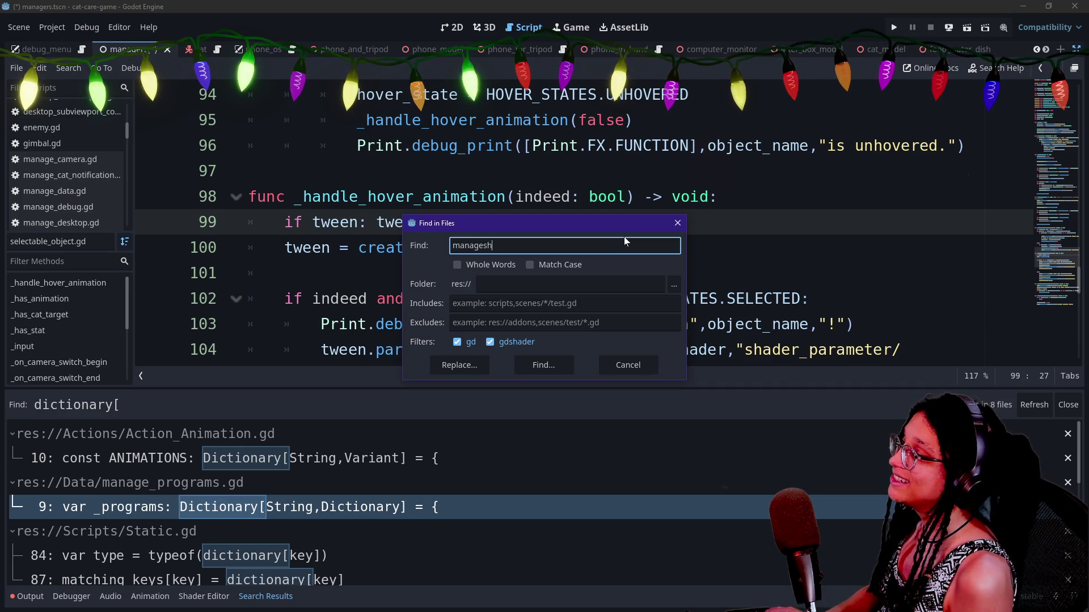
key(Left)
key(Left)
text(o)
key(Return)
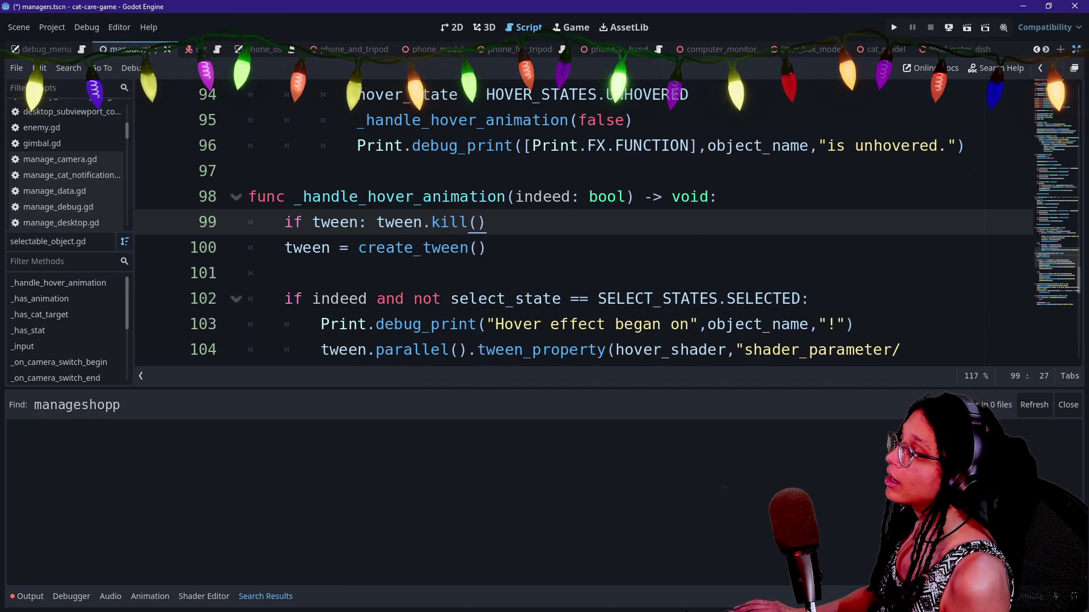
Reopen manage_shopping_stock.gd via Quick Open using 'manage_shop'.
key(Down)
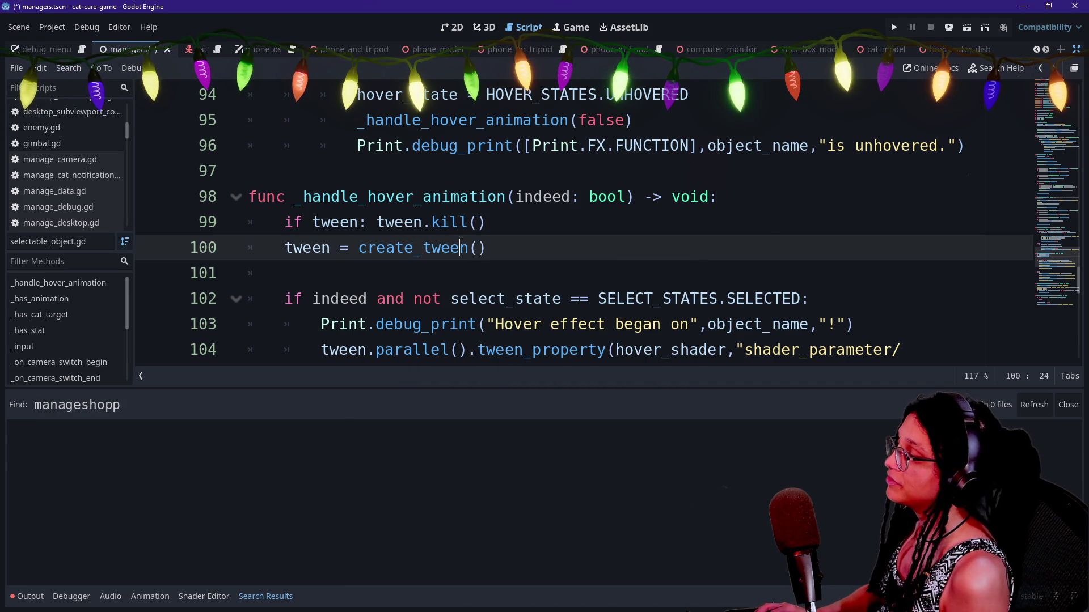
key(shift+alt+o)
text(manage_shop)
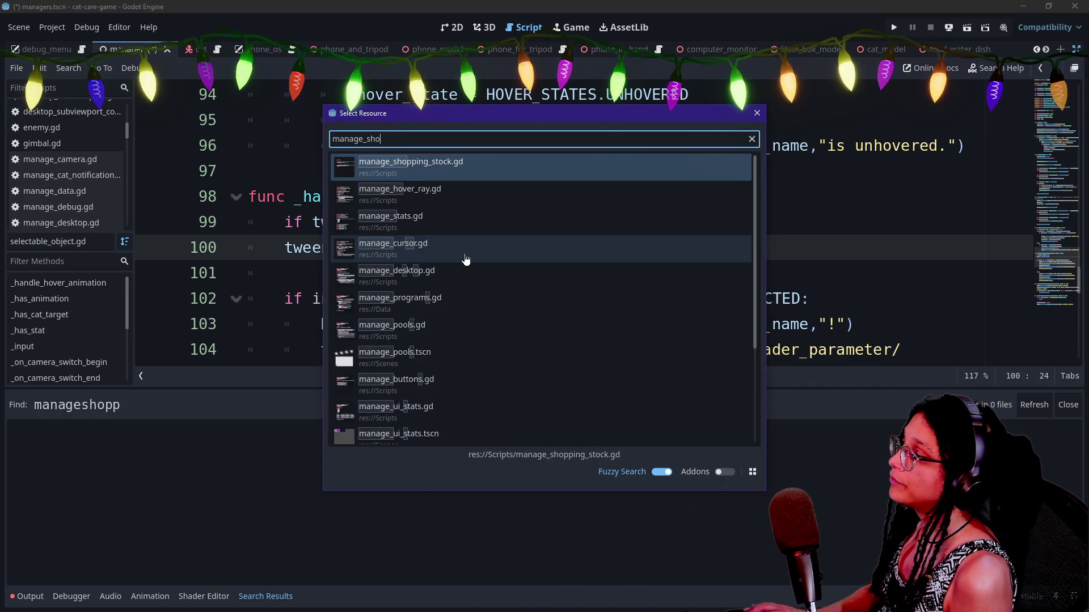
key(Return)
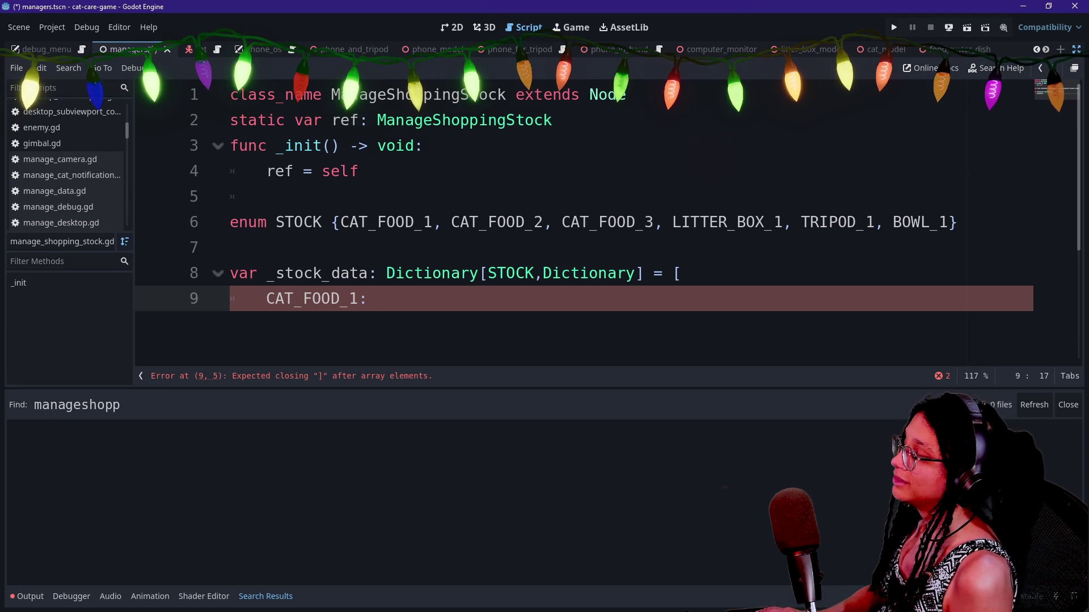
Change _stock_data's '[' to '{' and rewrite the first entry as 'CAT_FOOD_1 = {'.
key(Up)
key(End)
key(BackSpace)
text({)
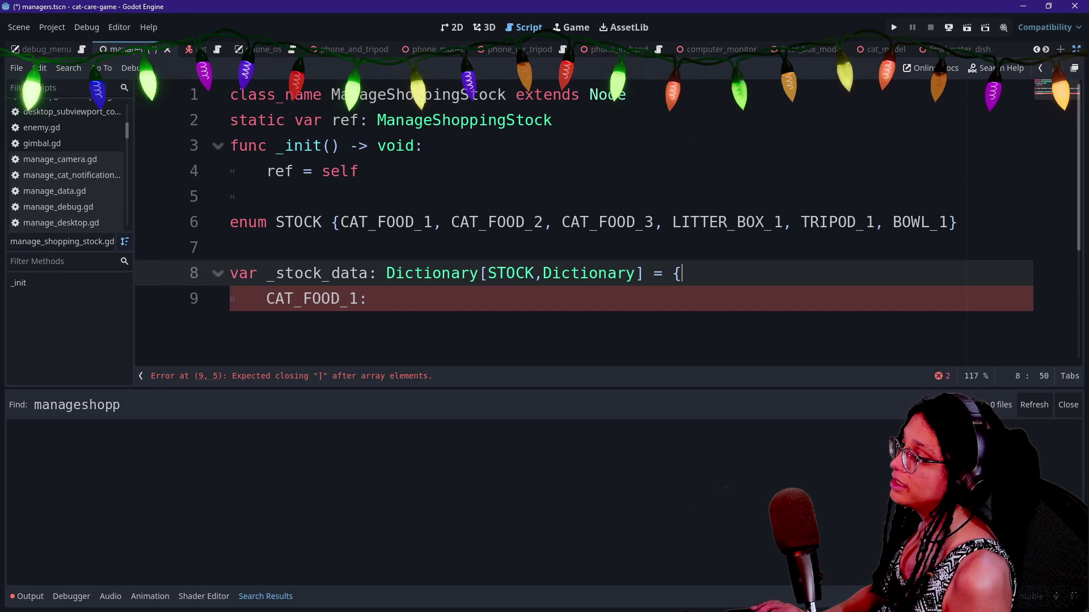
key(Down)
key(BackSpace)
key(BackSpace)
text(= {)
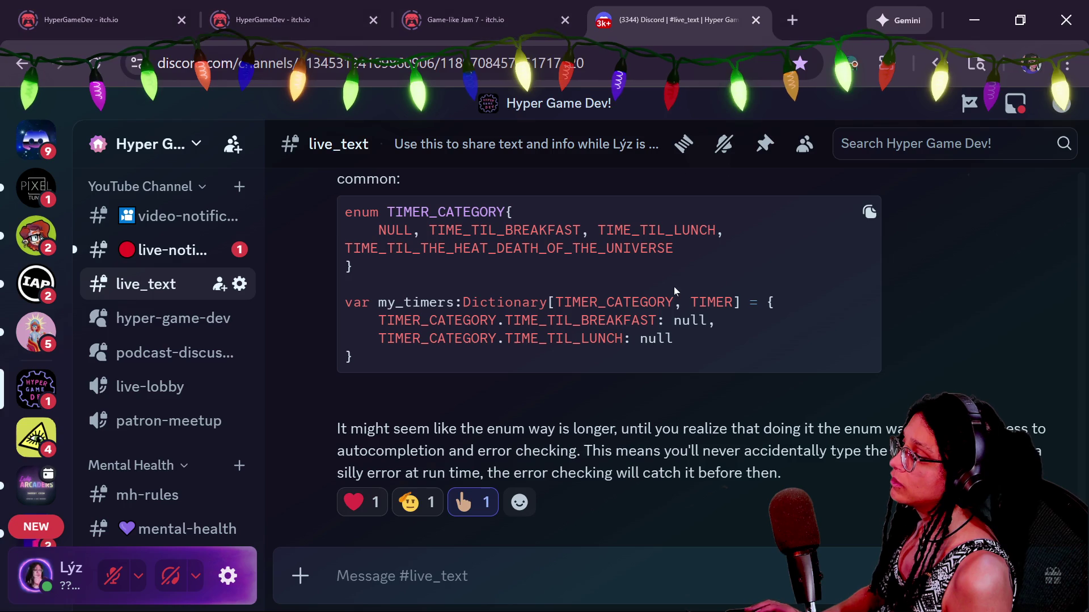
Add both closing braces on separate lines and begin a quoted string key inside CAT_FOOD_1.
key(Return)
text(})
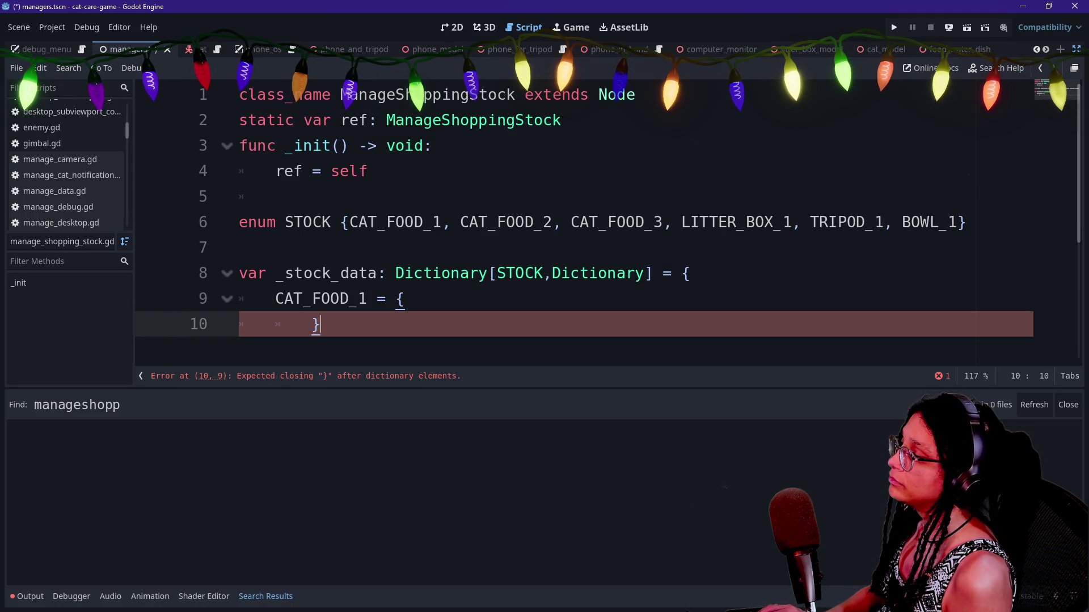
text(})
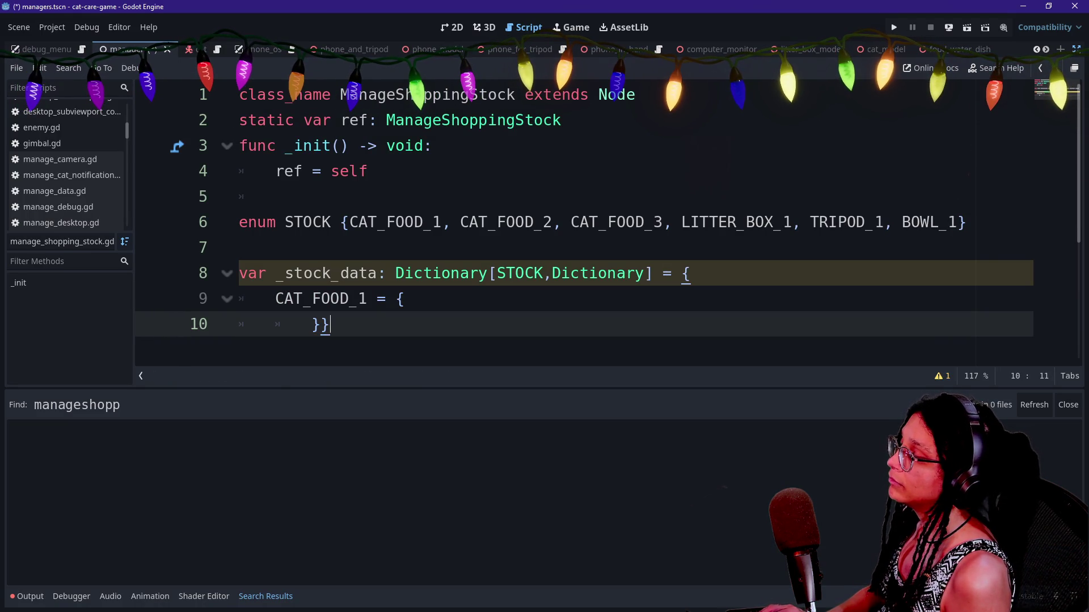
key(Left)
key(Return)
key(BackSpace)
click(349, 299)
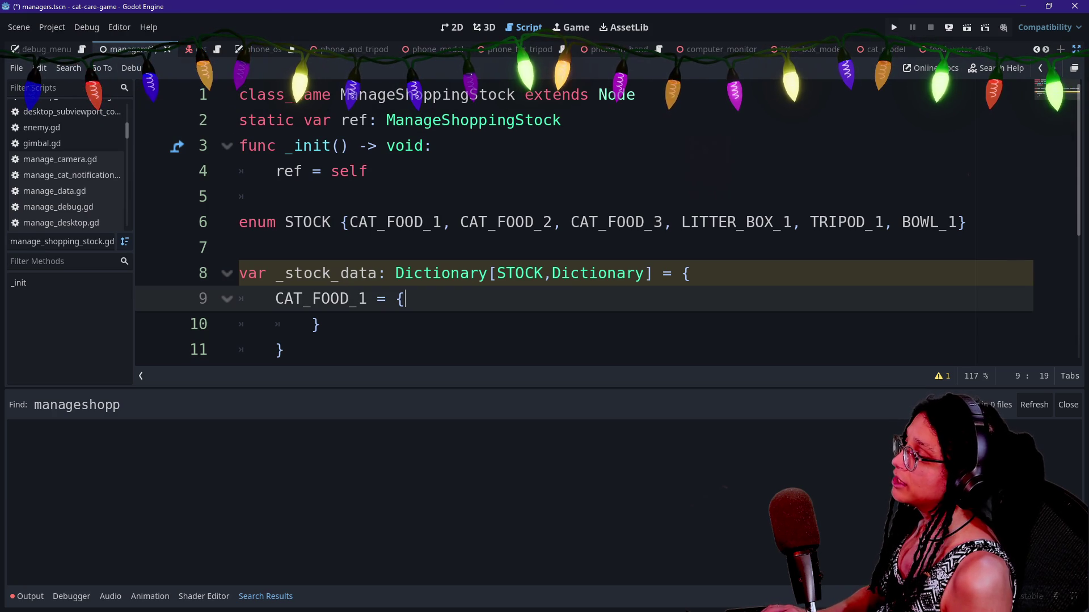
key(Return)
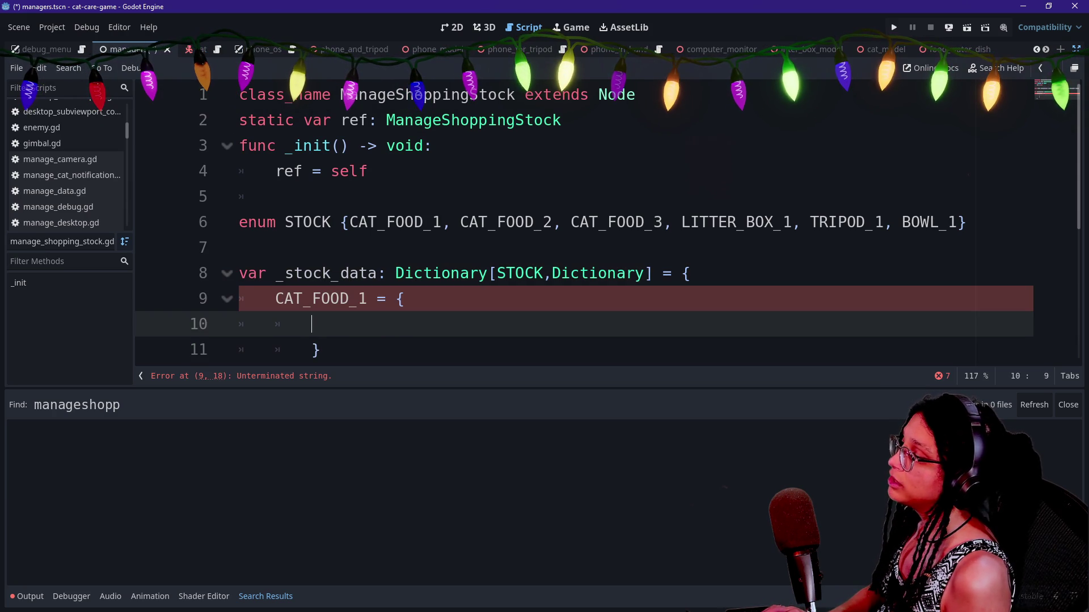
text(")
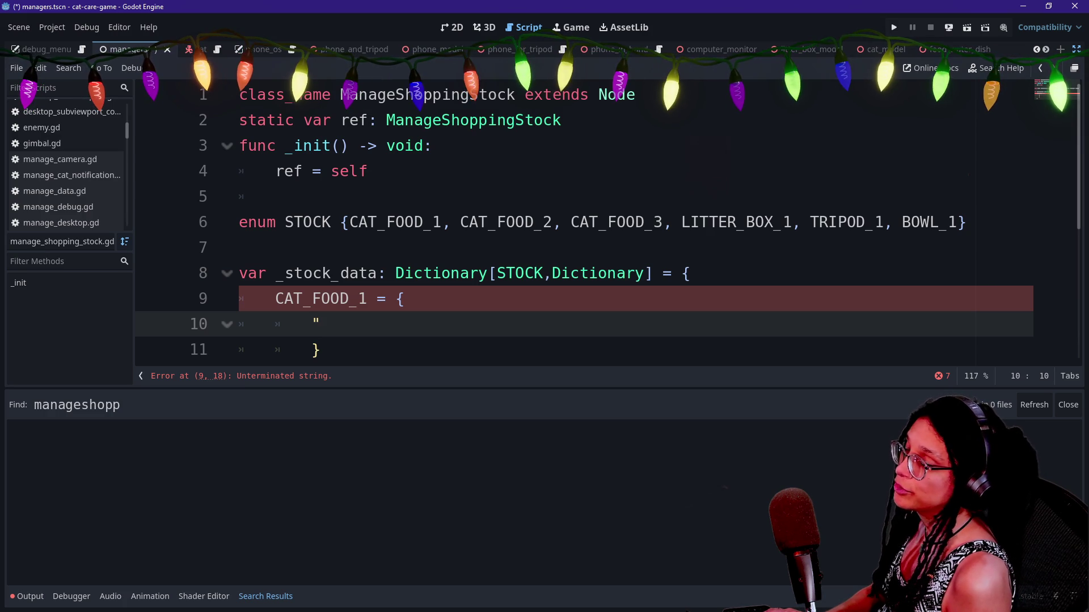
scroll(607, 216, down, 3)
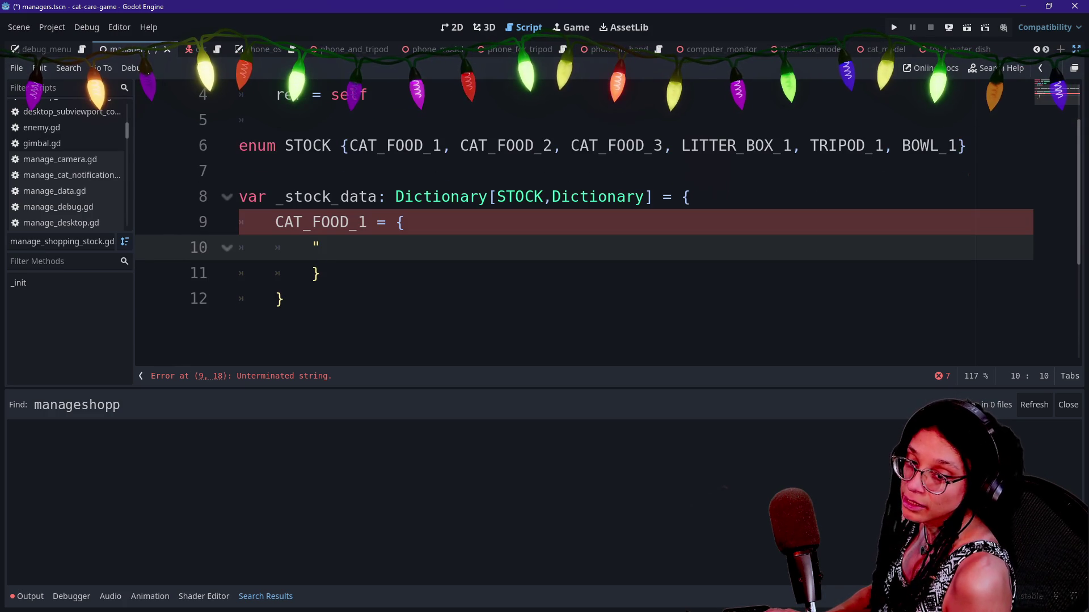
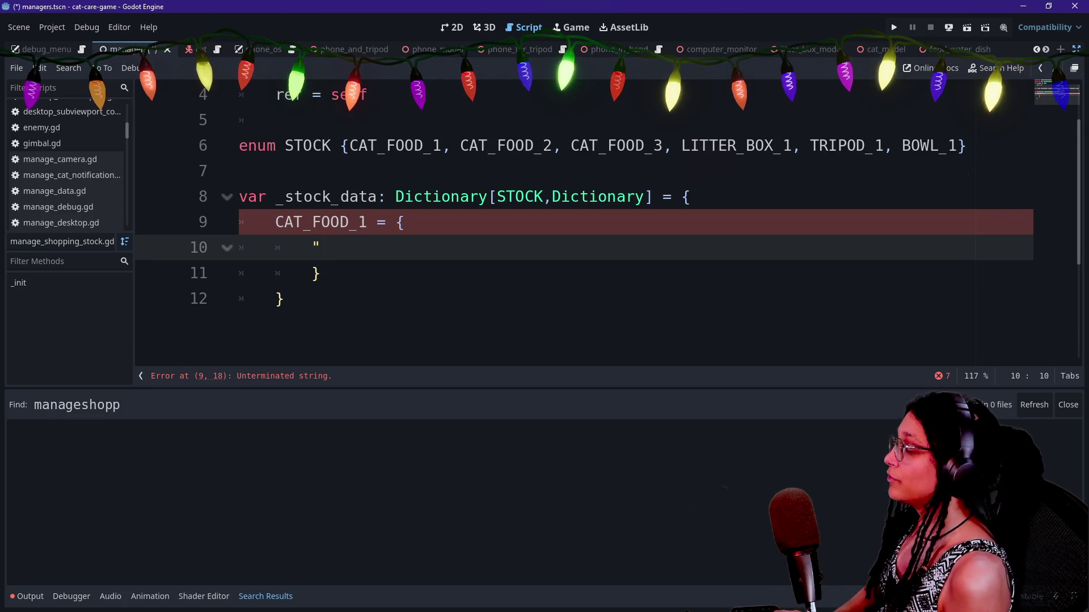
Give the CAT_FOOD_1 entry a "price" value of .70.
text(pri)
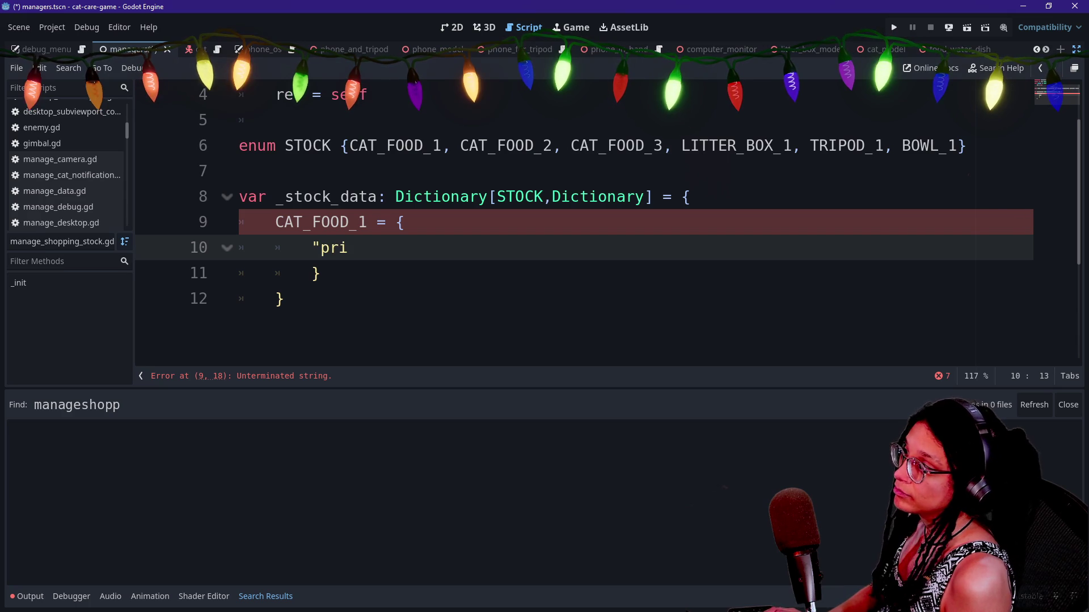
text(ce":)
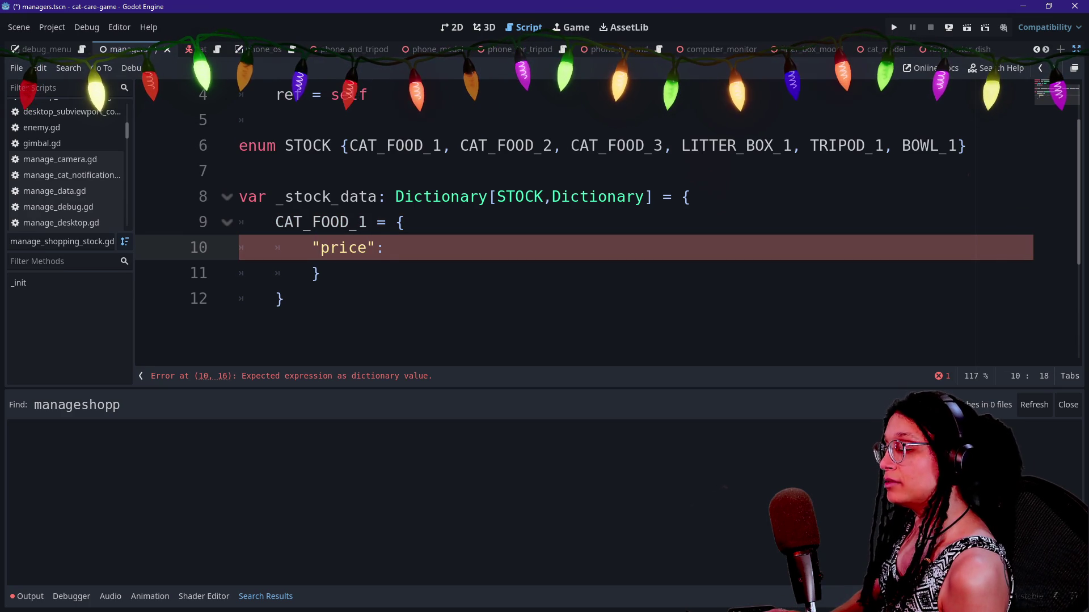
text(.70)
key(BackSpace)
text(0)
click(404, 247)
scroll(584, 227, up, 1)
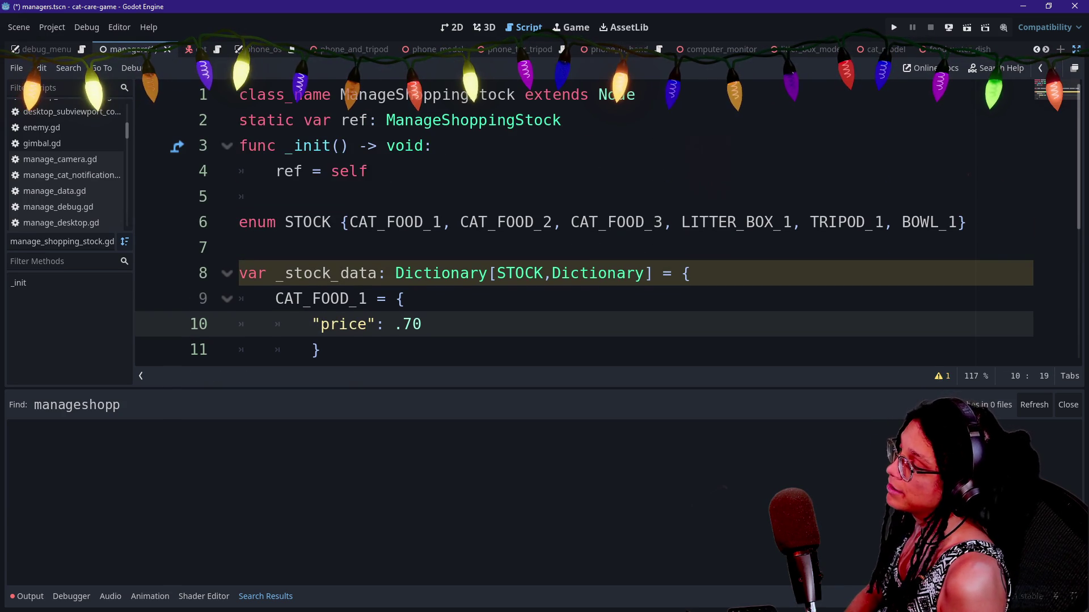
scroll(584, 227, down, 1)
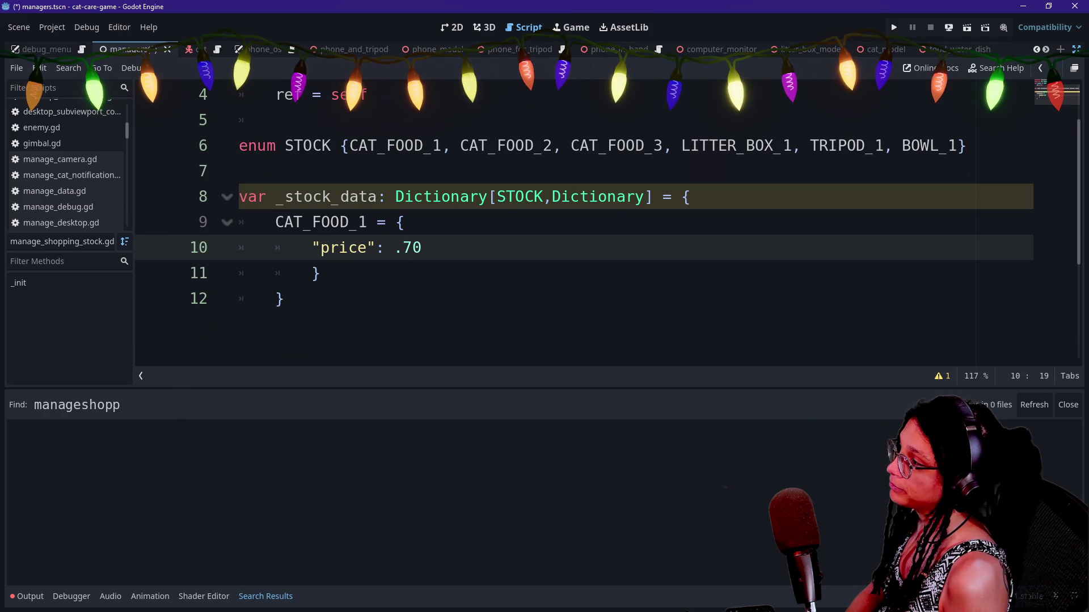
Outdent the two closing braces, save, and start a func get_price(STOCK line below.
click(312, 274)
key(BackSpace)
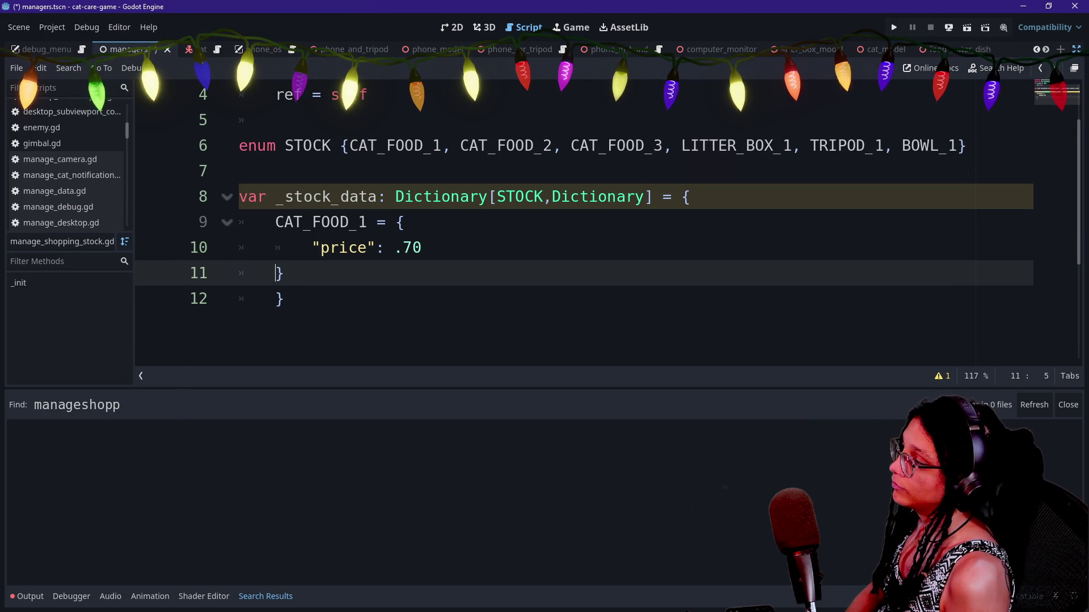
key(Down)
key(BackSpace)
key(Up)
click(248, 299)
key(ctrl+s)
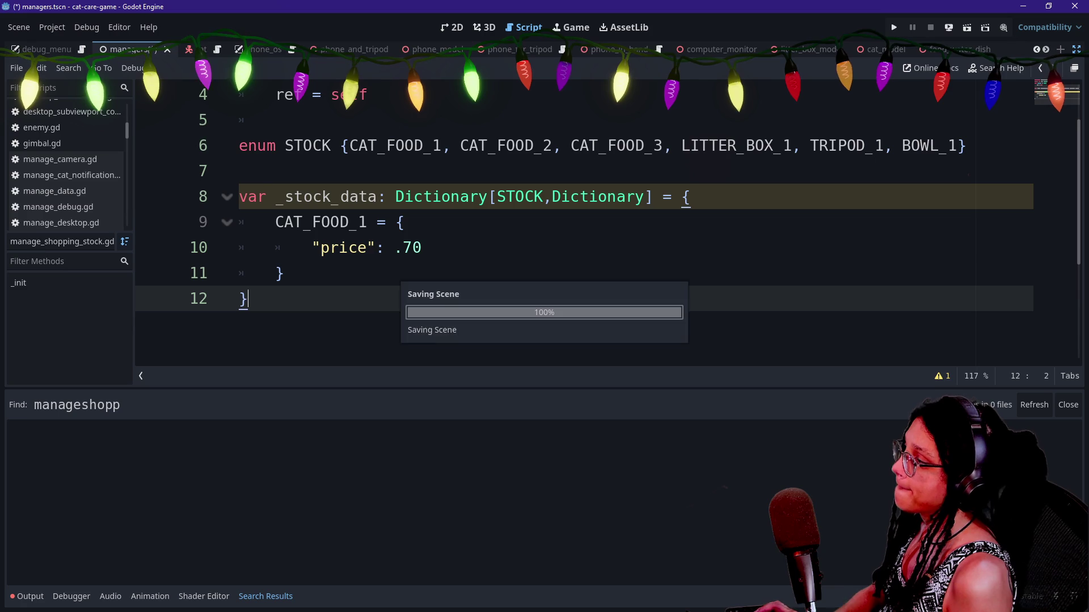
key(Return)
key(Return)
text(func )
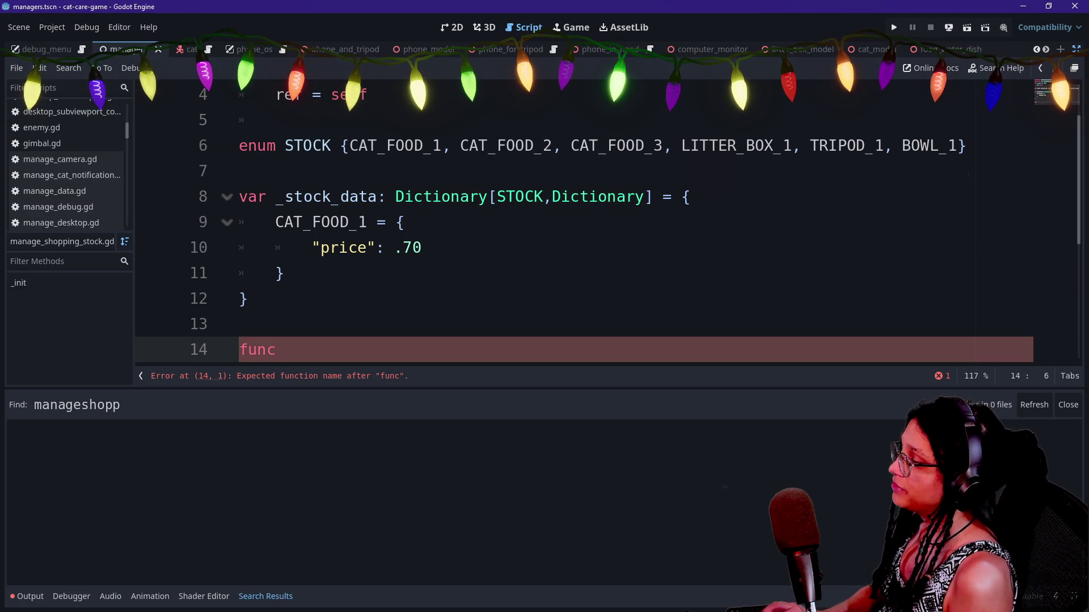
text(get)
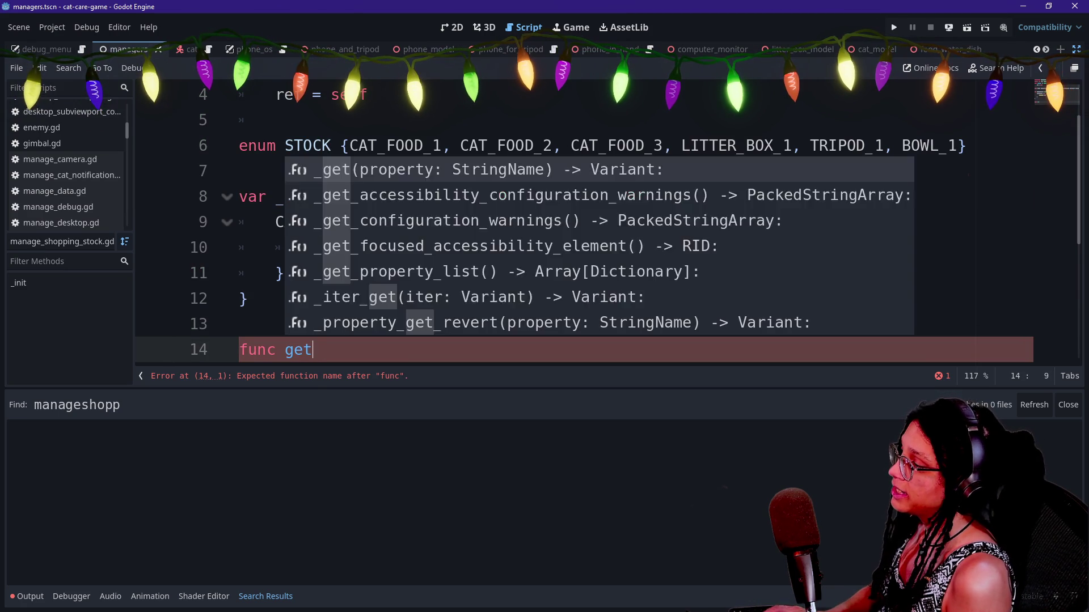
text(_pri)
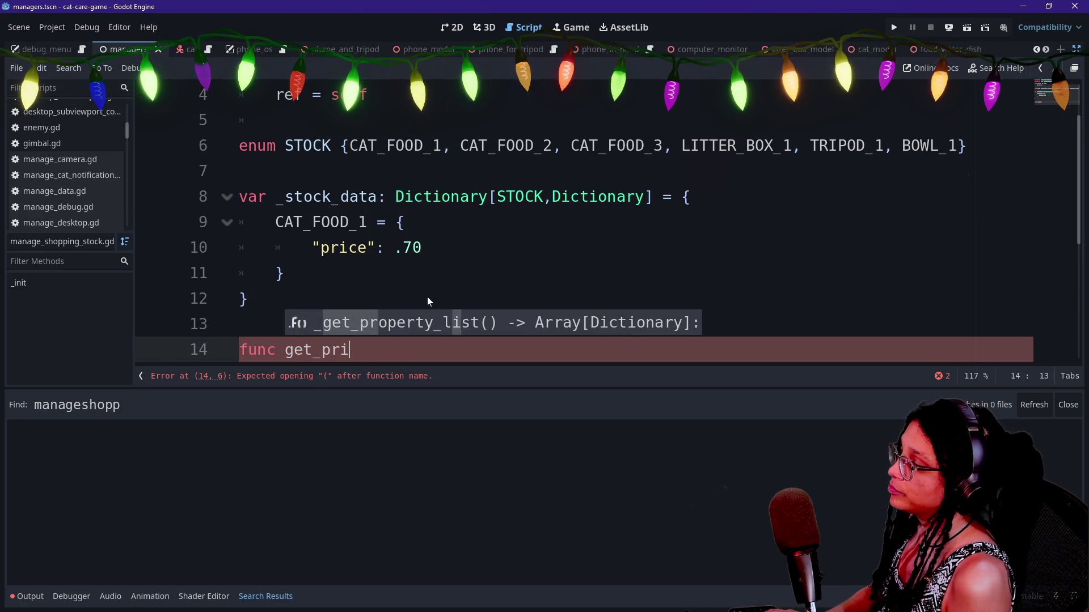
text(ce(STOCK)
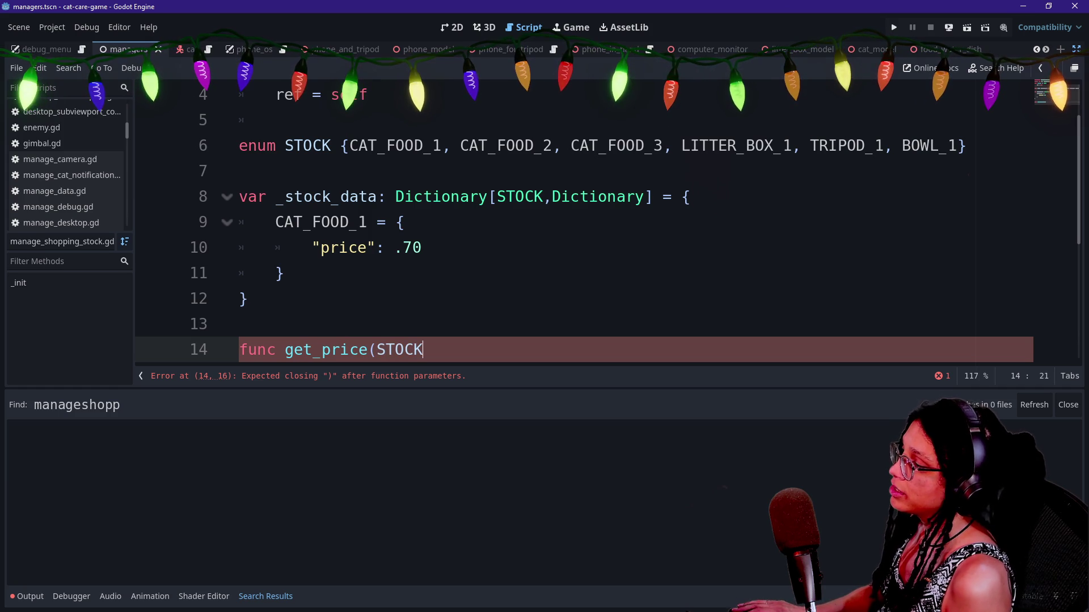
Change the get_price parameter to item: STOCK.
drag(340, 146, 561, 146)
click(424, 349)
text())
key(BackSpace)
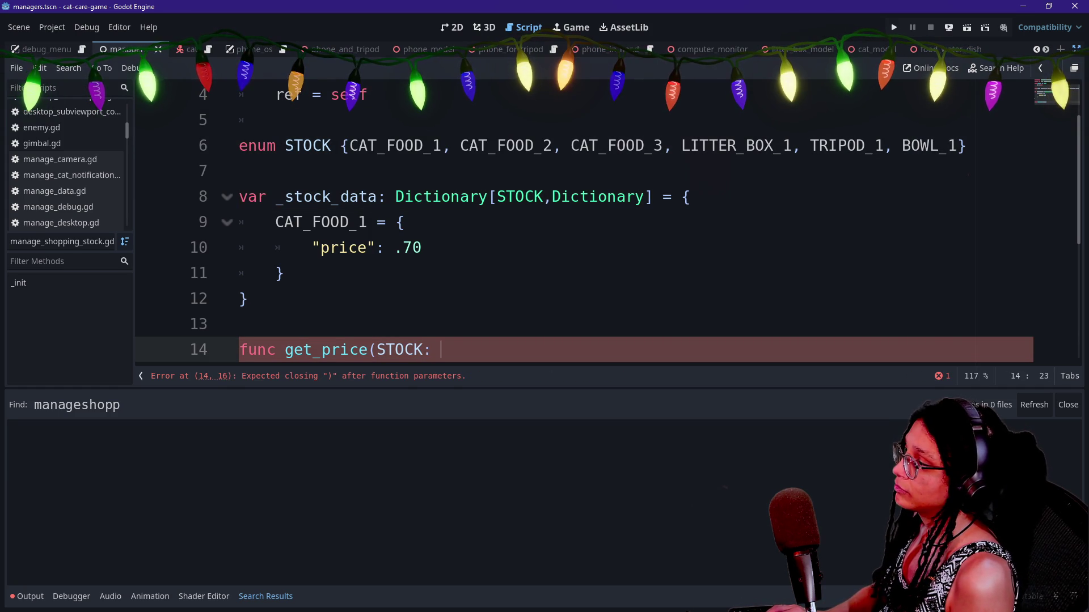
key(BackSpace)
key(BackSpace)
key(BackSpace)
text(item: STOCK )
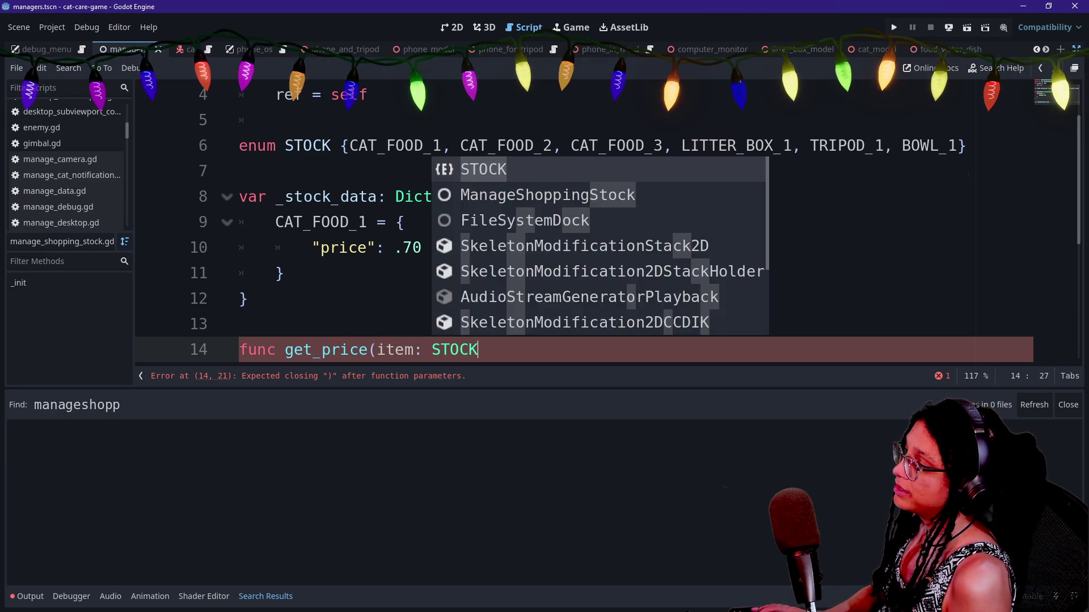
text())
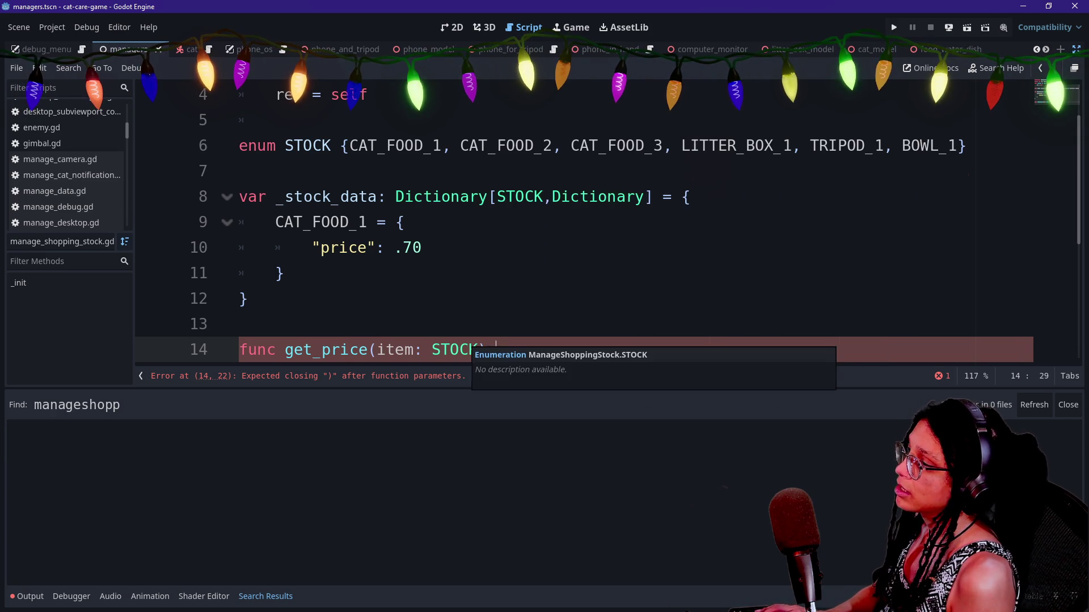
Rename STOCK to ITEMS in the enum, the dictionary key type and the get_price parameter.
double_click(308, 146)
text(ITEMS)
double_click(520, 197)
text(ITEMS)
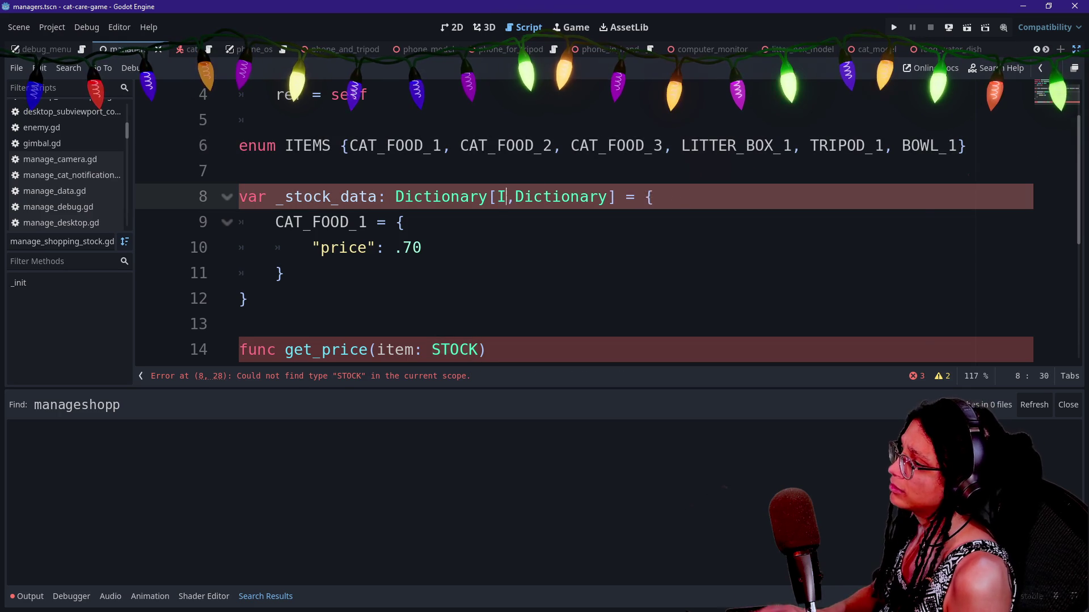
click(496, 350)
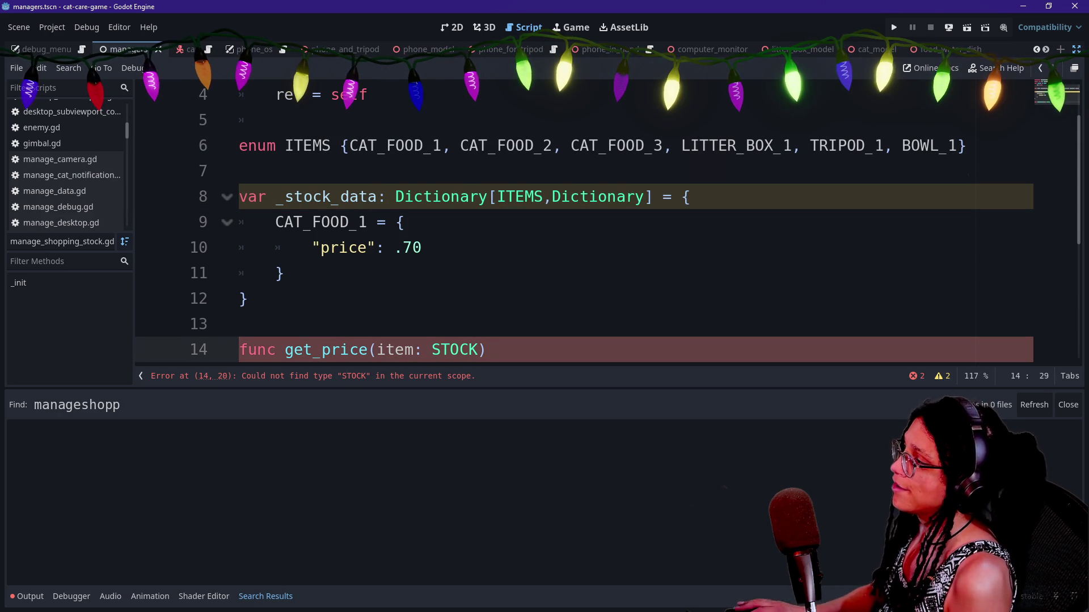
key(Left)
key(Left)
key(BackSpace)
key(BackSpace)
key(BackSpace)
text(ITEMS)
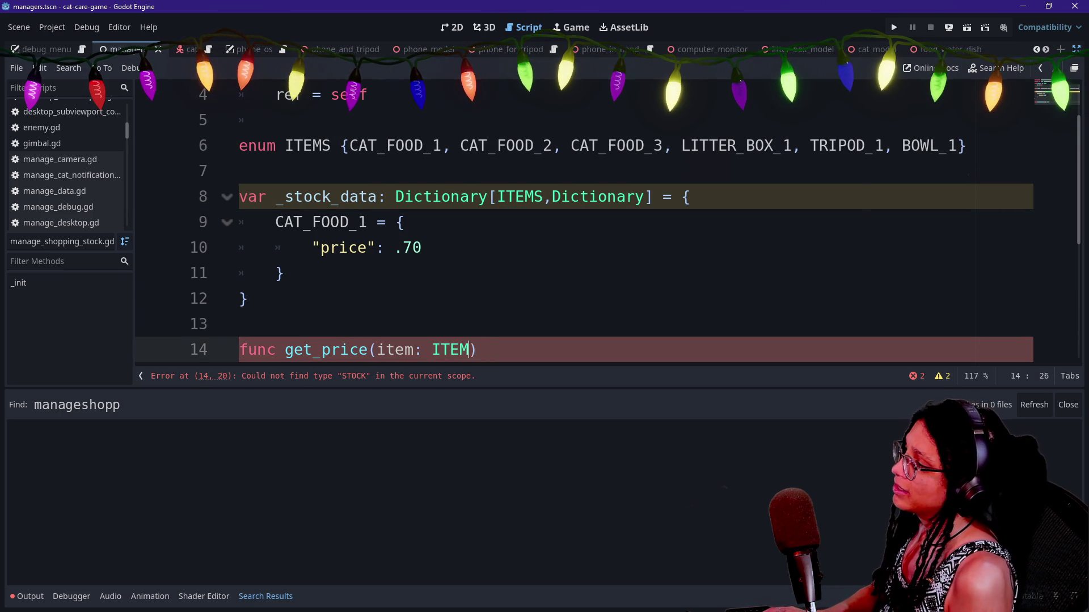
Add a -> void return type to get_price.
click(627, 145)
scroll(626, 146, up, 3)
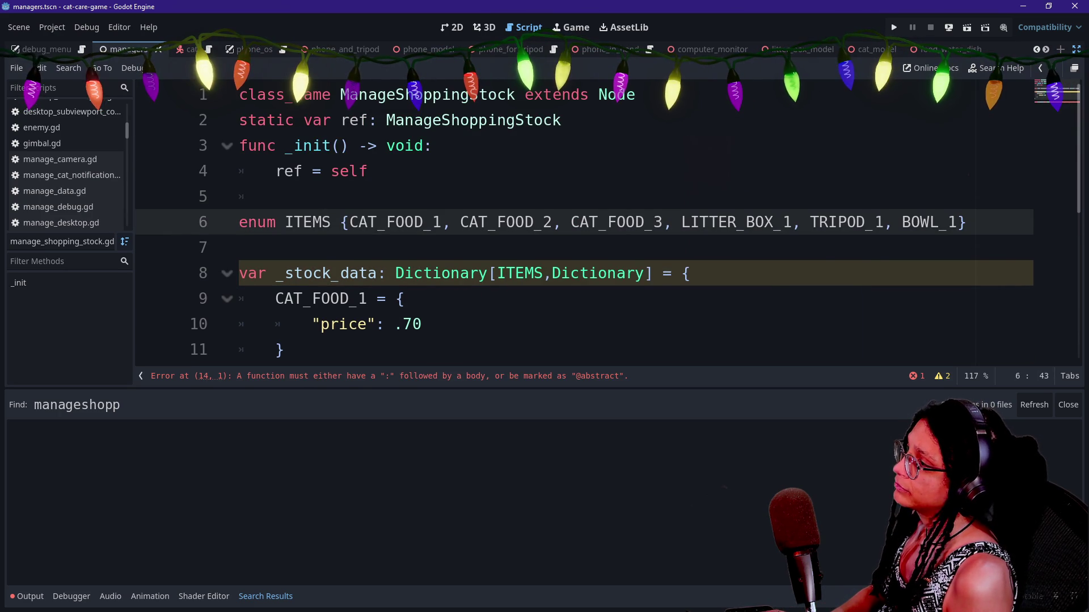
key(Down)
key(Down)
key(Down)
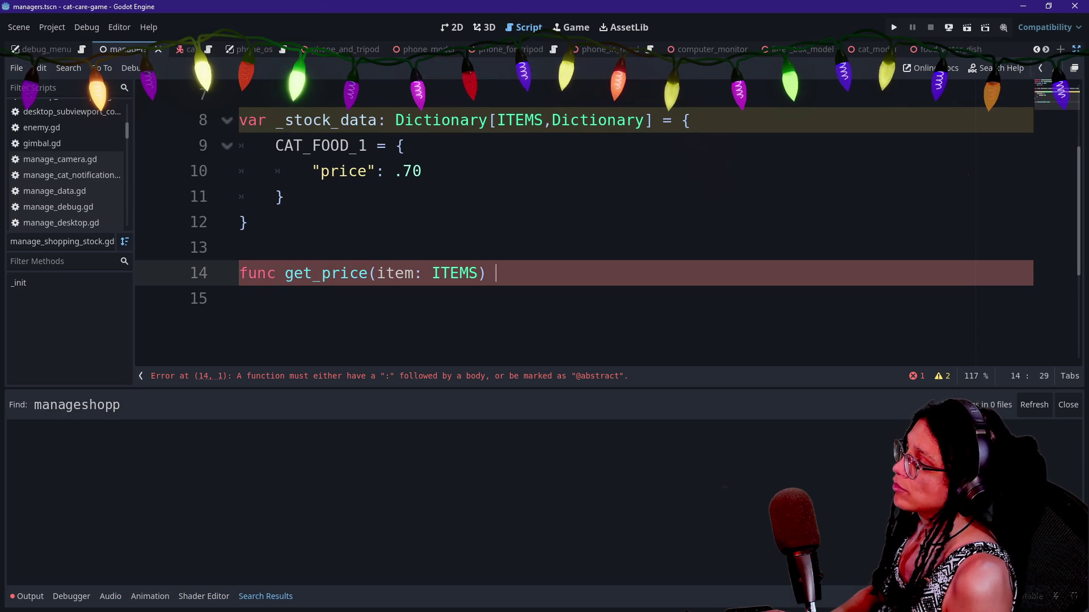
text(-> void)
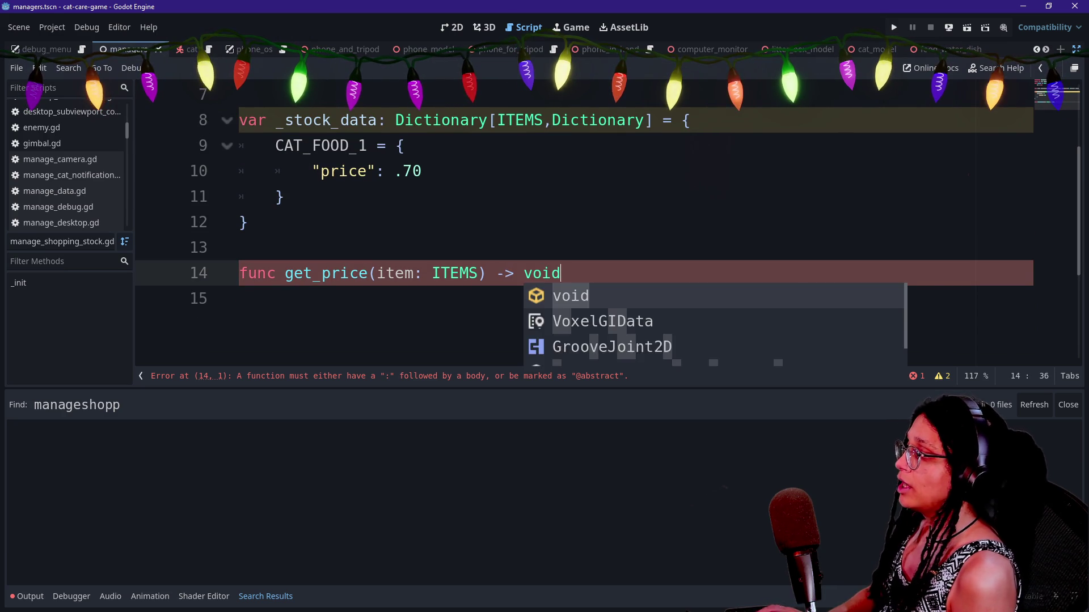
Rename Stock to Items in both the class name and ref lines at once.
scroll(606, 227, up, 2)
click(478, 94)
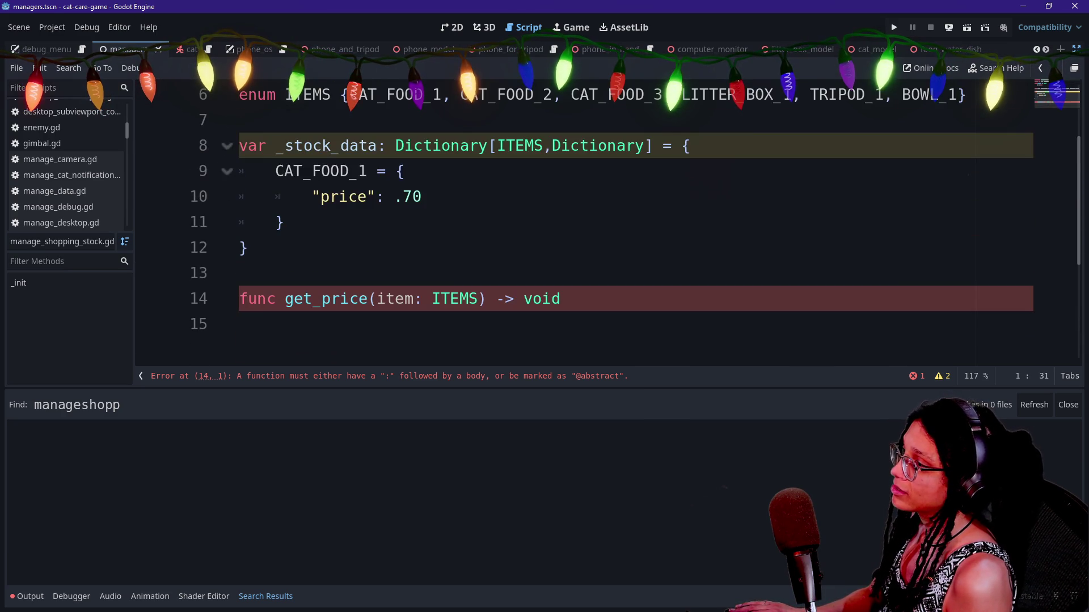
key(ctrl+d)
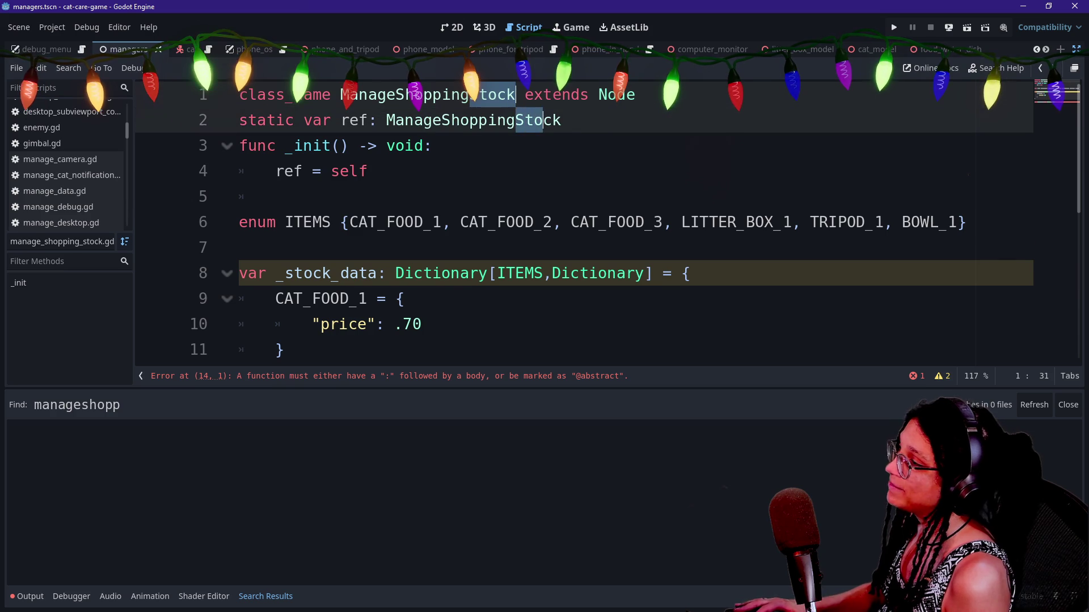
text(Items)
click(276, 197)
Save and rename the ManageShoppingStock node to ManageShoppingItems in the Scene dock.
key(ctrl+s)
key(ctrl+shift+F11)
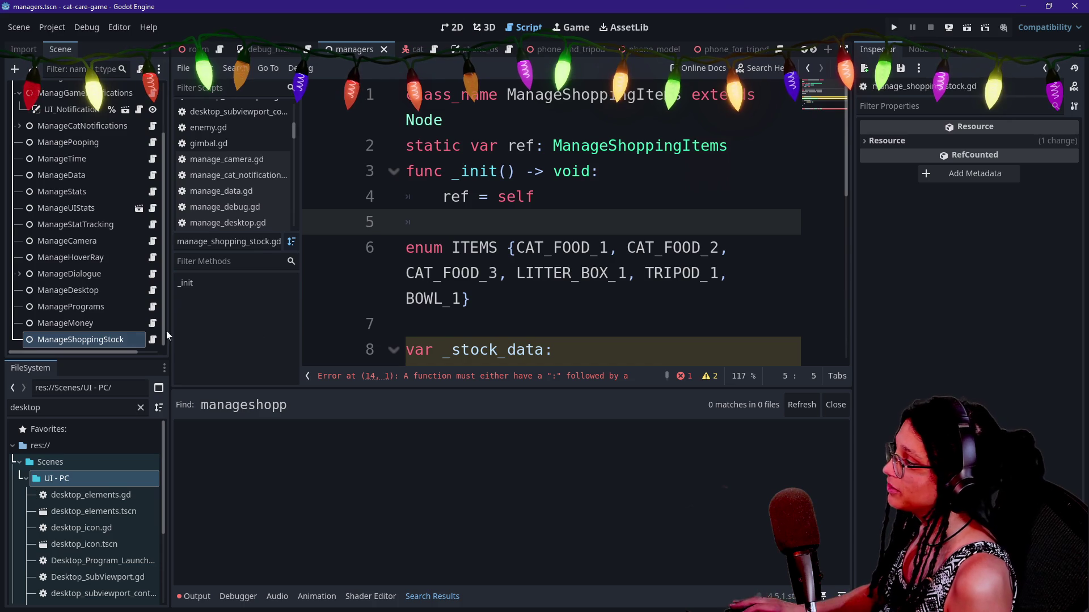
right_click(101, 340)
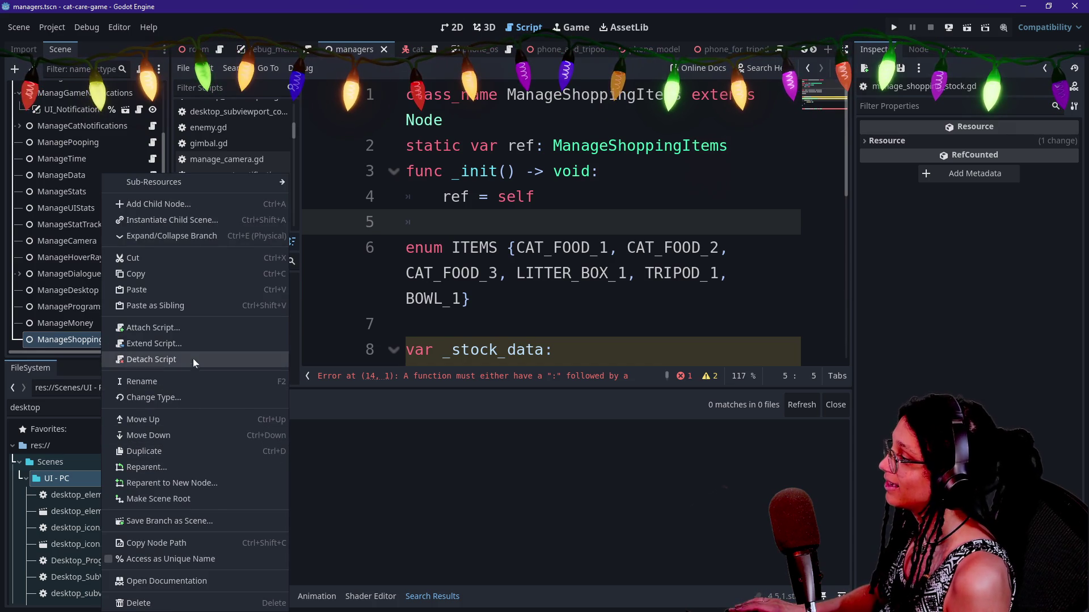
click(196, 381)
key(End)
key(BackSpace)
key(BackSpace)
key(BackSpace)
key(BackSpace)
text(Items)
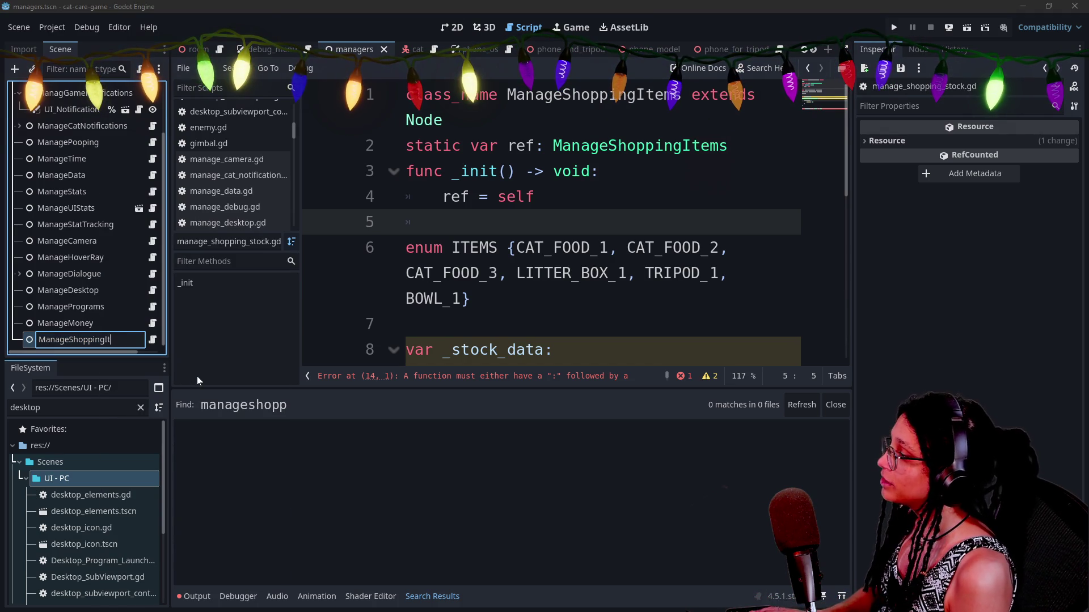
key(Return)
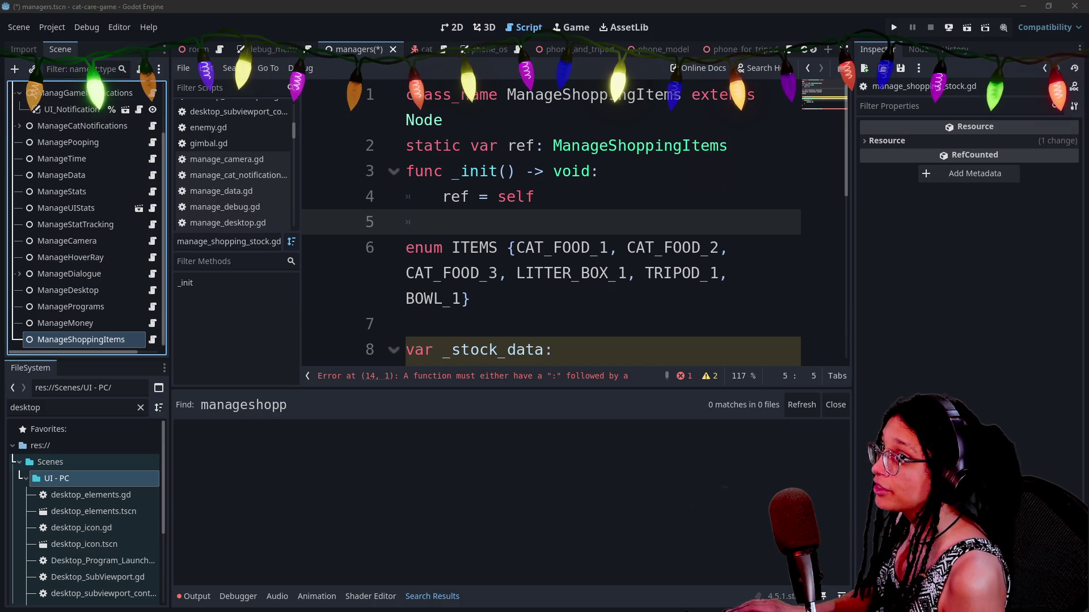
Filter FileSystem for 'stock', rename the script to manage_shopping_items.gd, and save.
click(74, 407)
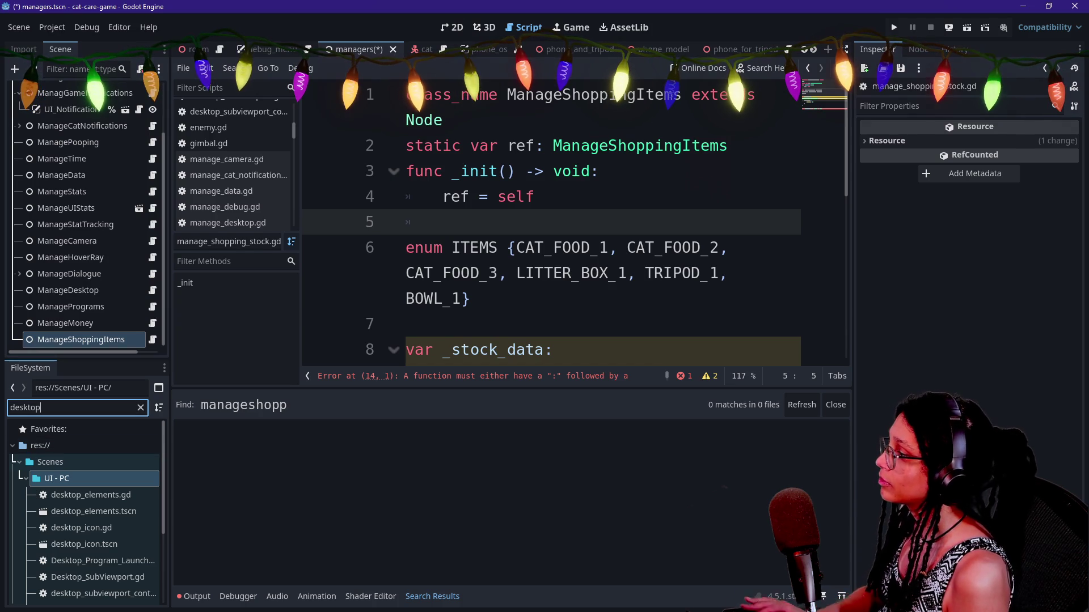
key(ctrl+a)
text(stock)
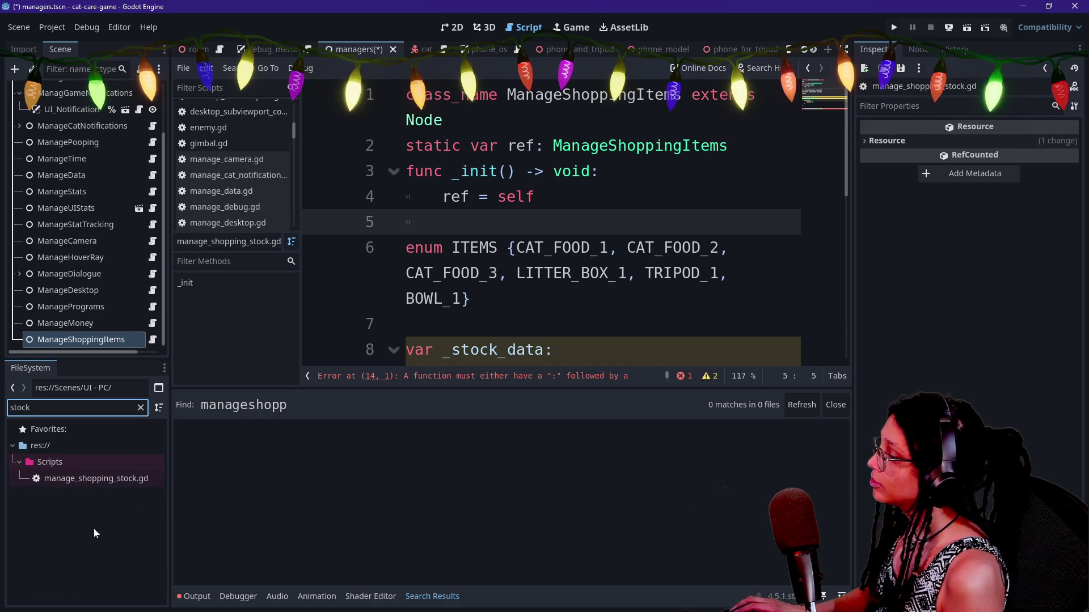
right_click(94, 482)
click(152, 478)
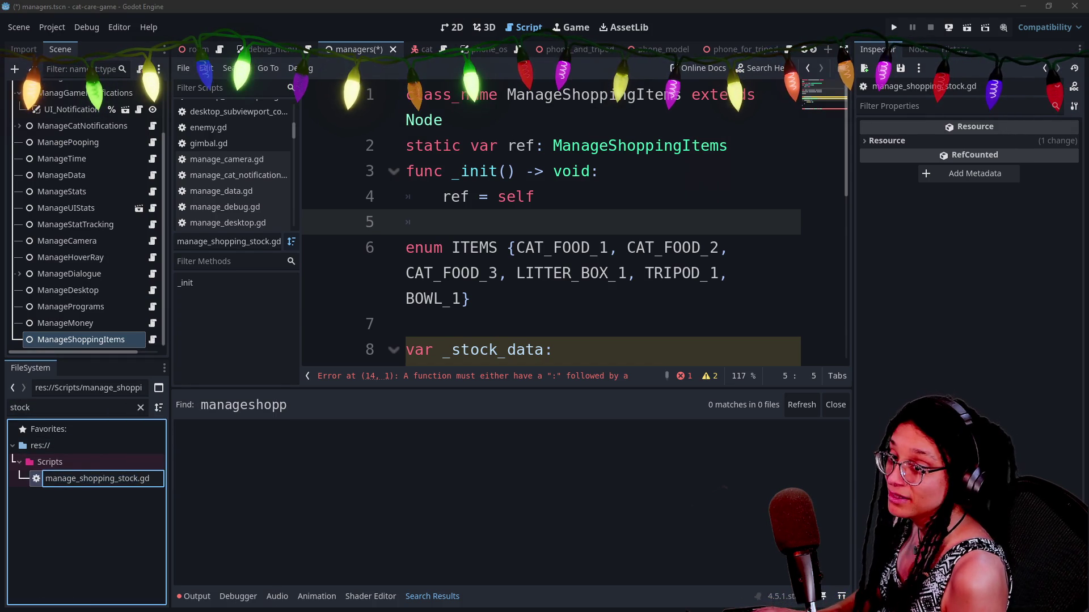
key(BackSpace)
key(BackSpace)
key(BackSpace)
text(ingItems)
key(Return)
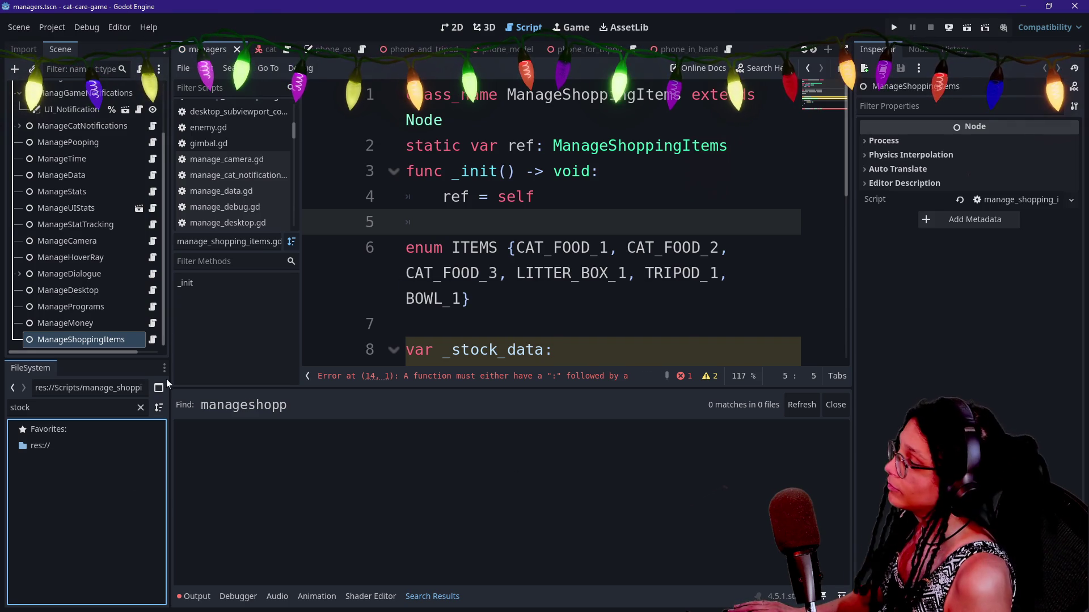
click(469, 299)
key(ctrl+s)
key(ctrl+shift+F11)
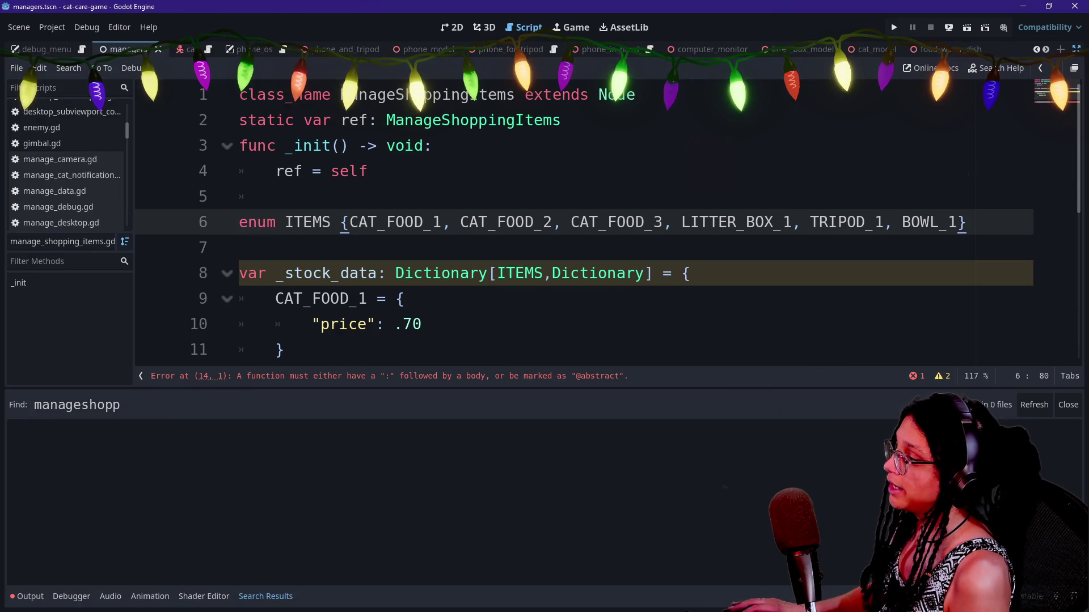
Change get_price's return type from void to float.
scroll(607, 235, down, 2)
click(244, 299)
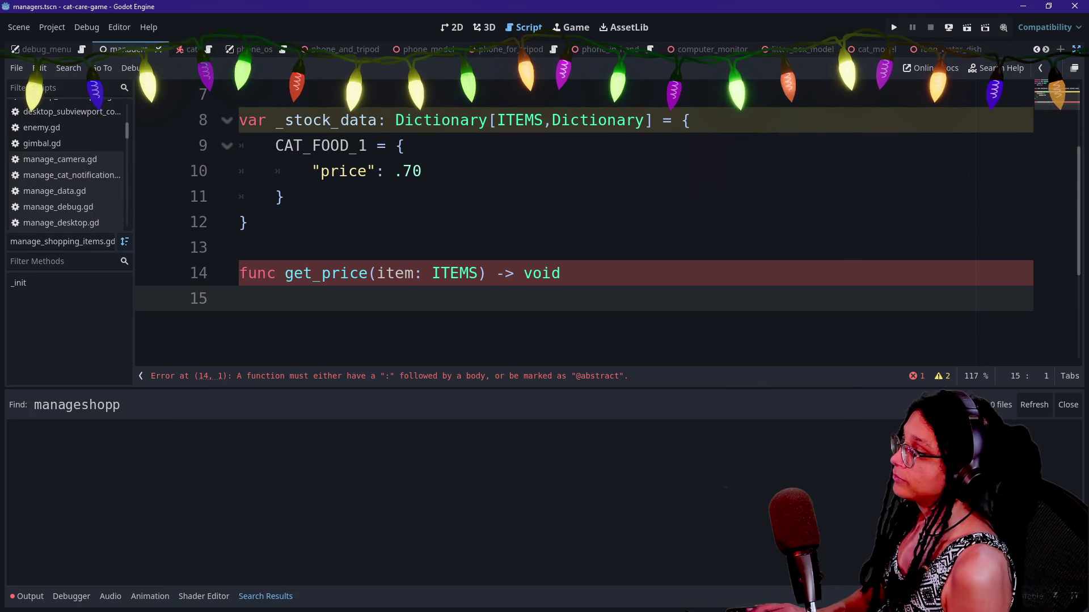
click(560, 273)
key(BackSpace)
key(BackSpace)
key(BackSpace)
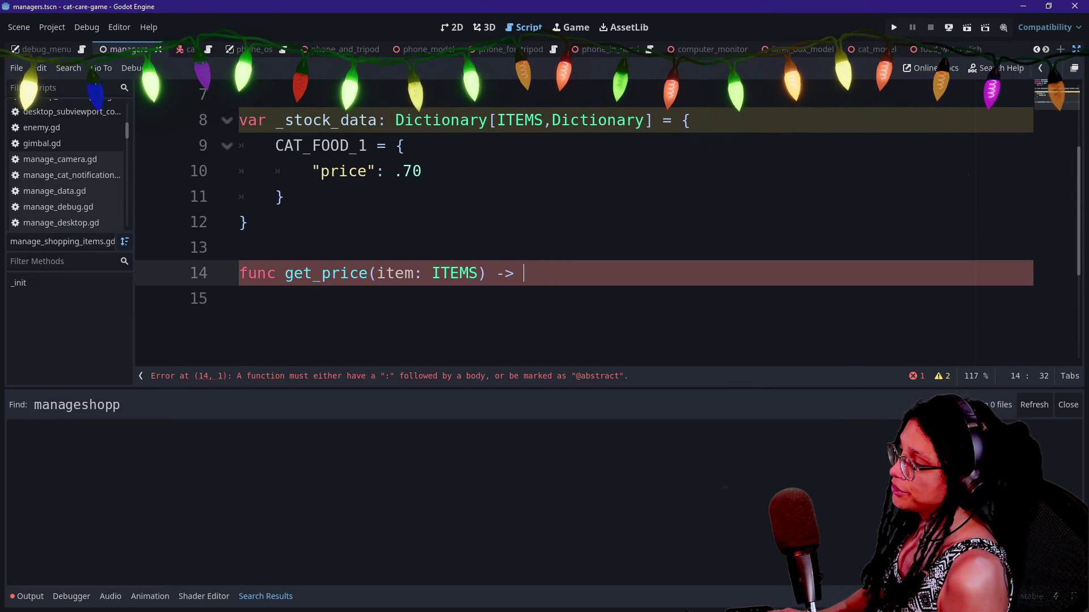
text(float)
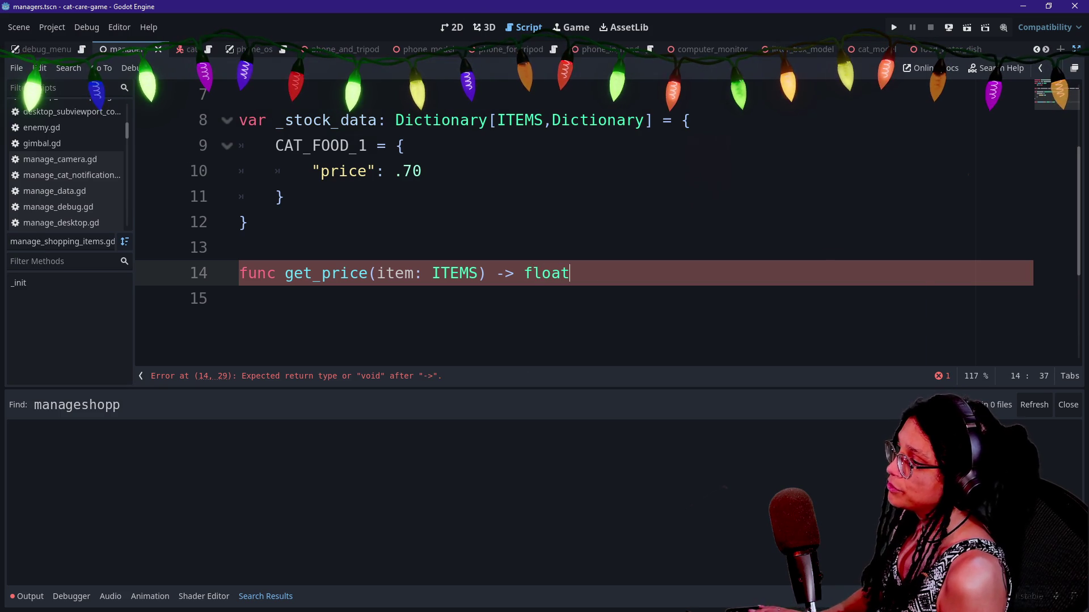
text(:)
key(Return)
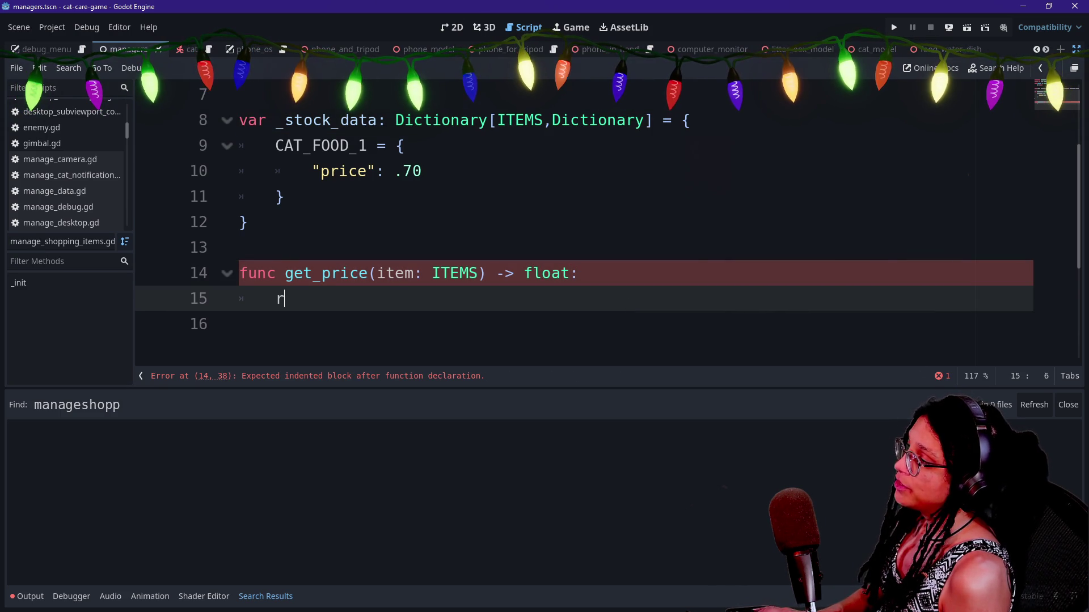
Add var price: float = _stock_data[item]["price"] and return price in the body.
text(e)
key(BackSpace)
key(BackSpace)
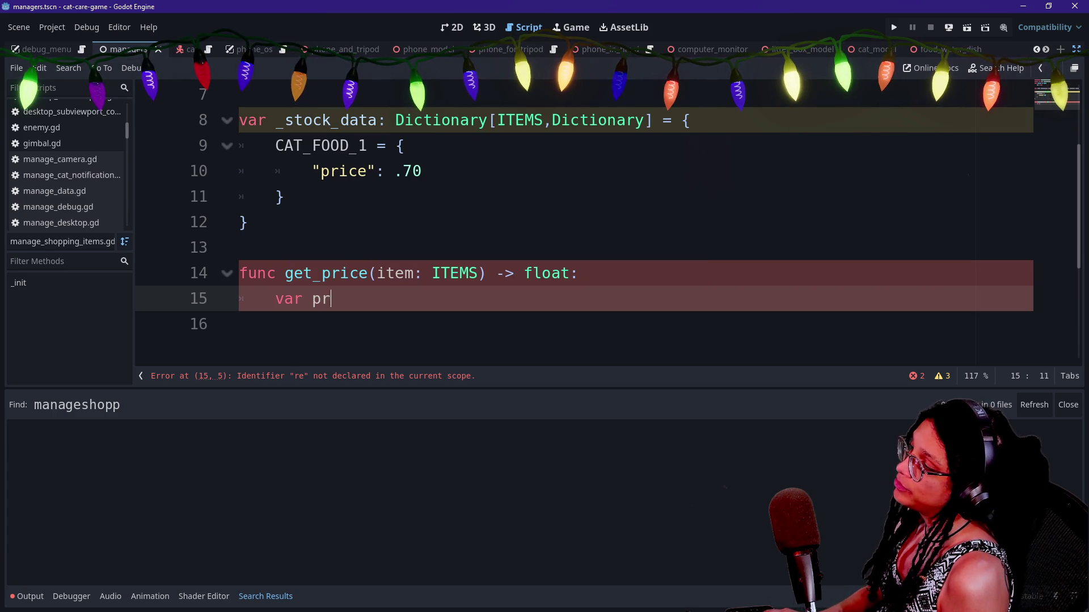
text(ice: l)
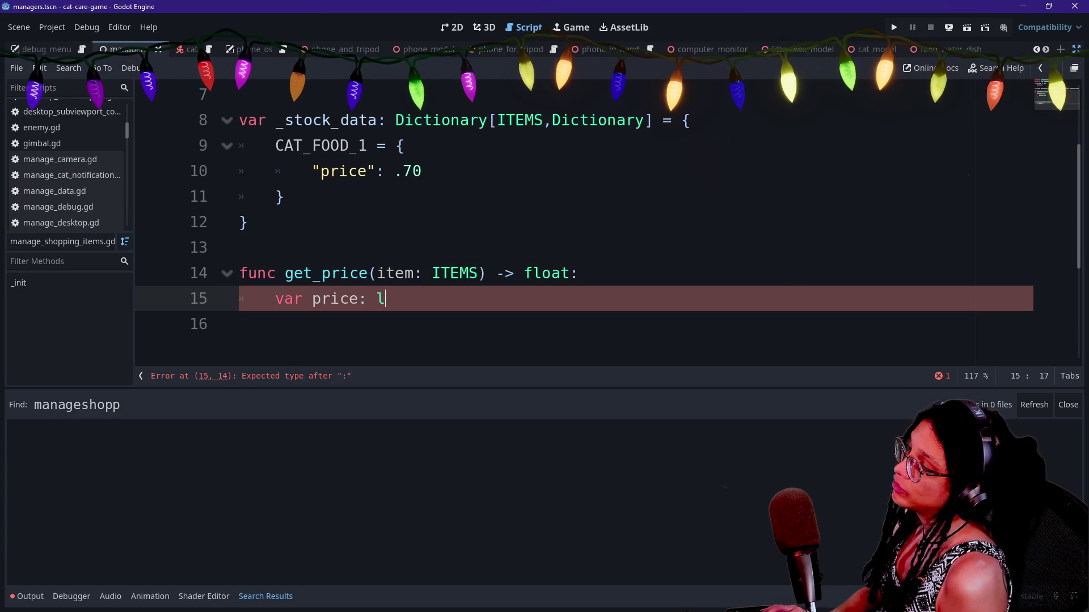
key(BackSpace)
text(float)
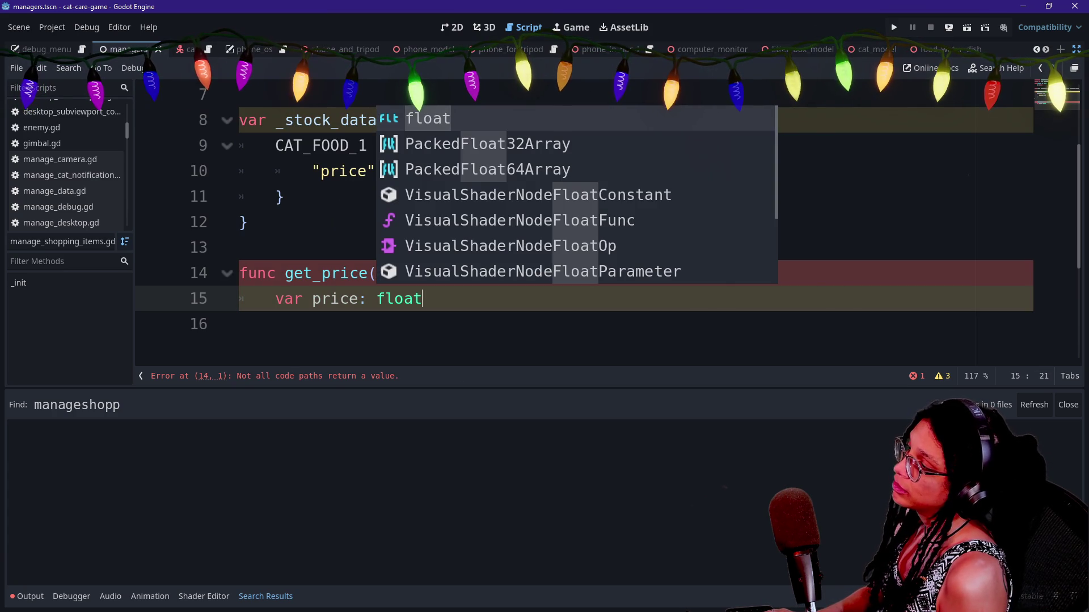
text( = _)
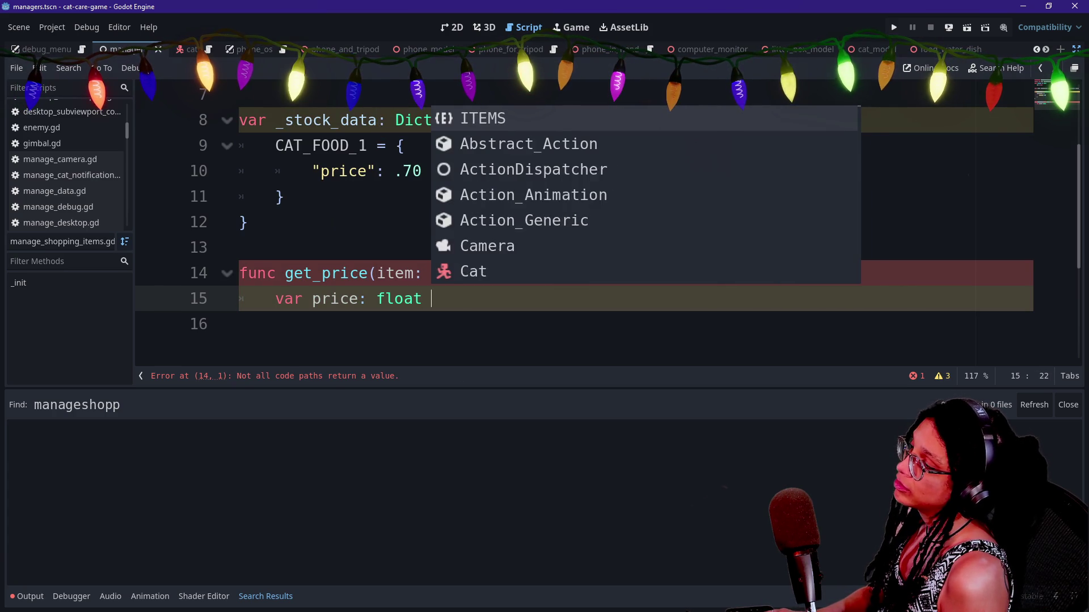
text(stock_data[)
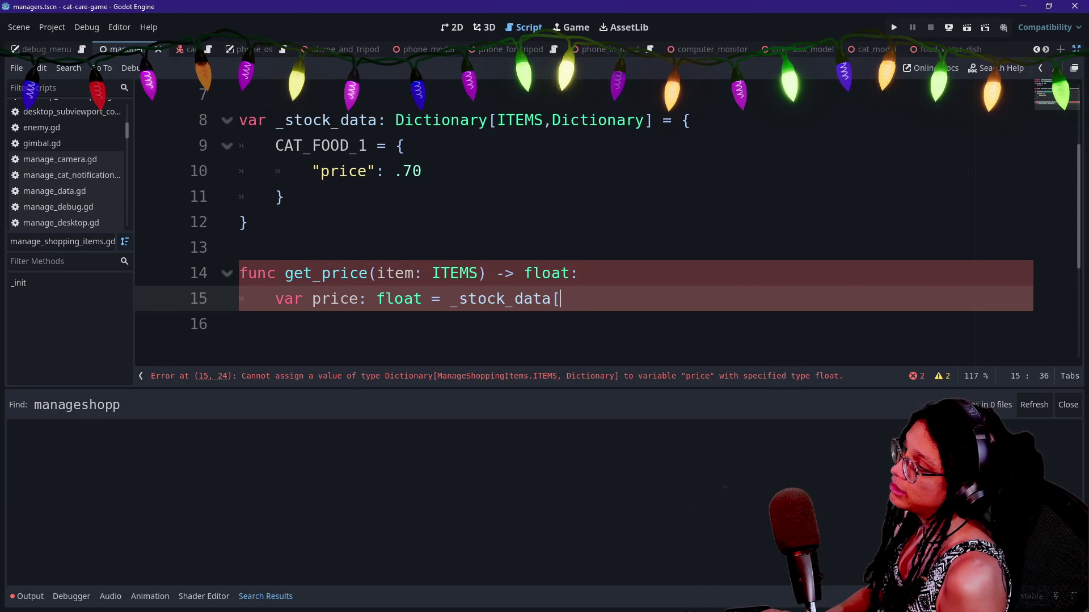
text(item)
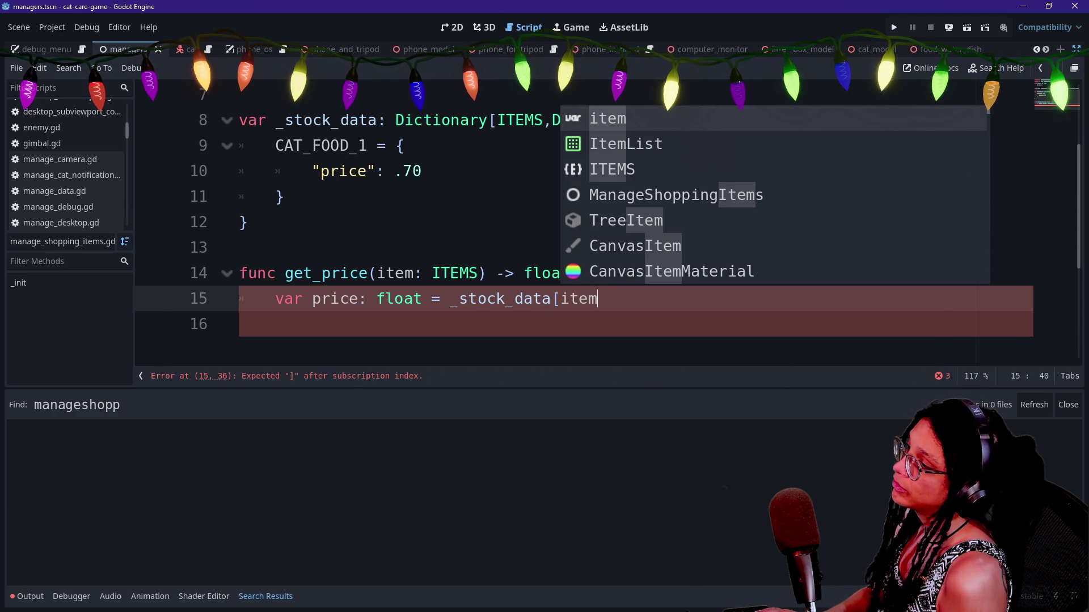
text(]["price)
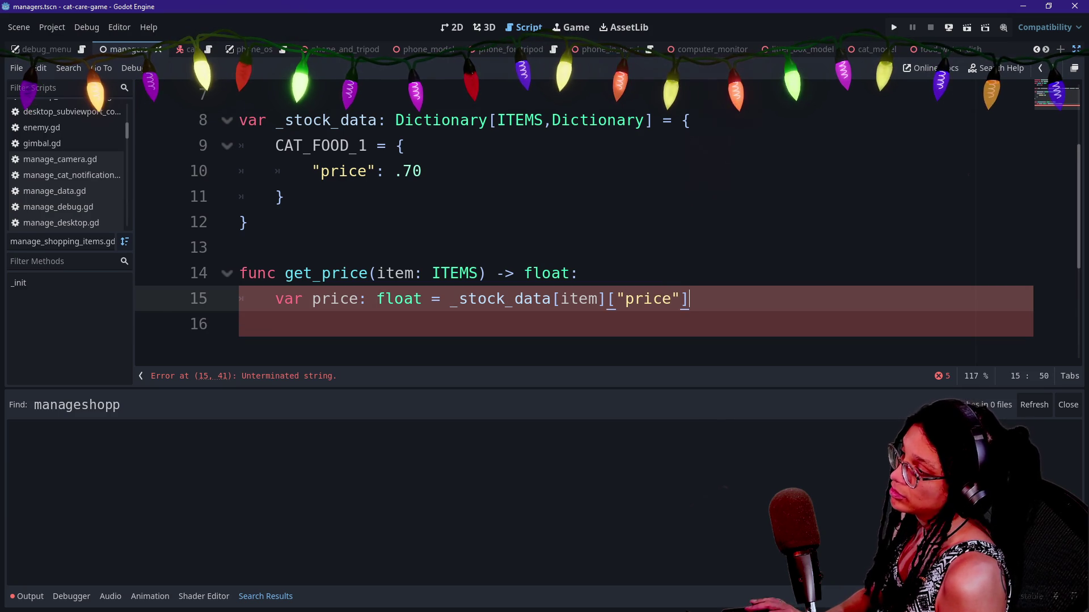
click(689, 299)
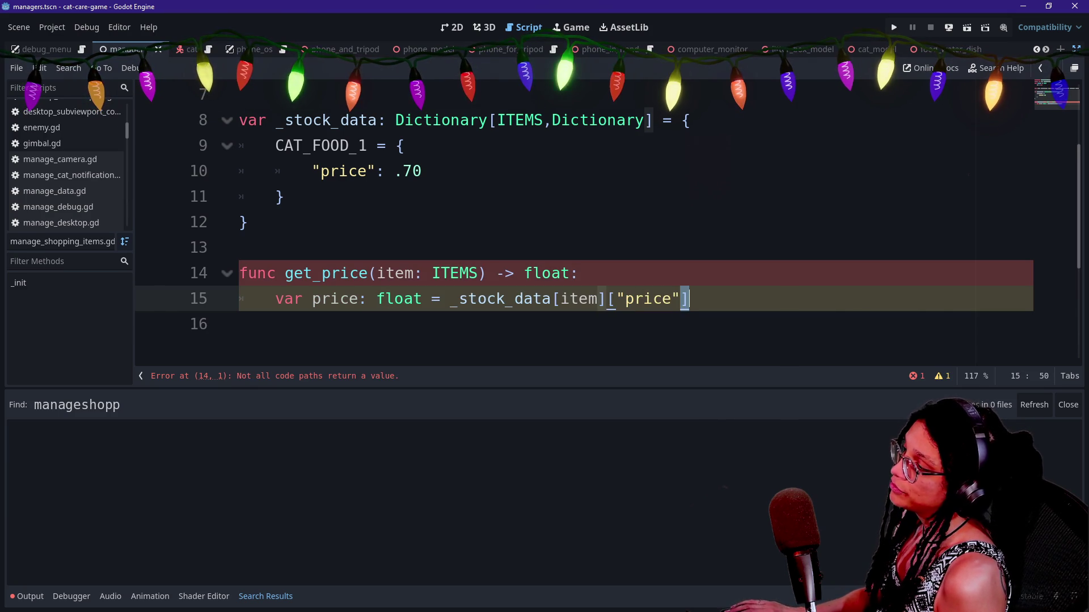
key(Return)
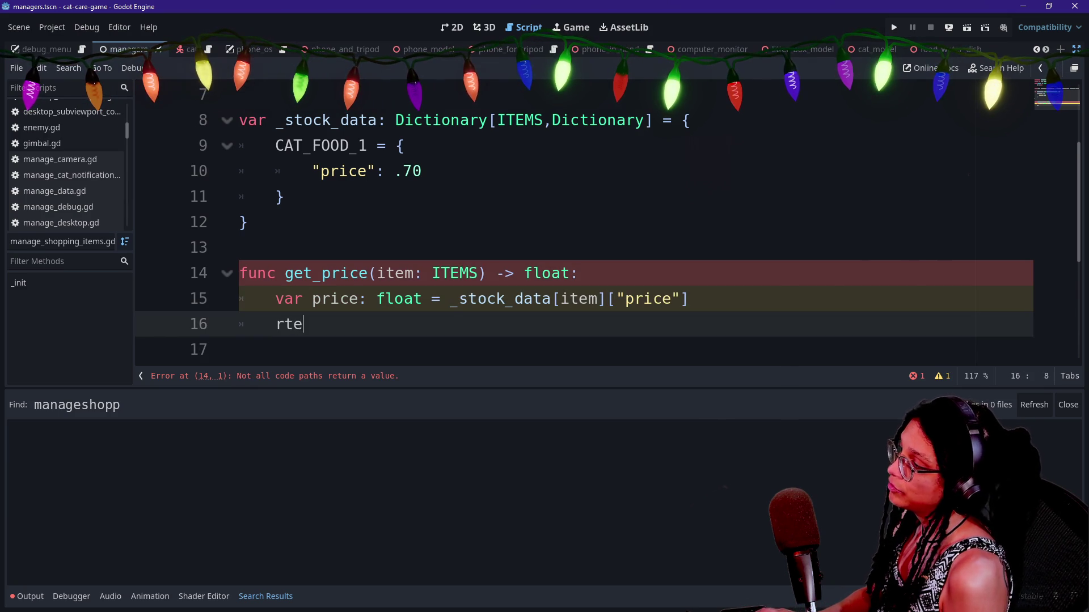
key(BackSpace)
key(BackSpace)
text(eturn price)
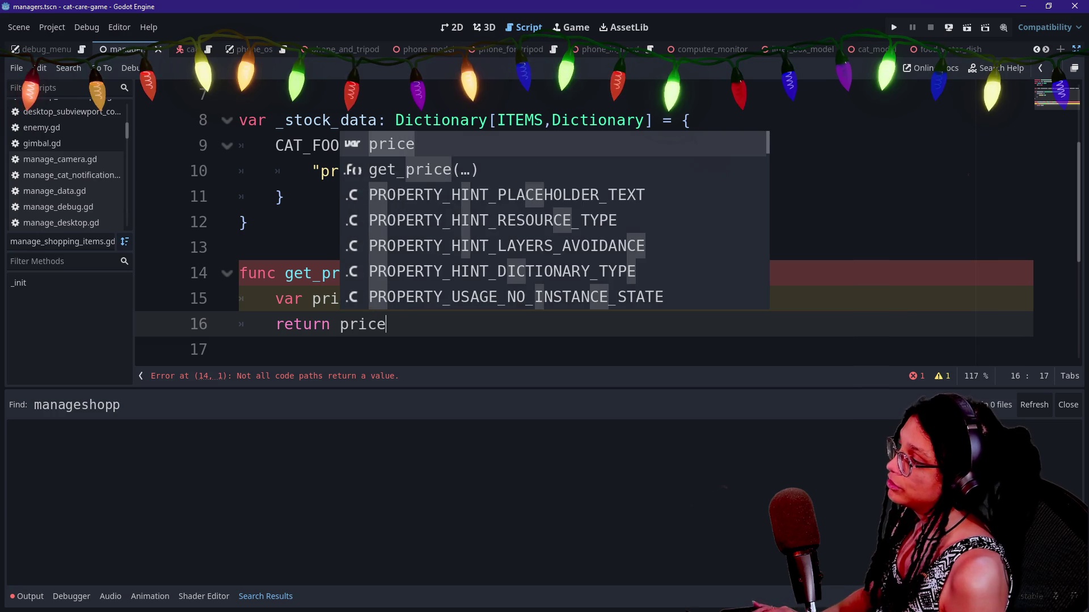
click(240, 349)
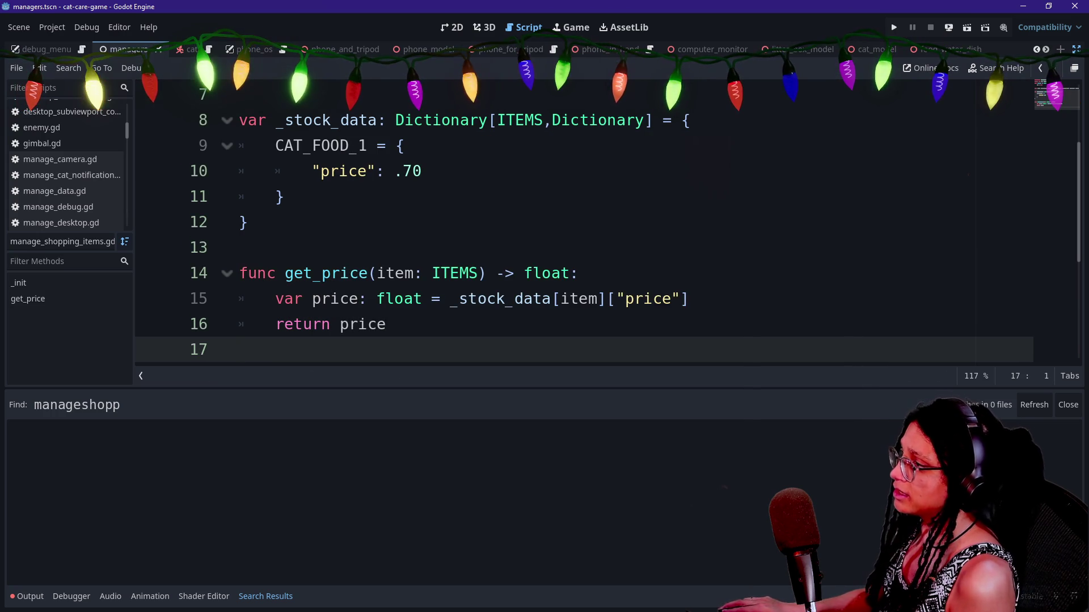
Review the price lookup against the CAT_FOOD_1 entry in _stock_data.
drag(553, 298, 689, 299)
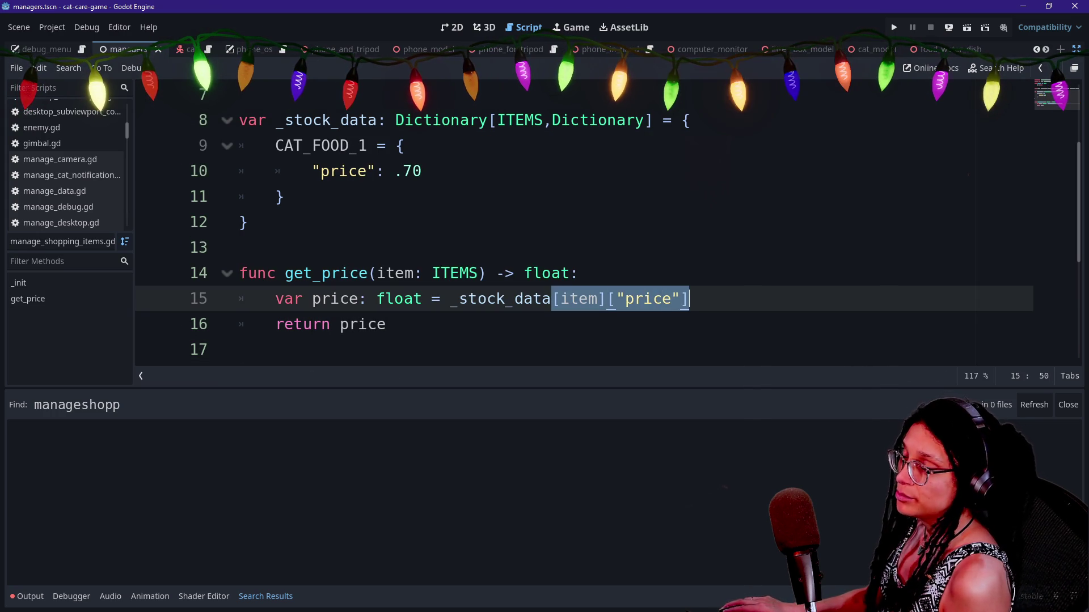
click(689, 299)
click(247, 222)
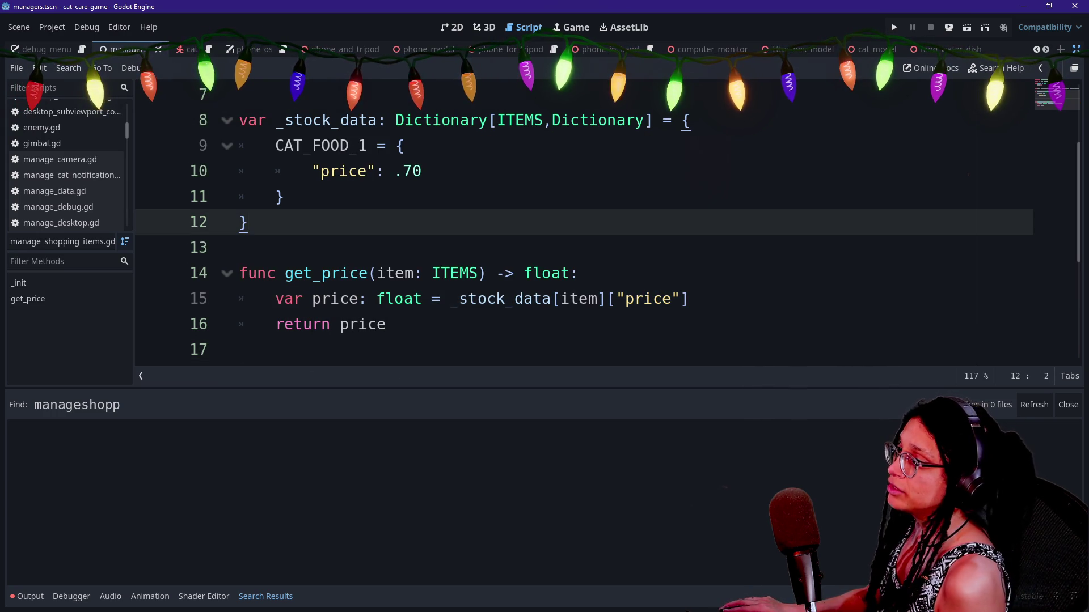
click(405, 145)
click(285, 197)
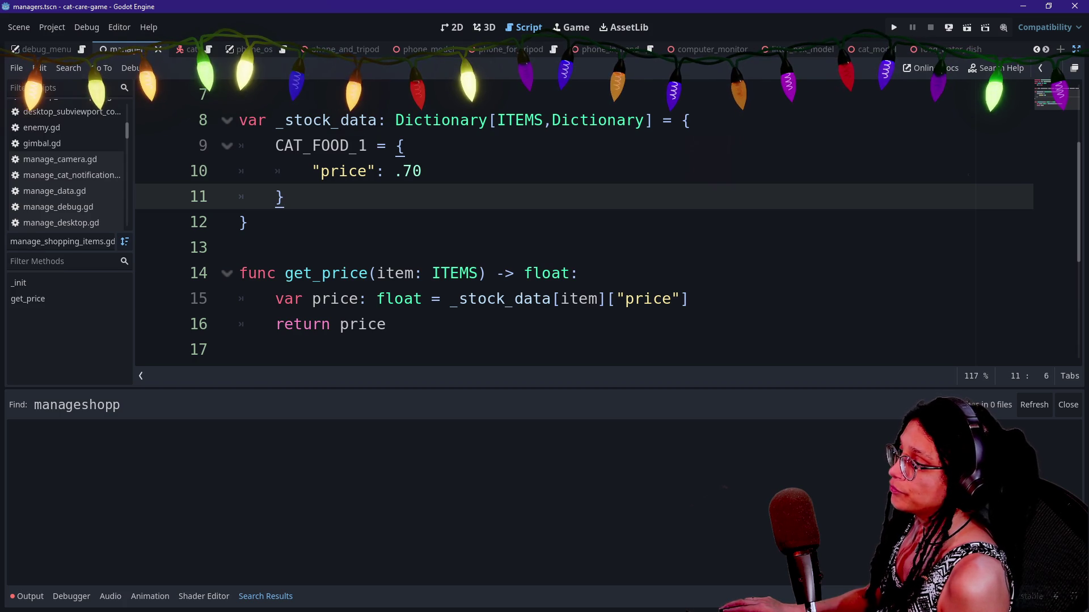
Duplicate the whole CAT_FOOD_1 entry below itself.
double_click(578, 299)
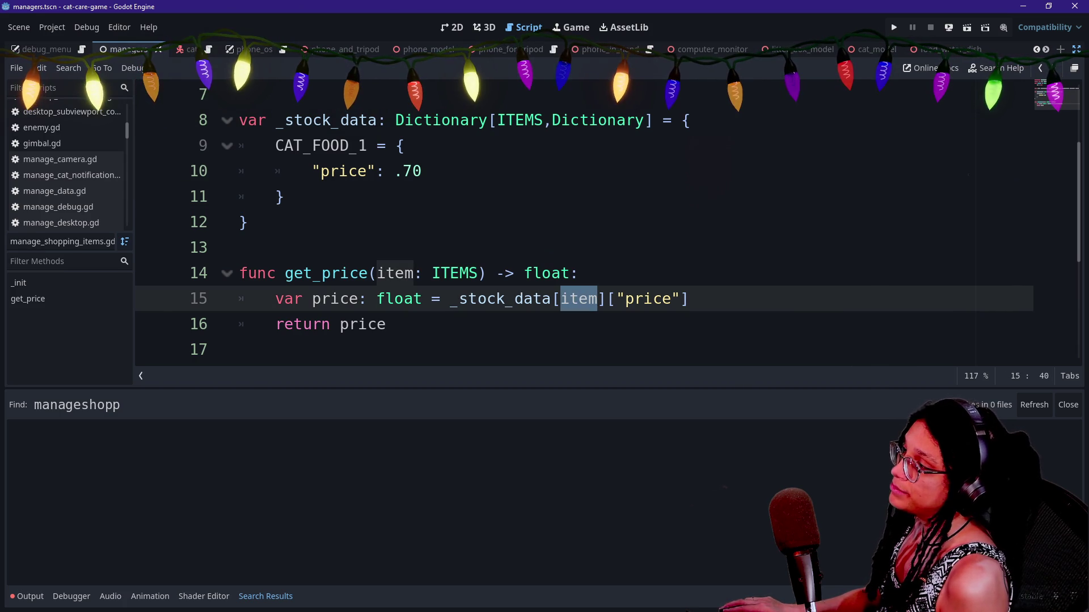
click(297, 146)
drag(285, 196, 598, 120)
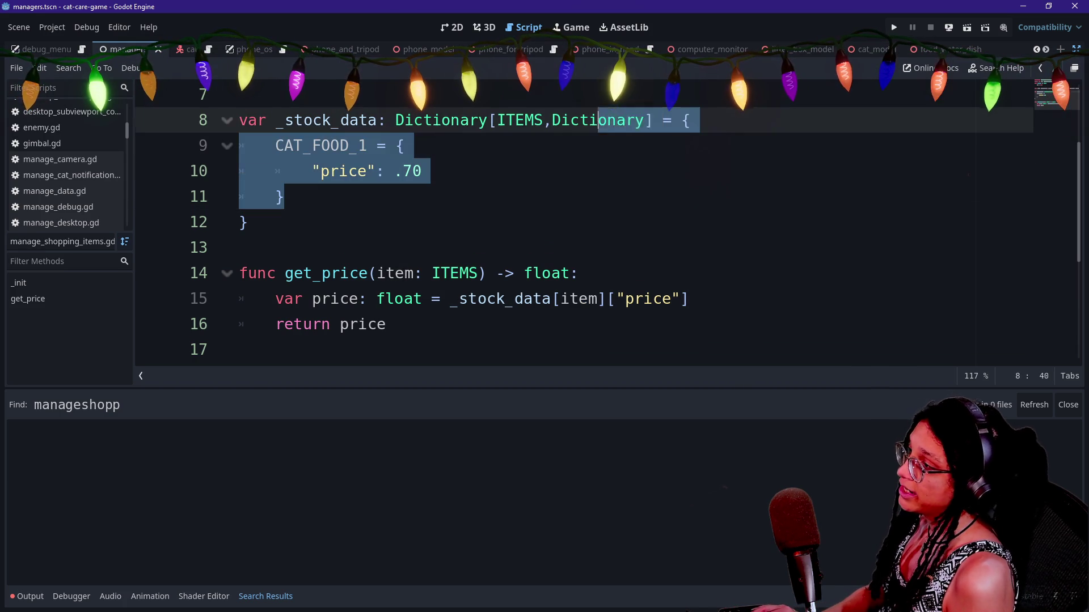
click(285, 197)
mouse_move(285, 196)
mouse_down()
mouse_move(400, 145)
mouse_move(689, 120)
mouse_up()
key(ctrl+c)
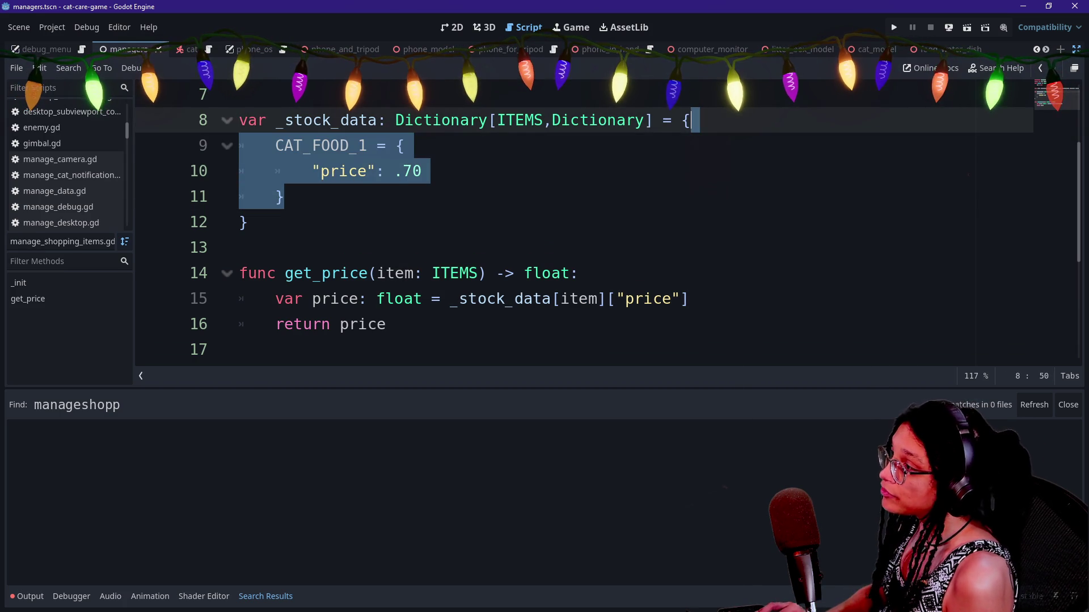
click(285, 196)
key(ctrl+v)
Rename the copied entry to CAT_FOOD_2 and change its price to .80.
click(368, 222)
key(BackSpace)
text(2)
click(422, 248)
key(BackSpace)
text(8)
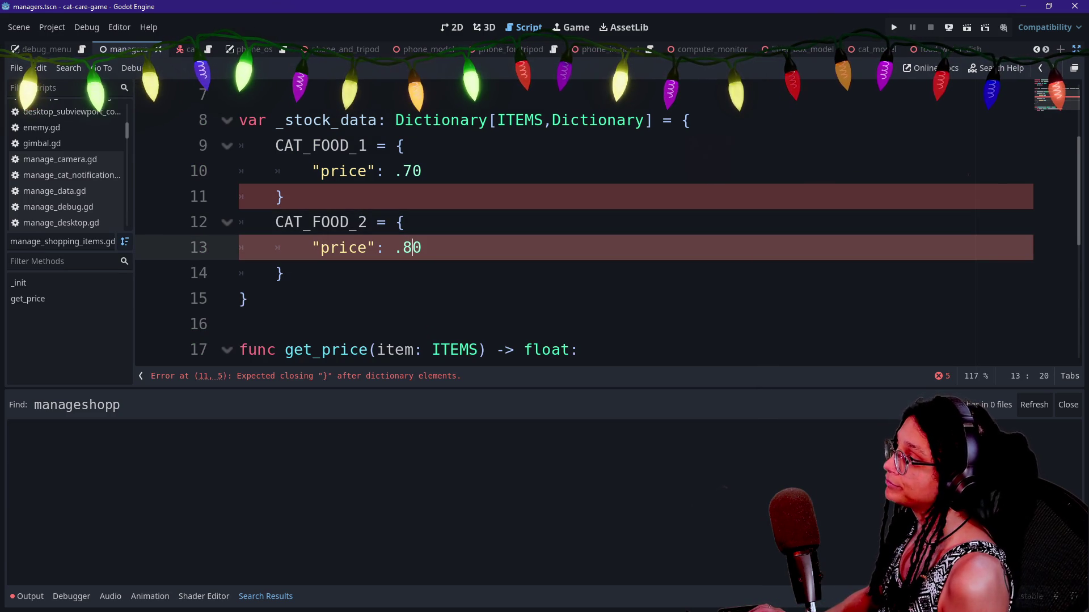
Add a comma after the CAT_FOOD_1 entry's closing brace.
click(286, 196)
text(,)
click(309, 146)
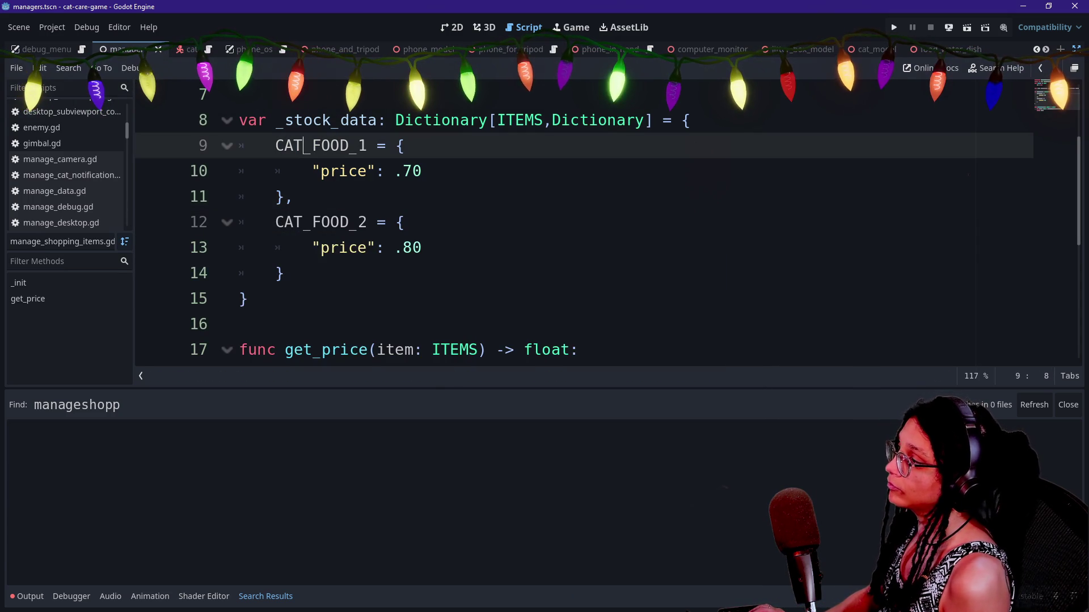
click(283, 196)
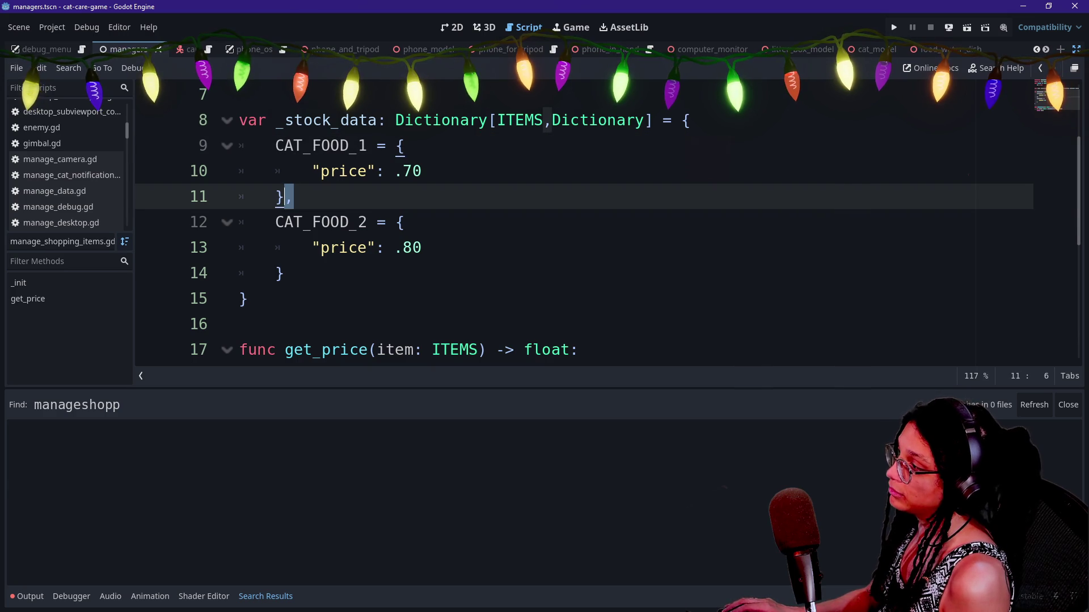
click(241, 324)
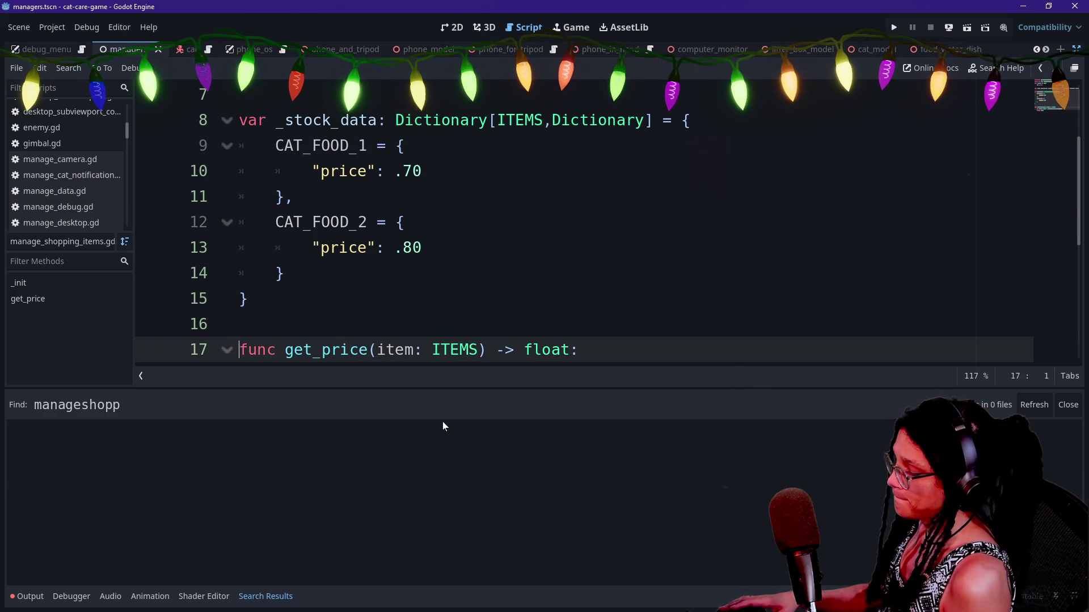
key(ctrl+v)
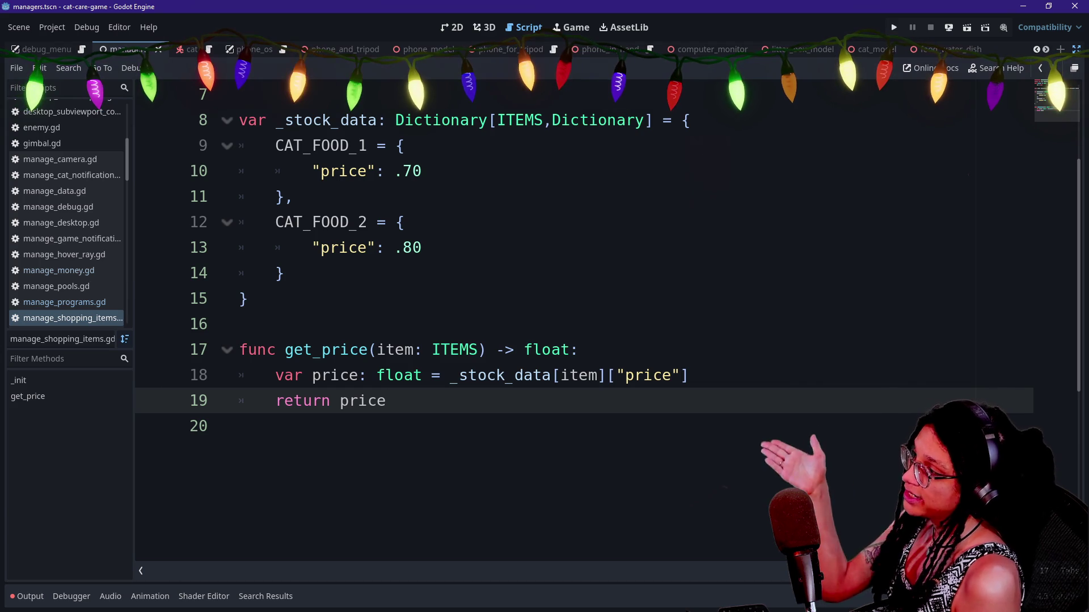
Highlight the CAT_FOOD_1 and CAT_FOOD_2 keys and the item lookup to explain the dictionary.
drag(285, 146, 331, 145)
click(349, 222)
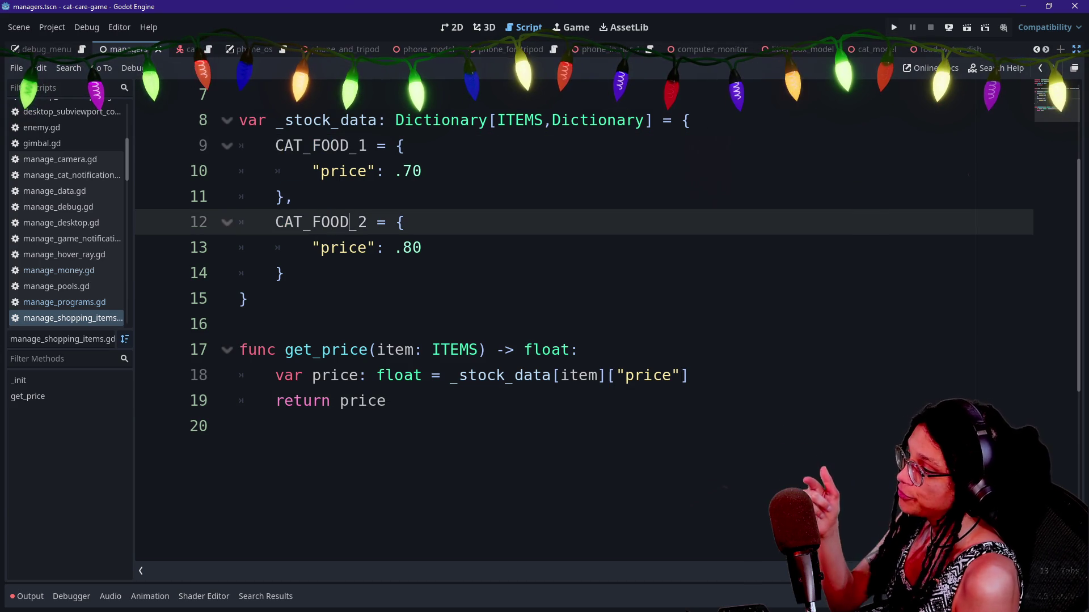
drag(561, 375, 599, 375)
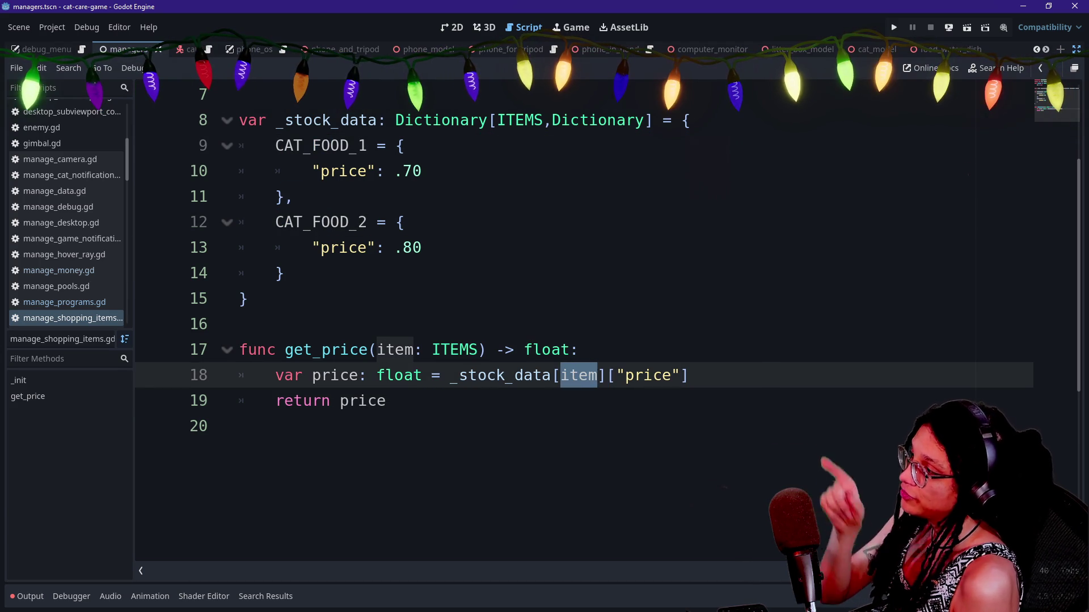
drag(275, 145, 368, 146)
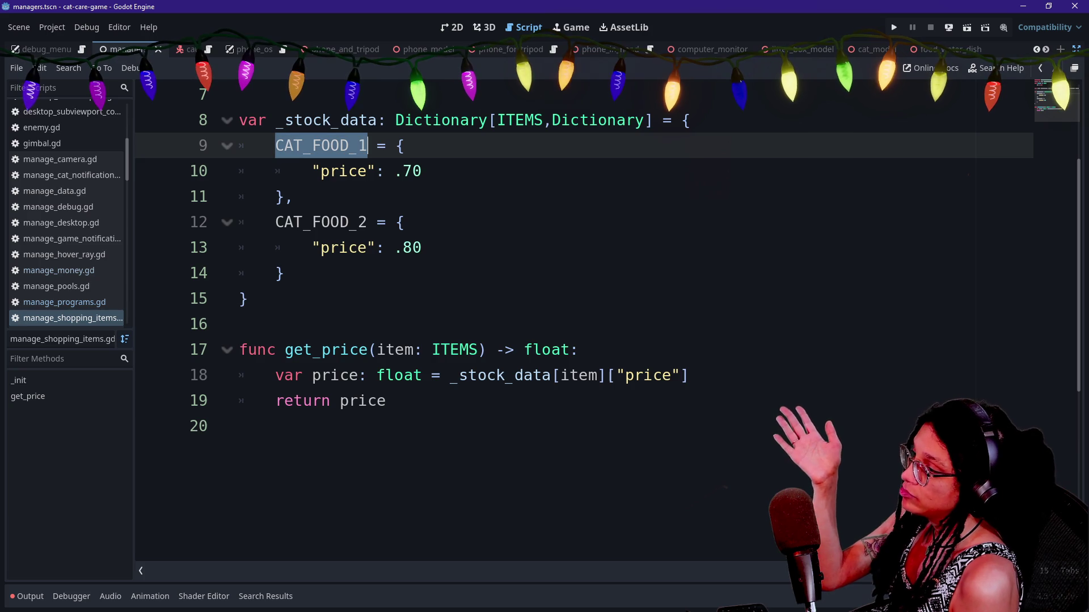
click(578, 349)
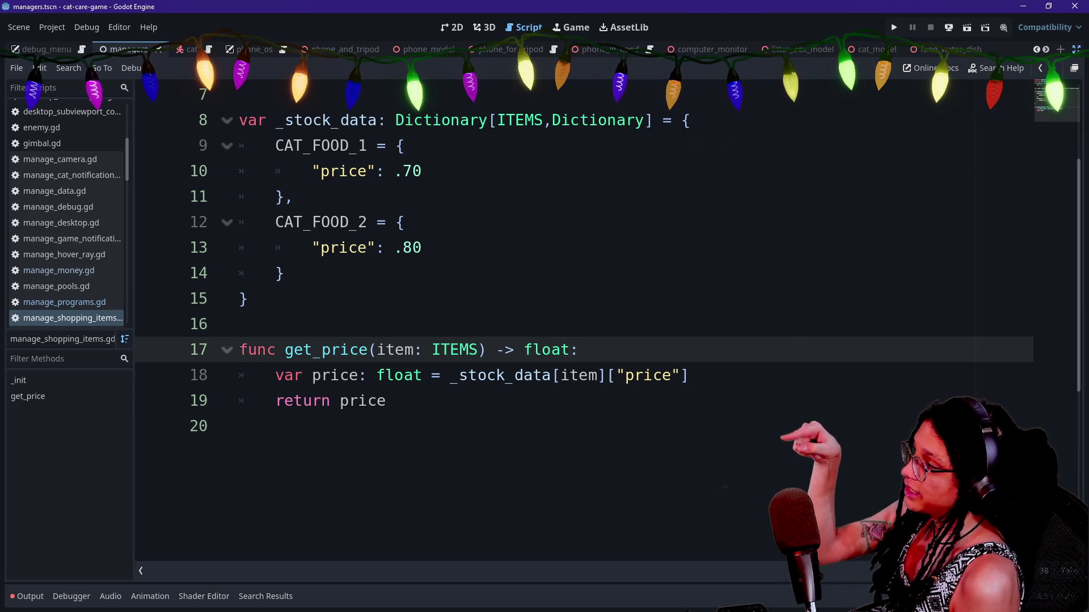
drag(312, 170, 366, 170)
Compare the "price" key and .70 value with the lookup in get_price.
drag(616, 374, 689, 375)
click(621, 375)
drag(617, 375, 680, 375)
drag(312, 171, 422, 170)
click(403, 170)
click(422, 171)
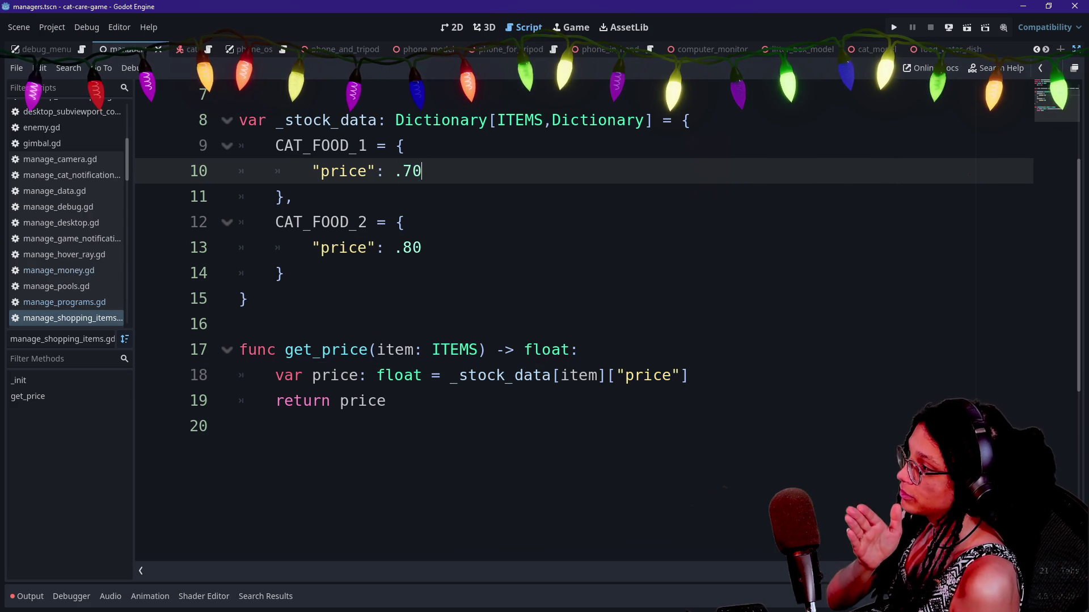
mouse_move(573, 375)
mouse_down()
mouse_move(244, 324)
mouse_move(387, 400)
mouse_up()
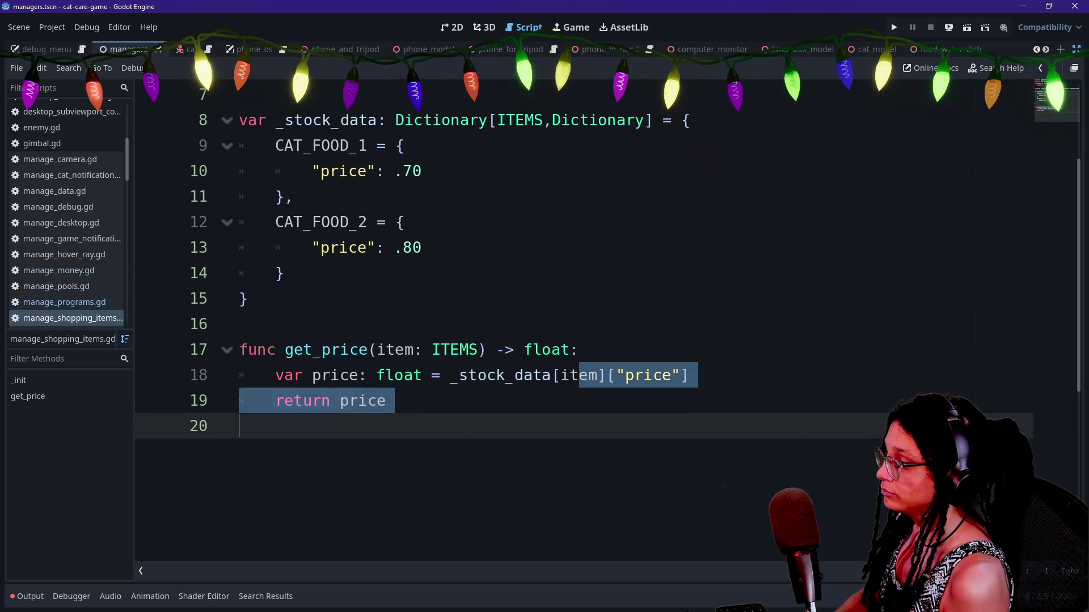
Append 'as float' to the _stock_data[item]["price"] lookup on line 18 and save.
click(689, 374)
text(as float)
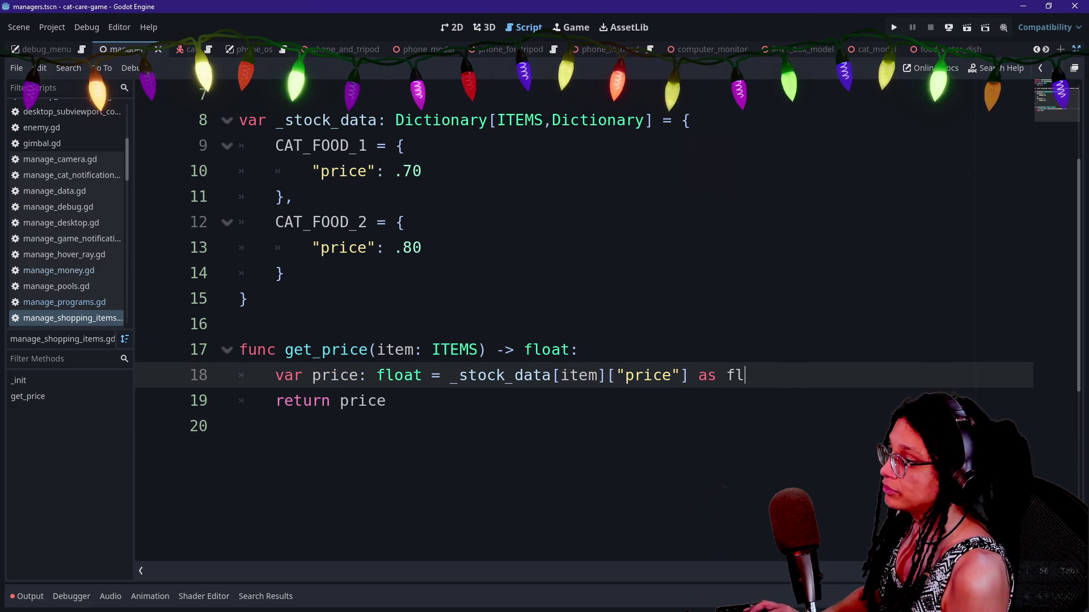
click(385, 400)
click(335, 375)
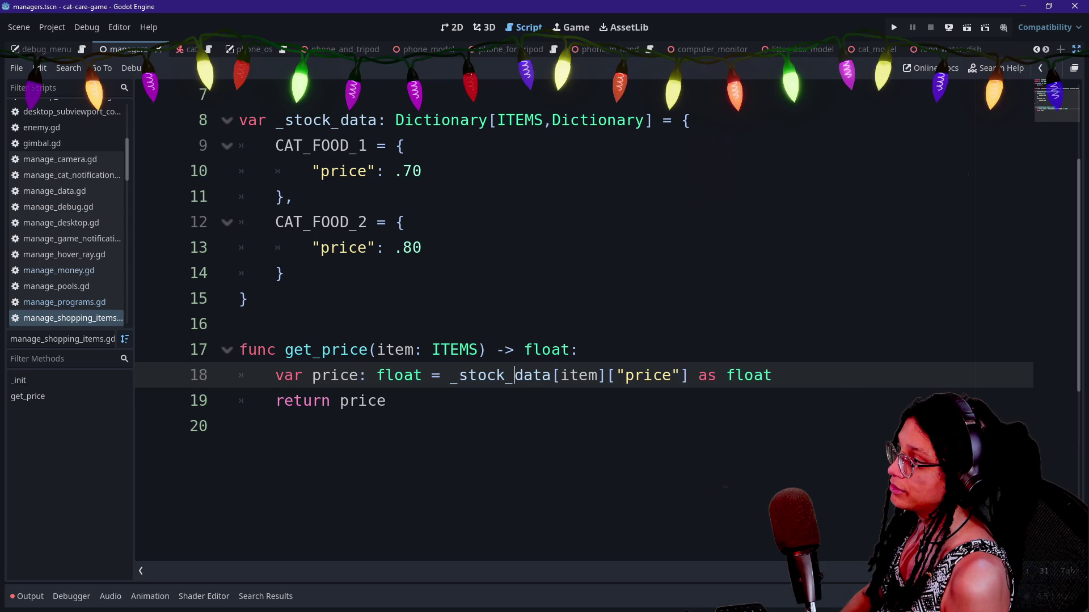
key(ctrl+s)
click(386, 401)
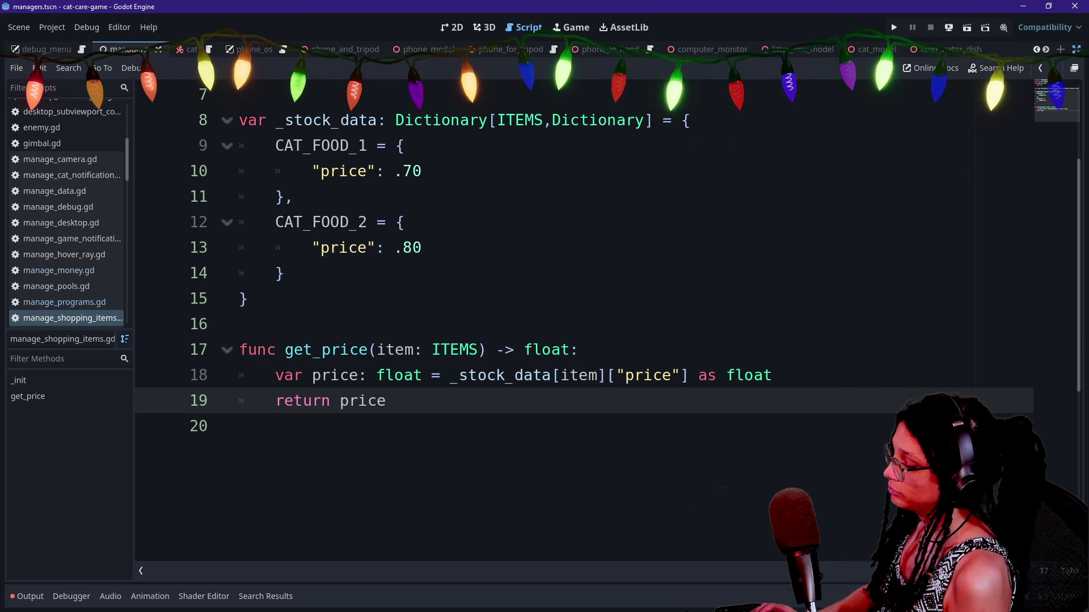
key(shift+alt+o)
Open desktop_elements.gd from the recent files list.
key(Down)
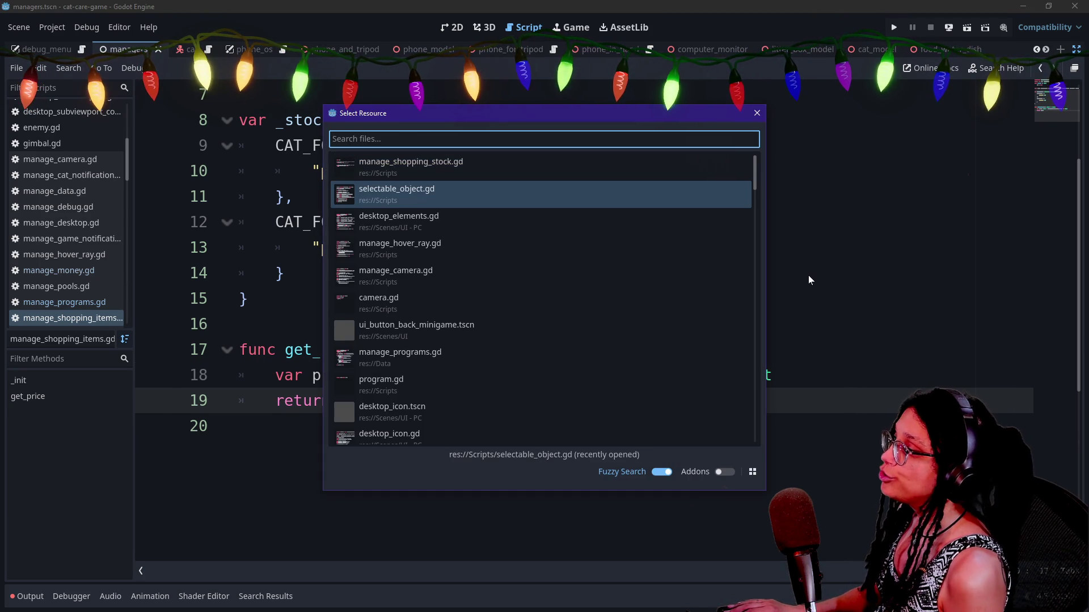
key(Down)
key(Down)
key(Down)
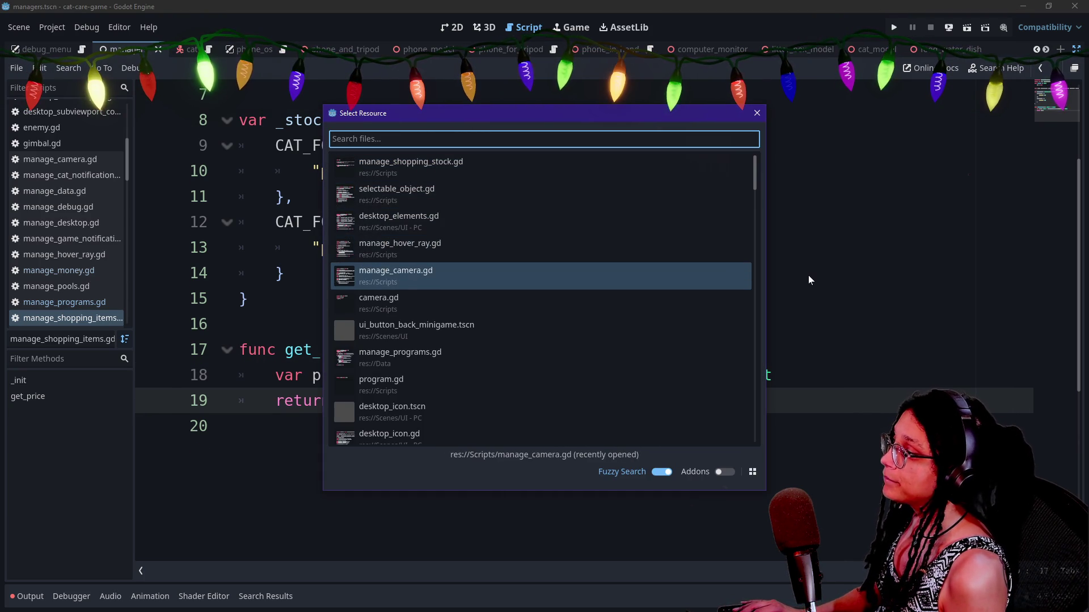
key(Up)
key(Up)
key(Return)
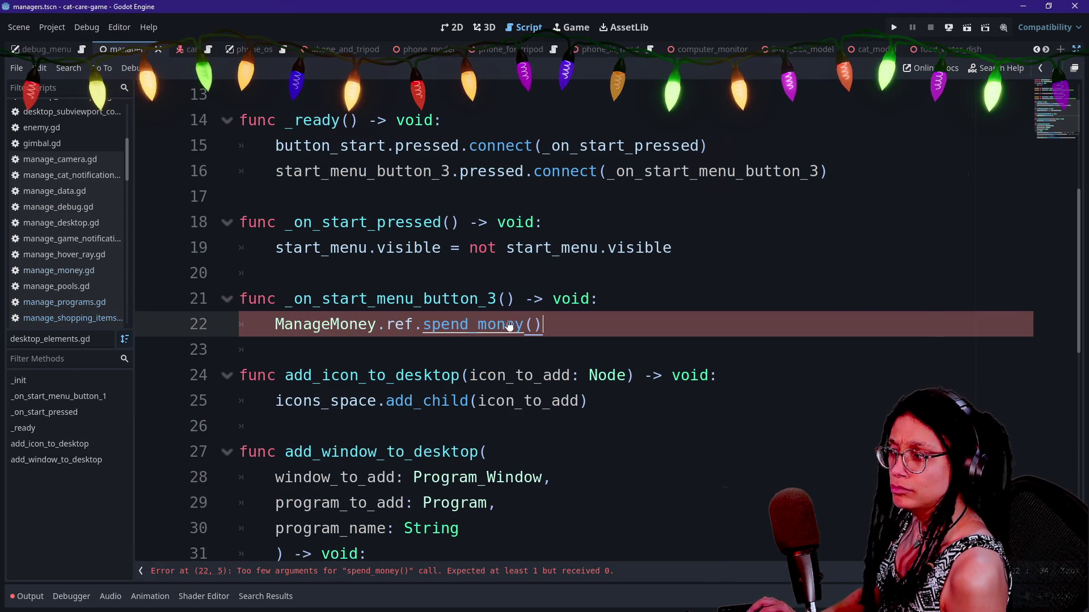
Fill spend_money() with a ManageShoppingItems get_price call split across lines.
key(Return)
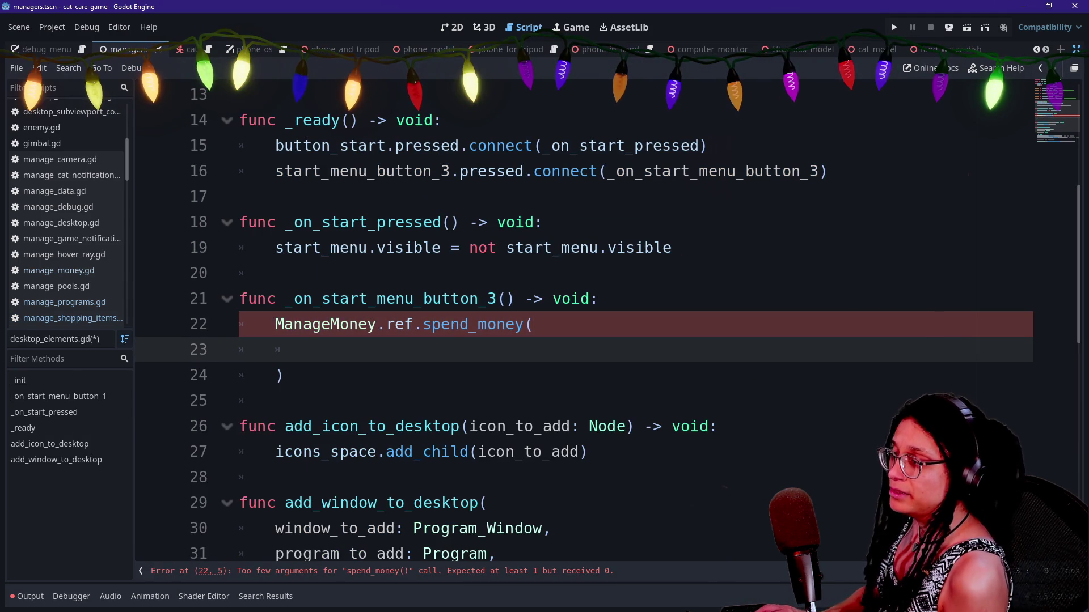
text(ManageSh)
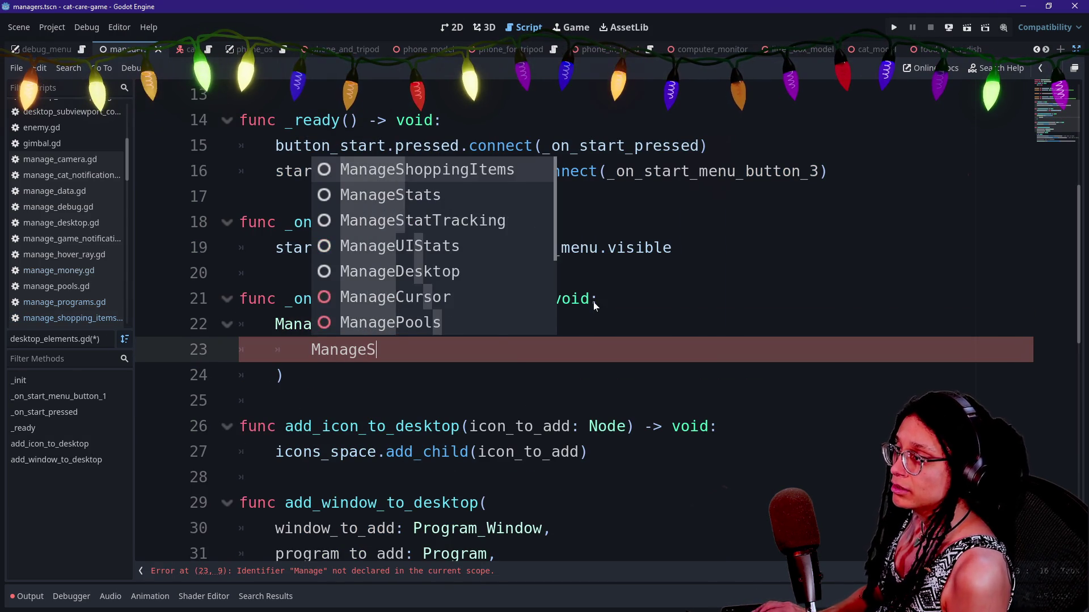
key(Return)
text(.ref.)
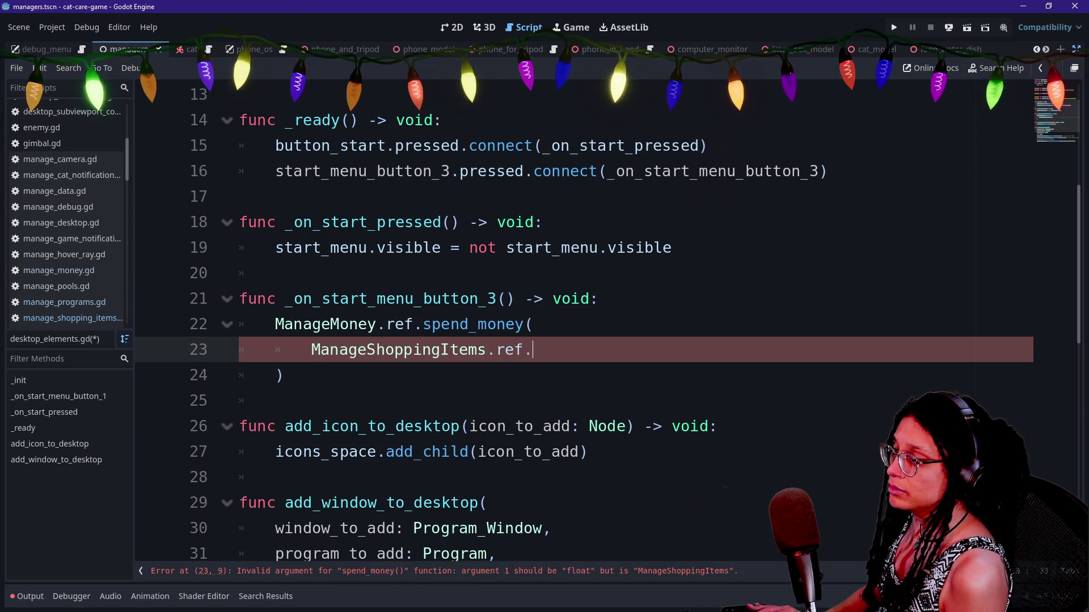
key(Return)
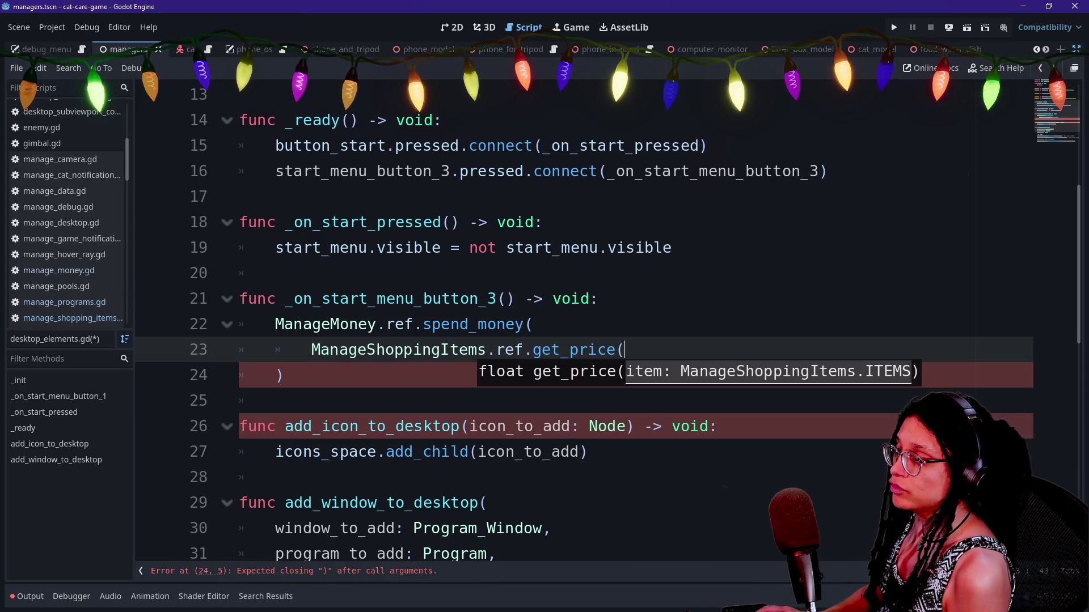
key(Return)
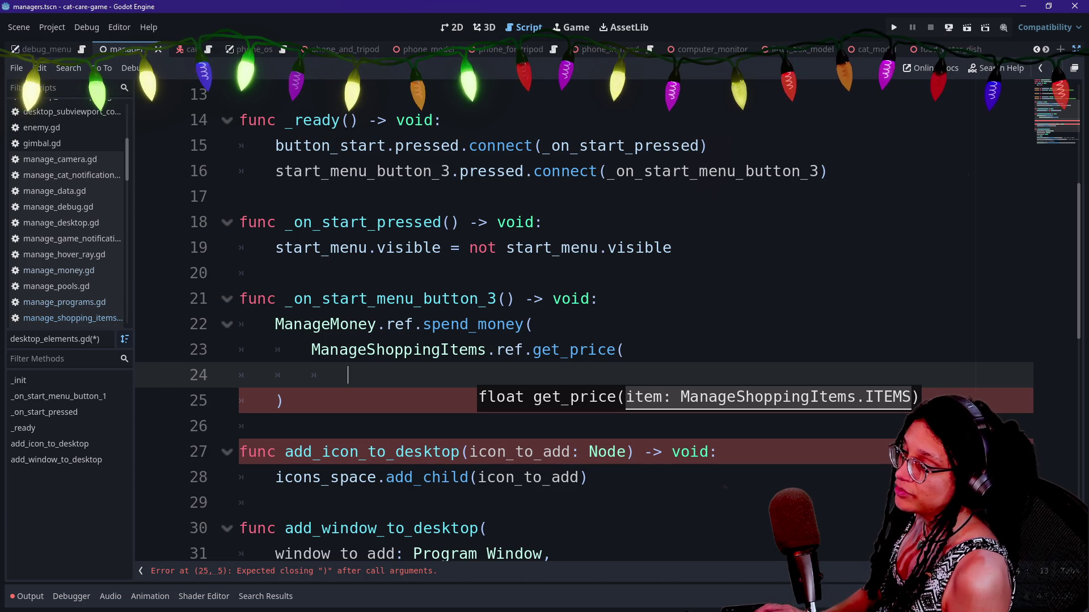
Pass ManageShoppingItems.ITEMS.CAT_FOOD_1 to get_price and indent its closing parenthesis.
text(ITEMS.)
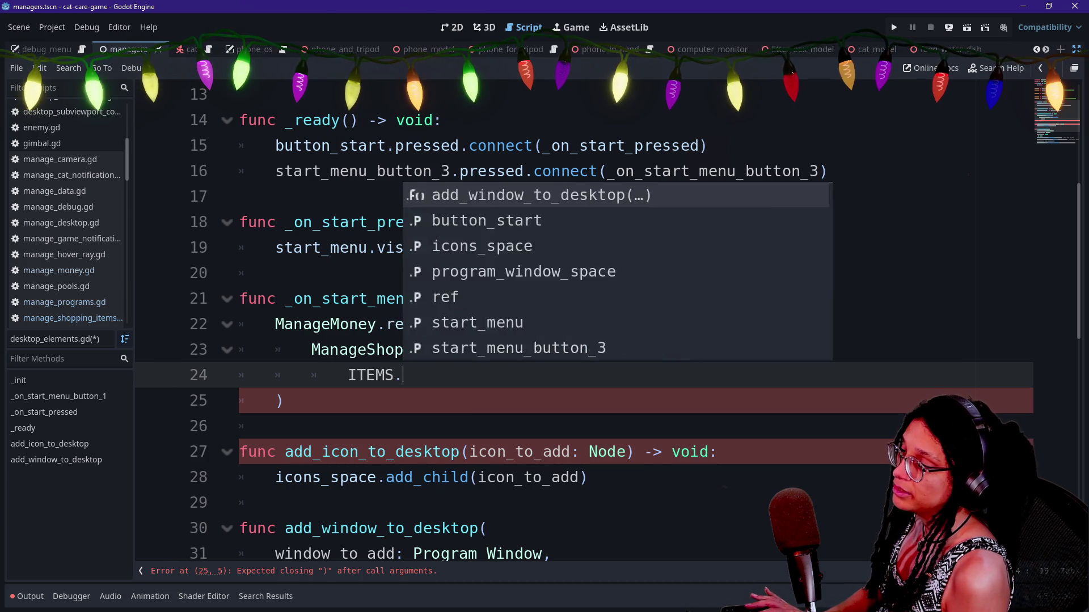
key(BackSpace)
key(BackSpace)
key(BackSpace)
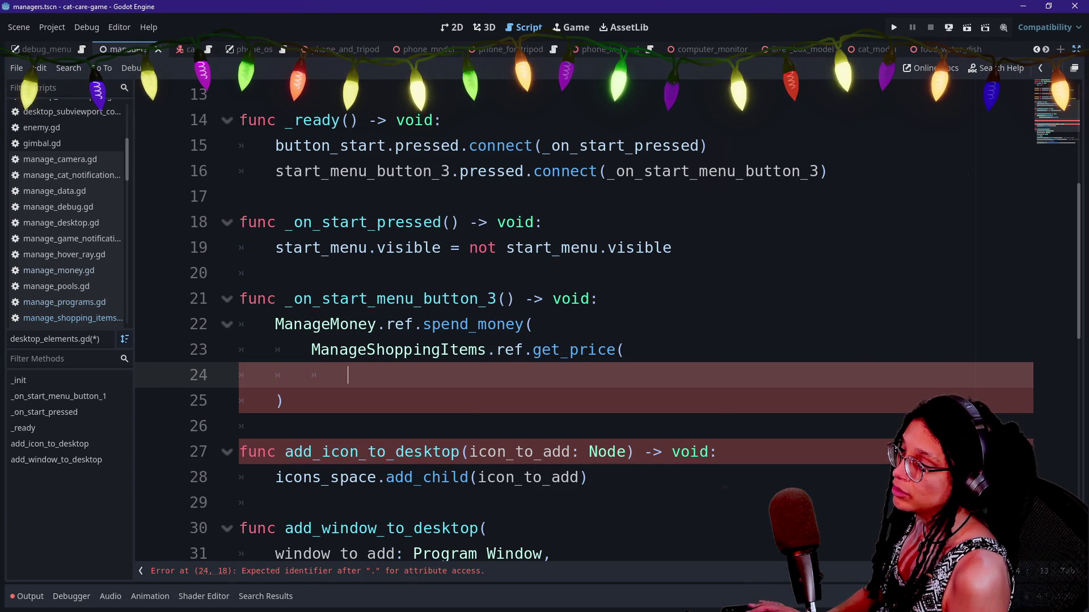
text(ManageShop)
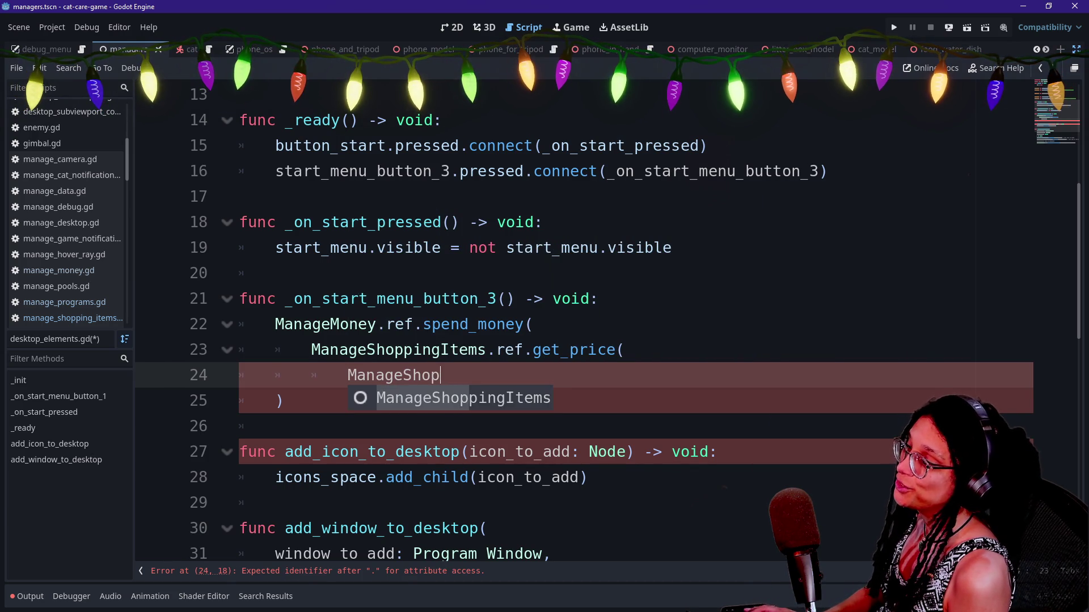
key(Return)
text(.re)
key(BackSpace)
key(BackSpace)
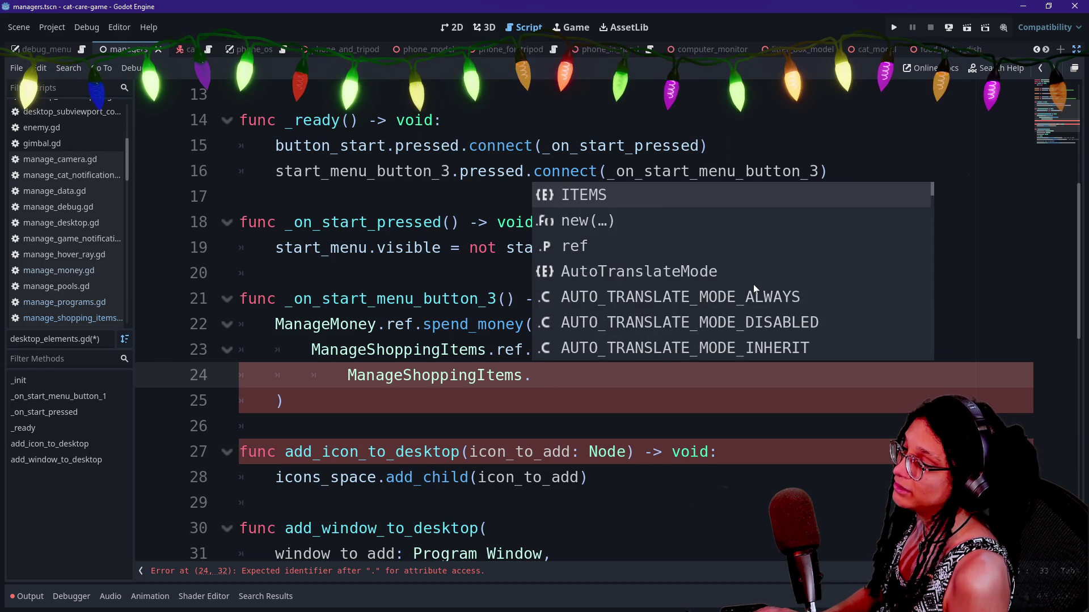
text(ITEMS)
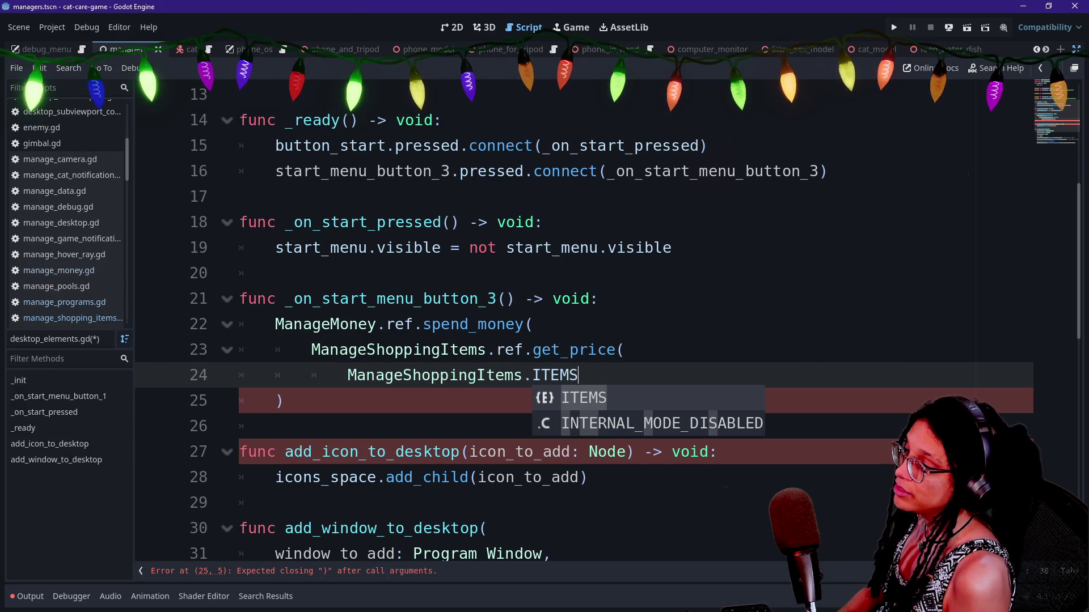
text(.)
scroll(753, 284, down, 2)
scroll(753, 284, up, 1)
scroll(753, 284, down, 5)
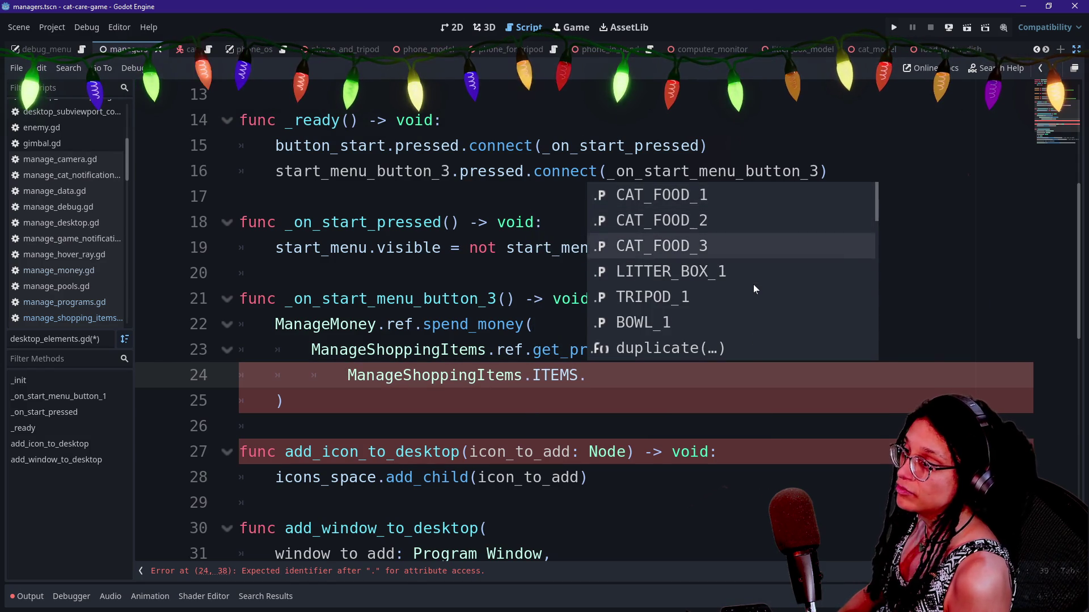
scroll(753, 284, up, 6)
scroll(753, 284, down, 3)
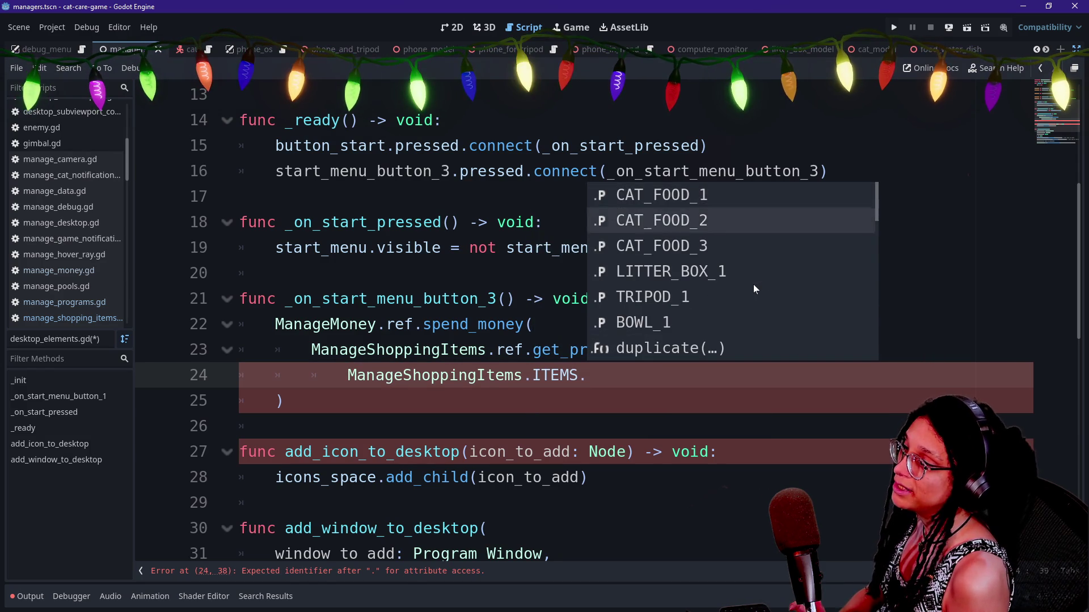
scroll(753, 284, up, 3)
scroll(753, 284, down, 3)
scroll(753, 285, up, 3)
scroll(754, 284, down, 3)
scroll(753, 284, down, 4)
scroll(753, 284, up, 4)
scroll(754, 284, up, 3)
scroll(753, 284, down, 6)
scroll(753, 284, up, 6)
scroll(753, 284, down, 1)
scroll(753, 284, down, 4)
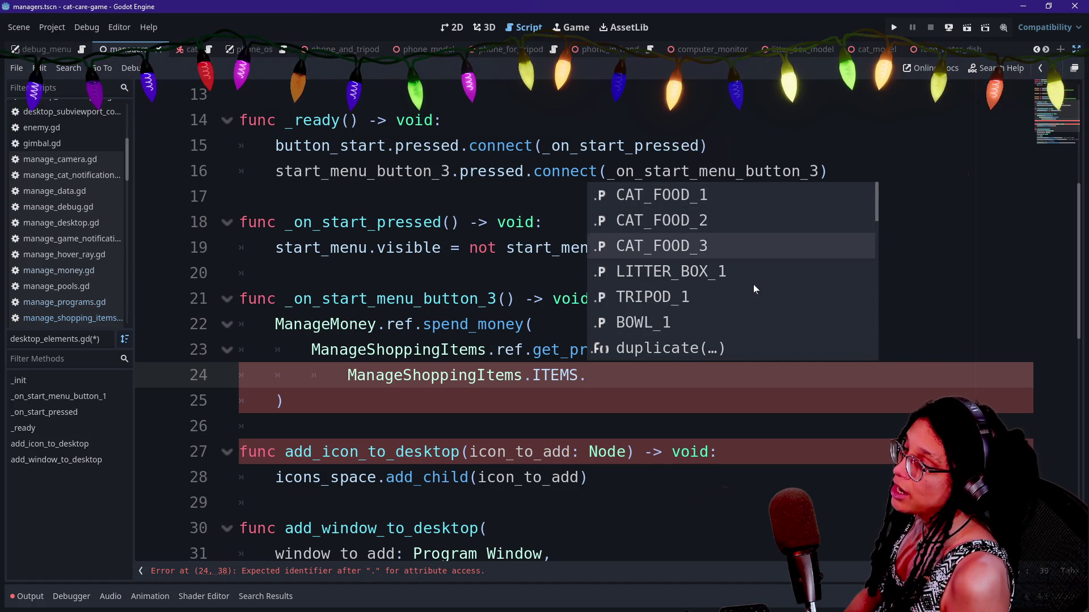
scroll(753, 284, up, 5)
scroll(753, 285, down, 2)
scroll(753, 284, down, 2)
scroll(753, 284, up, 4)
scroll(753, 284, down, 2)
scroll(753, 284, down, 1)
scroll(753, 284, up, 2)
scroll(753, 285, up, 1)
scroll(753, 284, down, 2)
scroll(753, 284, down, 2)
scroll(753, 284, up, 3)
scroll(753, 284, down, 2)
scroll(753, 284, up, 2)
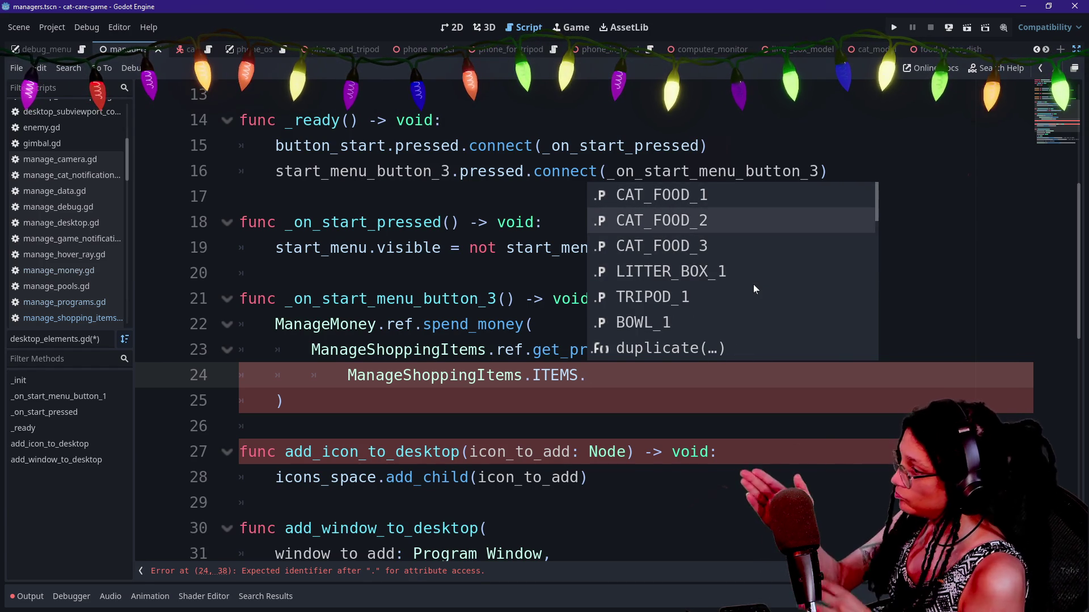
key(Up)
key(Return)
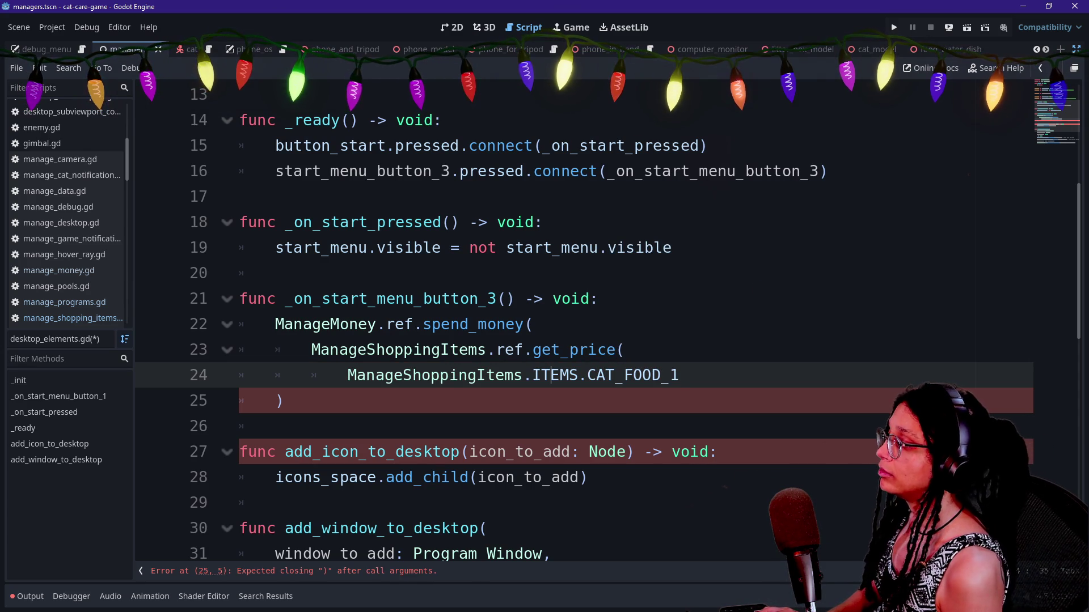
click(276, 401)
key(Tab)
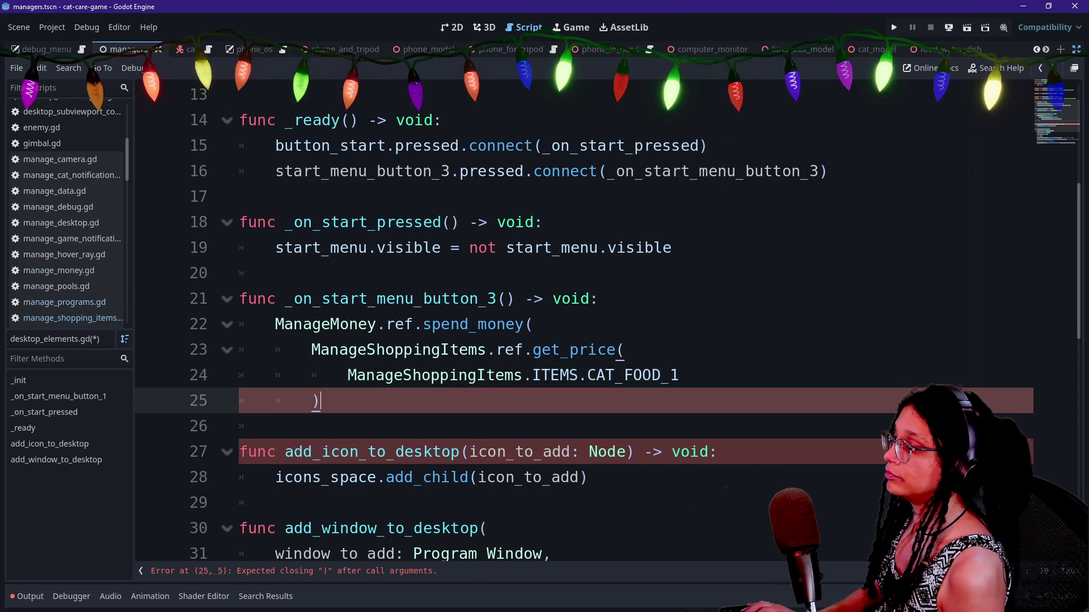
Close the outer spend_money parenthesis on its own line and save desktop_elements.gd.
key(Return)
text())
click(423, 350)
key(ctrl+s)
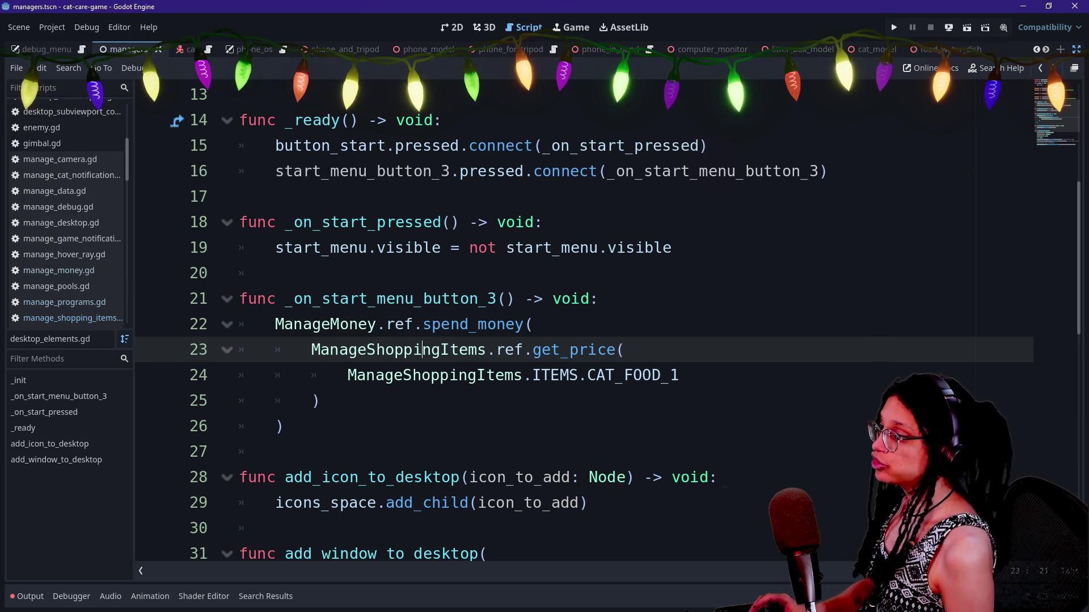
Bring up the quick file search dialog.
click(775, 248)
key(ctrl+alt+o)
key(Escape)
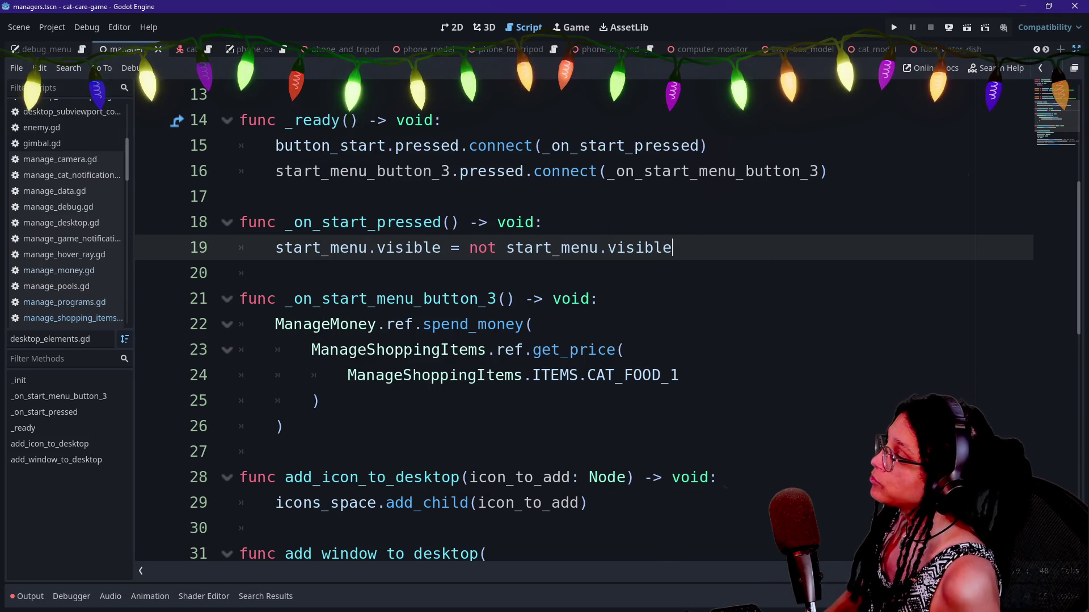
key(ctrl+alt+o)
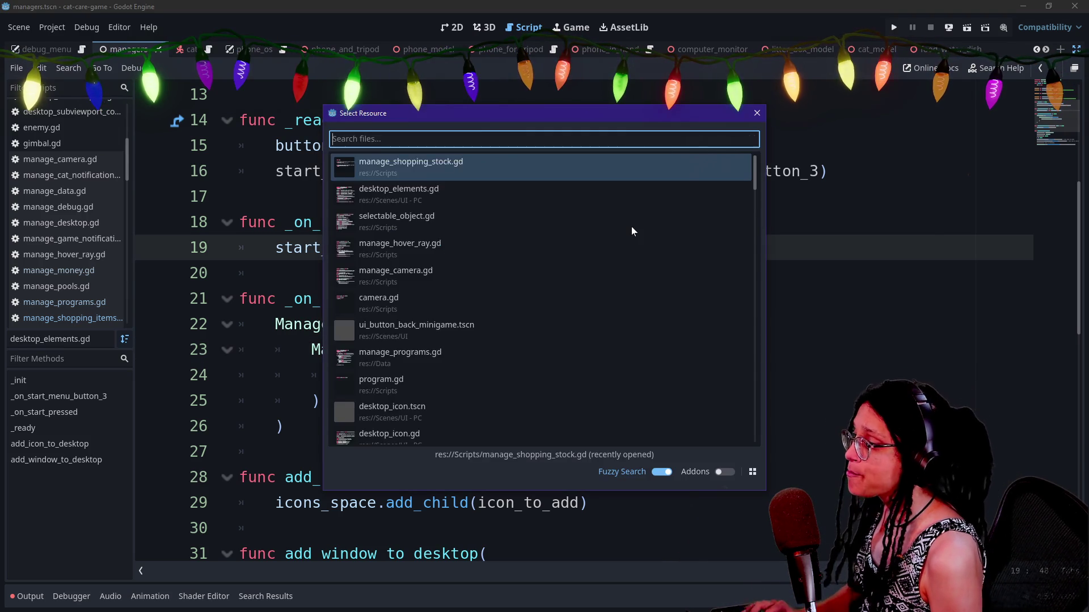
Cancel the file search and show manage_shopping_items.gd from the top via the Scripts list.
text(pt)
key(BackSpace)
text(rivr)
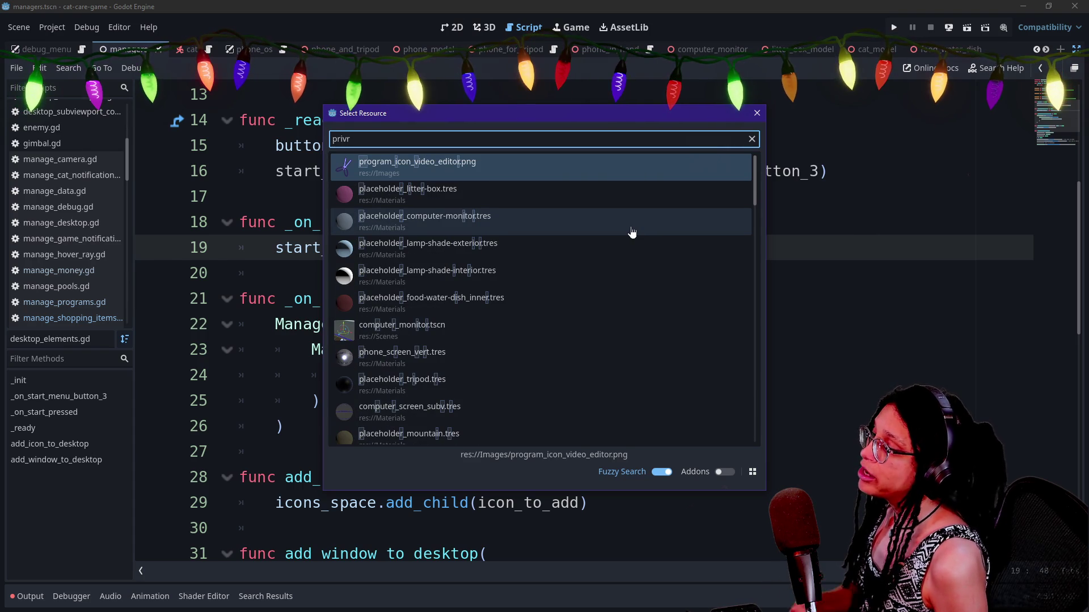
key(Escape)
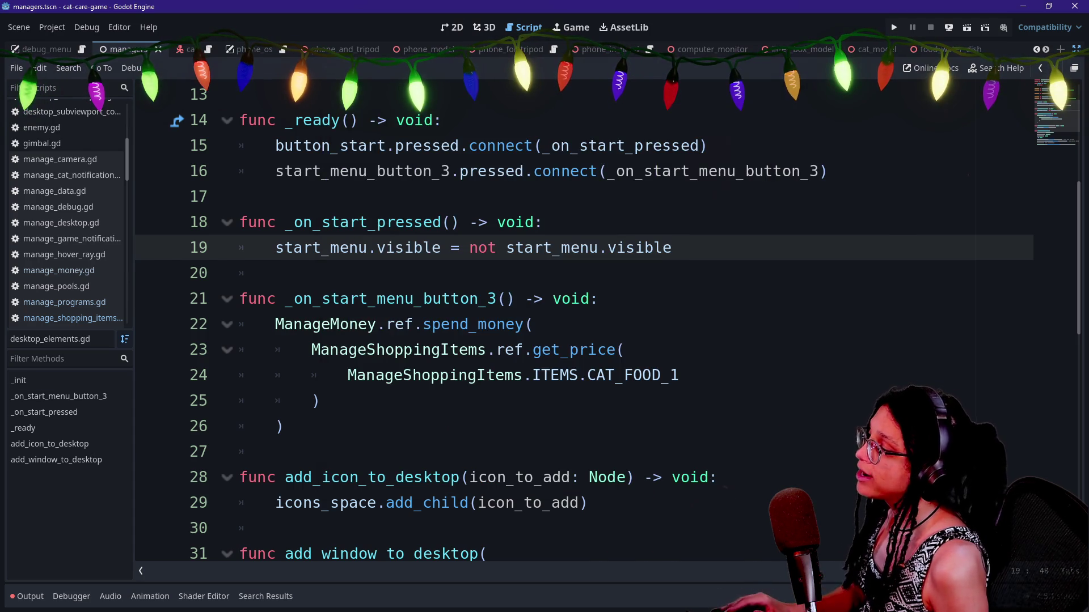
click(93, 318)
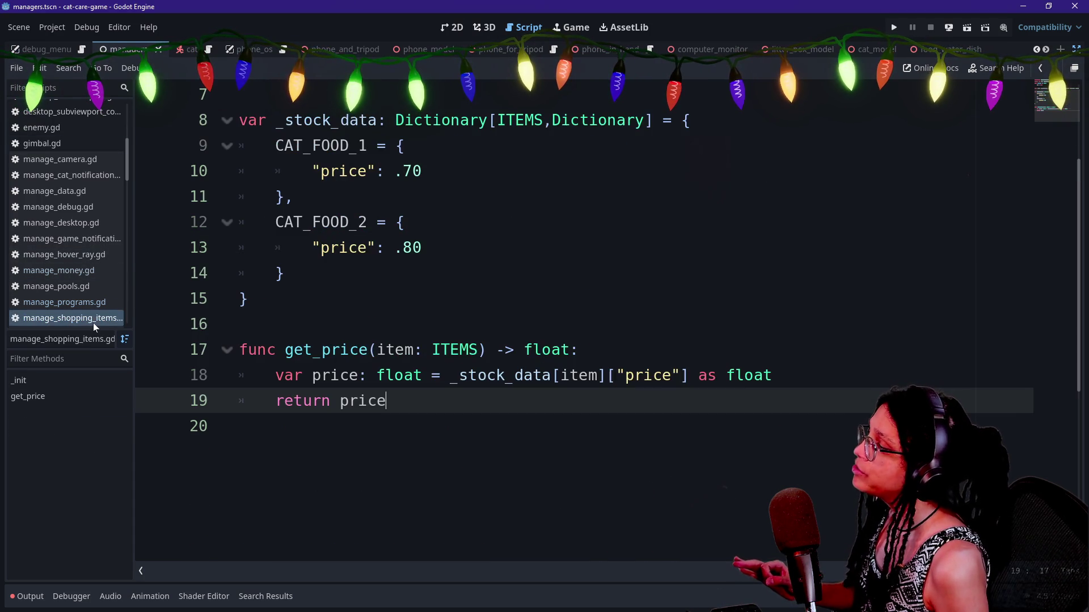
click(423, 171)
scroll(584, 323, up, 2)
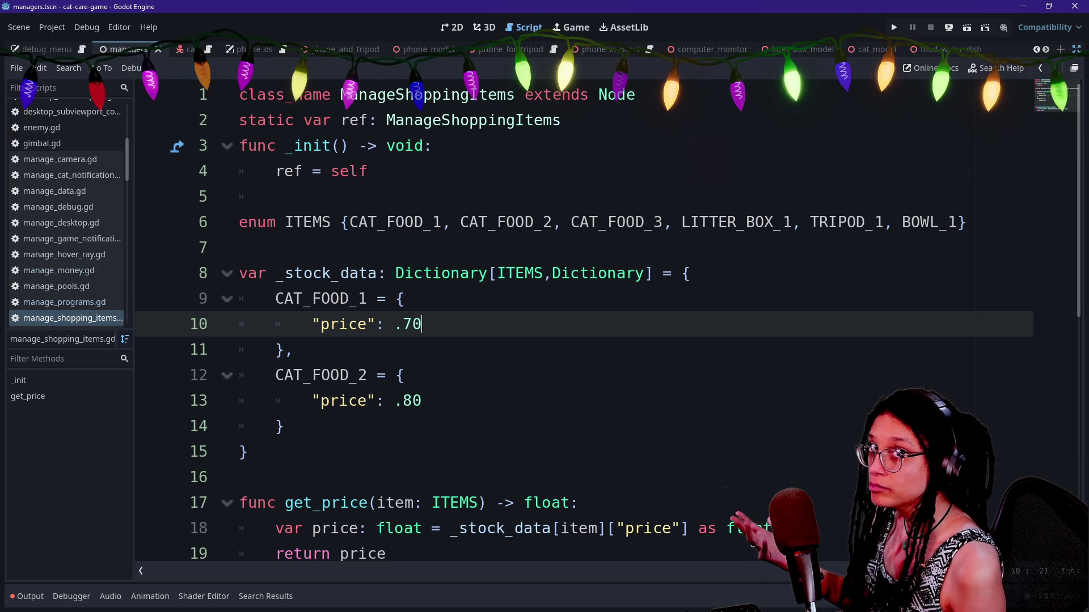
Add a "stock": "unlimited" line under both the CAT_FOOD_1 and CAT_FOOD_2 prices.
click(295, 350)
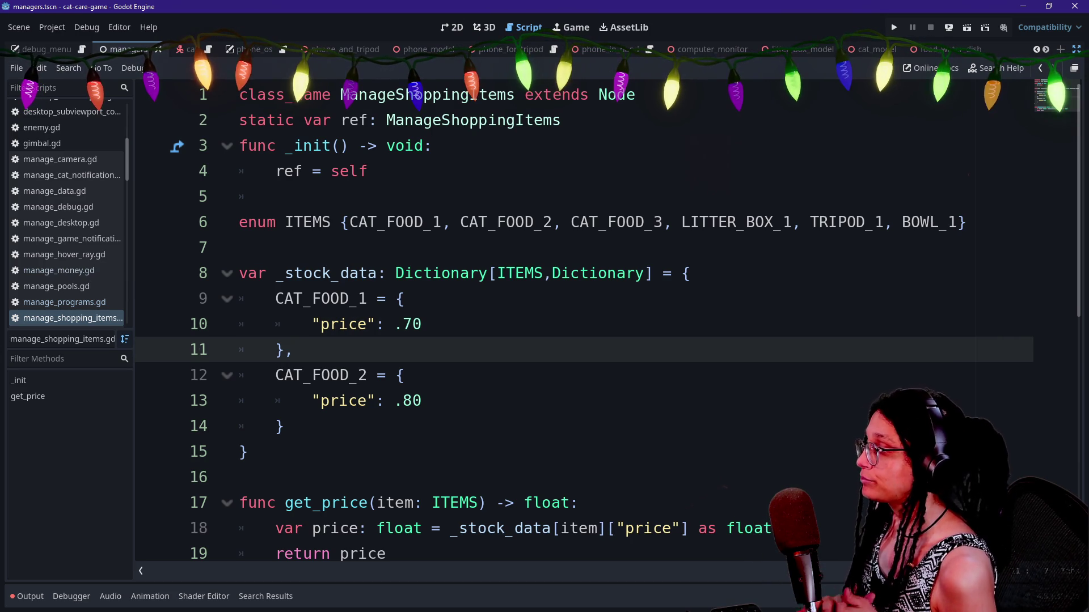
click(423, 325)
alt+click(423, 401)
text(,)
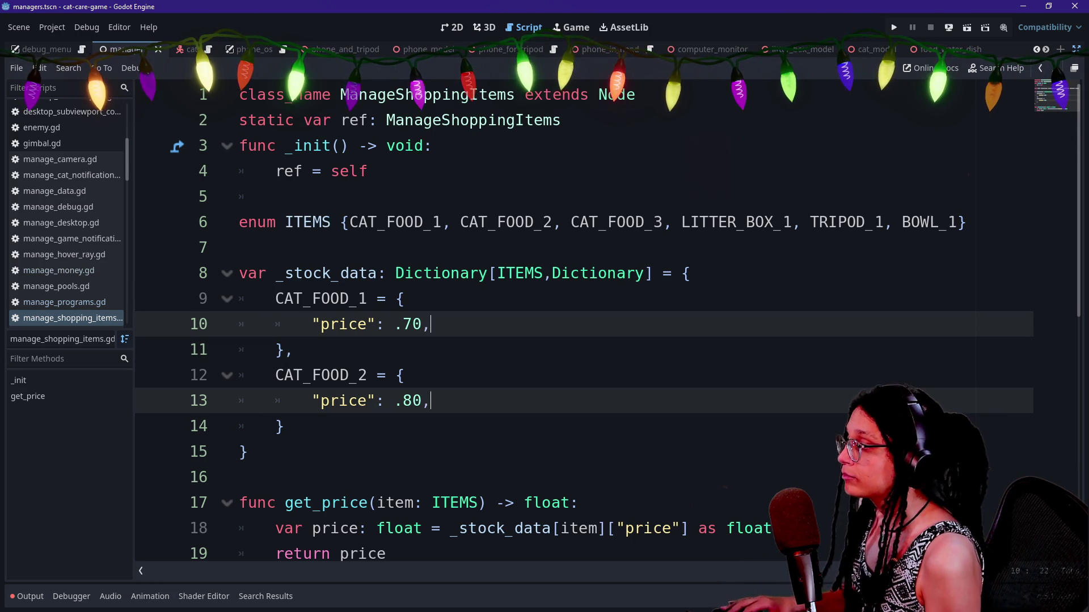
key(Return)
text("s)
key(BackSpace)
text(tock)
key(BackSpace)
key(BackSpace)
key(BackSpace)
text(stock")
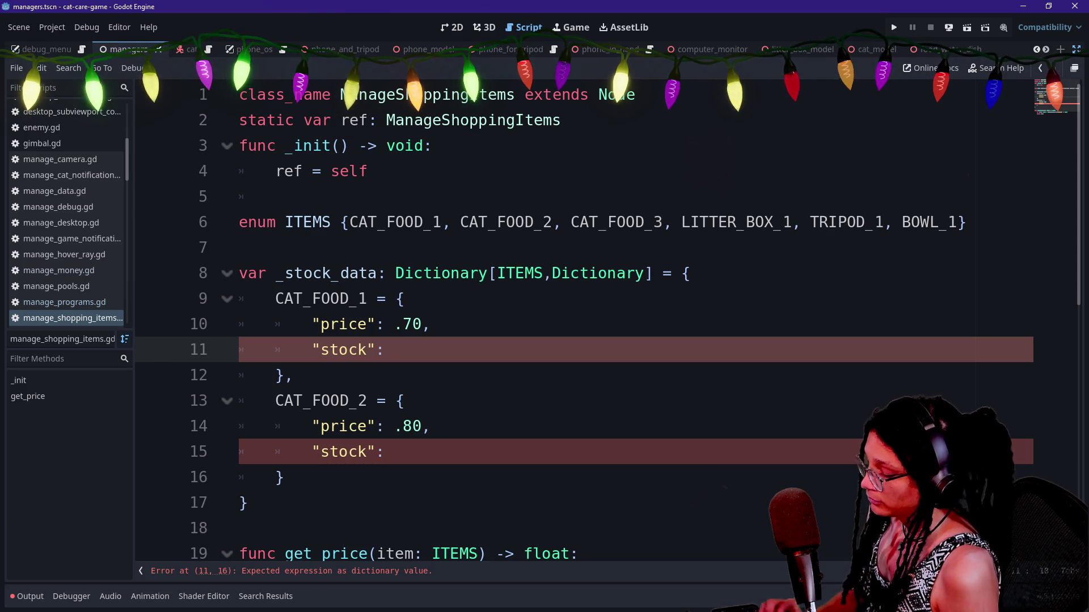
text(")
key(BackSpace)
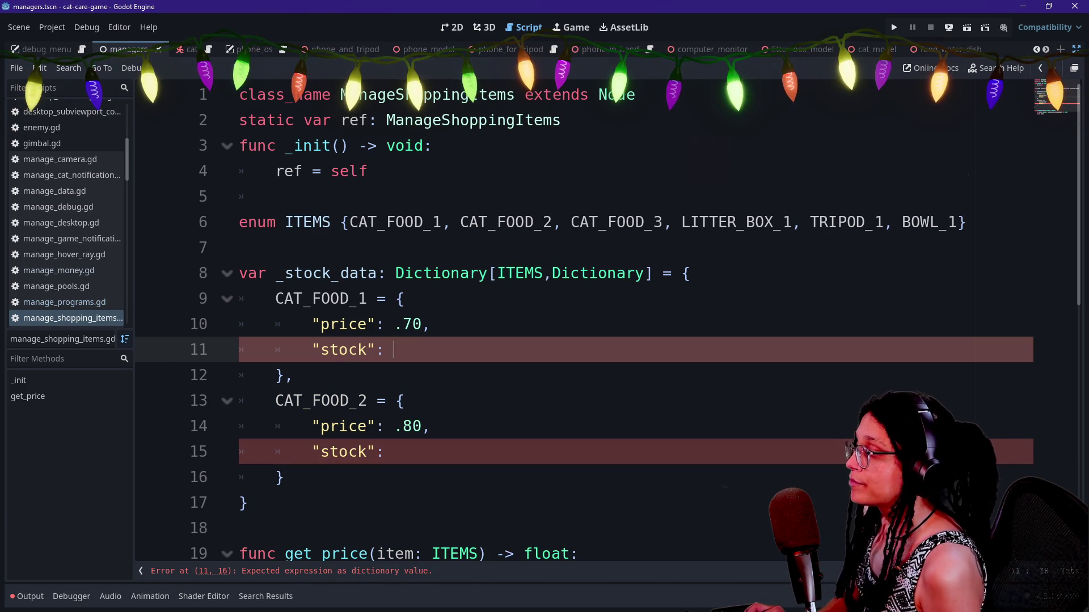
text("unlimited")
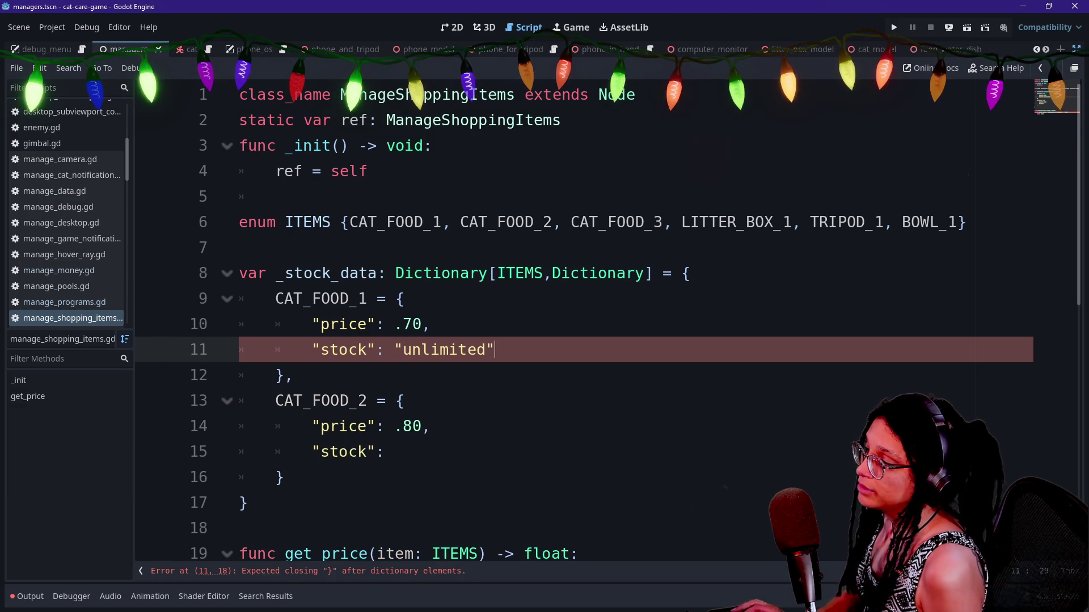
click(394, 452)
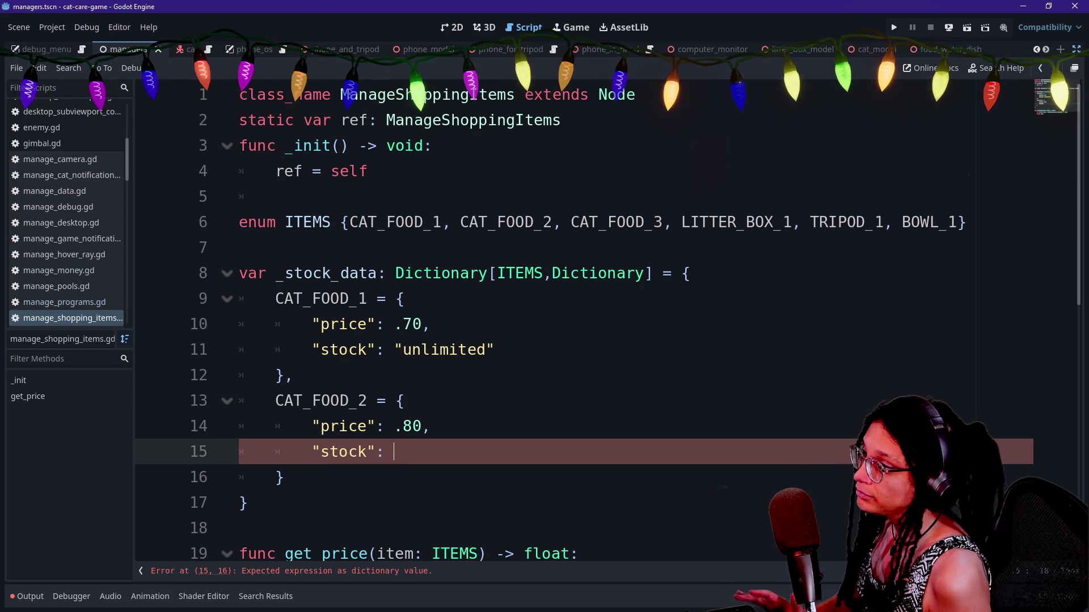
Add ALIEN_FOOD before LITTER_BOX_1 in ITEMS and set CAT_FOOD_2's empty stock to "unlimited".
click(681, 222)
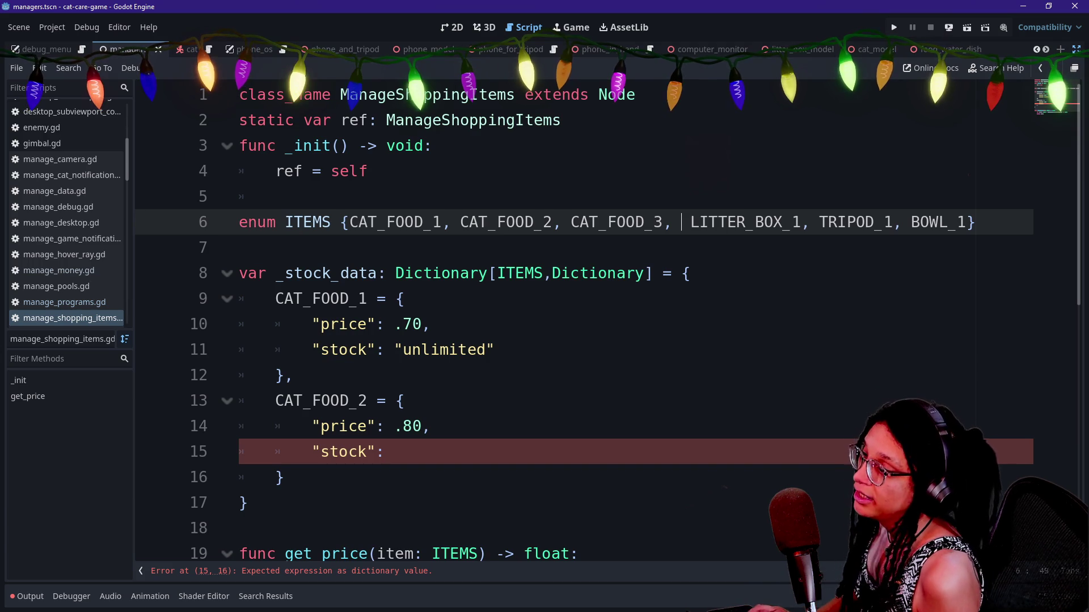
text(ALIEN_FOOD)
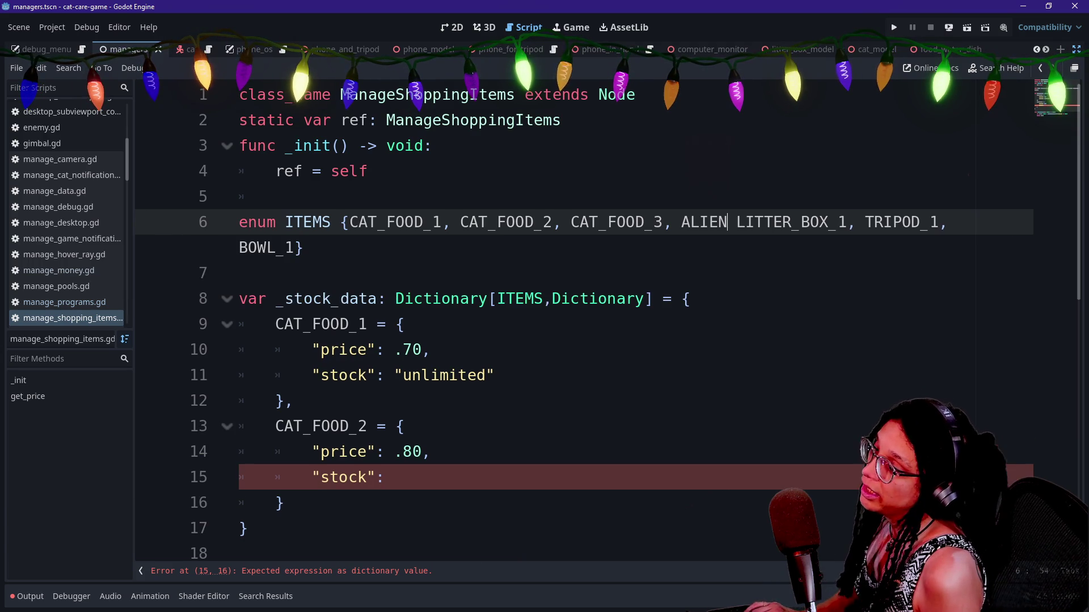
text(,)
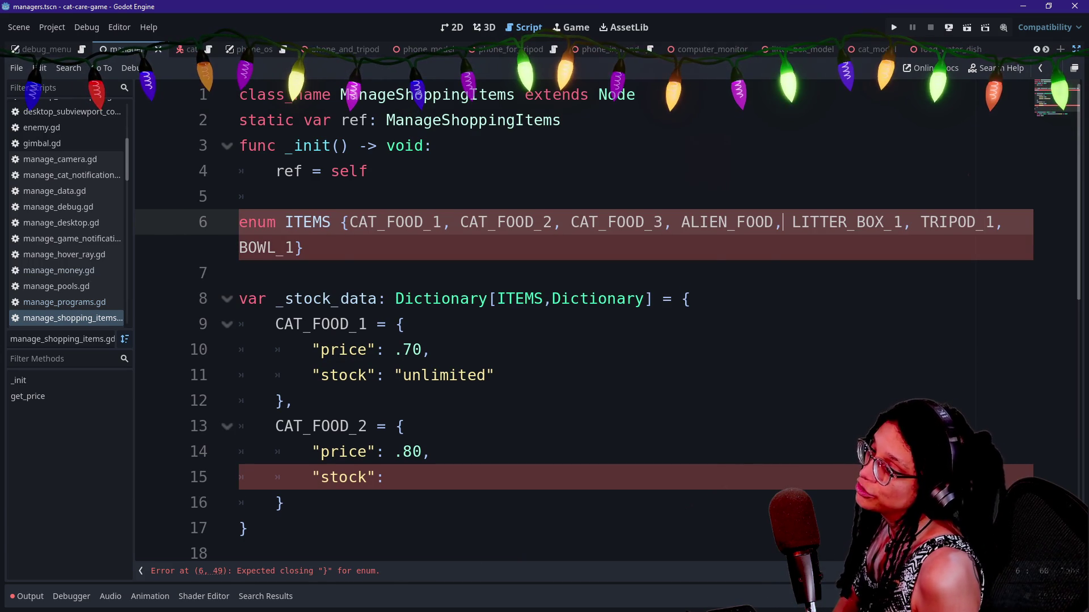
click(394, 477)
click(283, 503)
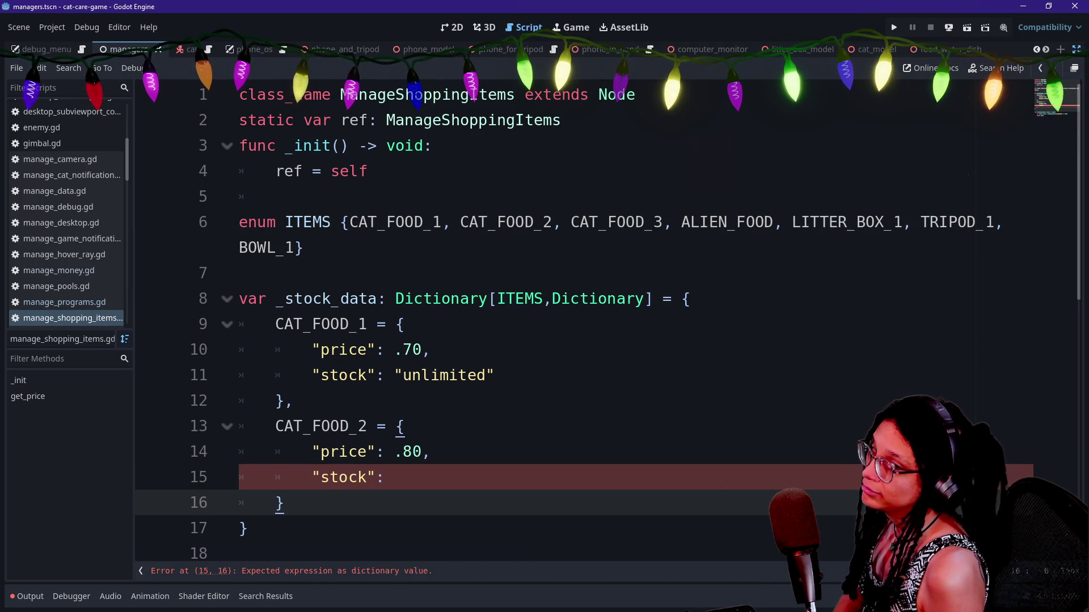
scroll(283, 503, down, 1)
click(394, 401)
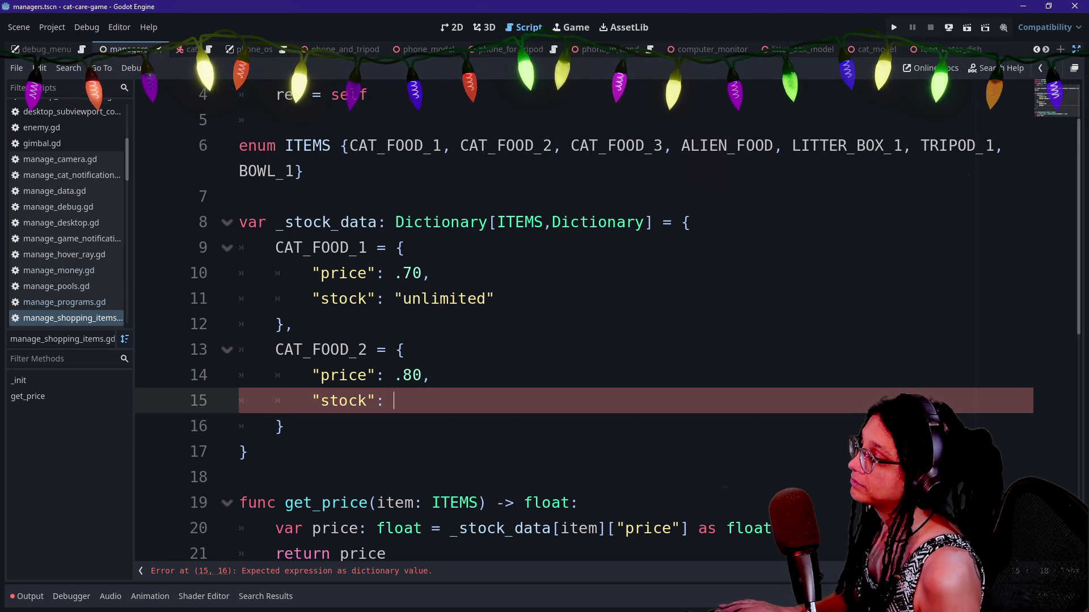
text("unlimited")
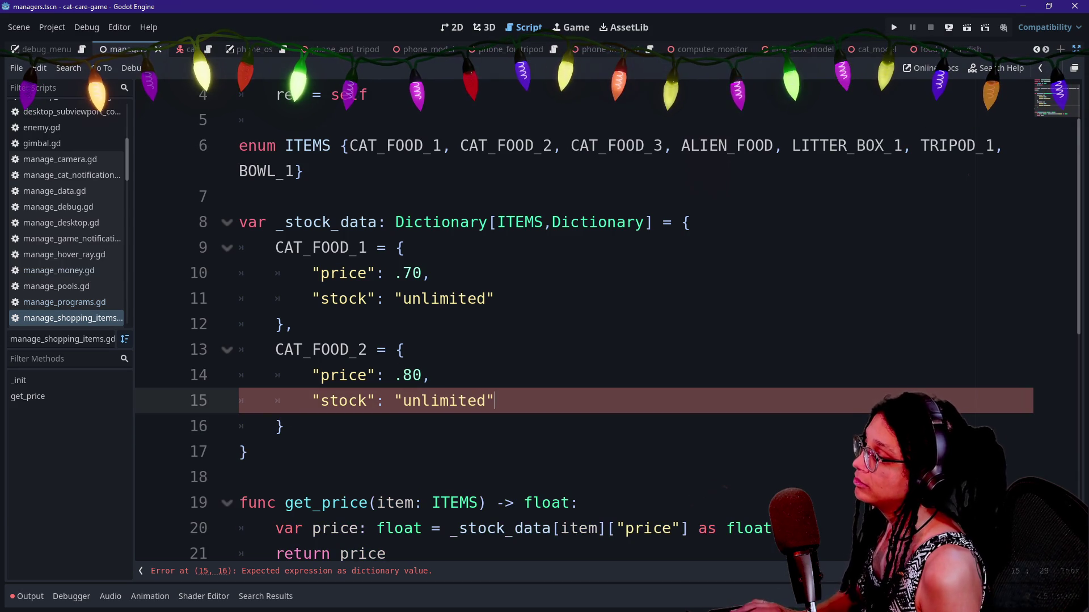
click(431, 374)
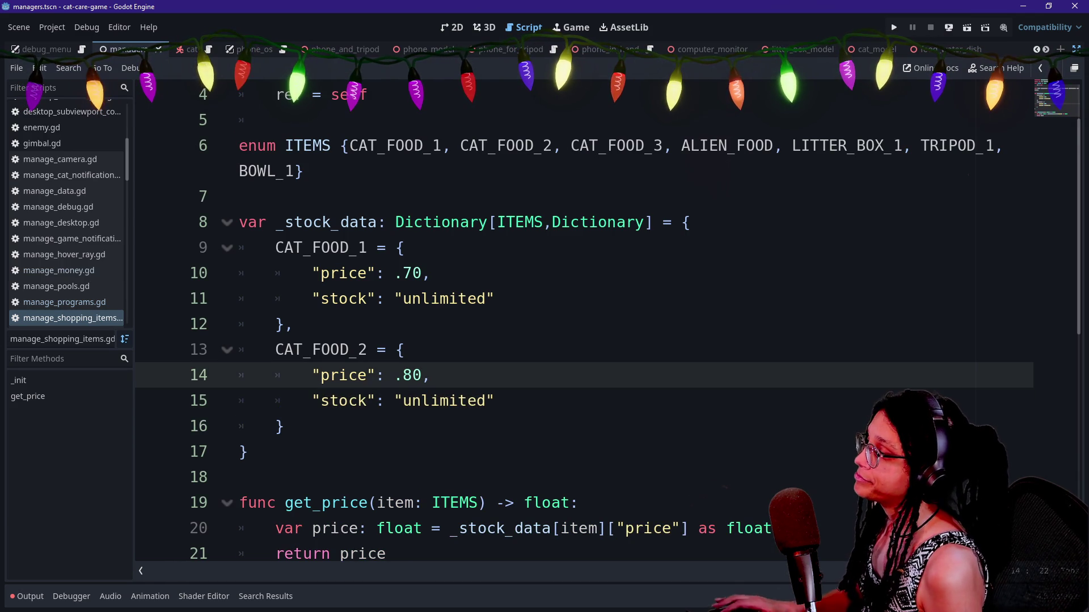
mouse_move(283, 427)
mouse_down()
mouse_move(311, 375)
mouse_move(275, 349)
mouse_move(286, 324)
mouse_up()
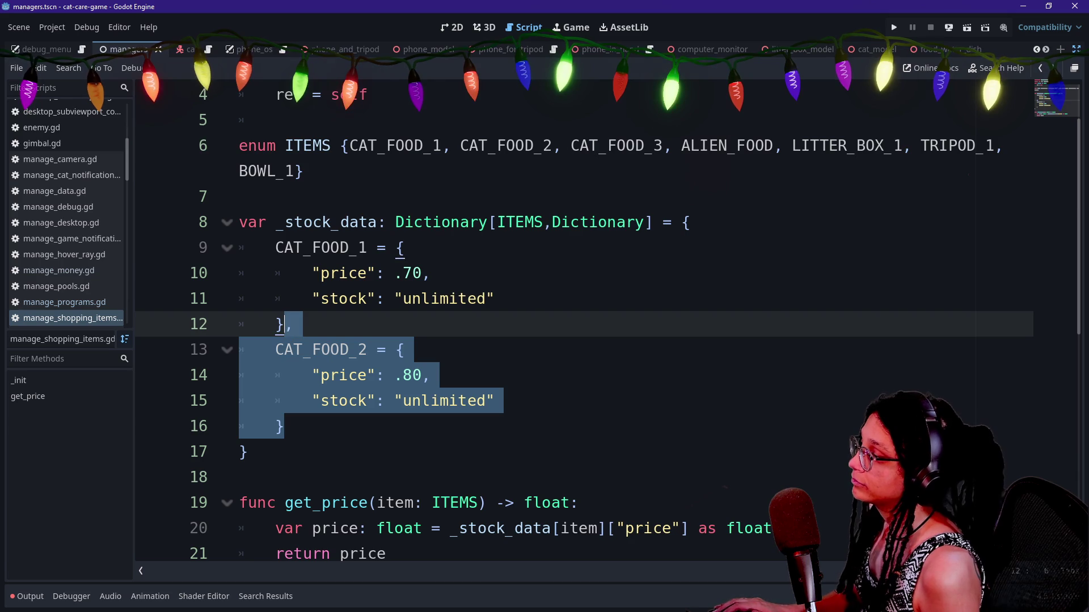
Duplicate the CAT_FOOD_2 entry and rename the copy's key to ALIEN_FOOD.
key(ctrl+shift+d)
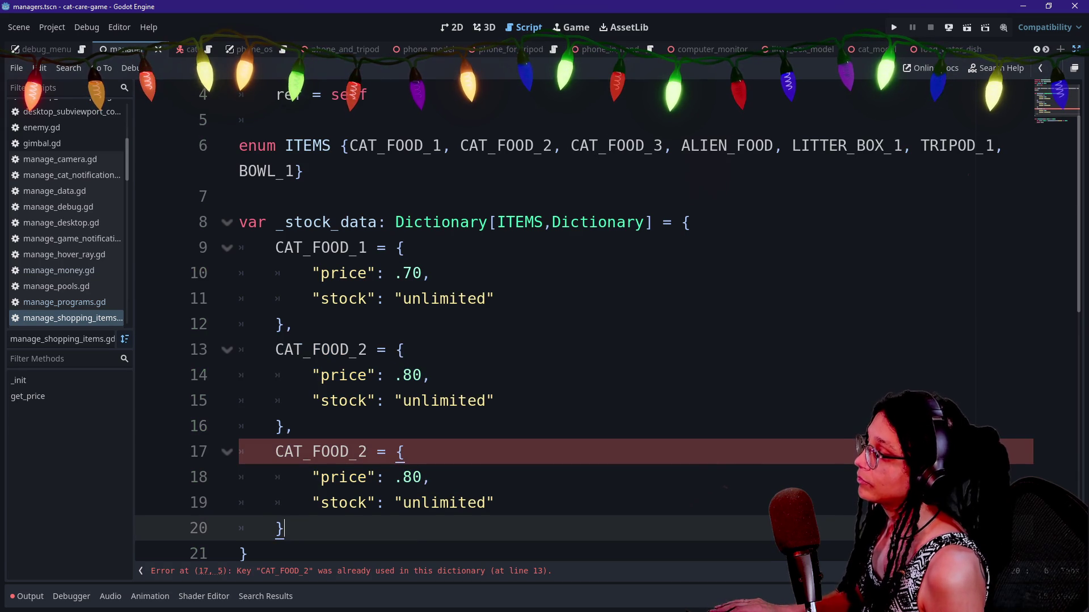
scroll(601, 323, down, 1)
click(368, 375)
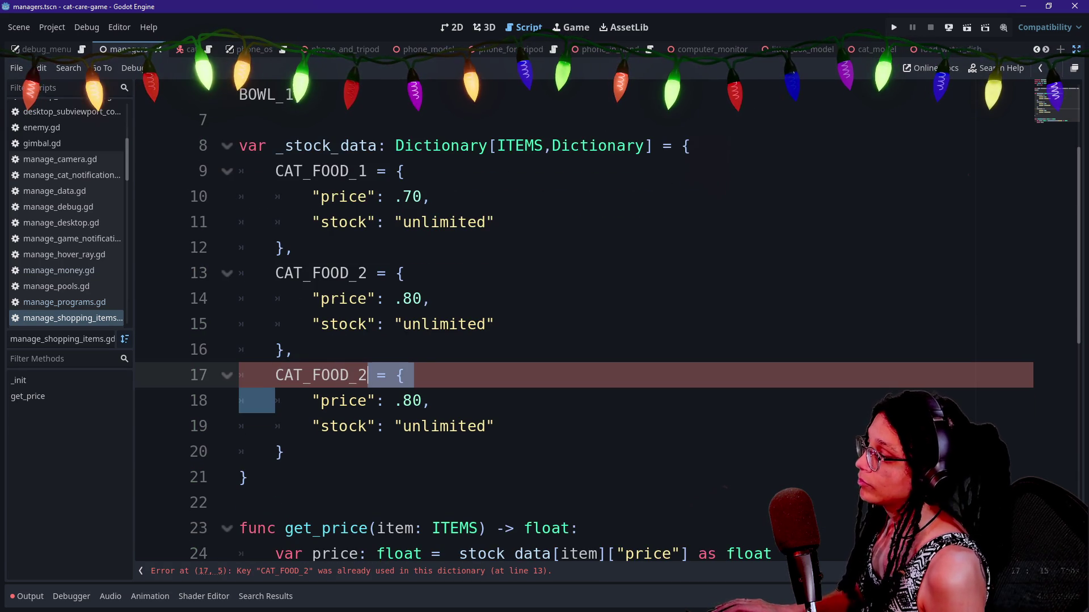
drag(368, 375, 275, 374)
text(ALIEN)
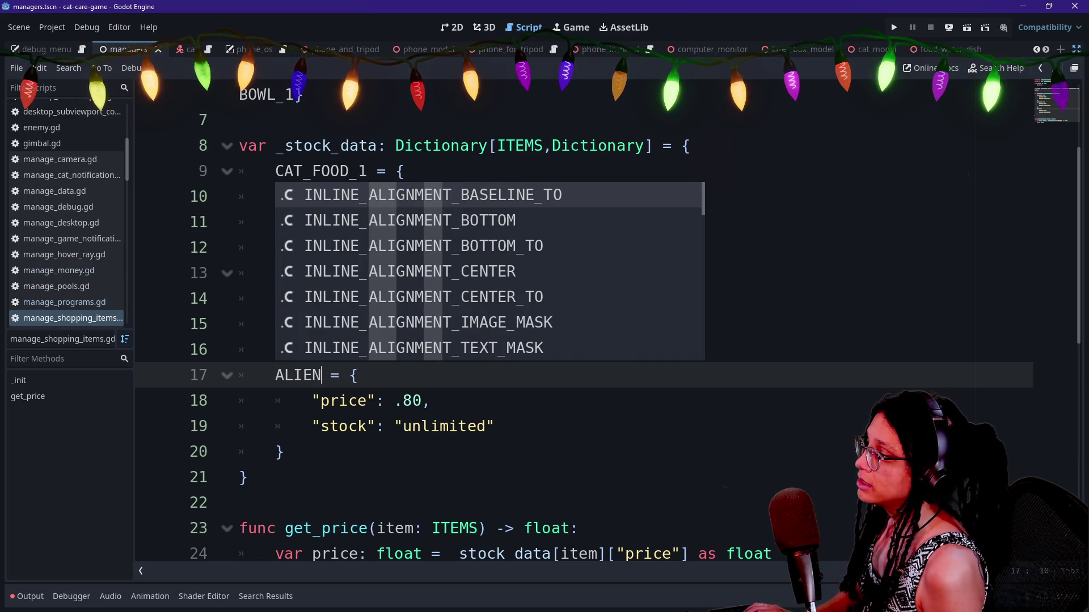
text(C)
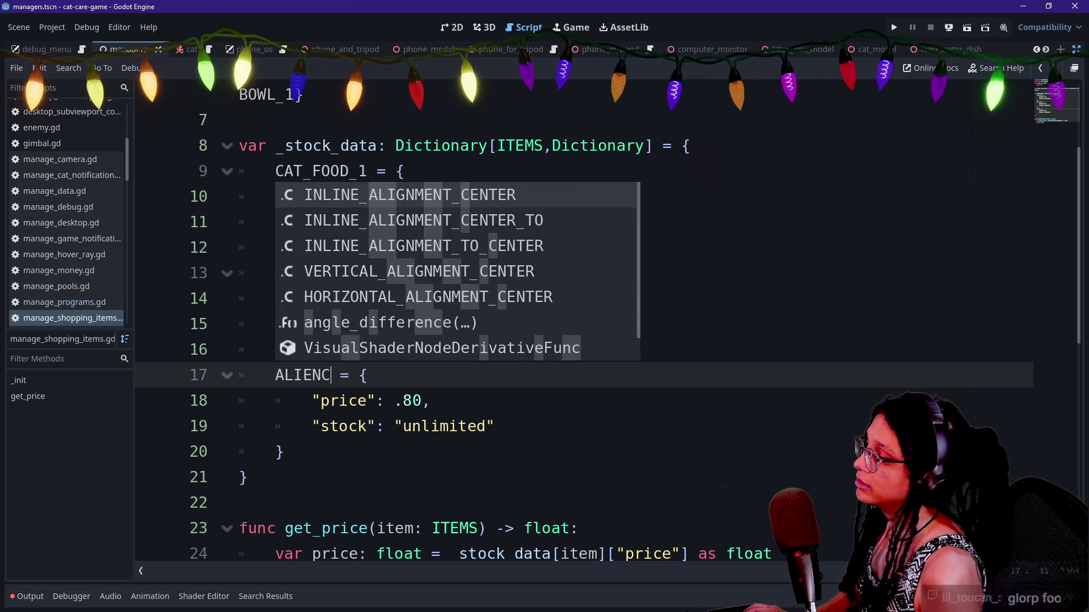
key(BackSpace)
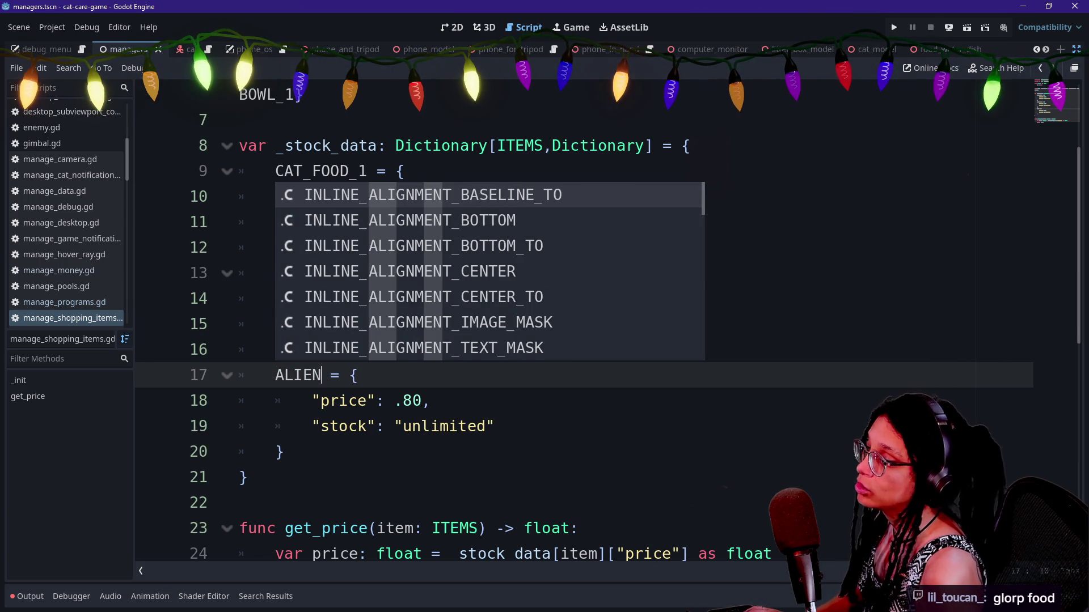
key(Escape)
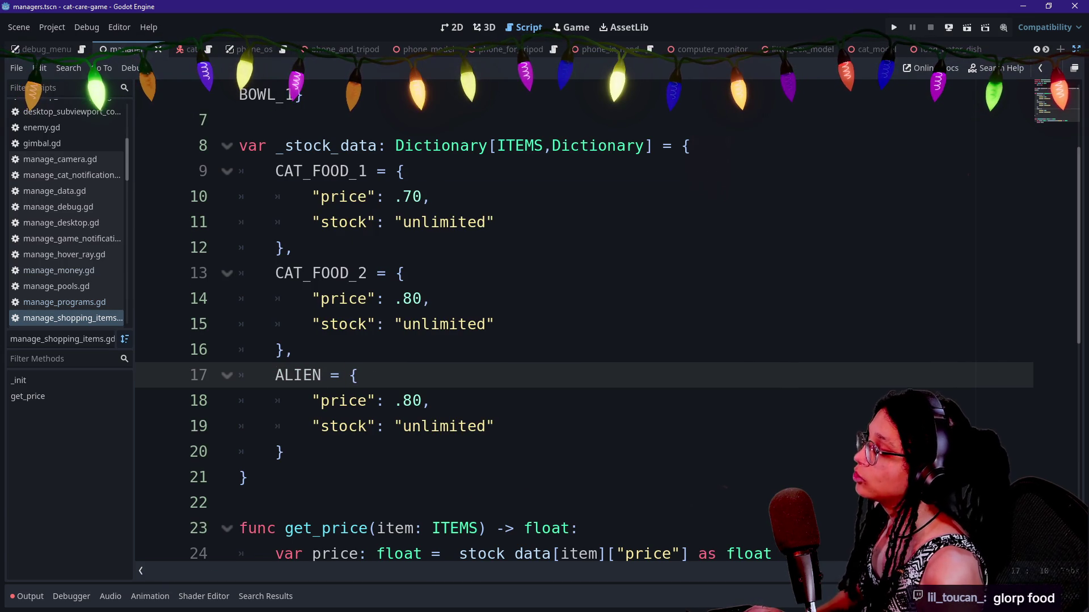
scroll(567, 324, up, 2)
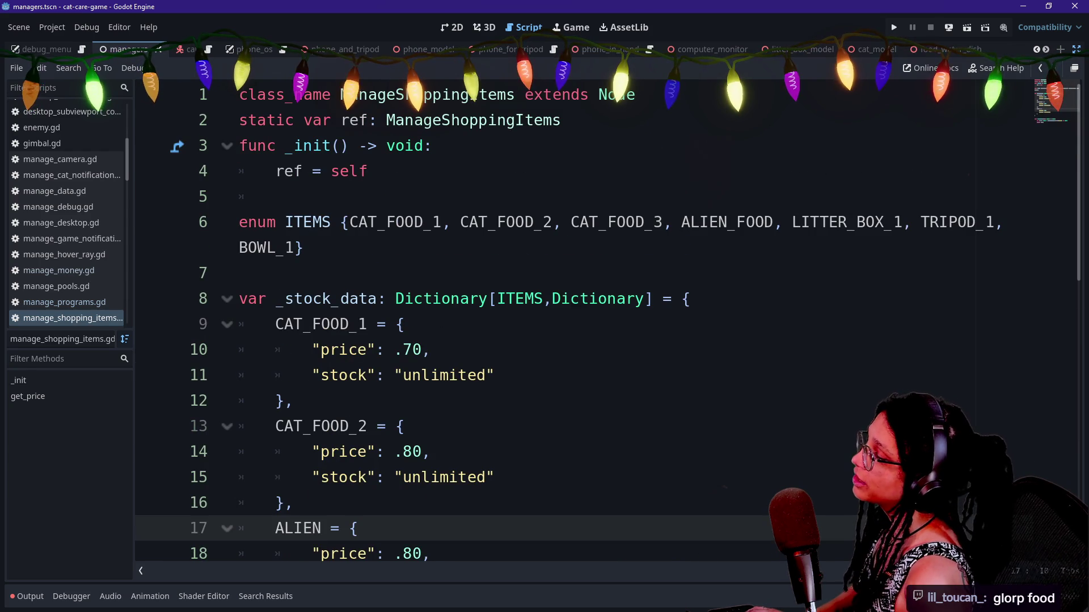
text(_FL)
key(BackSpace)
key(BackSpace)
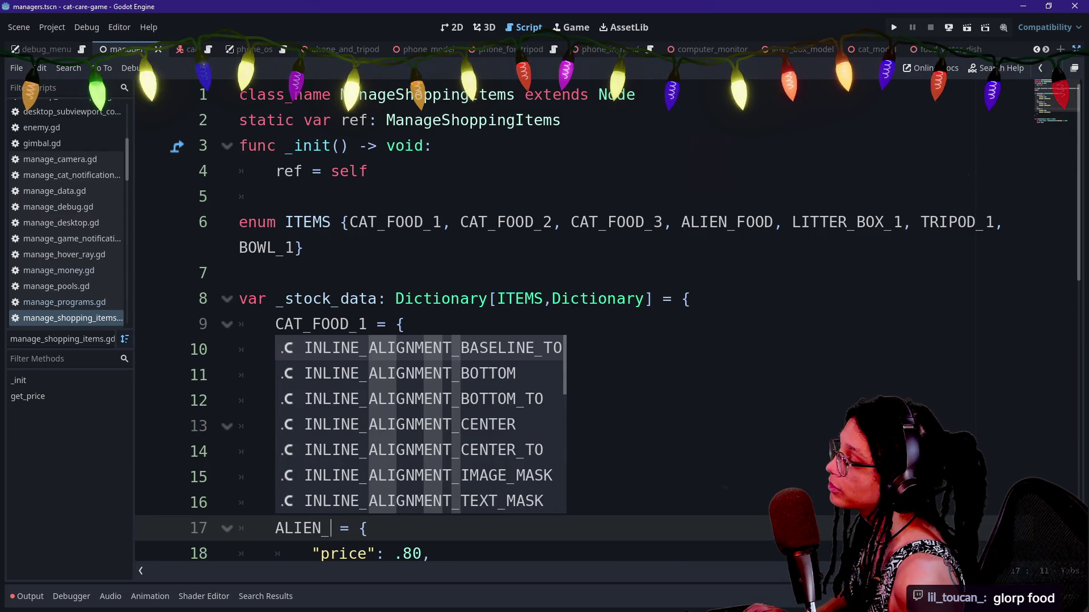
text(FL)
key(BackSpace)
text(OOD)
Highlight the CAT_FOOD_1 and CAT_FOOD_2 keys in _stock_data to point them out.
click(377, 349)
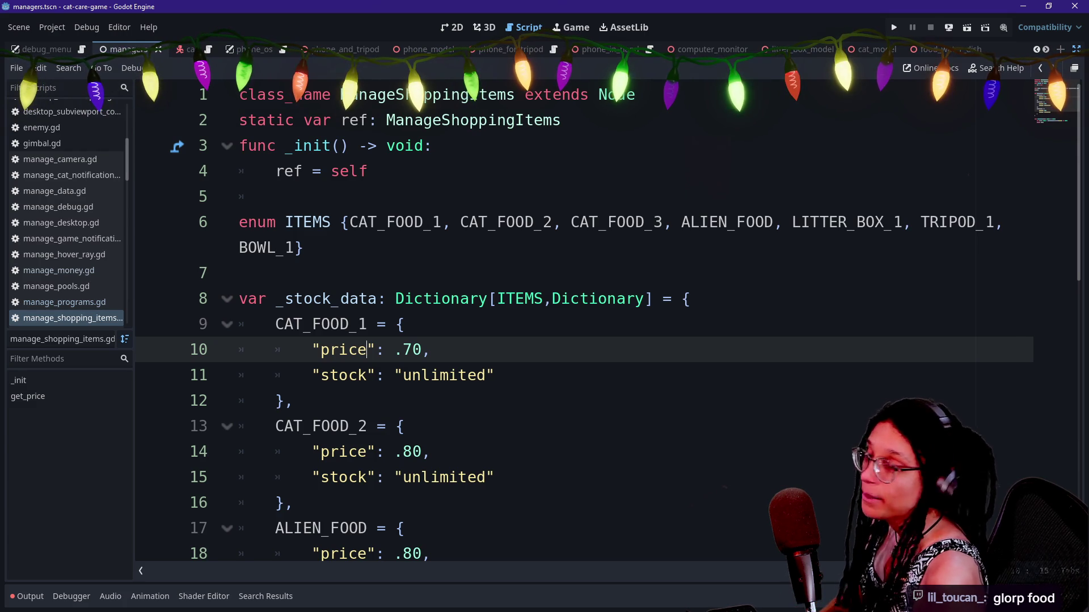
drag(275, 324, 387, 324)
click(286, 401)
drag(284, 426, 396, 426)
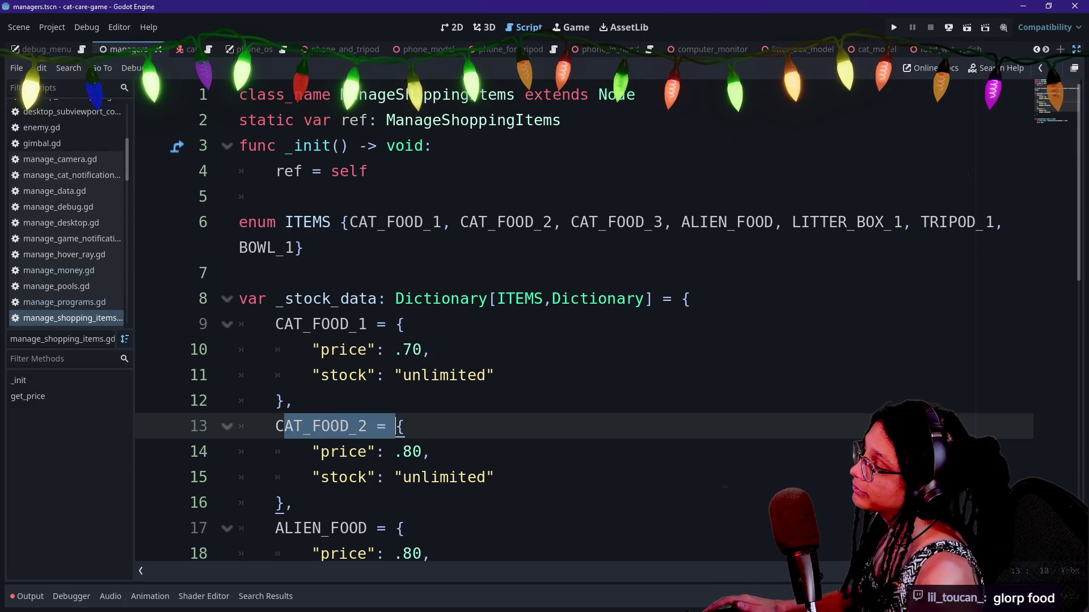
click(404, 349)
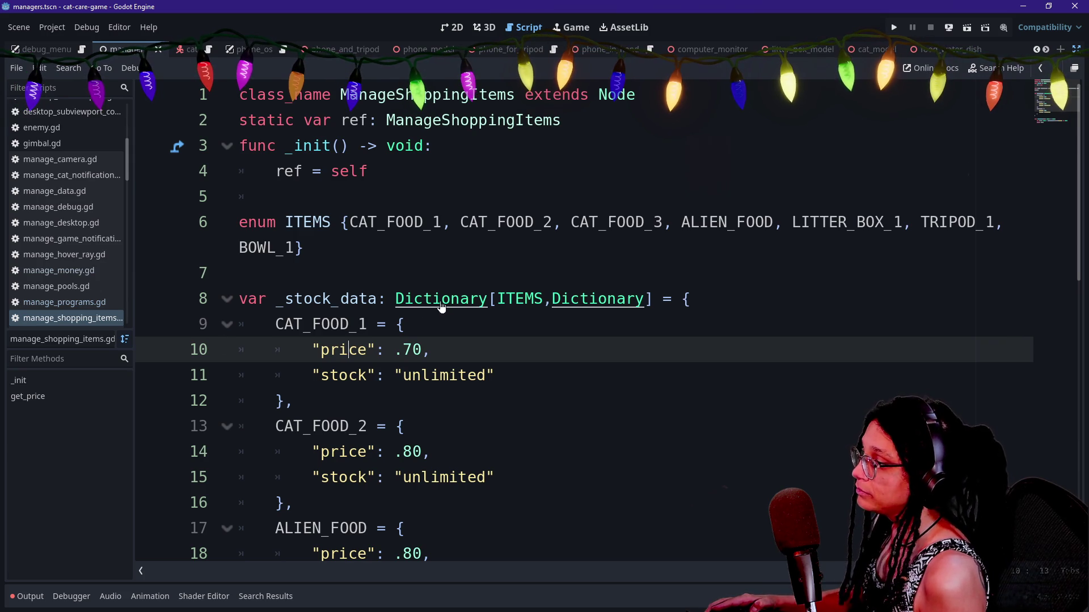
ctrl+click(528, 307)
ctrl+click(414, 306)
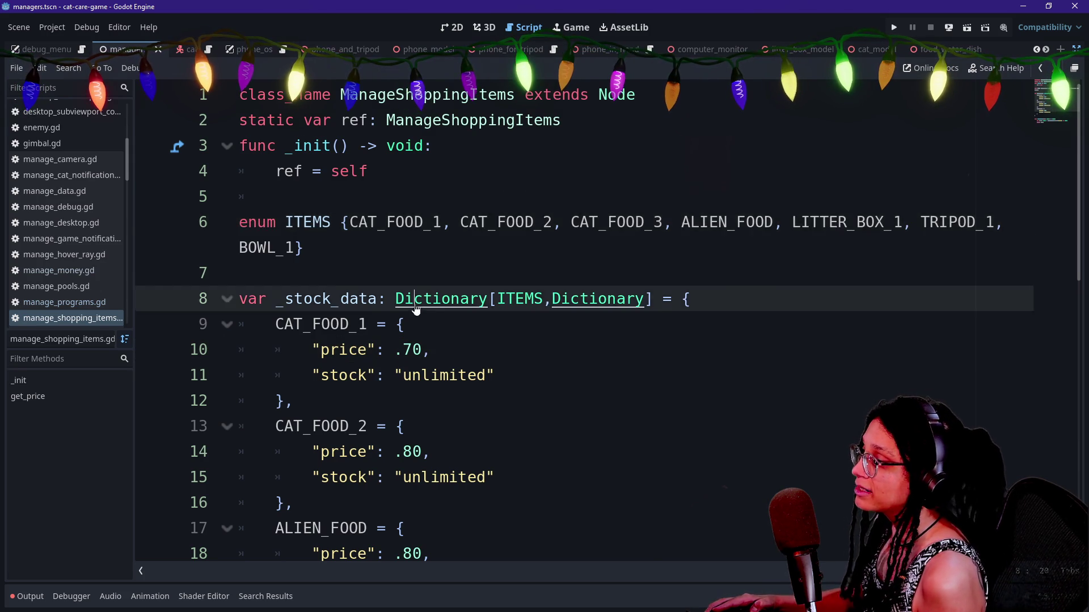
click(1040, 68)
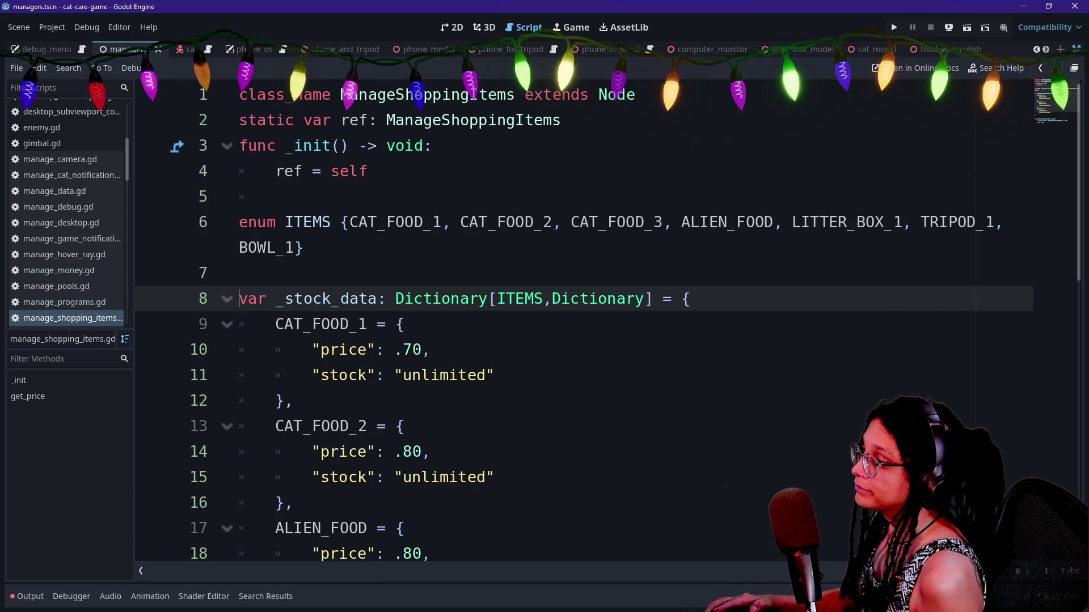
drag(275, 324, 359, 324)
click(303, 324)
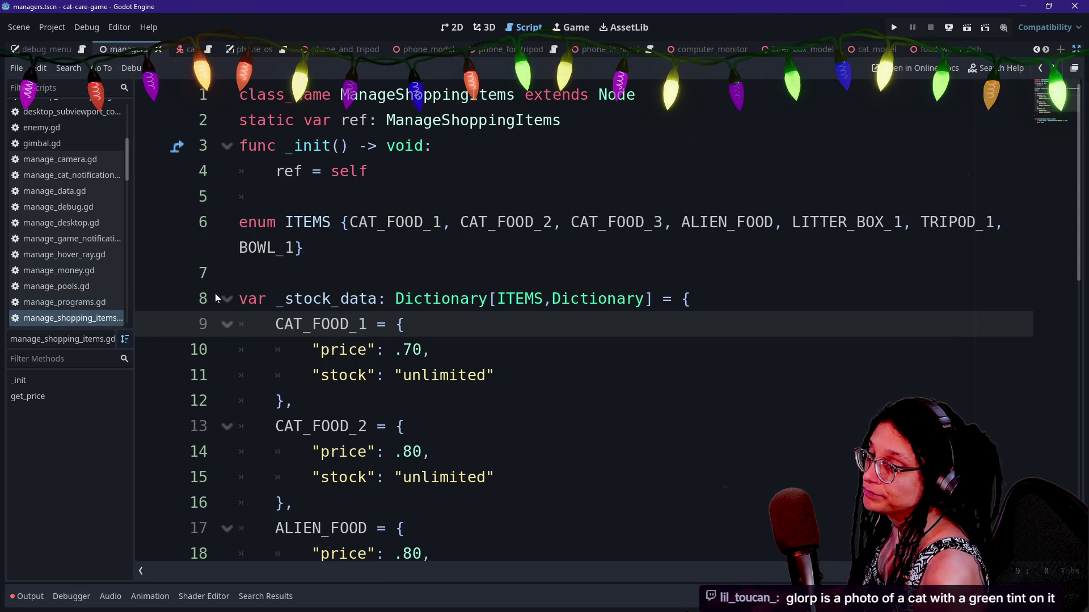
click(312, 299)
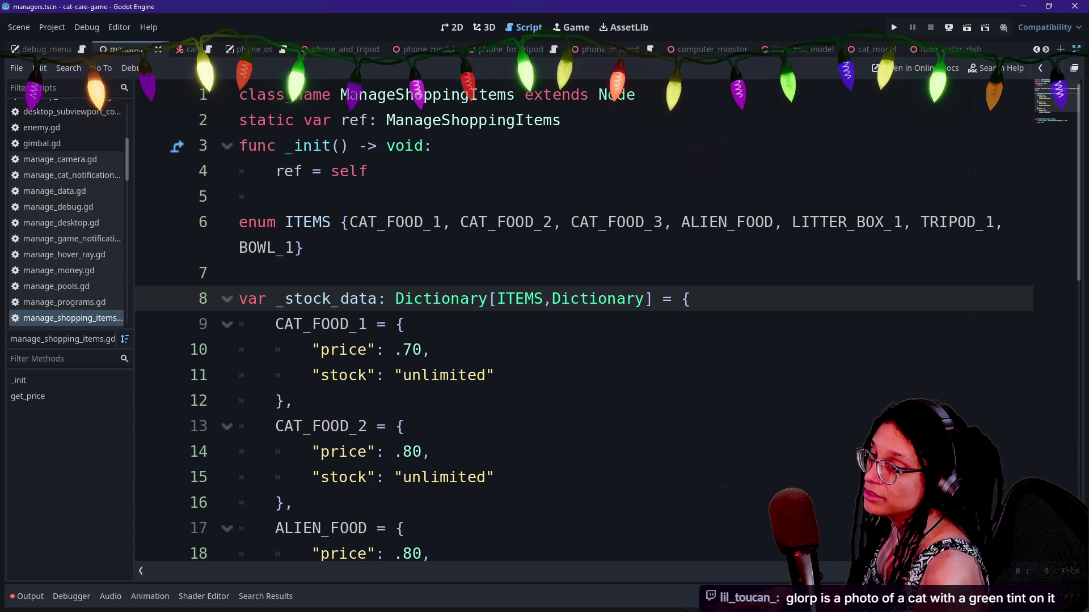
click(275, 324)
alt+click(276, 425)
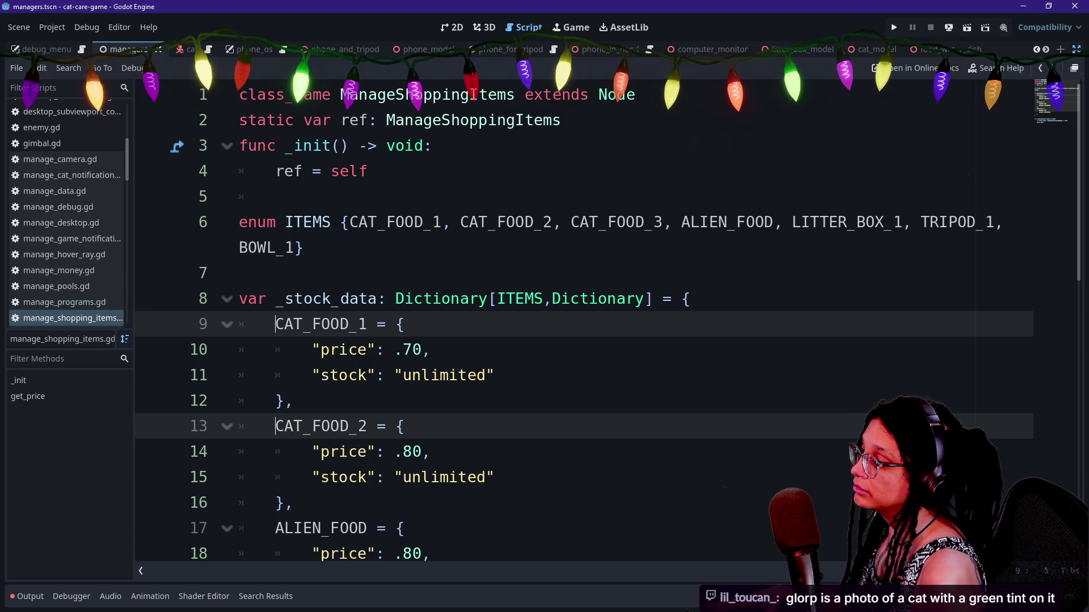
alt+click(276, 528)
scroll(276, 528, down, 1)
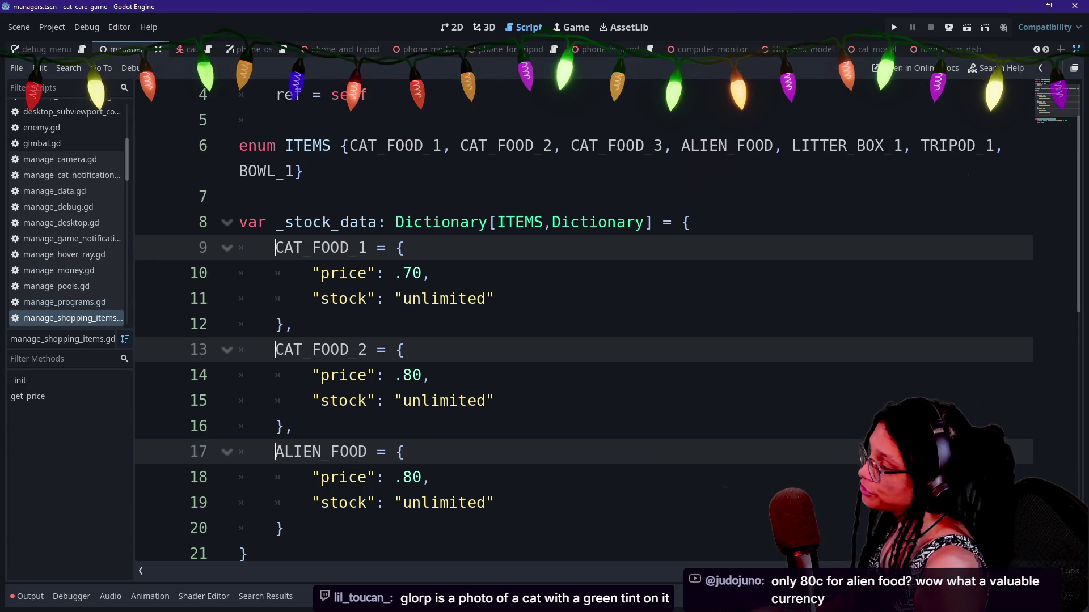
text(ITEMS.)
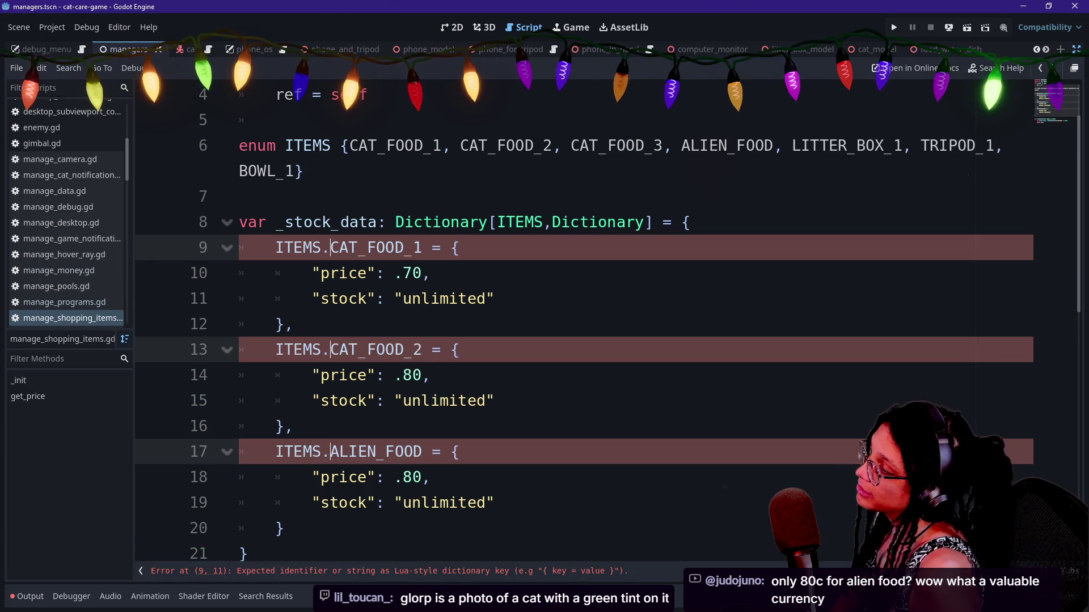
key(Escape)
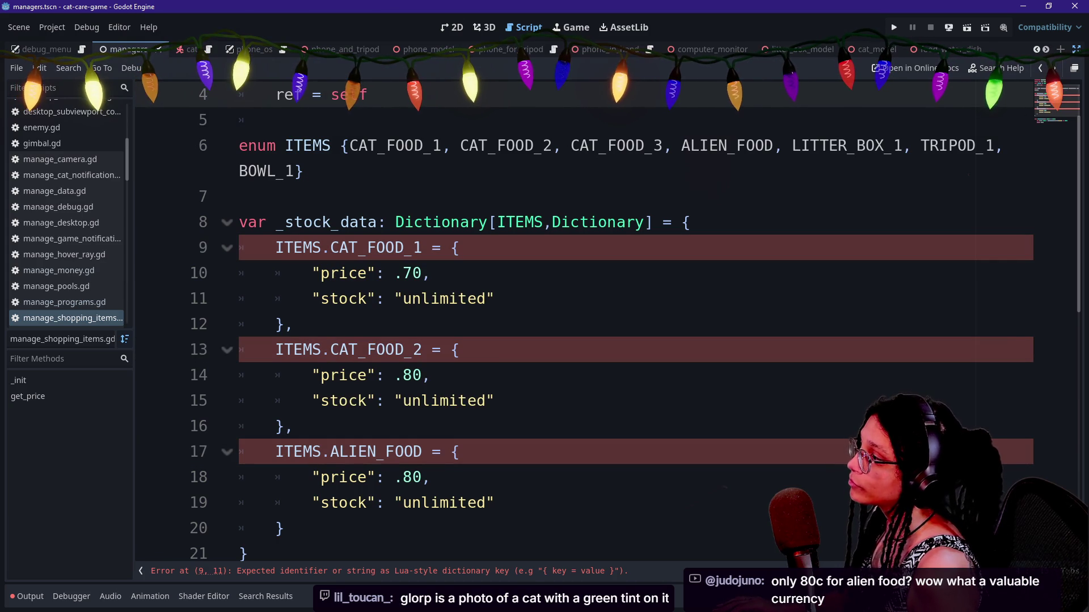
click(322, 248)
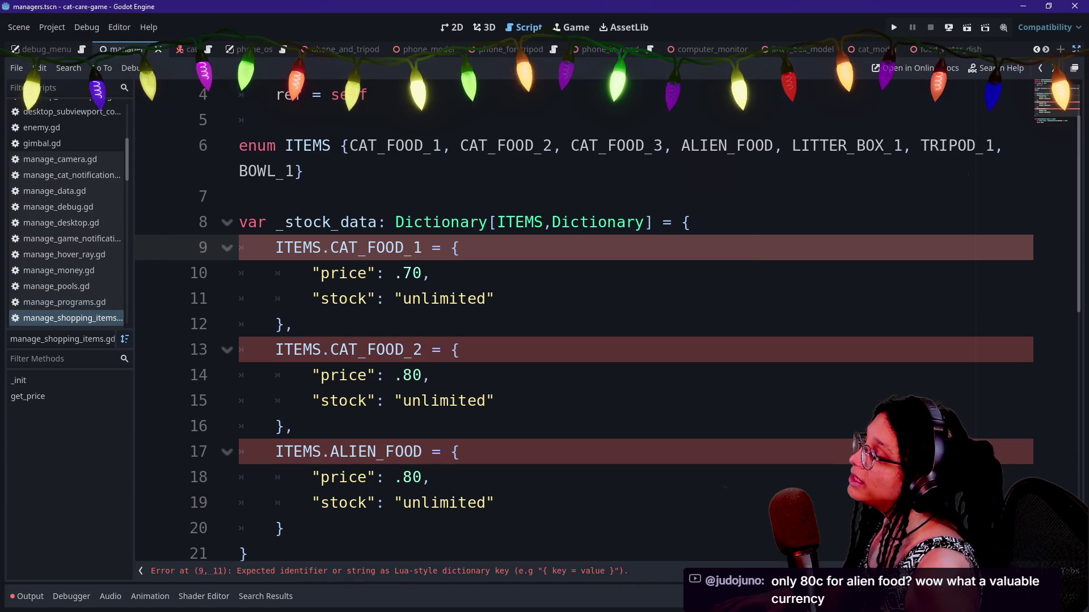
alt+click(331, 349)
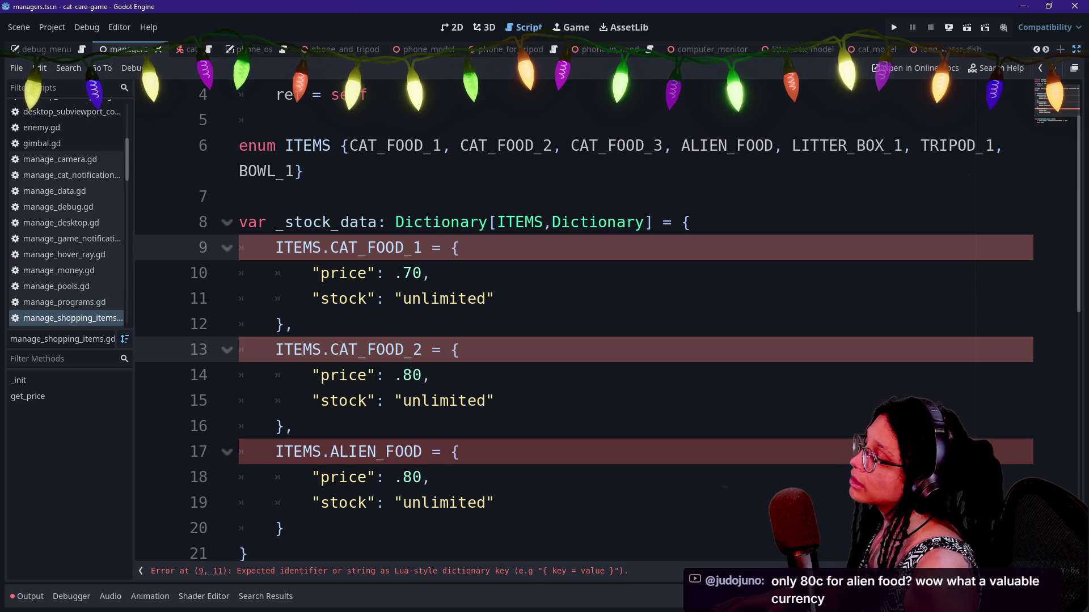
alt+click(330, 451)
key(BackSpace)
key(BackSpace)
key(BackSpace)
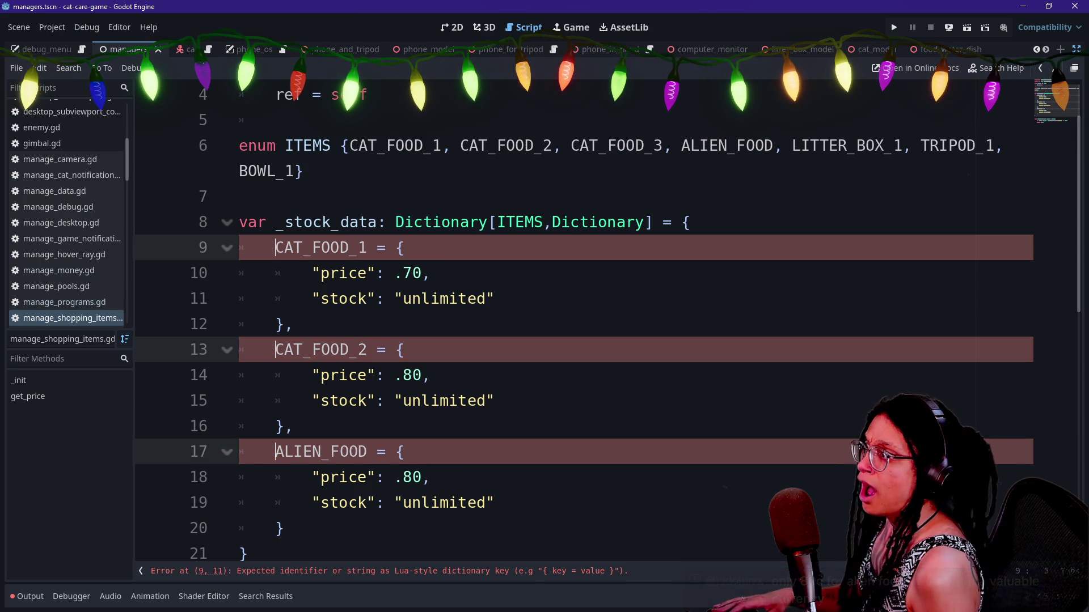
click(311, 248)
text(er)
click(448, 400)
click(425, 247)
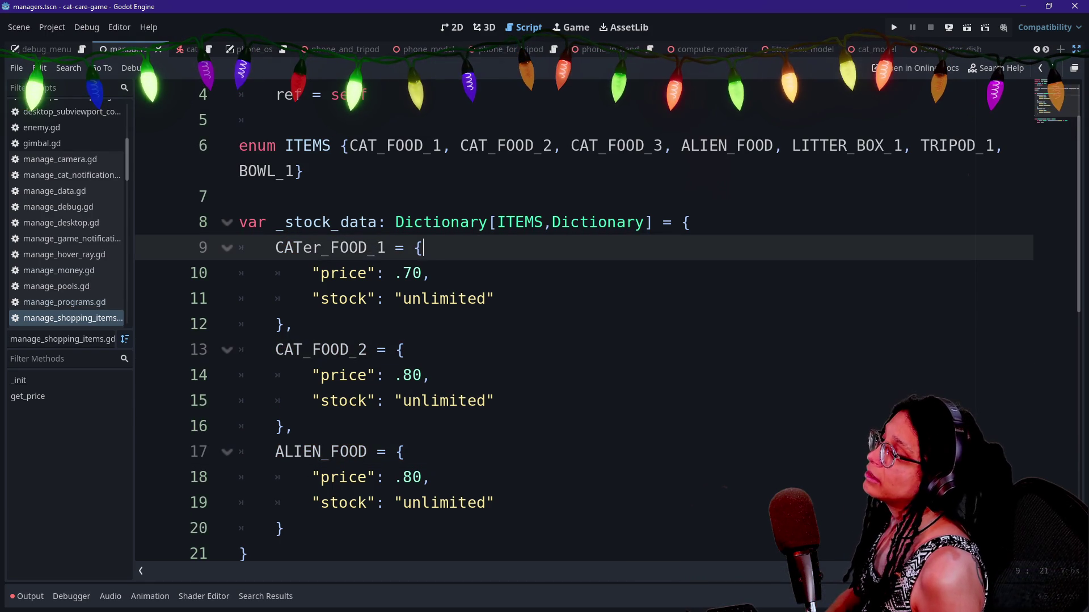
key(ctrl+z)
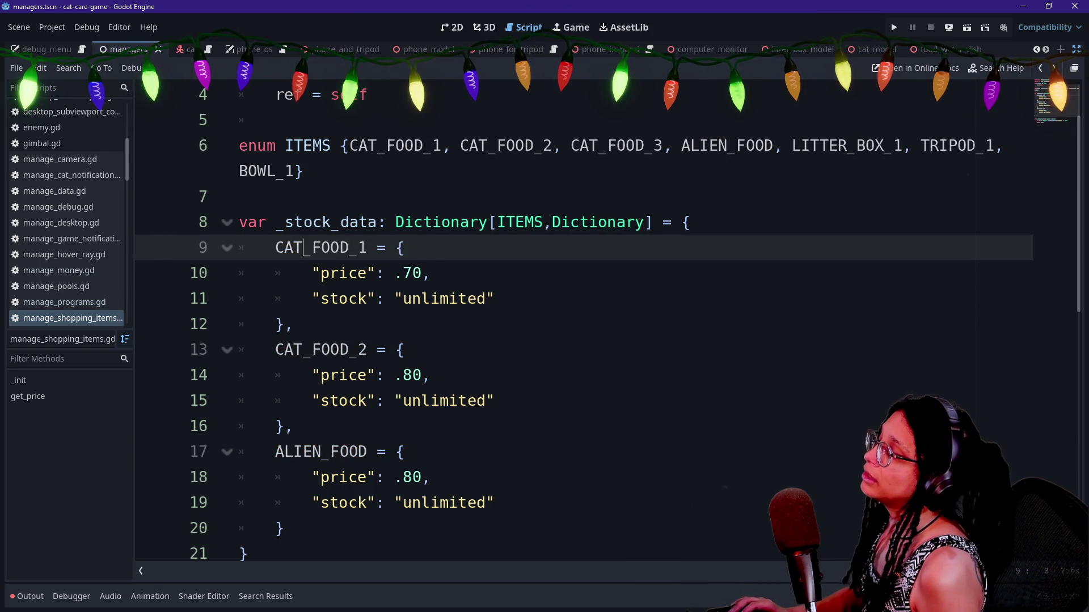
key(alt+Tab)
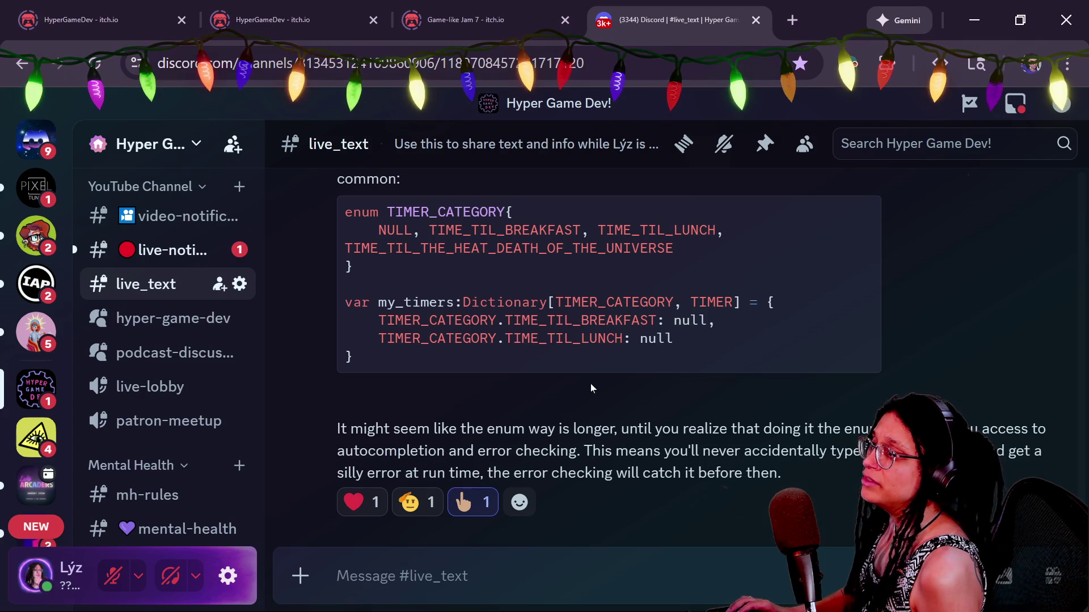
drag(370, 321, 674, 338)
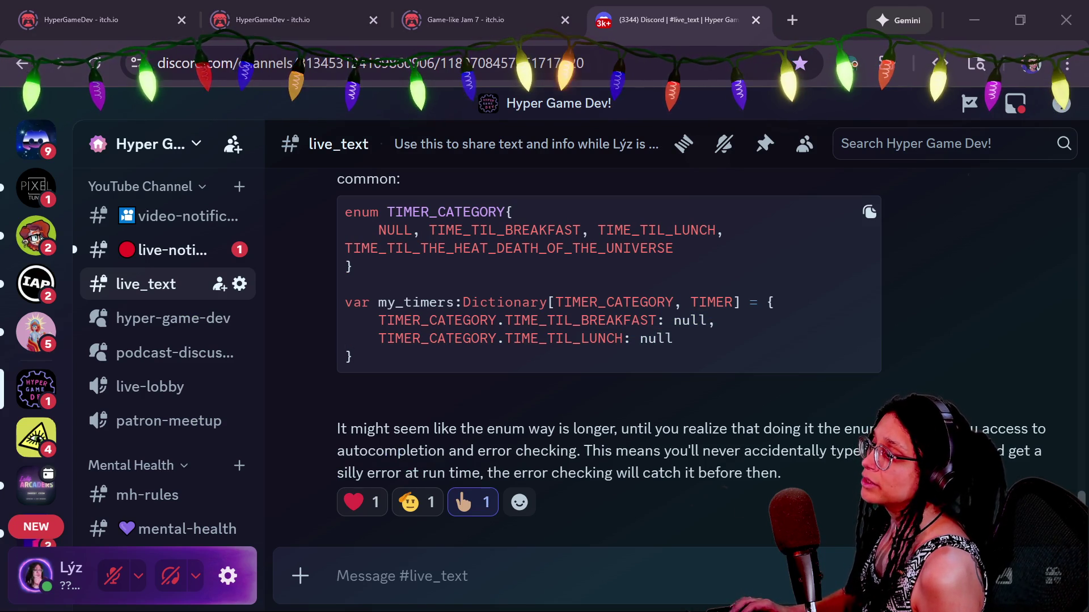
key(alt+Tab)
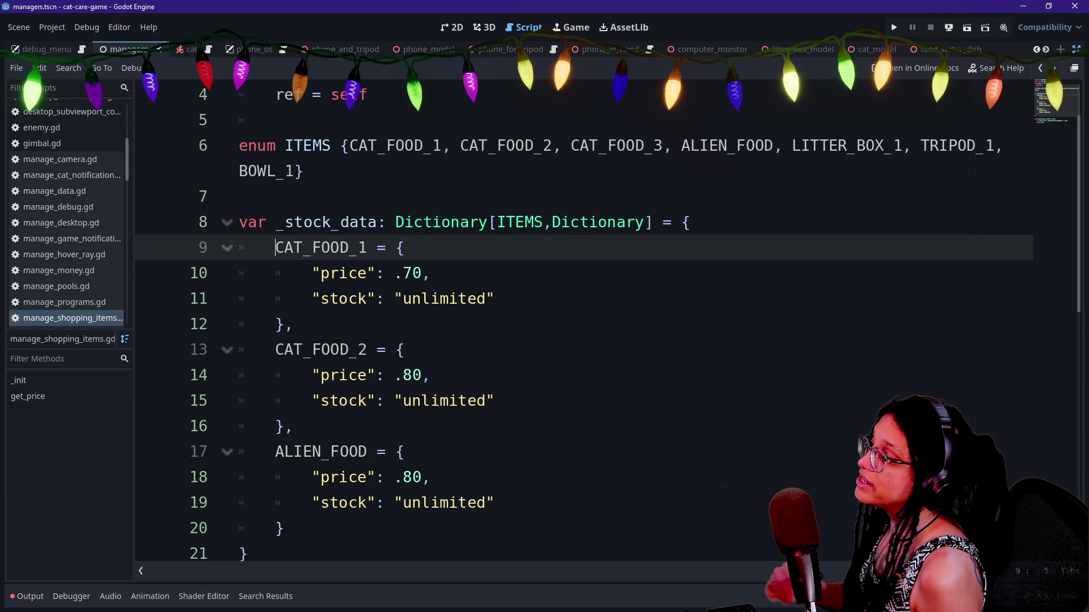
alt+click(276, 350)
Add the ITEMS. prefix before ALIEN_FOOD and compare the keys with the Discord enum example.
alt+click(275, 452)
text(ITEMS.)
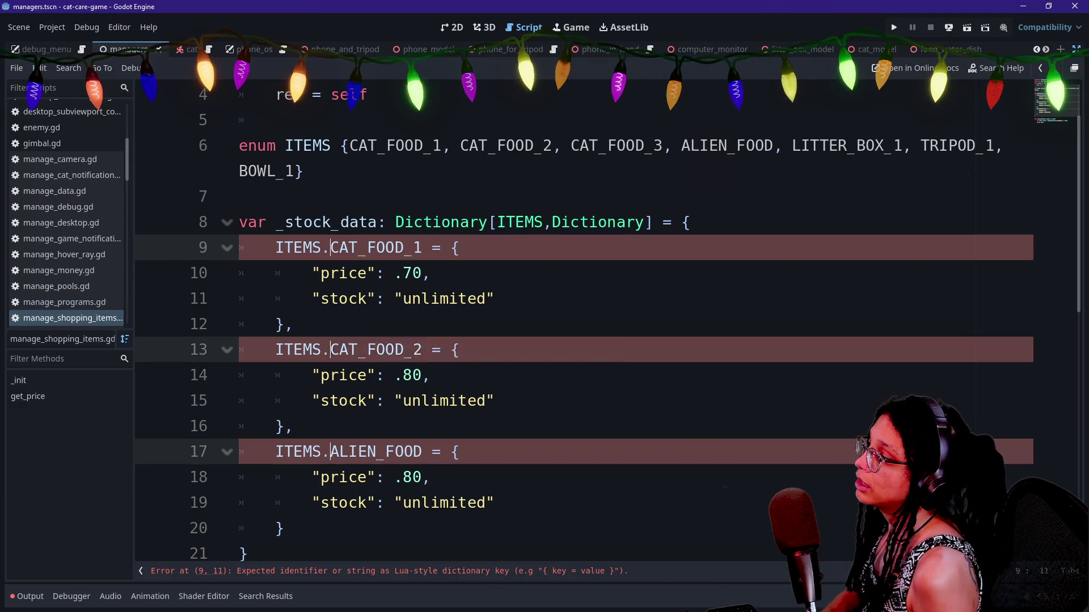
key(Right)
key(Right)
key(Right)
drag(275, 248, 441, 248)
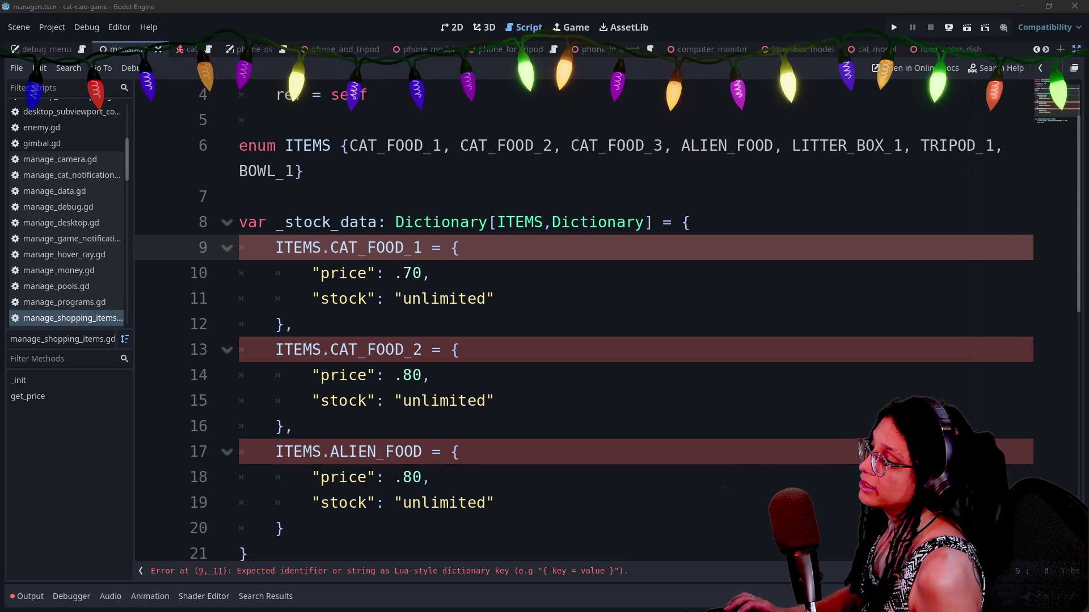
key(alt+Tab)
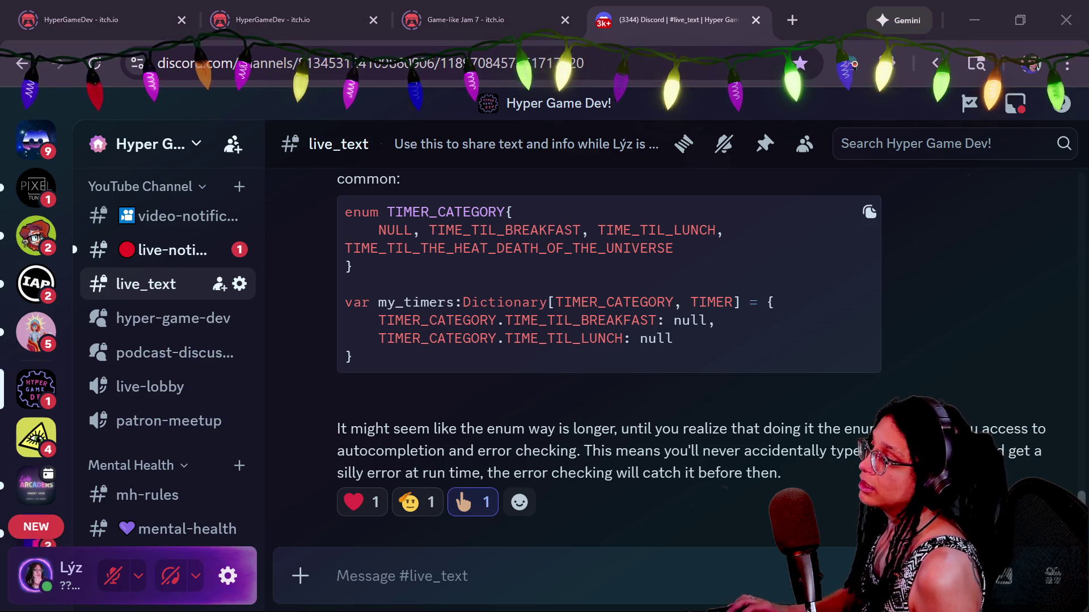
key(alt+Tab)
Put colons after the CAT_FOOD_1 and ALIEN_FOOD keys.
click(423, 247)
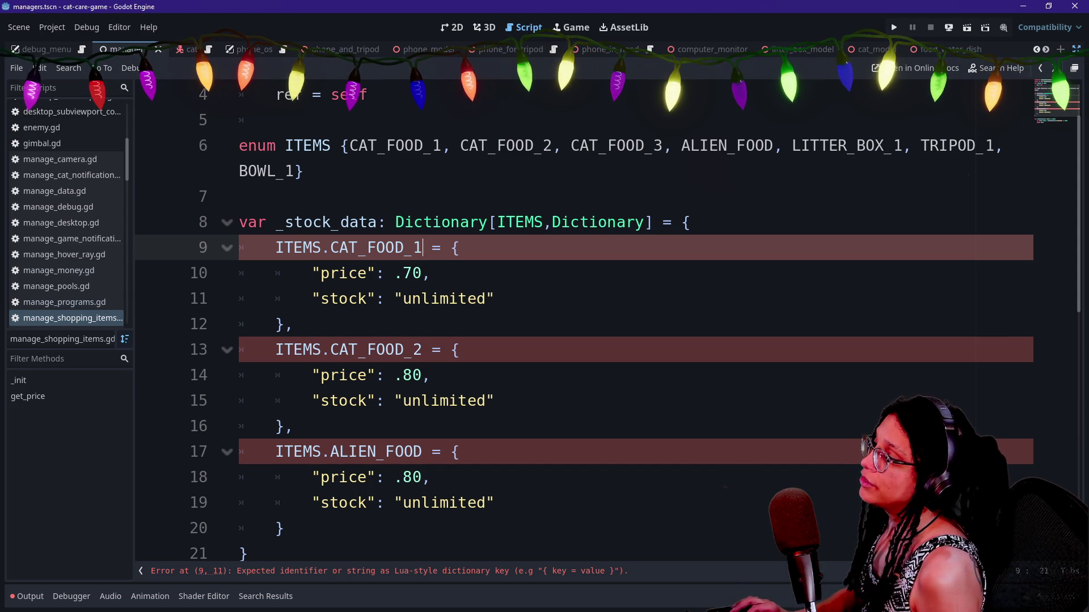
text(:L)
key(BackSpace)
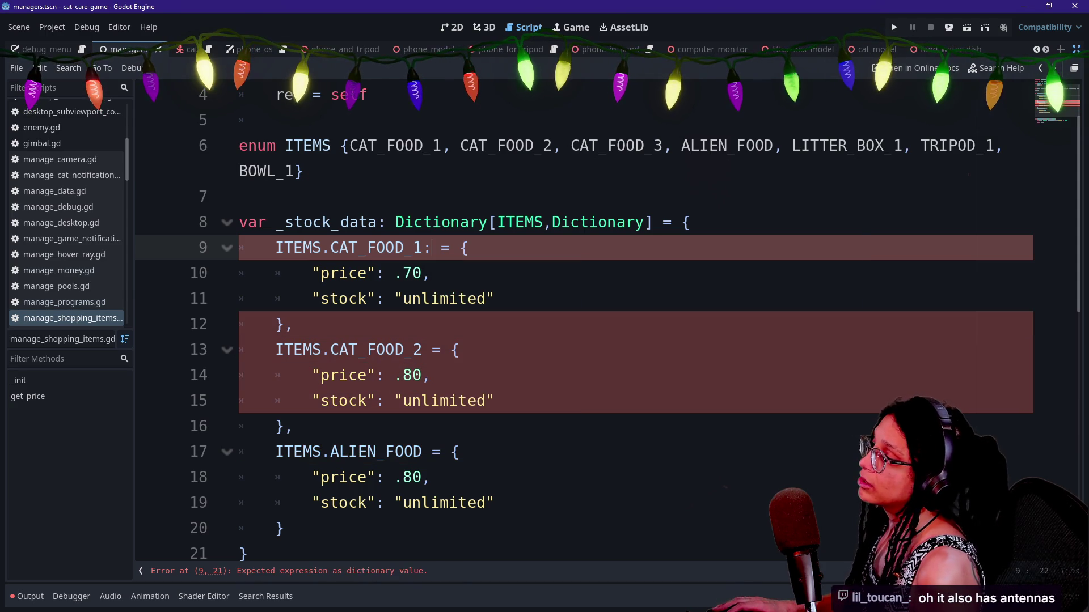
click(432, 350)
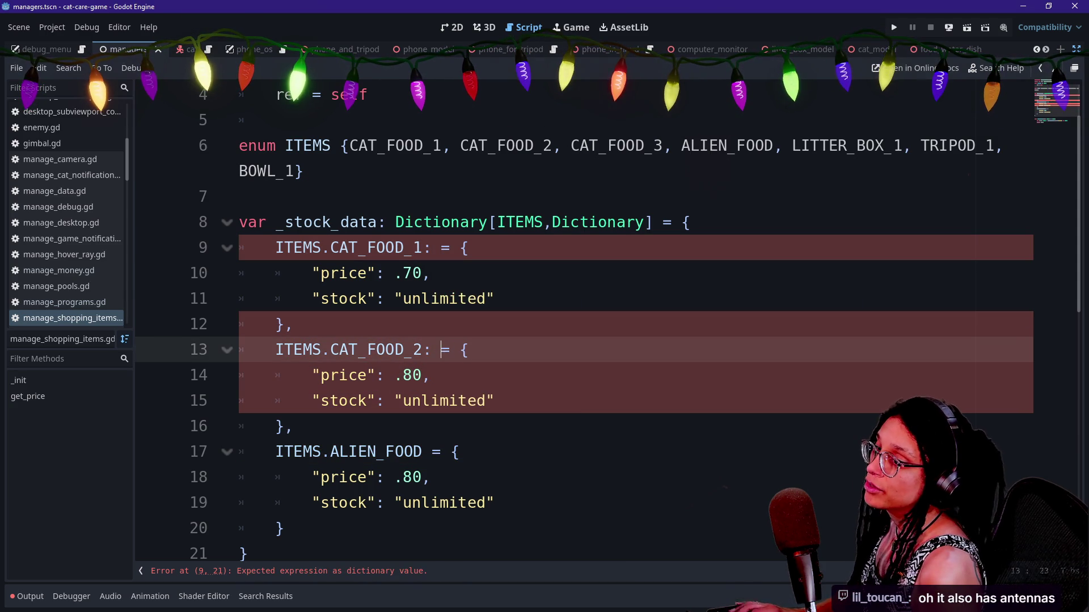
click(276, 477)
click(422, 452)
text(:)
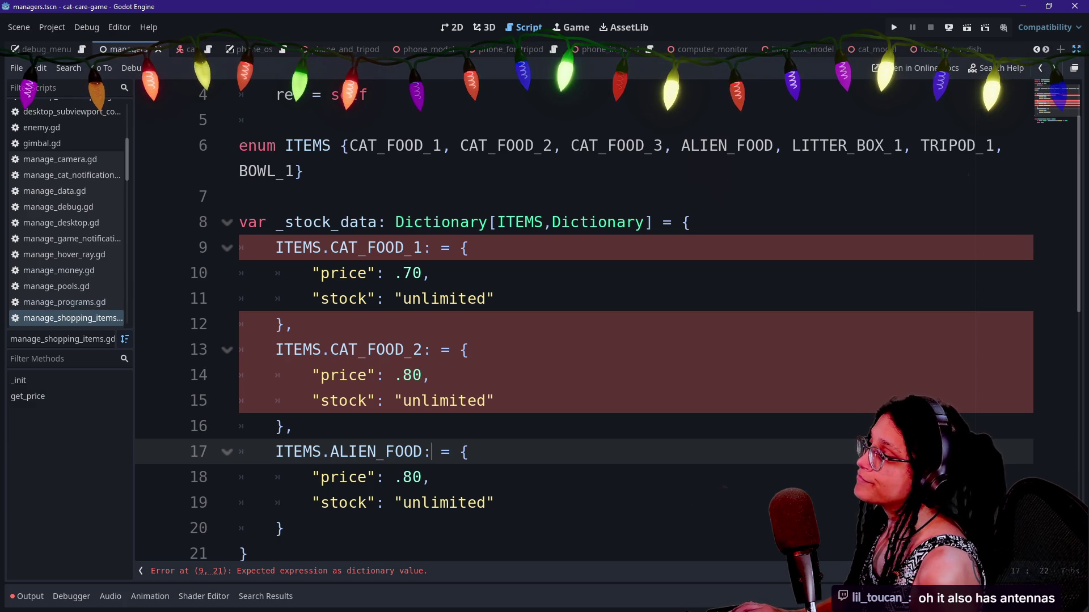
Try String as the _stock_data value type and check the Dictionary documentation.
double_click(598, 221)
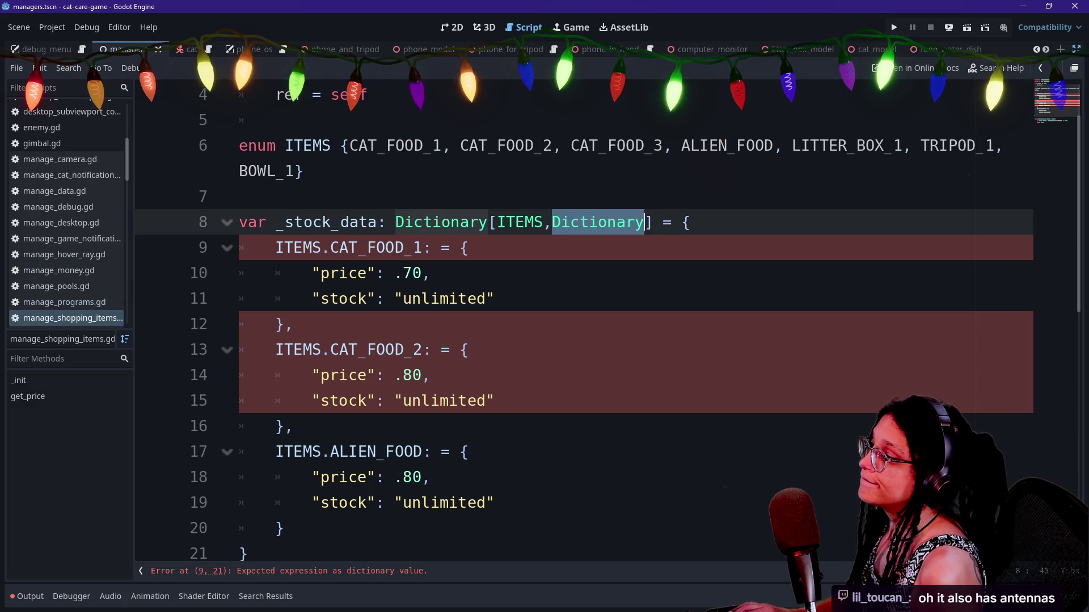
text(S)
key(BackSpace)
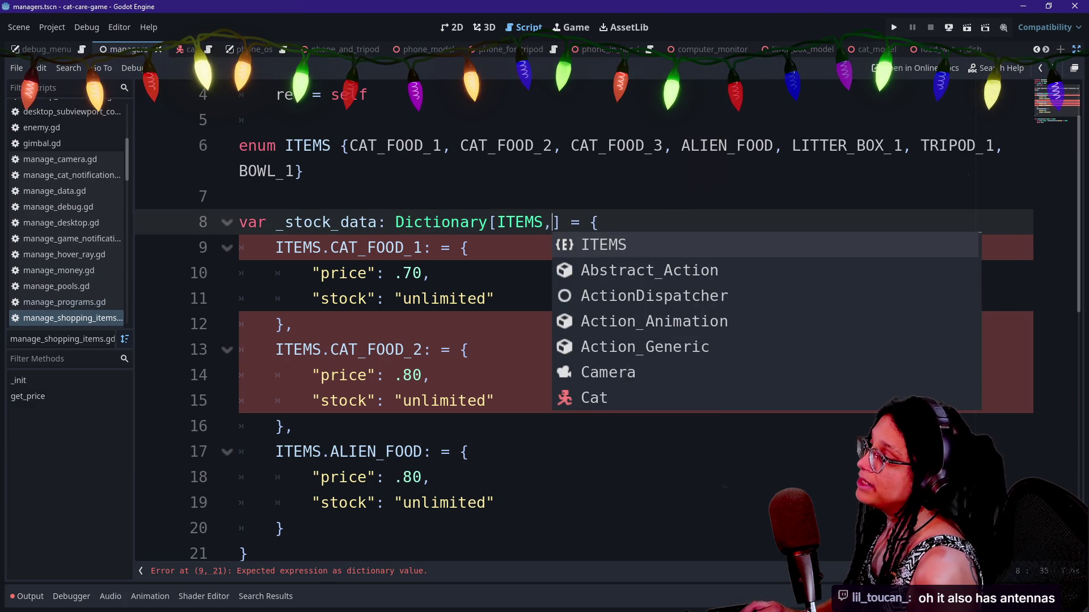
key(ctrl+z)
key(ctrl+z)
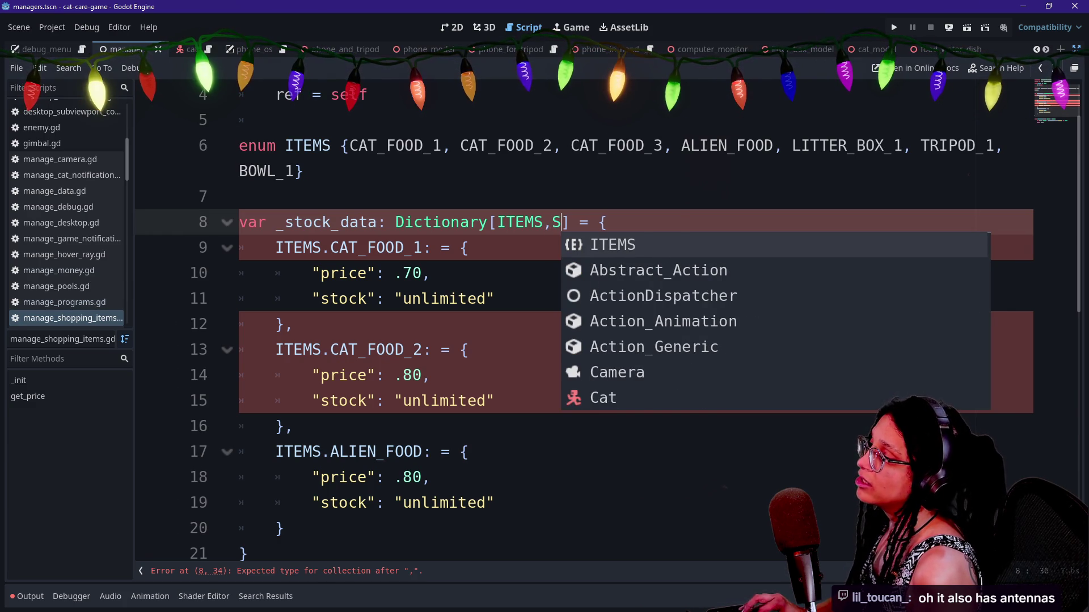
text(String)
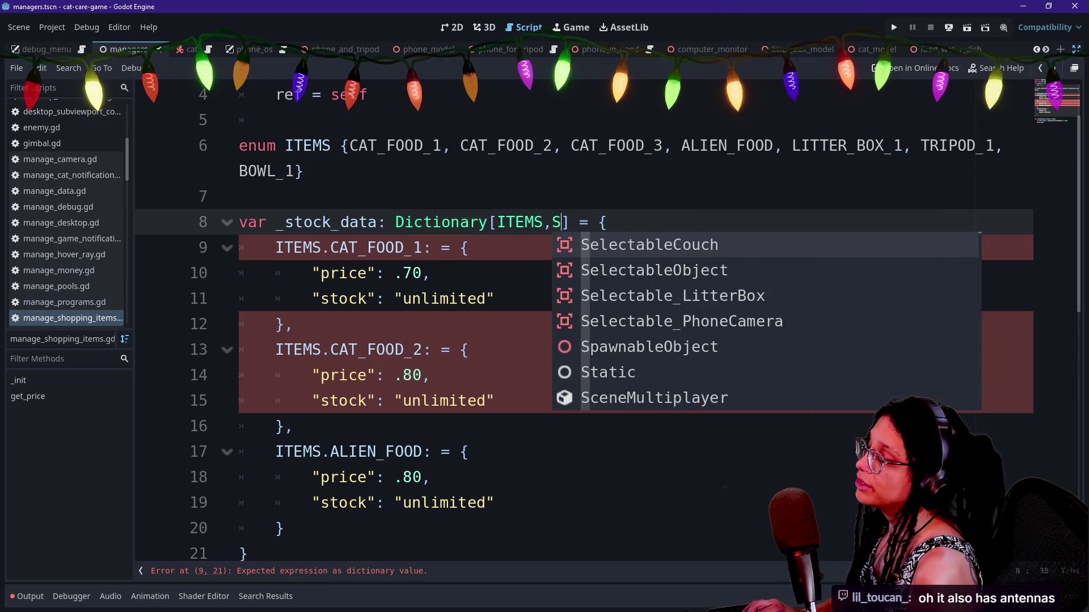
click(460, 222)
click(441, 248)
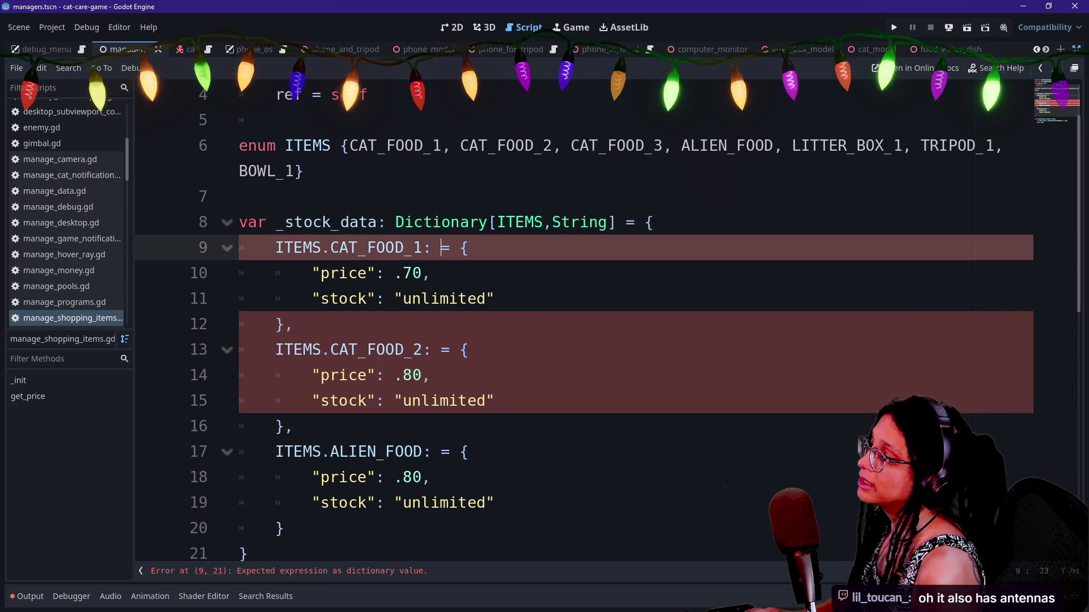
text(")
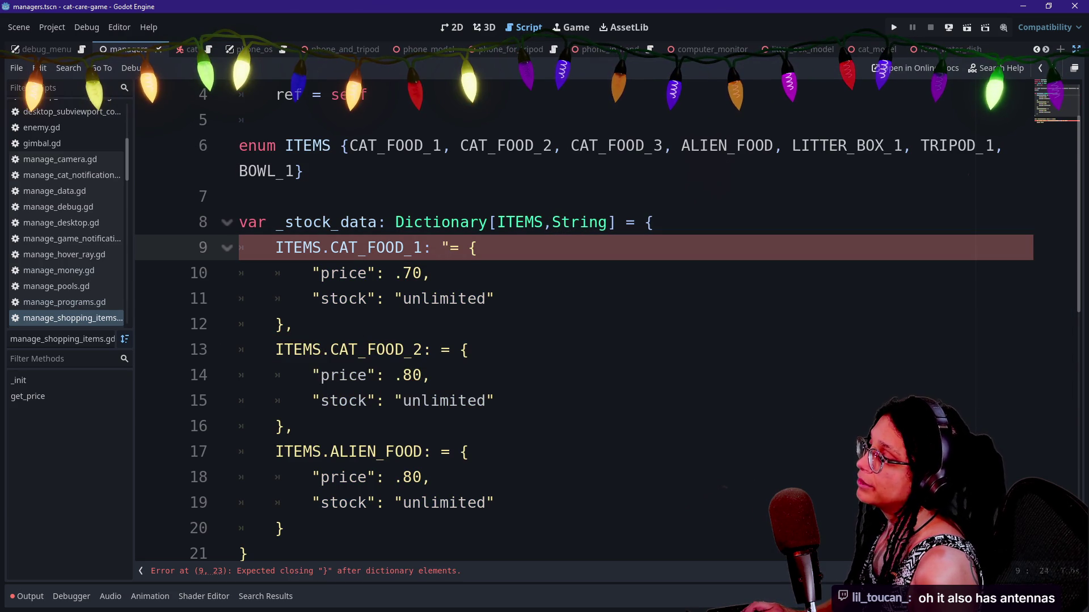
text(dictionary")
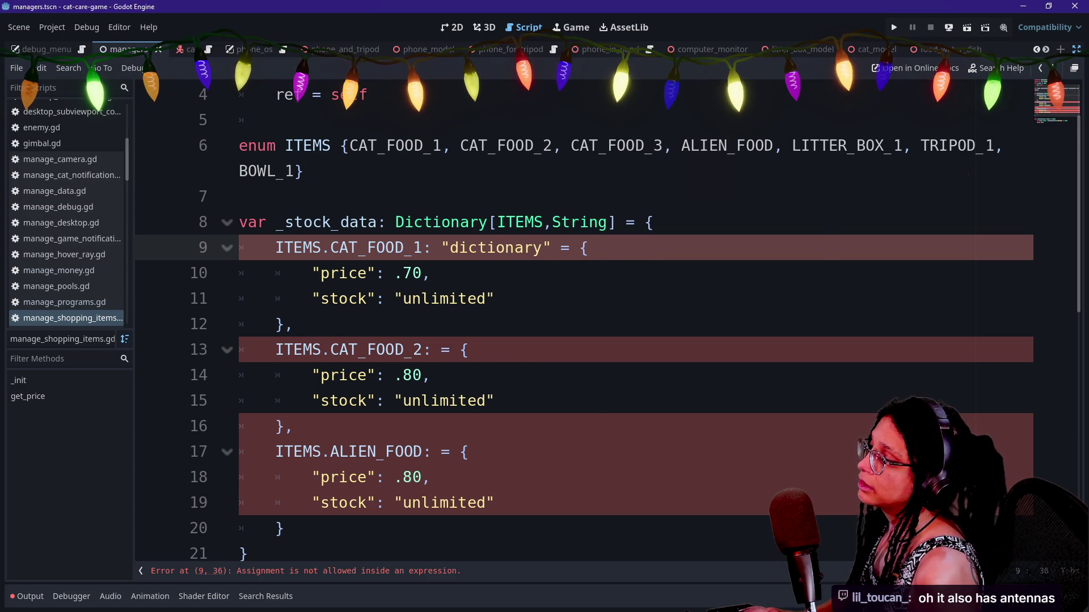
click(450, 222)
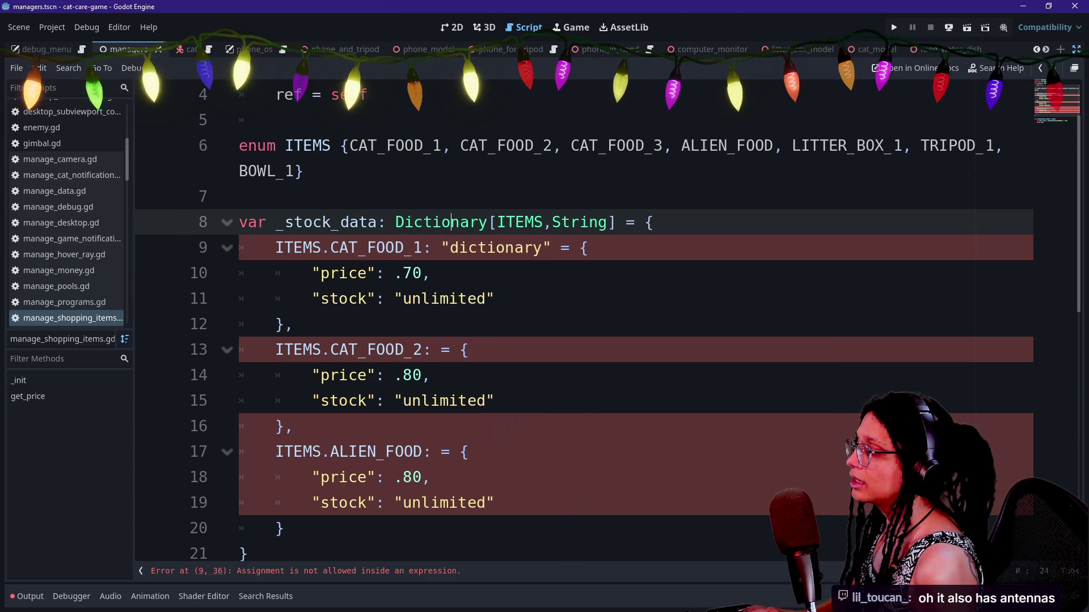
Revert the line 9 separator edits and restore Dictionary as the value type.
click(559, 248)
key(BackSpace)
text(:)
key(BackSpace)
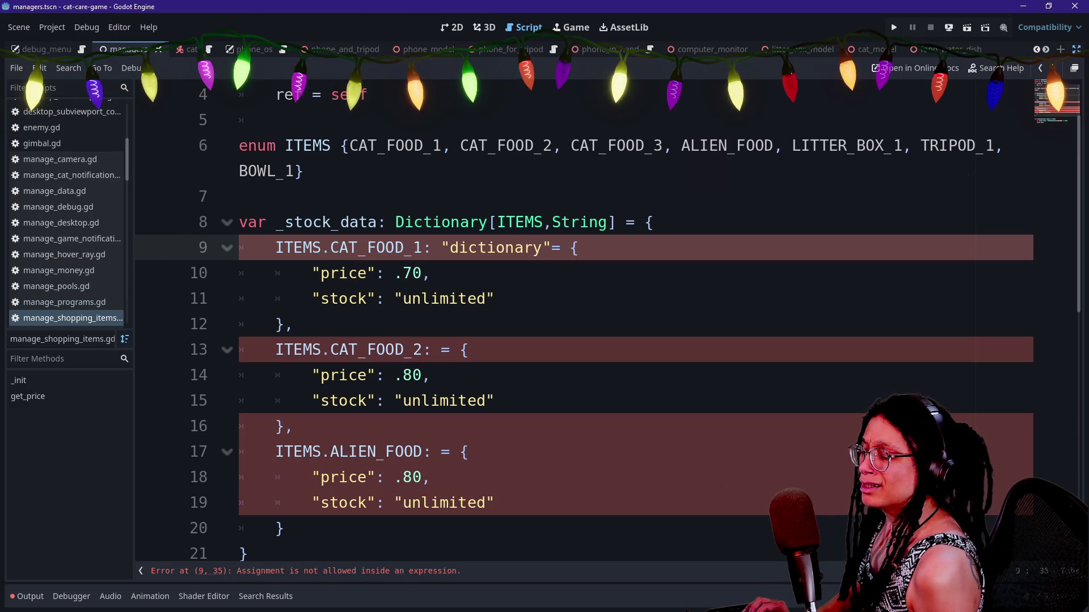
key(BackSpace)
key(BackSpace)
key(BackSpace)
double_click(582, 222)
text(Dictionary)
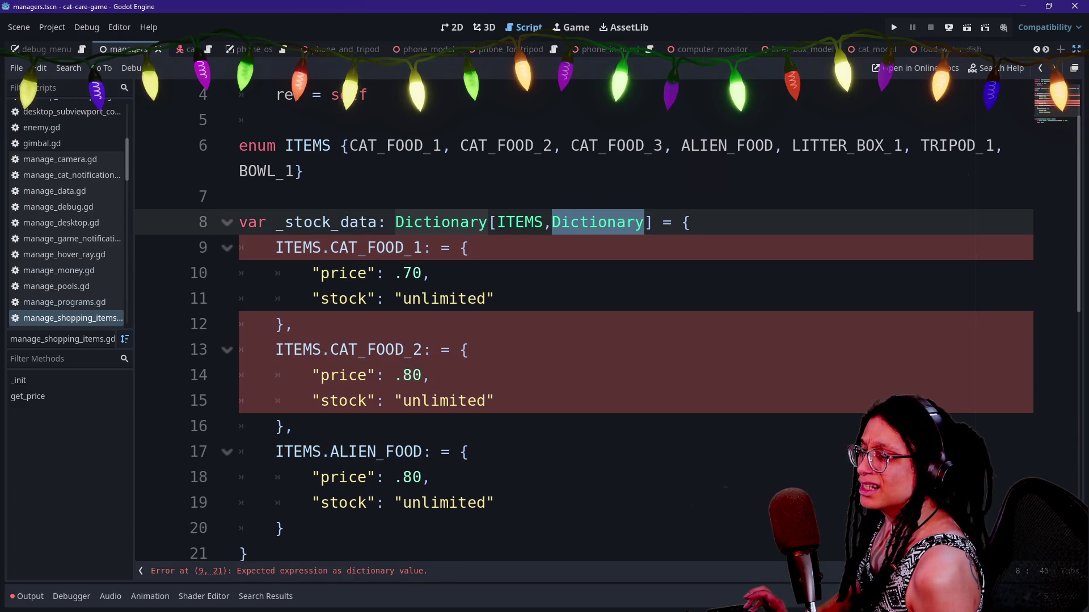
Delete the colon after CAT_FOOD_2 and bring up the Discord example again.
click(432, 452)
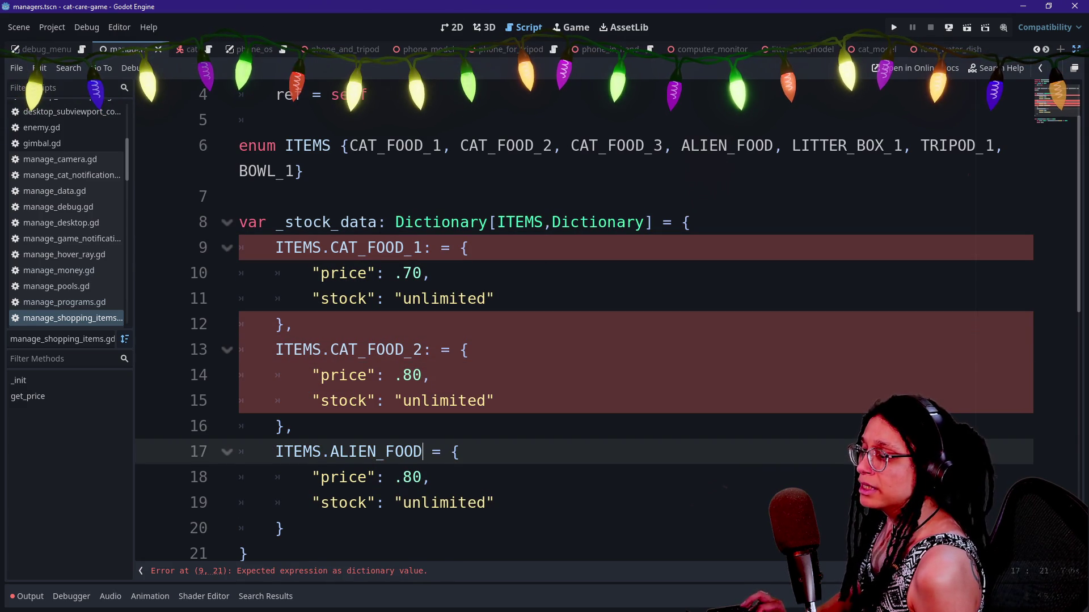
click(431, 350)
key(BackSpace)
click(431, 248)
text(L)
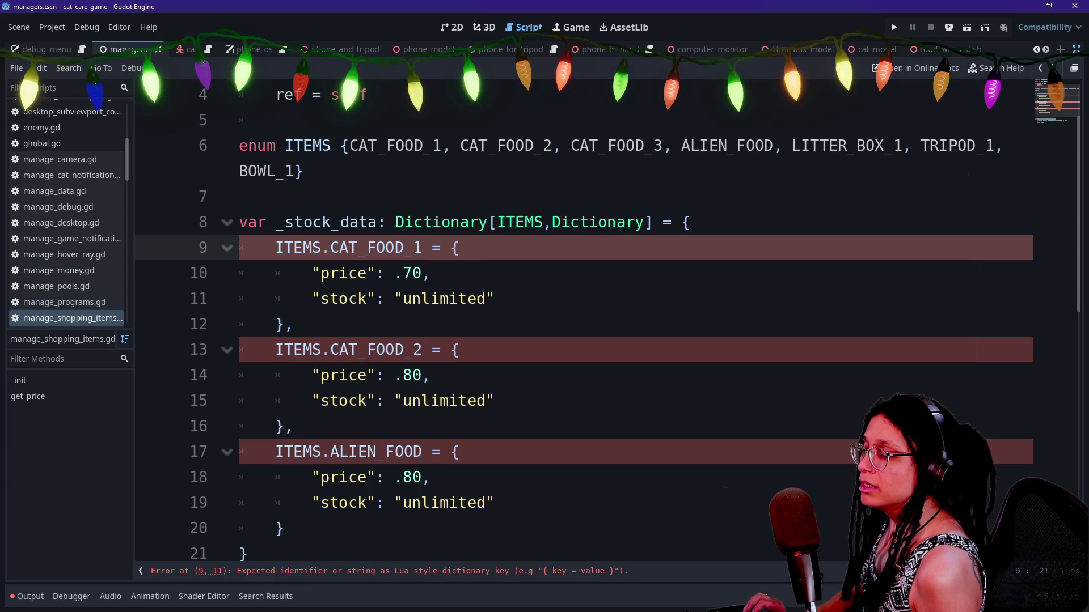
key(alt+Tab)
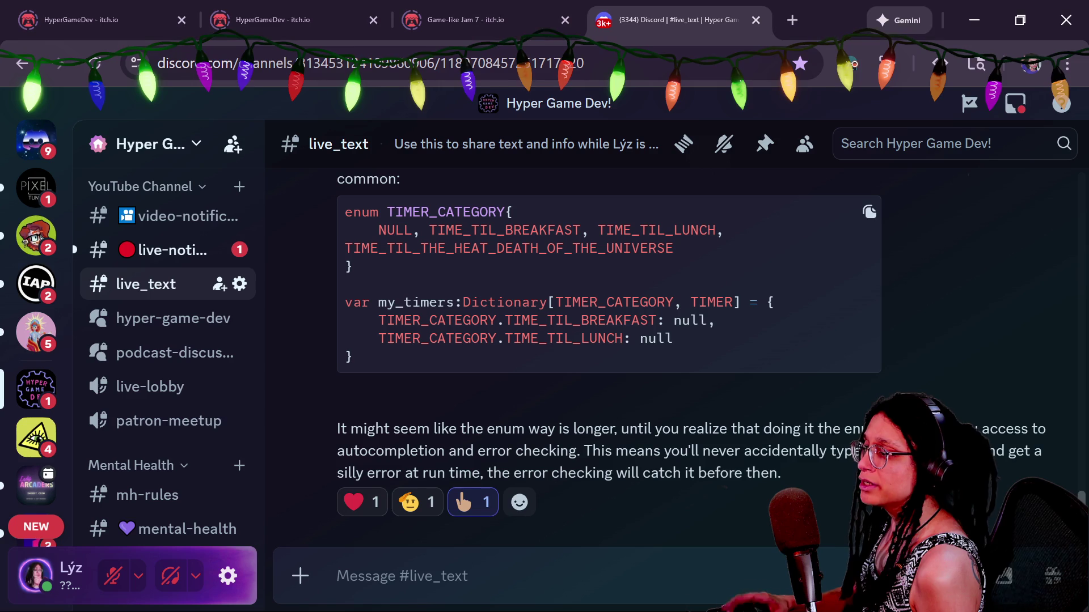
mouse_move(369, 321)
mouse_down()
mouse_move(688, 335)
mouse_move(665, 321)
mouse_move(708, 320)
mouse_move(631, 320)
mouse_move(657, 321)
mouse_up()
double_click(686, 320)
key(alt+Tab)
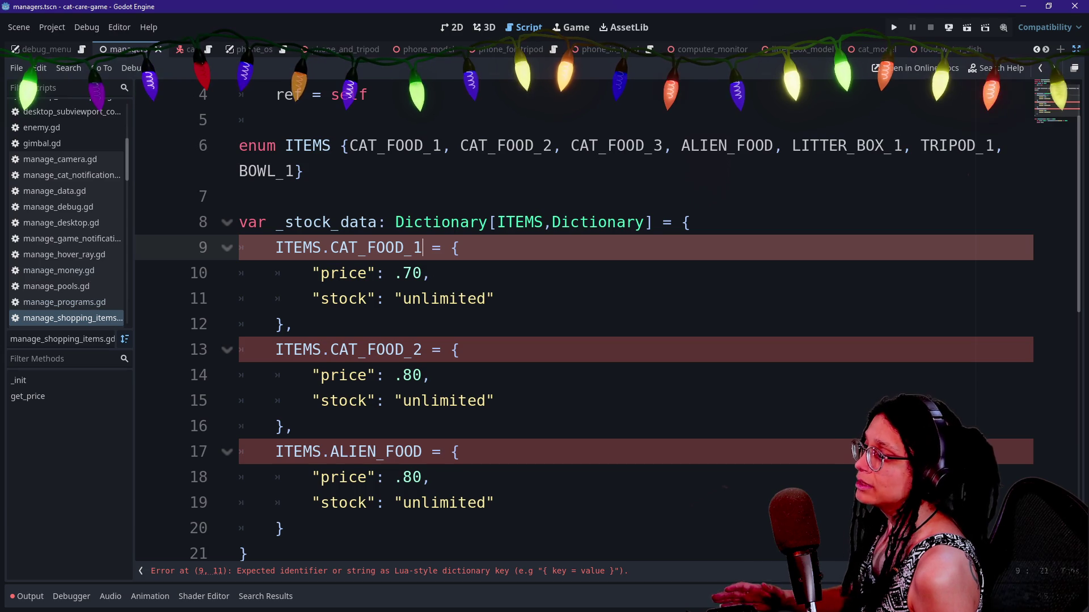
Replace ' = {' after CAT_FOOD_1 with a colon and delete its stock line.
mouse_move(312, 273)
mouse_down()
mouse_move(397, 247)
mouse_move(442, 248)
mouse_up()
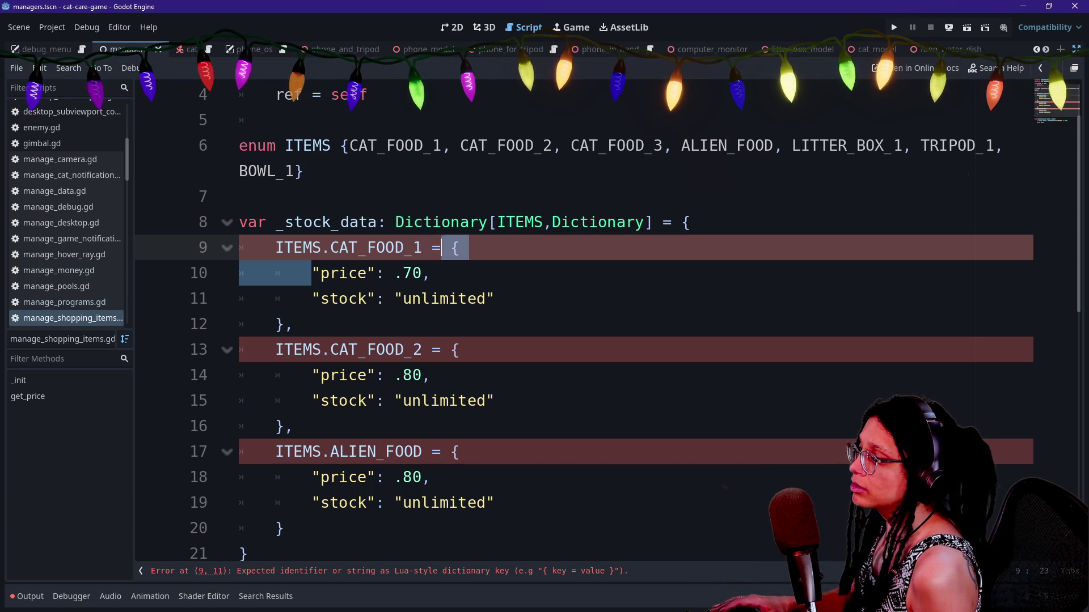
text(:)
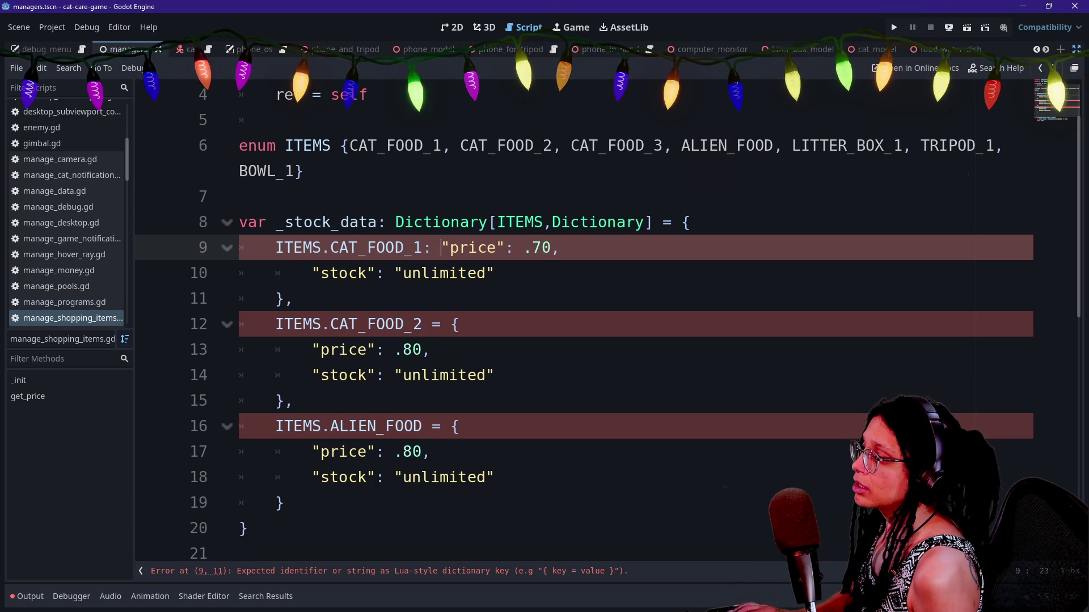
drag(493, 273, 503, 248)
key(BackSpace)
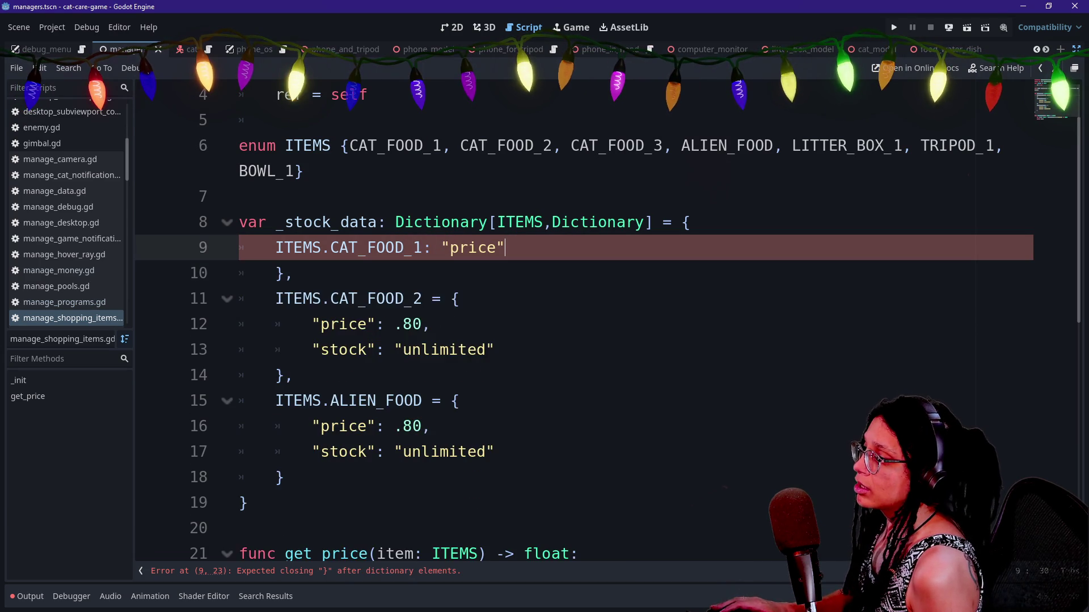
Delete the CAT_FOOD_2 and ALIEN_FOOD entries and add an opening brace below.
mouse_move(293, 273)
mouse_down()
mouse_move(276, 247)
mouse_move(276, 273)
mouse_move(462, 400)
mouse_move(248, 502)
mouse_up()
key(BackSpace)
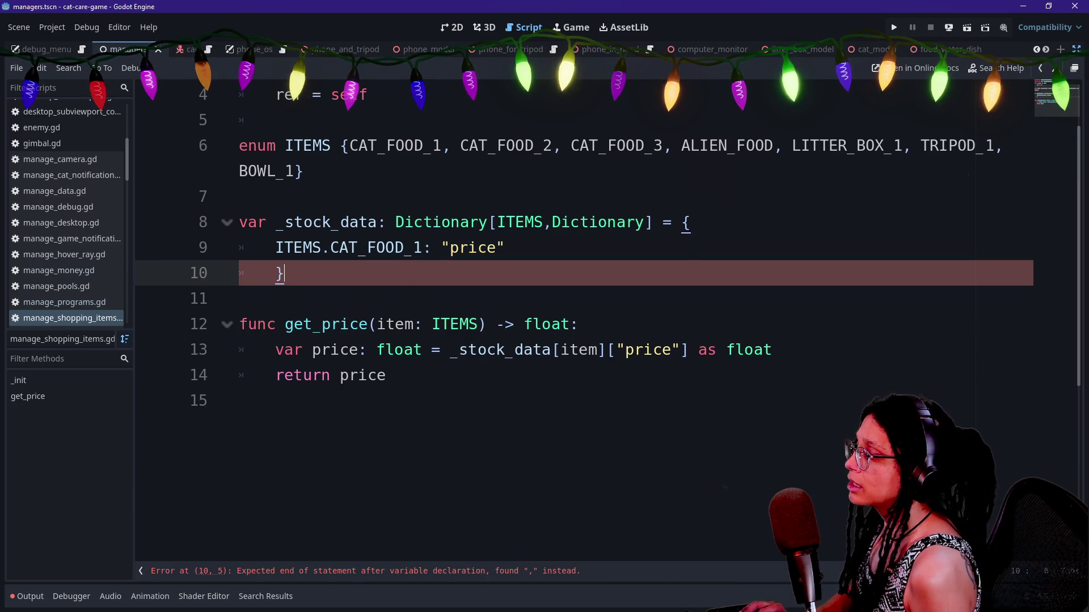
key(Return)
text({)
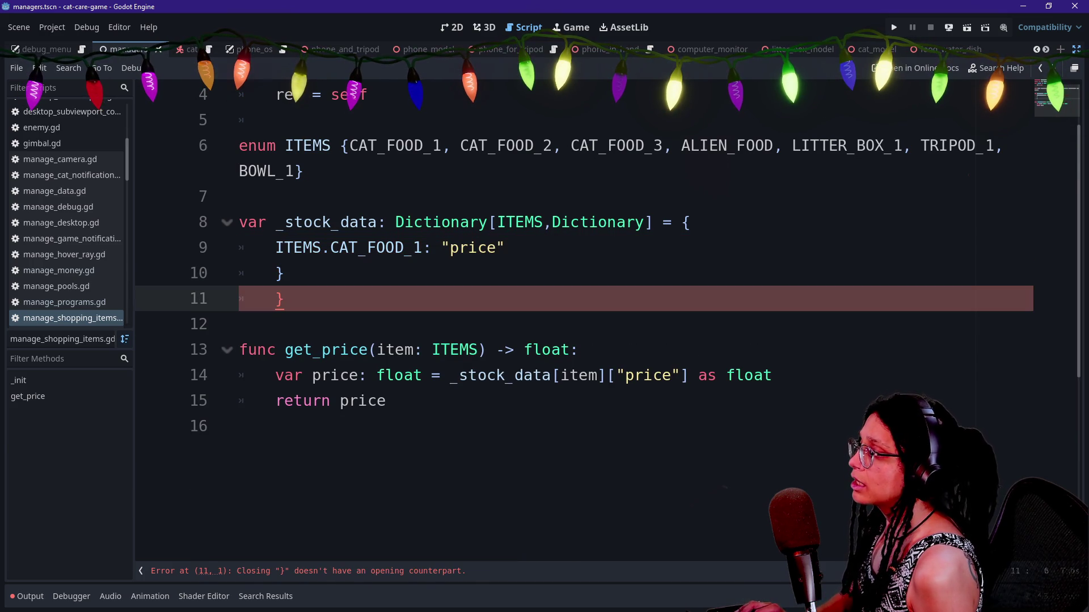
key(Delete)
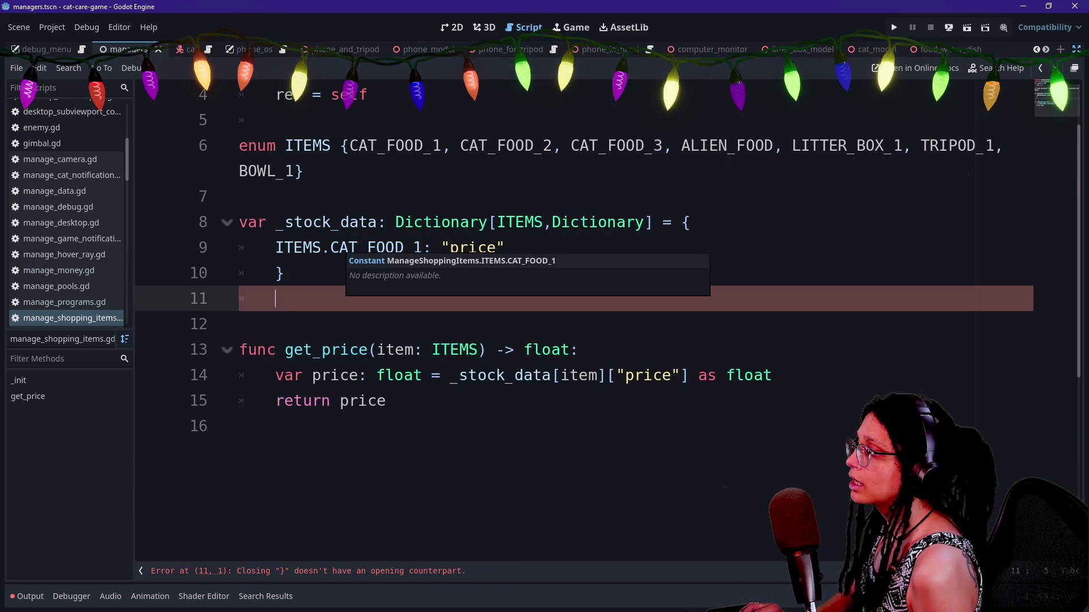
click(341, 196)
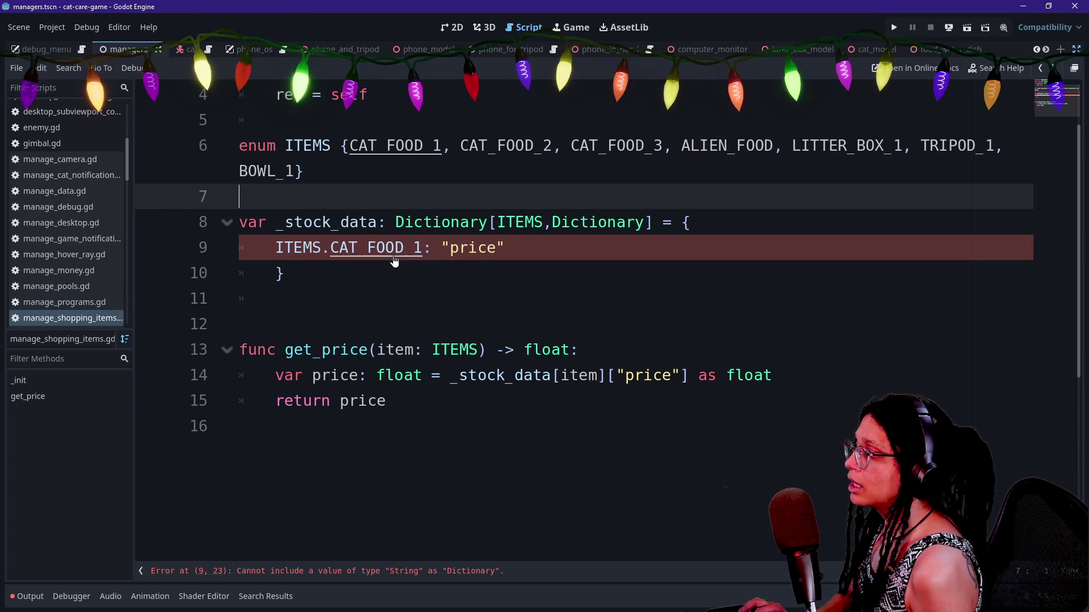
Try String as the value type and edit the price string on line 9.
click(508, 248)
key(BackSpace)
key(BackSpace)
key(BackSpace)
double_click(598, 222)
text(String)
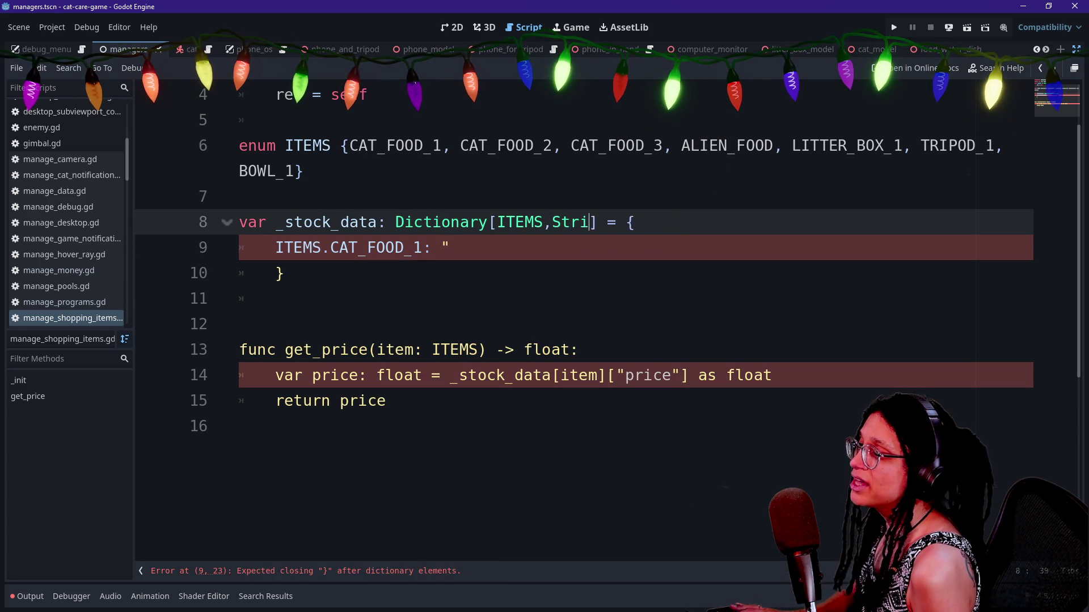
click(453, 248)
text(hello)
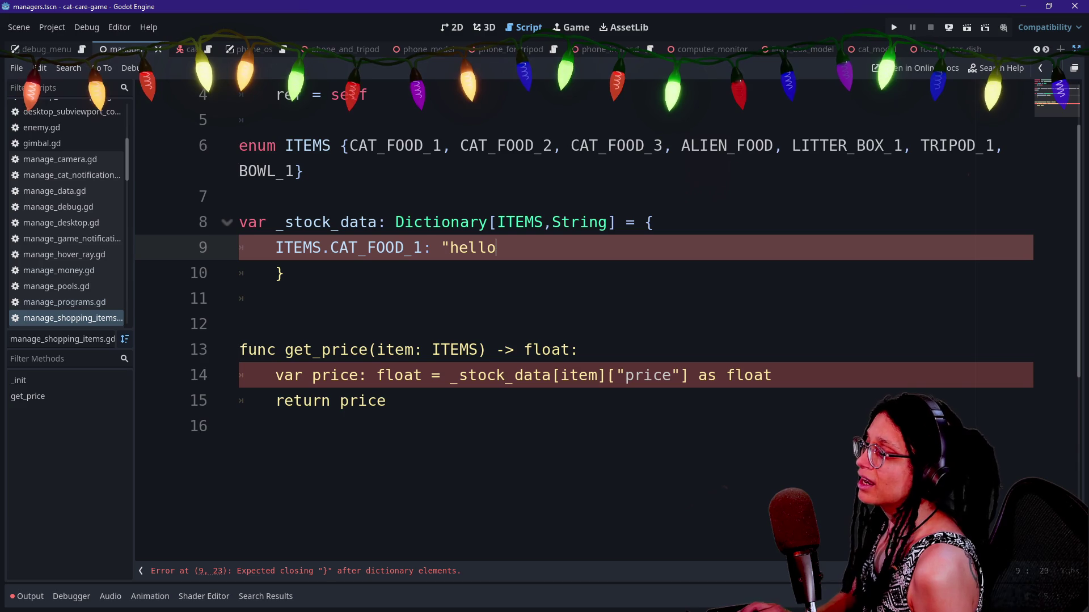
text(")
click(305, 172)
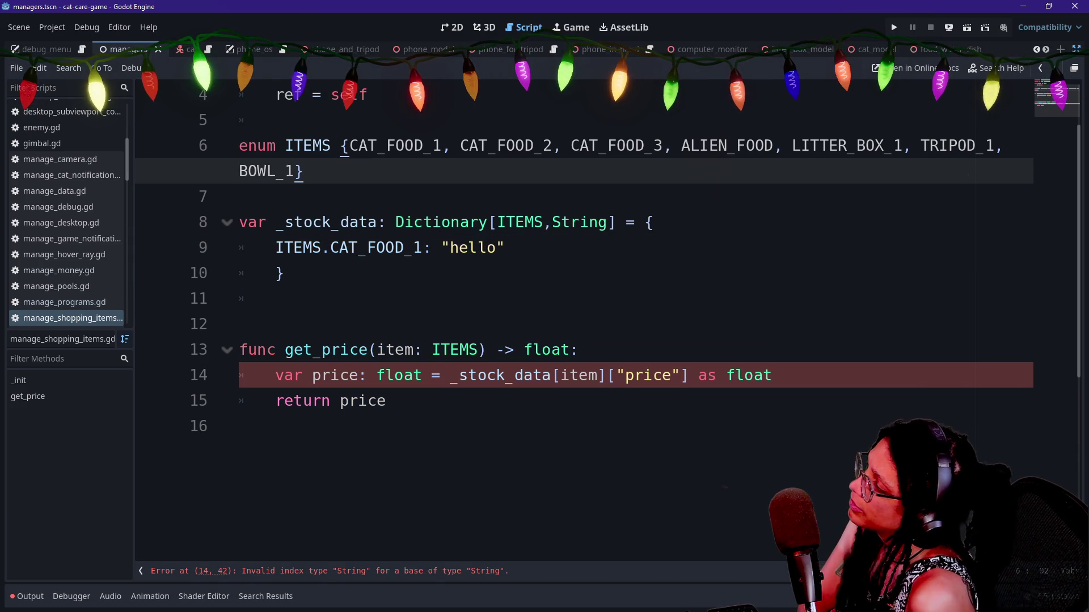
Undo the String experiment, keeping the merged CAT_FOOD_1 line.
key(ctrl+z)
key(ctrl+z)
key(ctrl+z)
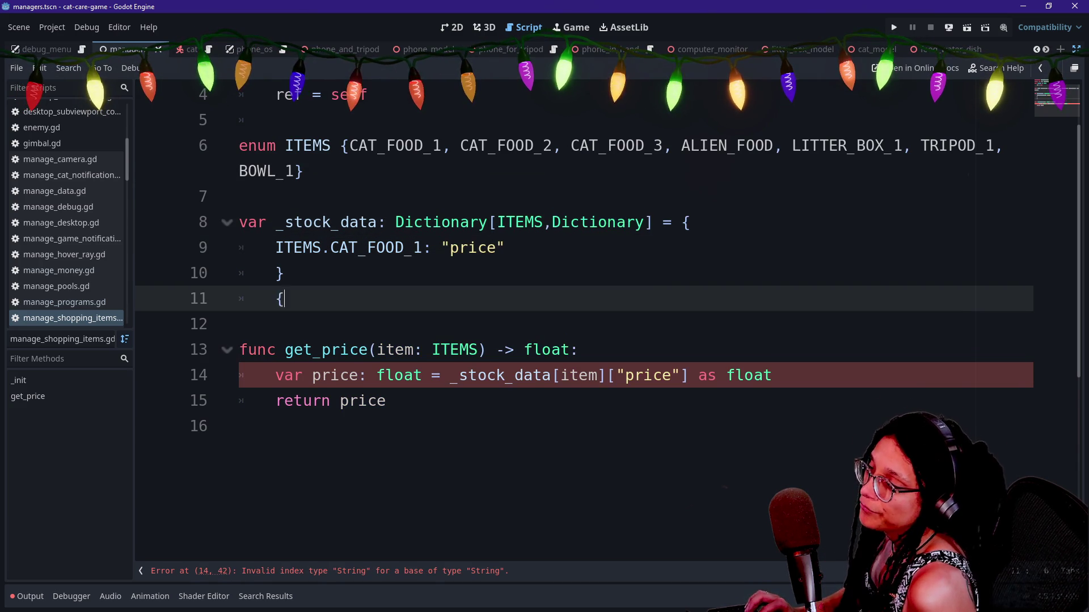
key(ctrl+z)
key(ctrl+z)
key(ctrl+shift+z)
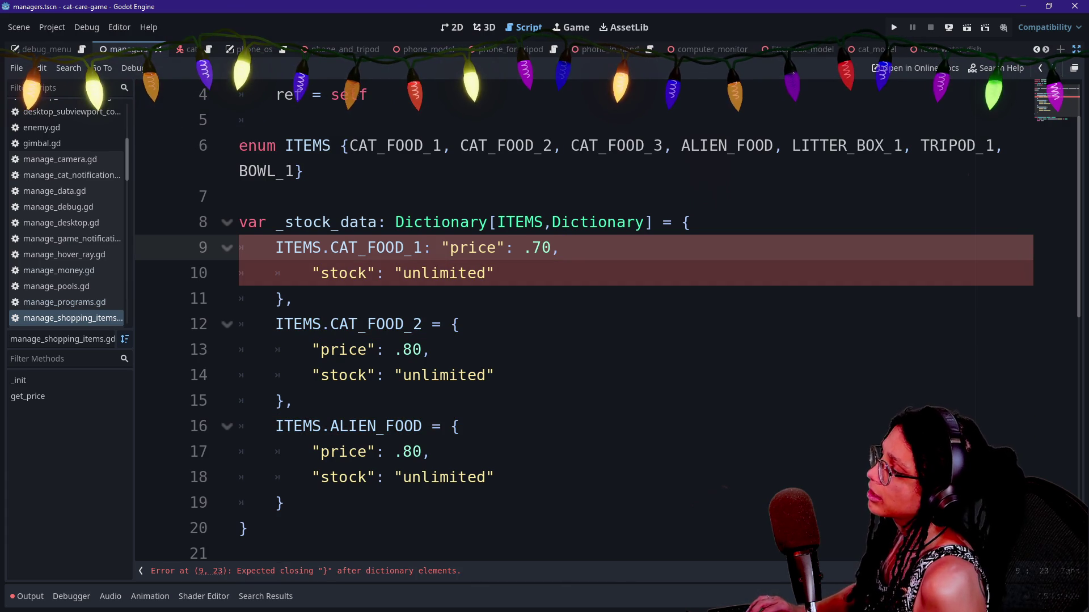
Undo back to the ITEMS.CAT_FOOD_1 = { price, stock } block and review lines 7–13.
key(ctrl+z)
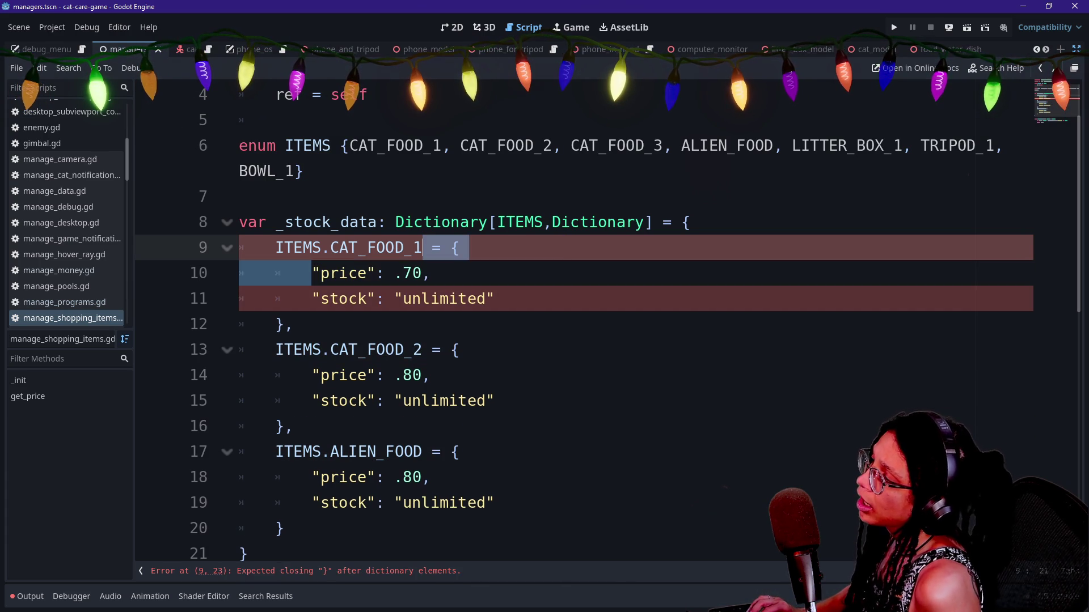
click(431, 272)
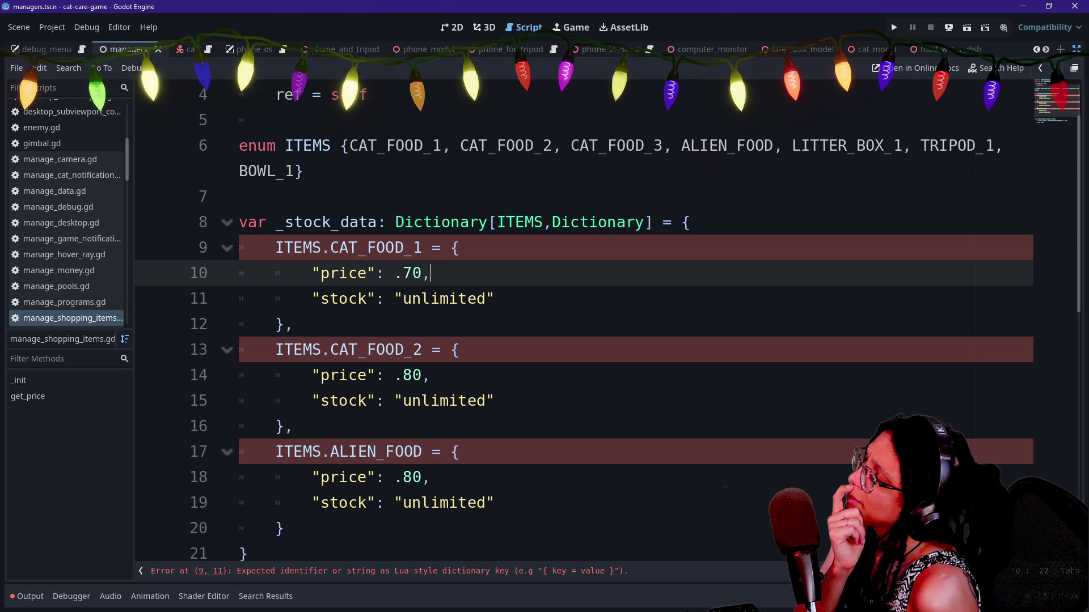
click(433, 248)
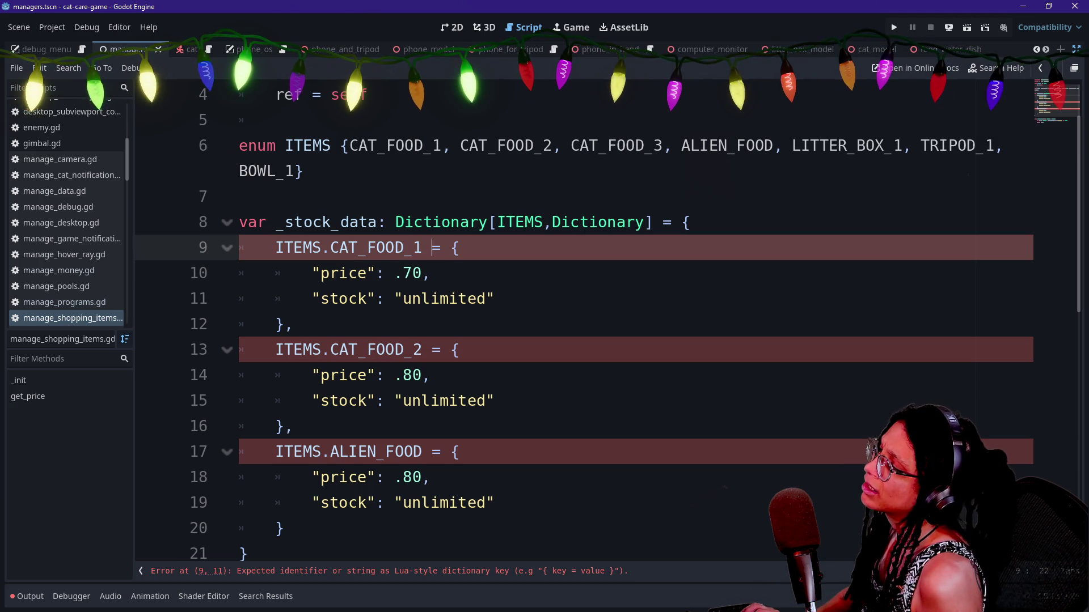
click(244, 196)
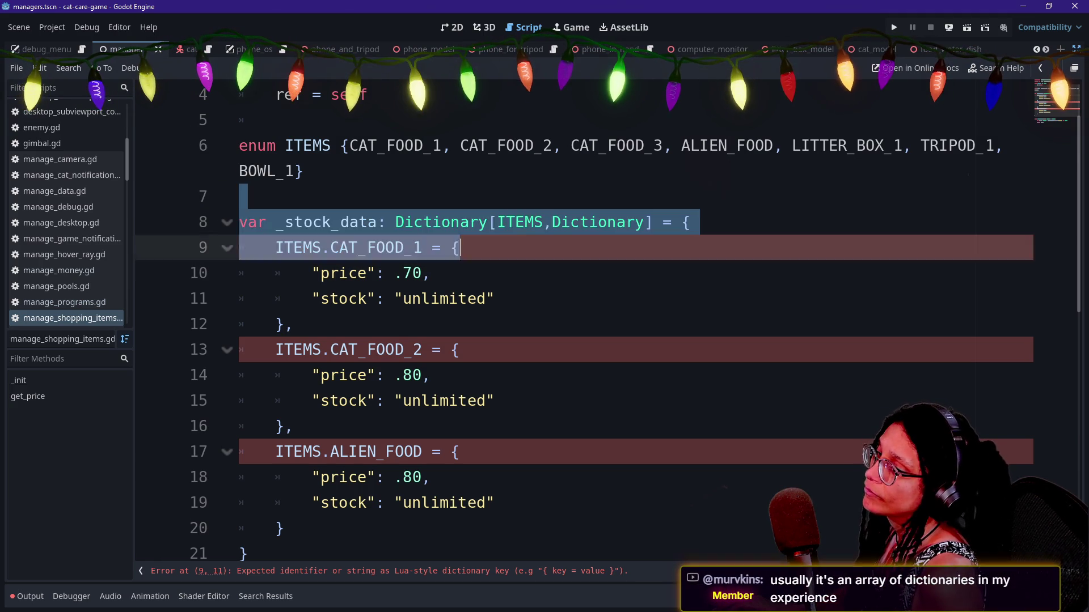
click(432, 299)
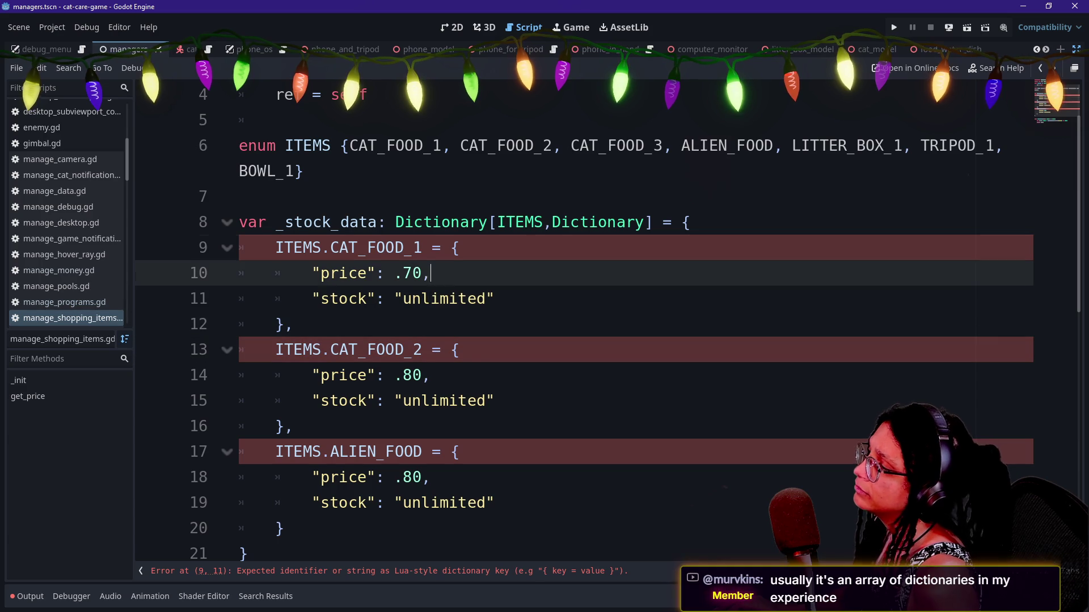
click(433, 247)
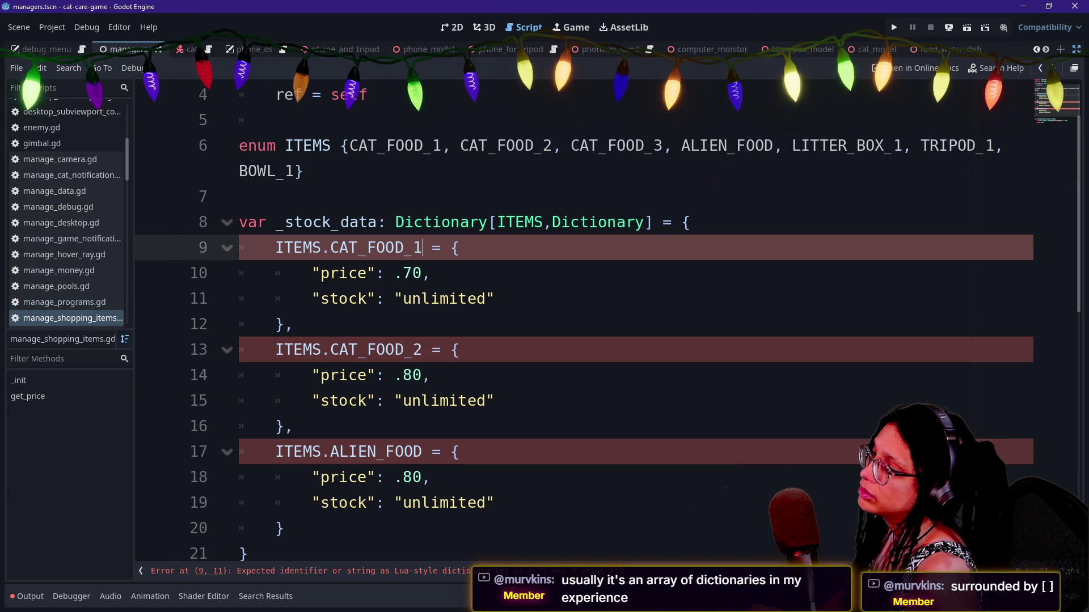
click(580, 222)
double_click(580, 222)
text(Array)
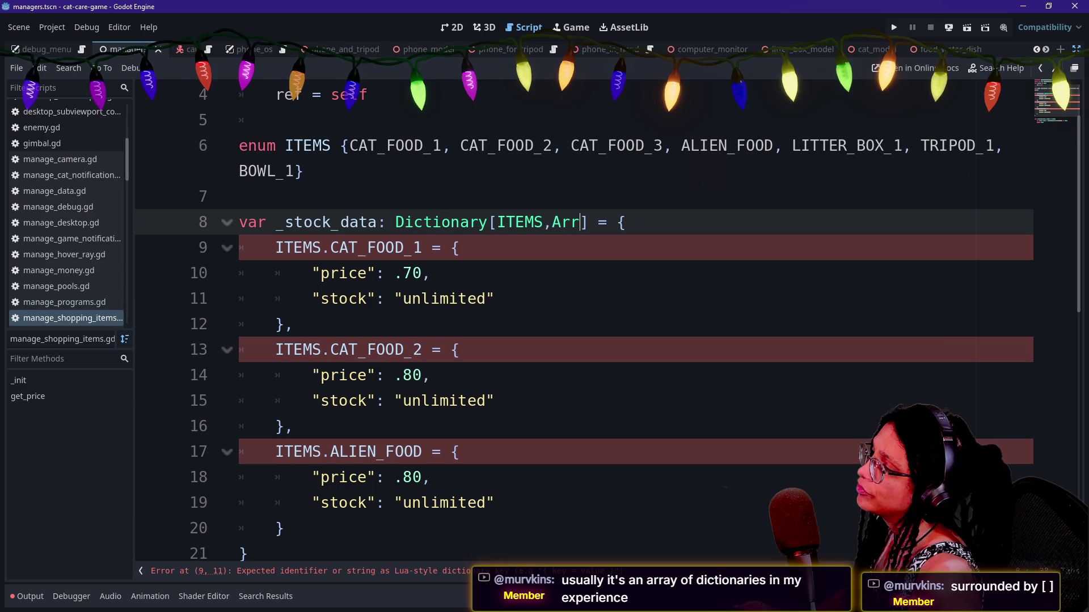
click(458, 248)
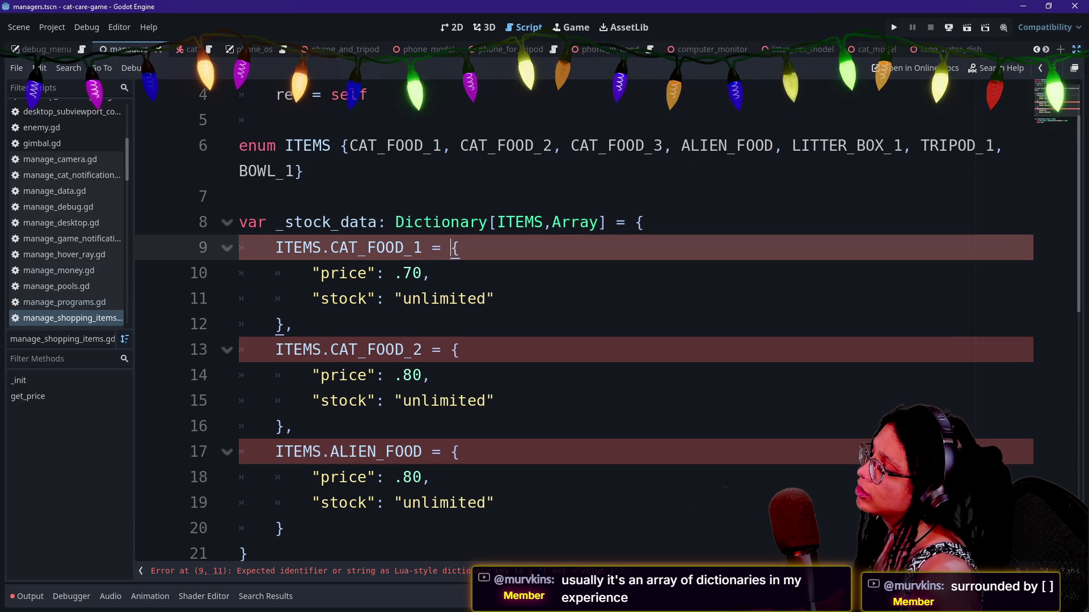
key(BackSpace)
key(BackSpace)
key(BackSpace)
text(;)
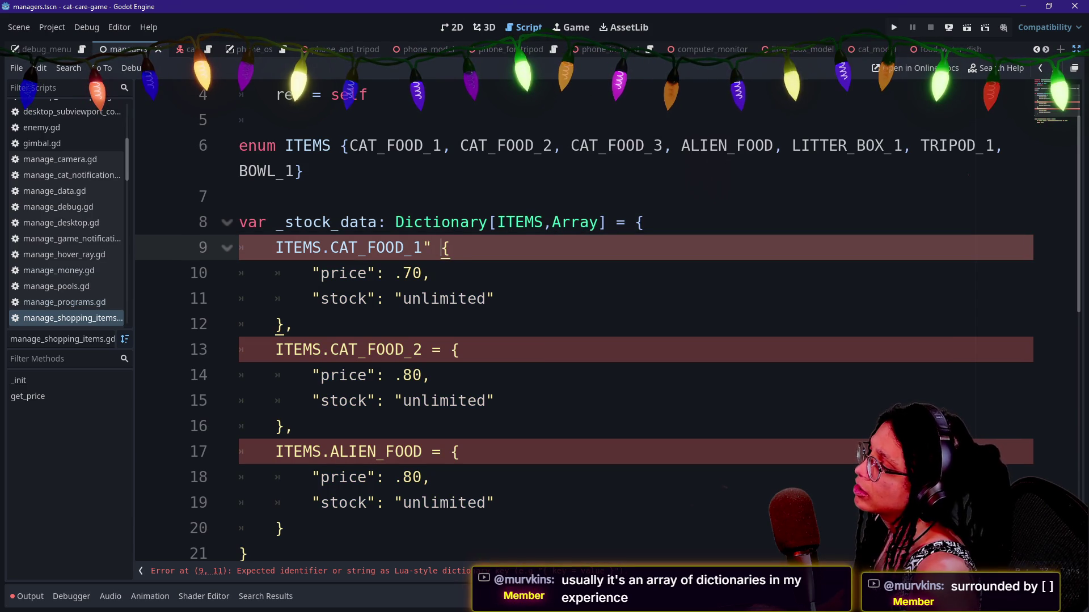
text(: [)
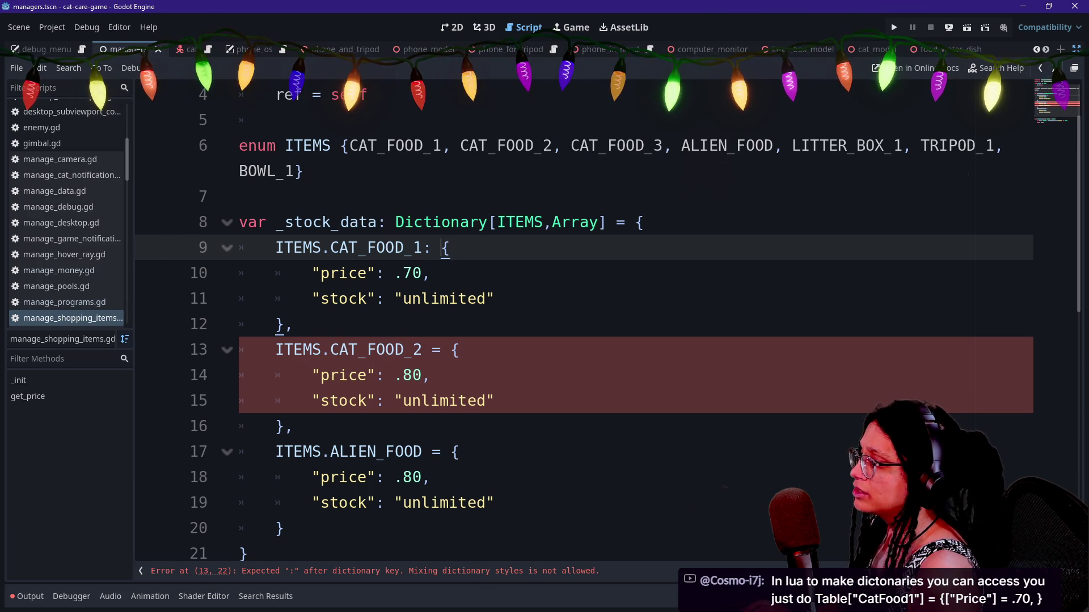
key(BackSpace)
key(BackSpace)
text(;)
key(BackSpace)
text(=)
double_click(574, 222)
text(Dictionary)
click(432, 247)
key(BackSpace)
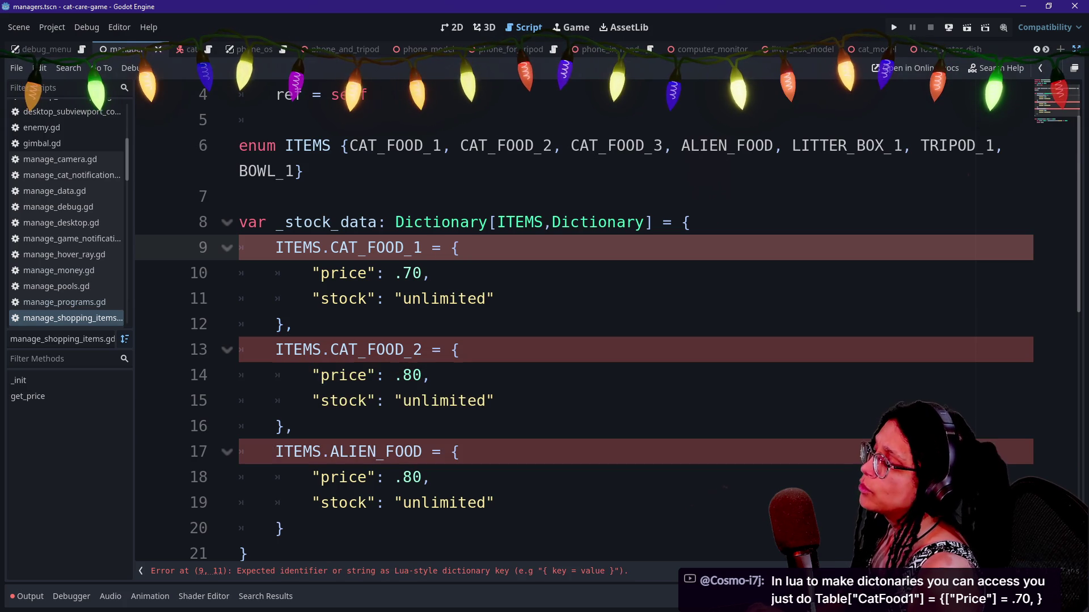
drag(543, 222, 626, 222)
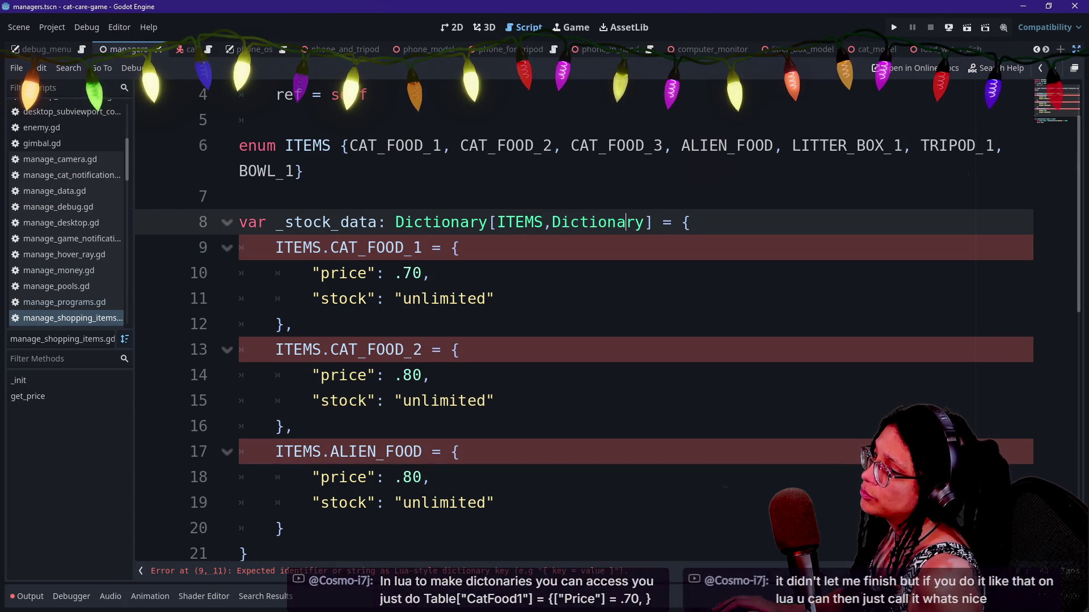
double_click(626, 222)
mouse_move(626, 220)
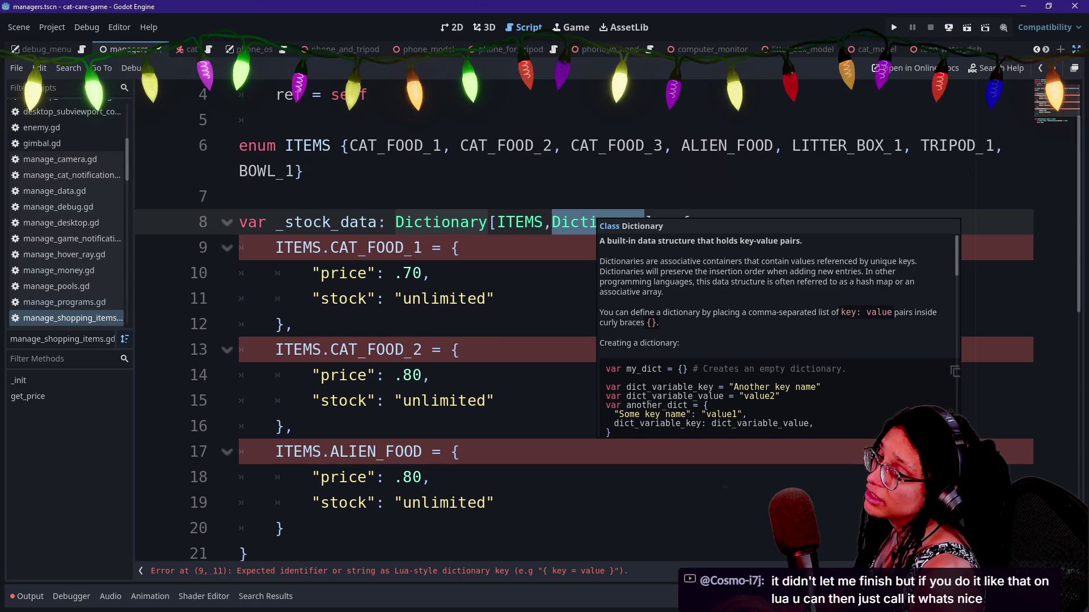
click(599, 222)
double_click(598, 222)
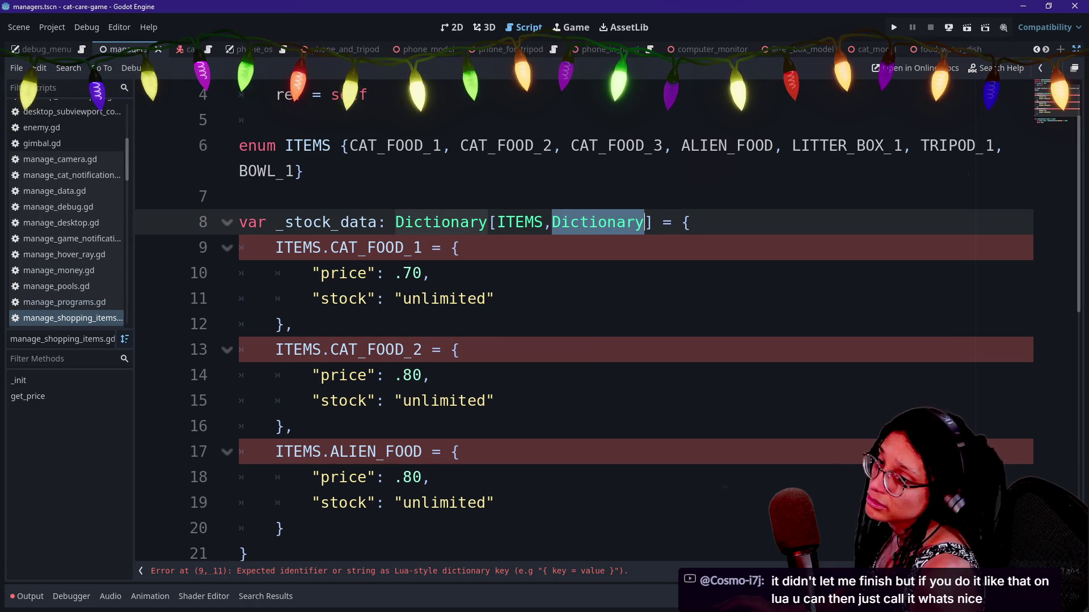
mouse_move(598, 222)
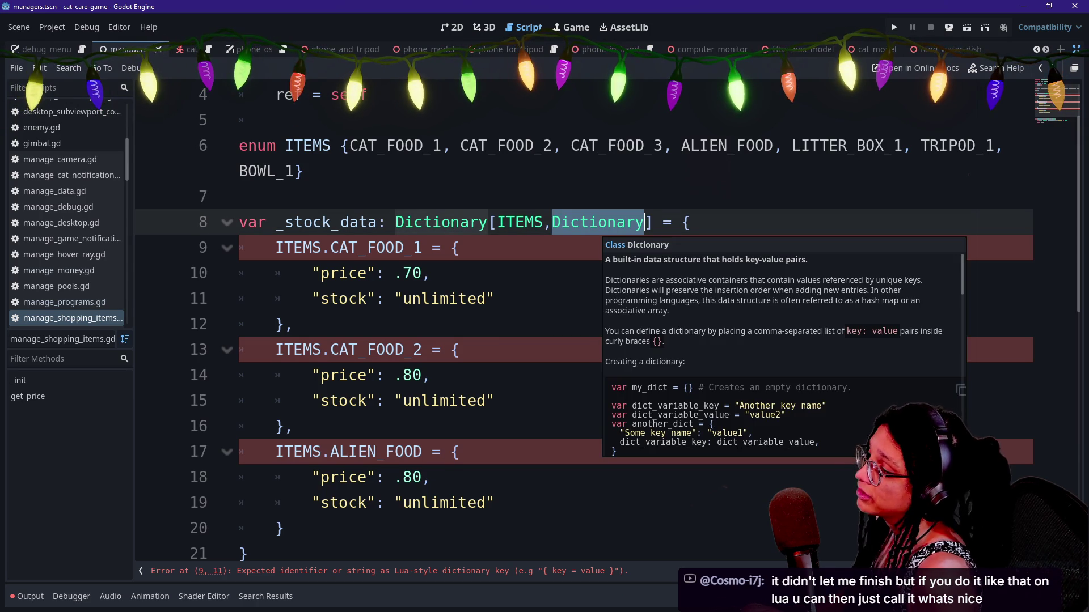
key(BackSpace)
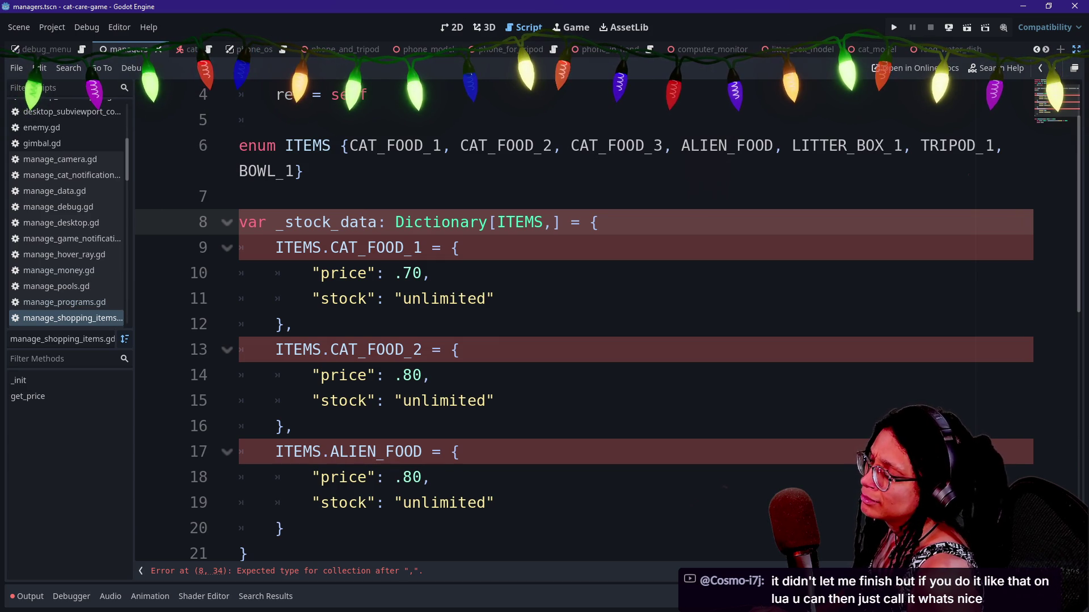
text(Dictionary)
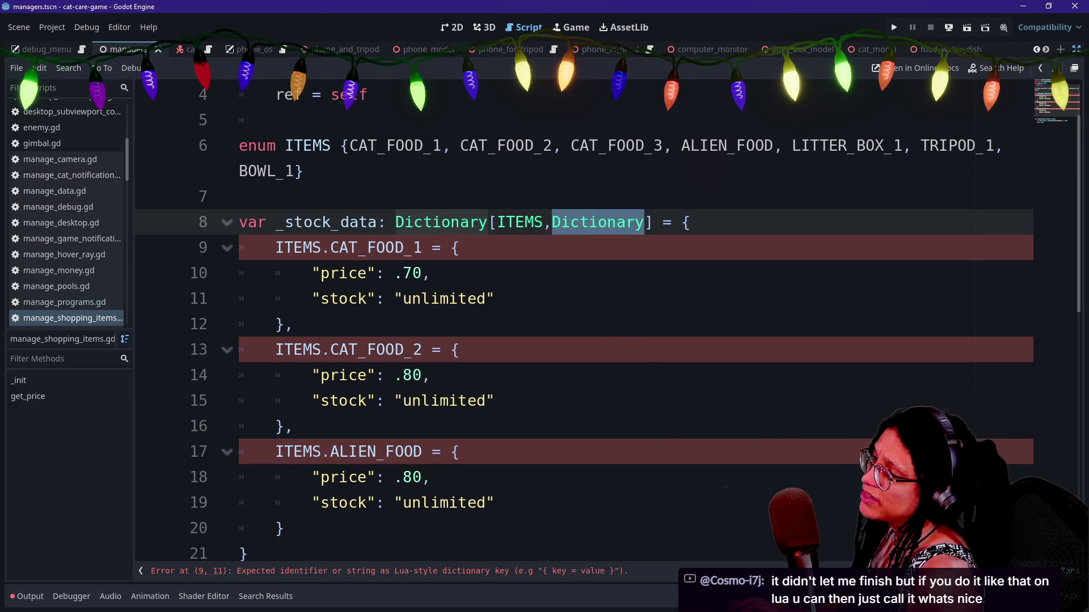
click(306, 171)
key(Down)
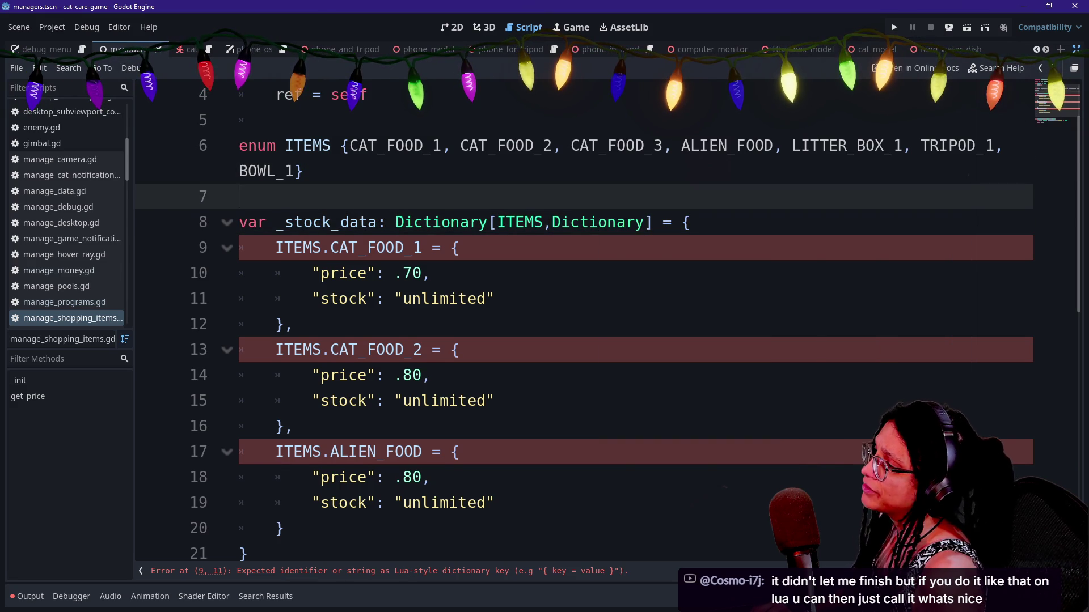
key(Return)
key(Up)
key(Return)
text(var)
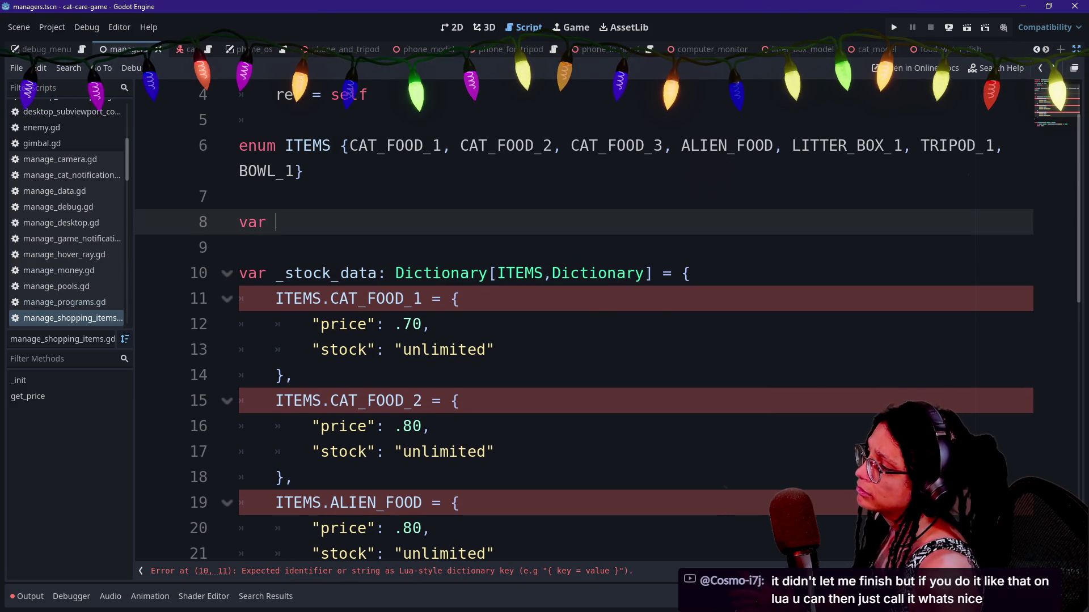
key(BackSpace)
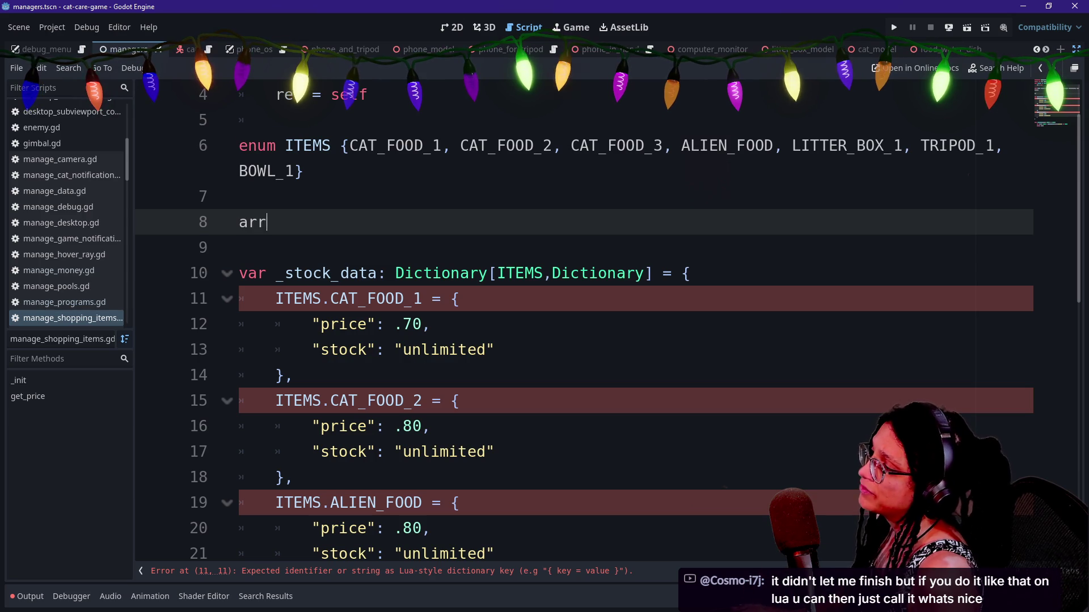
text(ay)
key(BackSpace)
key(BackSpace)
key(BackSpace)
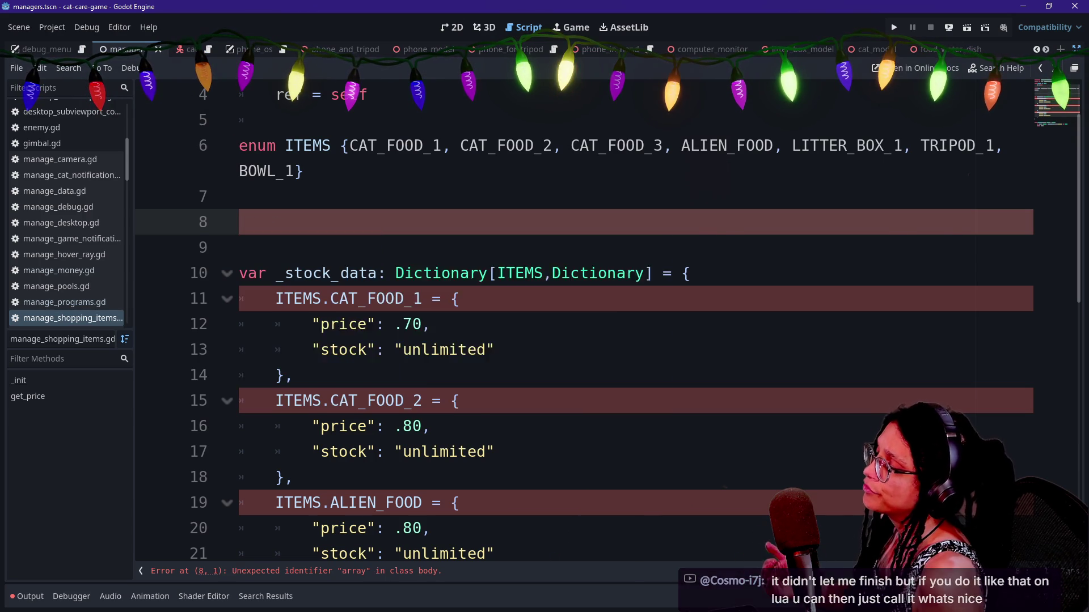
key(BackSpace)
key(BackSpace)
click(461, 247)
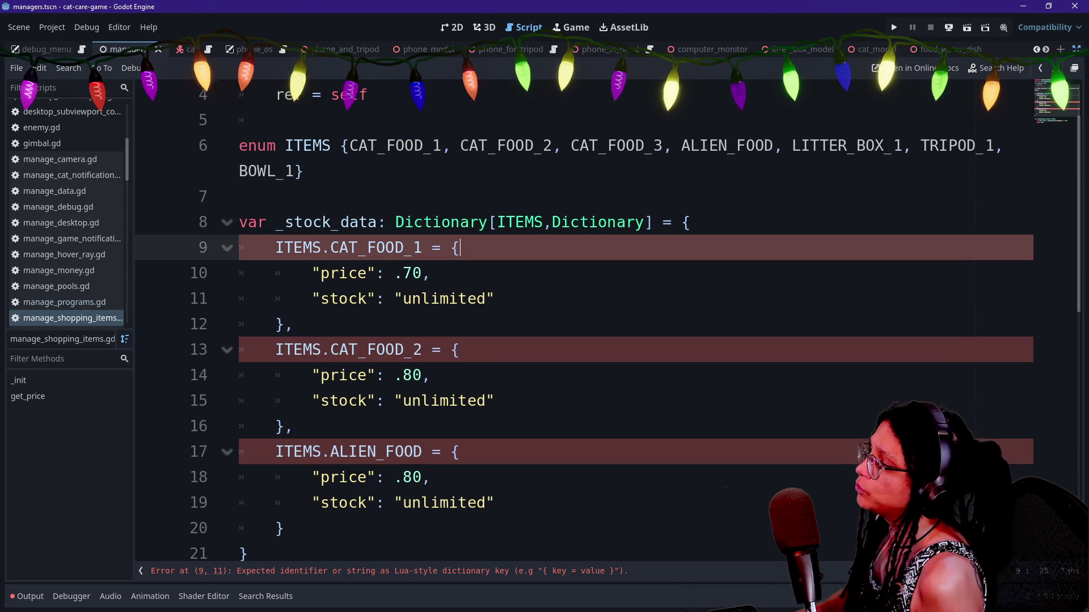
Replace ' =' with ':' after the CAT_FOOD_1 and CAT_FOOD_2 keys.
key(shift+Down)
key(shift+Down)
key(shift+Down)
key(Left)
key(Left)
key(Left)
key(BackSpace)
key(BackSpace)
text(:)
click(424, 222)
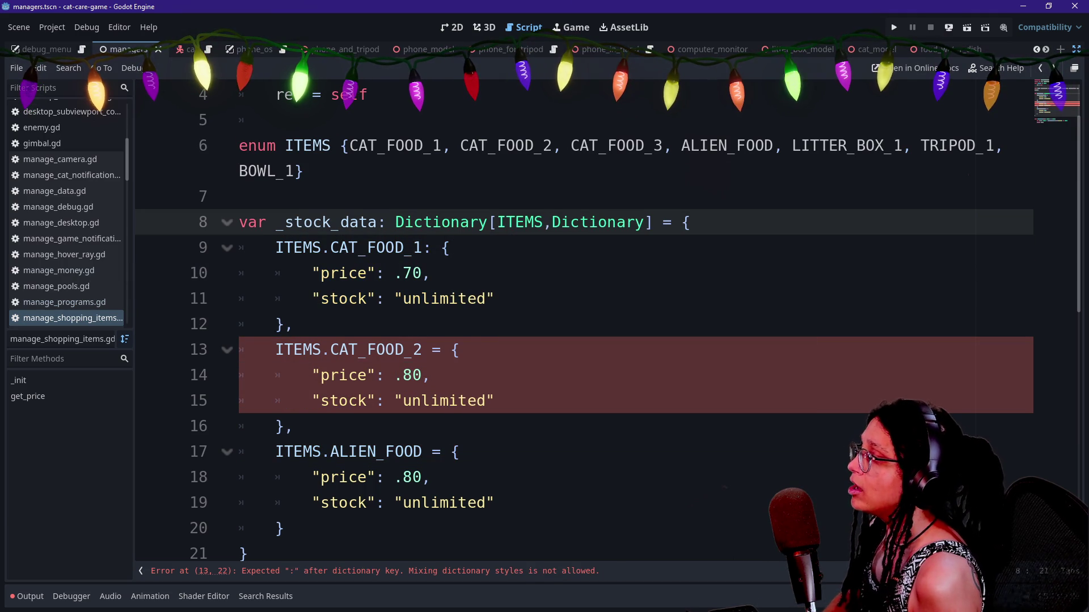
click(432, 350)
key(BackSpace)
text(:)
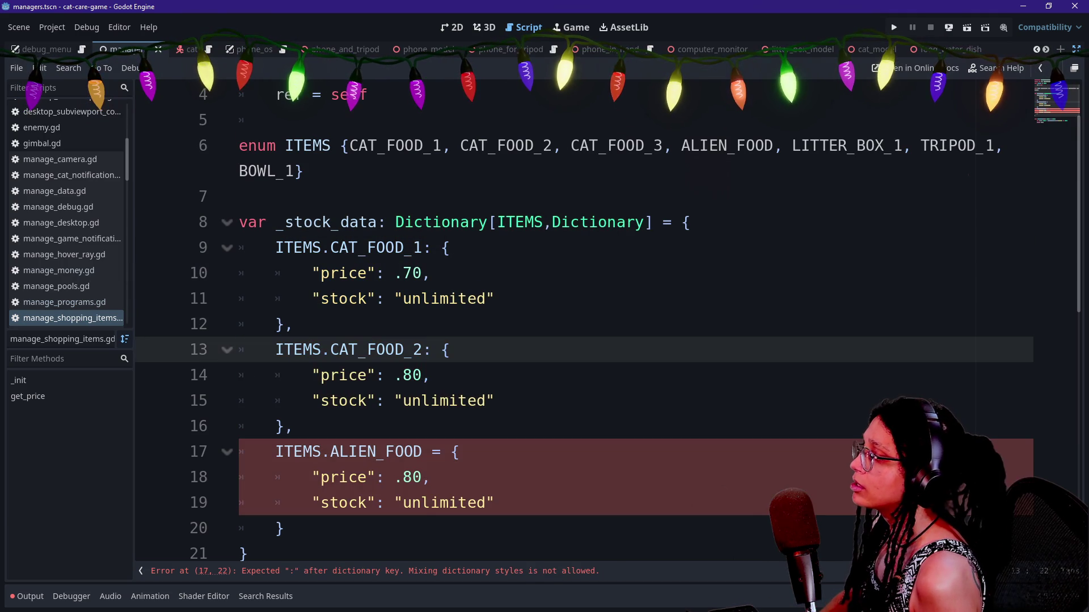
Give ALIEN_FOOD a colon separator too, then open Find in Files.
click(432, 452)
key(Delete)
key(Delete)
key(BackSpace)
text(:)
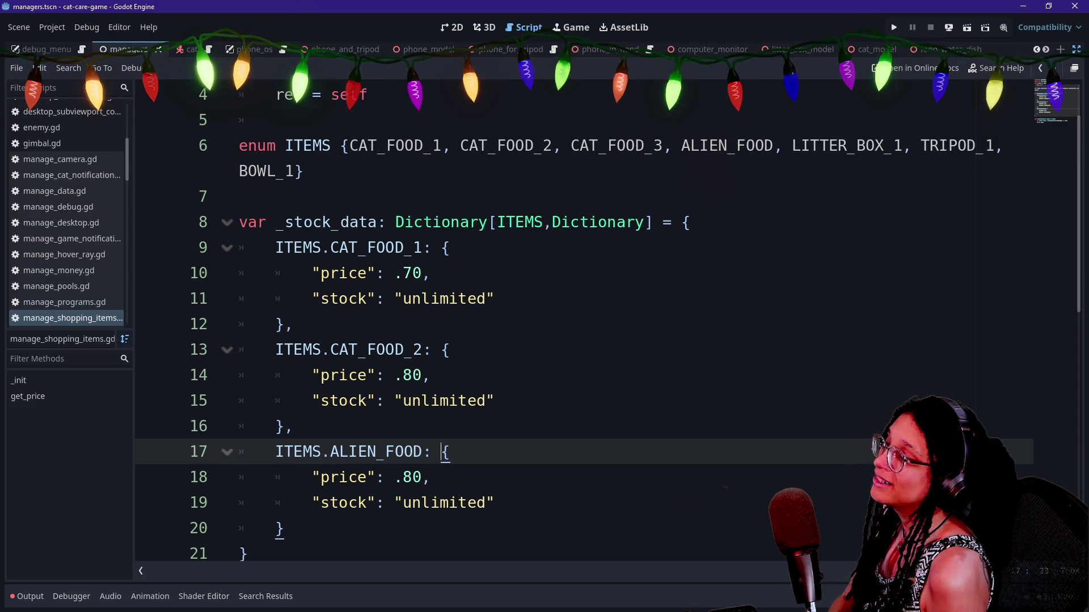
double_click(426, 248)
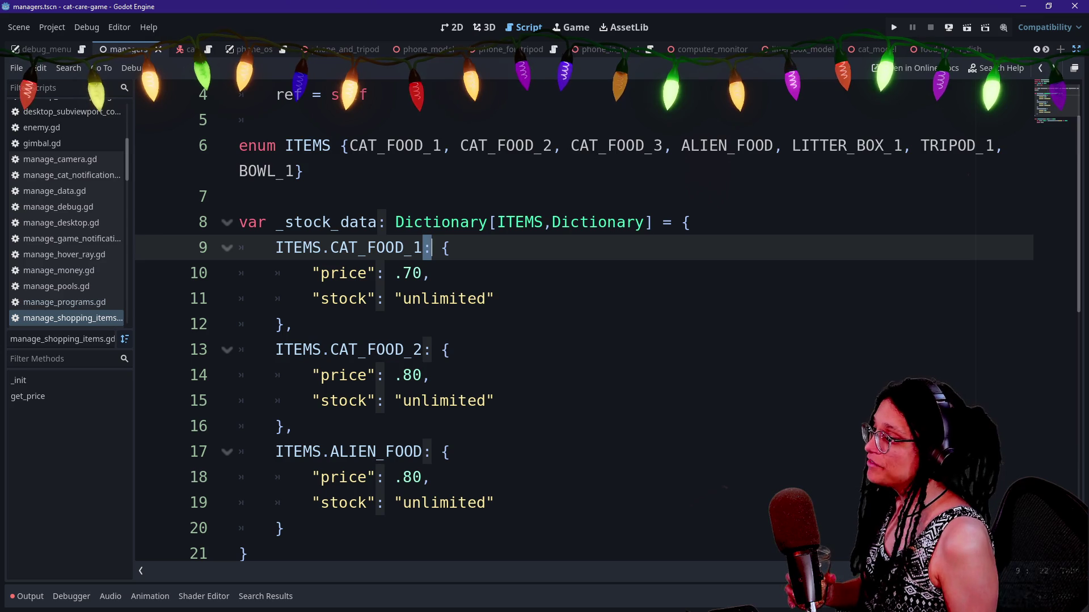
click(303, 171)
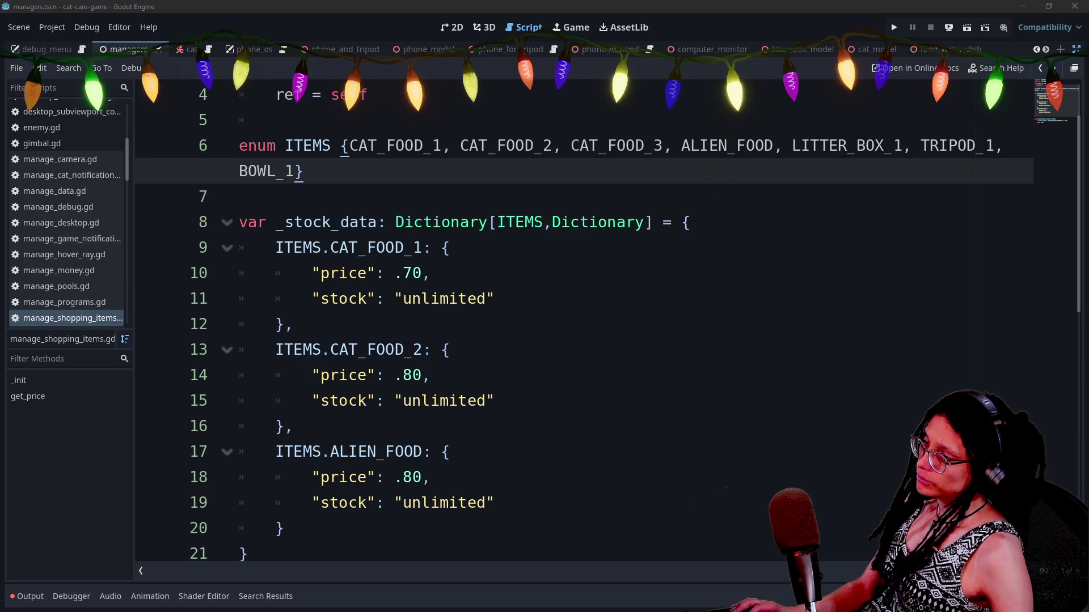
key(ctrl+shift+f)
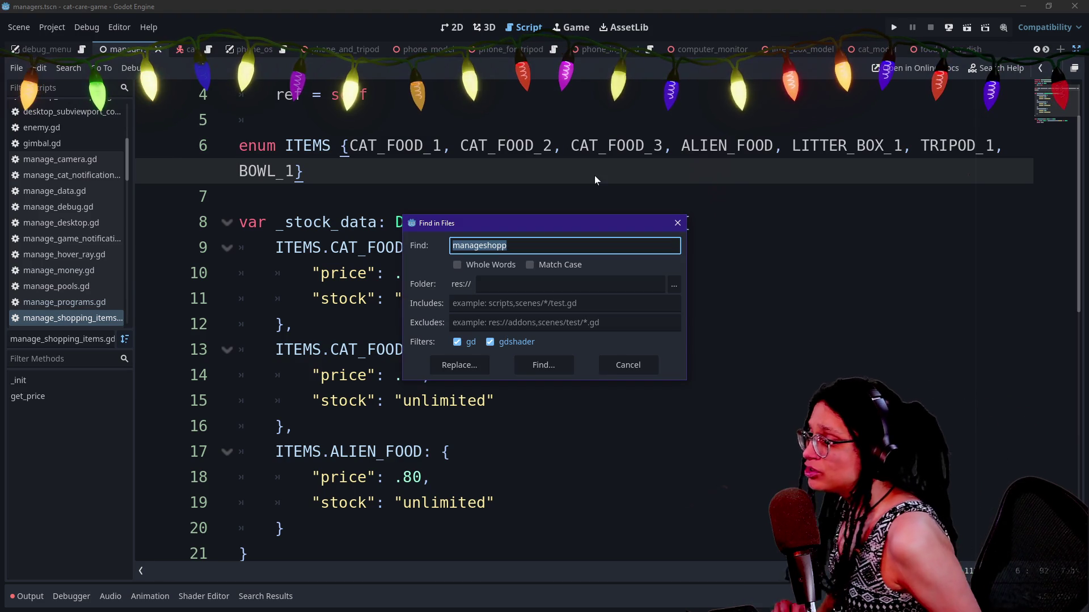
Search the project for 'dictionary[' and open the _programs declaration in manage_programs.gd.
text(dictionary[)
key(Return)
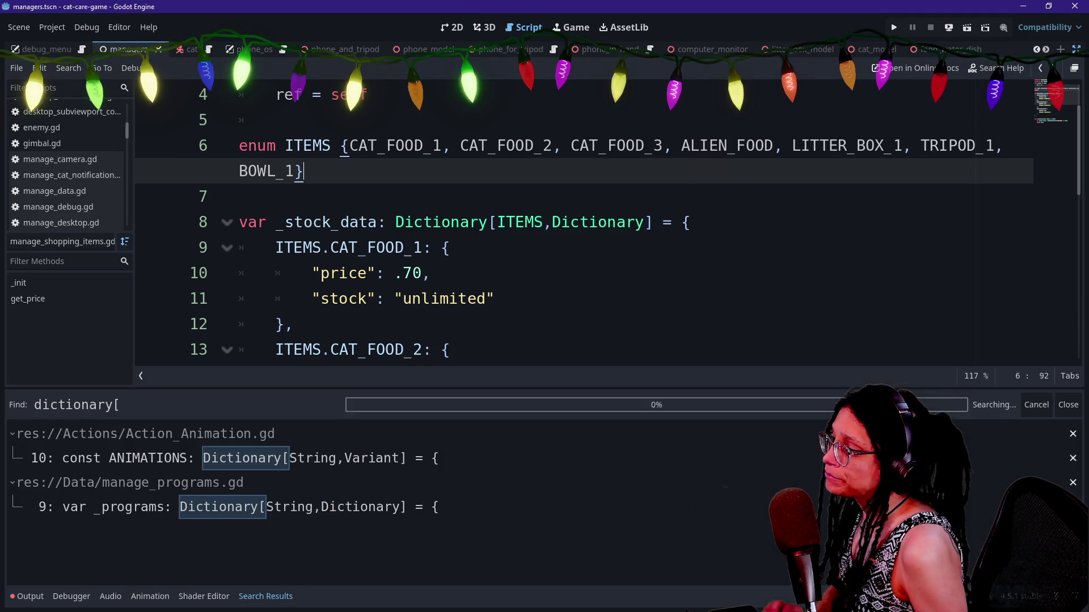
click(397, 511)
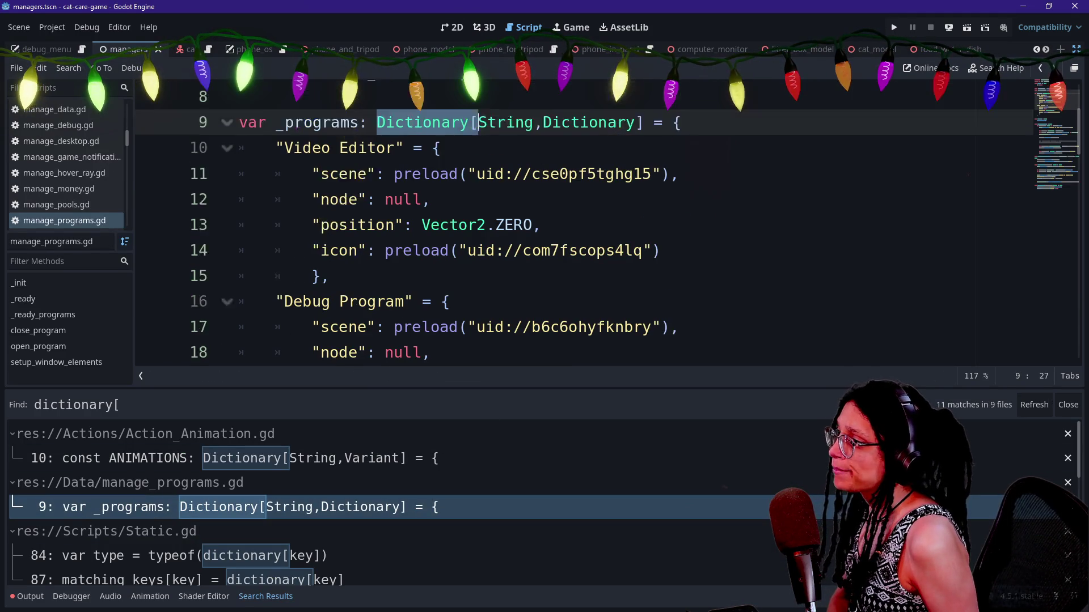
click(403, 197)
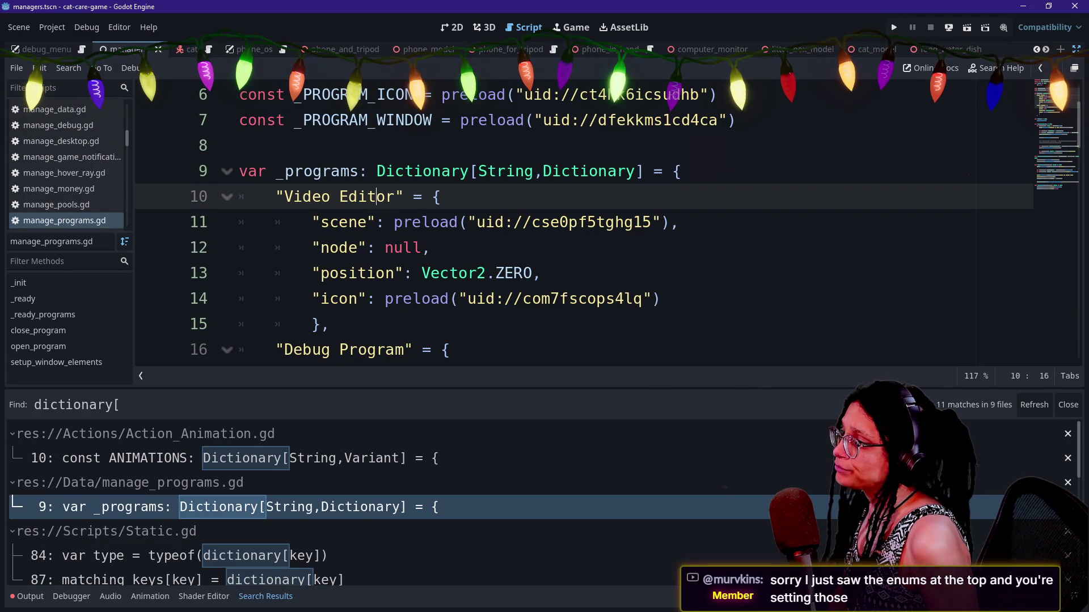
drag(276, 197, 567, 223)
click(585, 222)
mouse_move(278, 197)
mouse_down()
mouse_move(680, 222)
mouse_move(397, 324)
mouse_move(431, 222)
mouse_move(442, 299)
mouse_move(377, 171)
mouse_move(413, 248)
mouse_up()
click(441, 196)
click(413, 248)
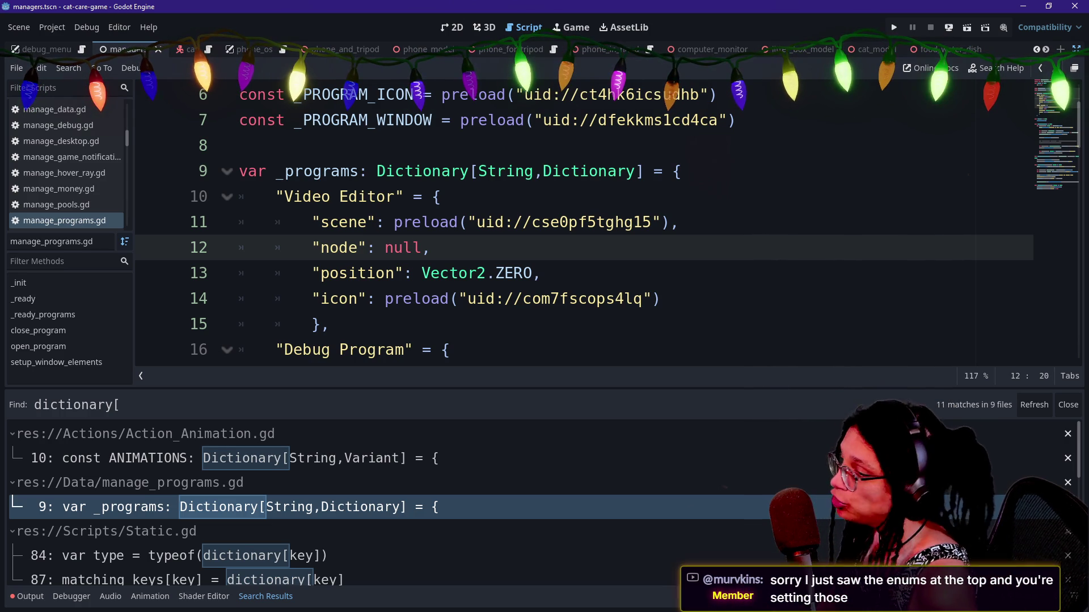
Review the 'Video Editor' entry of the _programs Dictionary[String, Dictionary].
key(Up)
key(Down)
key(Down)
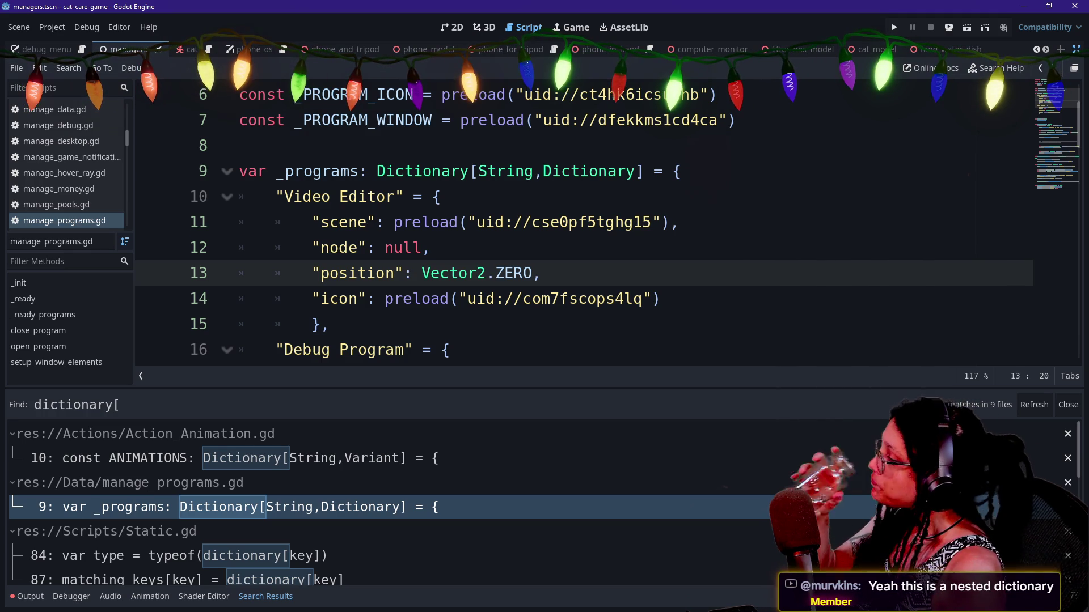
drag(277, 196, 460, 222)
click(460, 221)
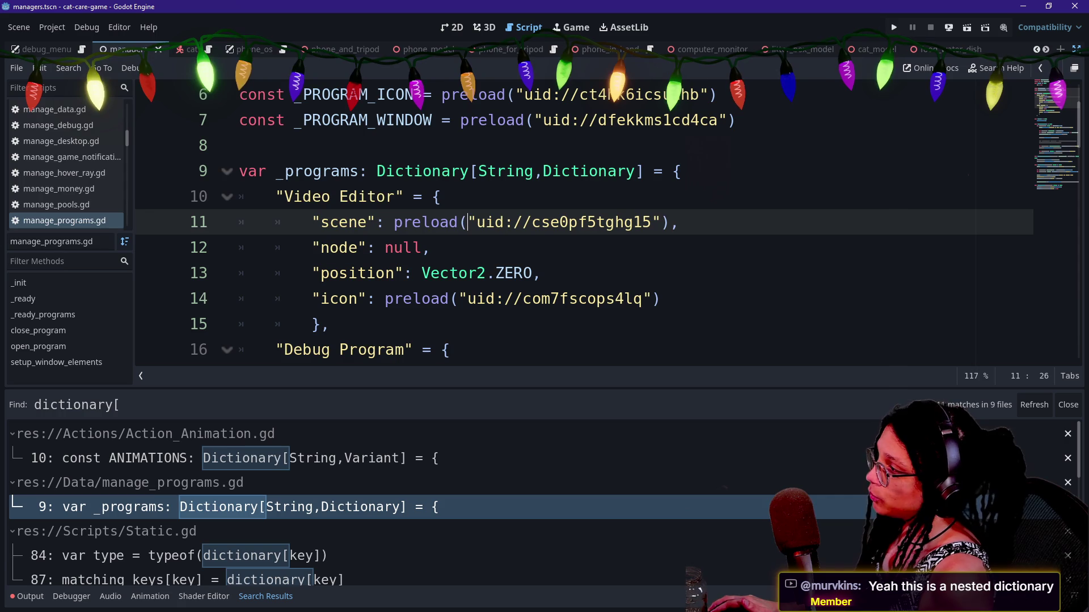
drag(276, 196, 413, 196)
click(414, 197)
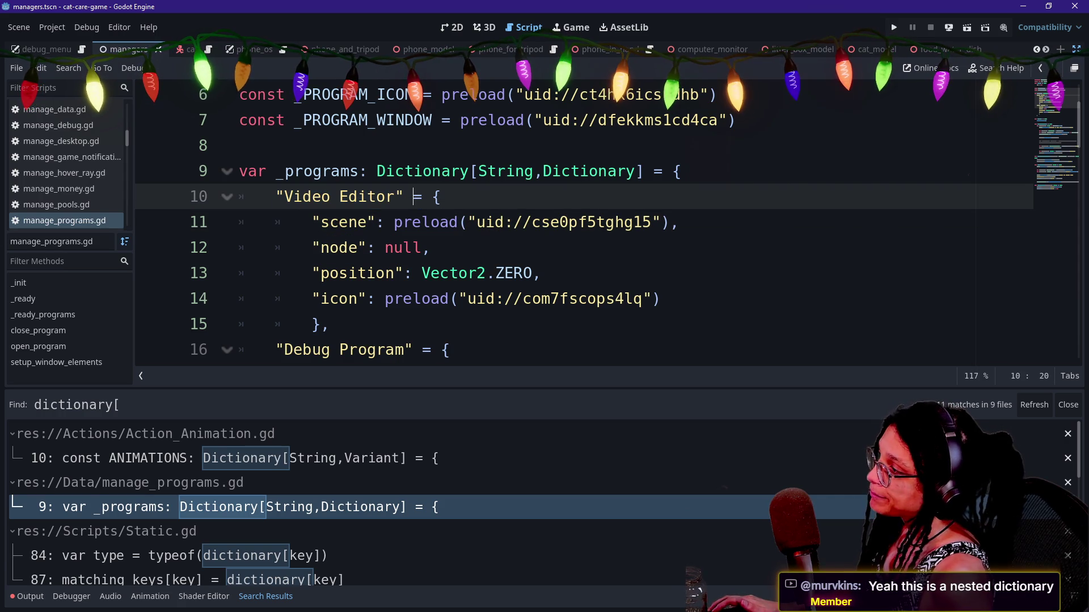
mouse_move(431, 197)
mouse_down()
mouse_move(510, 274)
mouse_move(569, 299)
mouse_up()
click(569, 299)
mouse_move(636, 299)
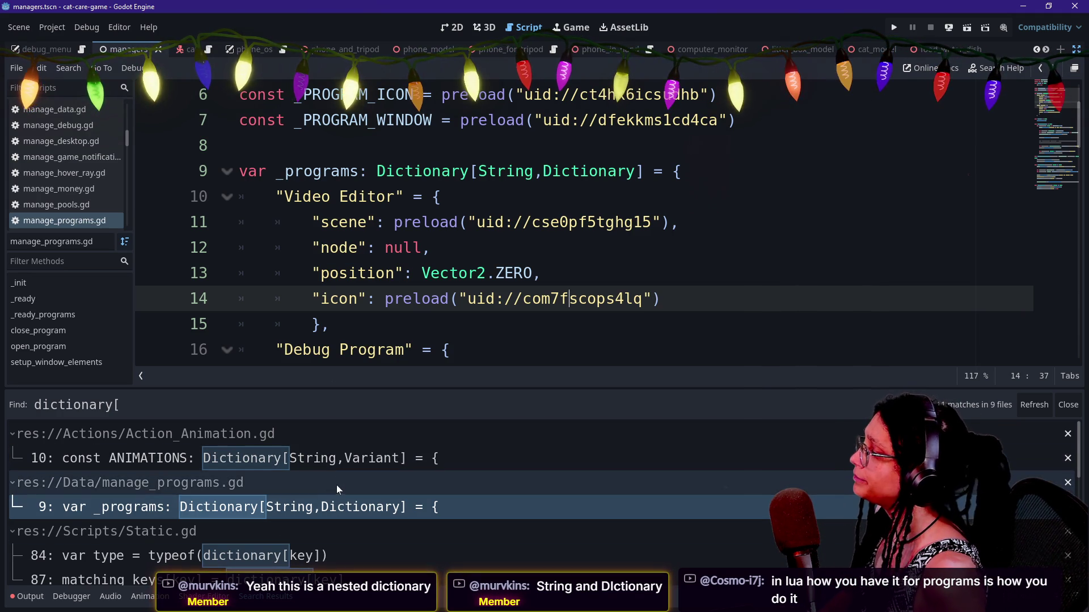
key(Up)
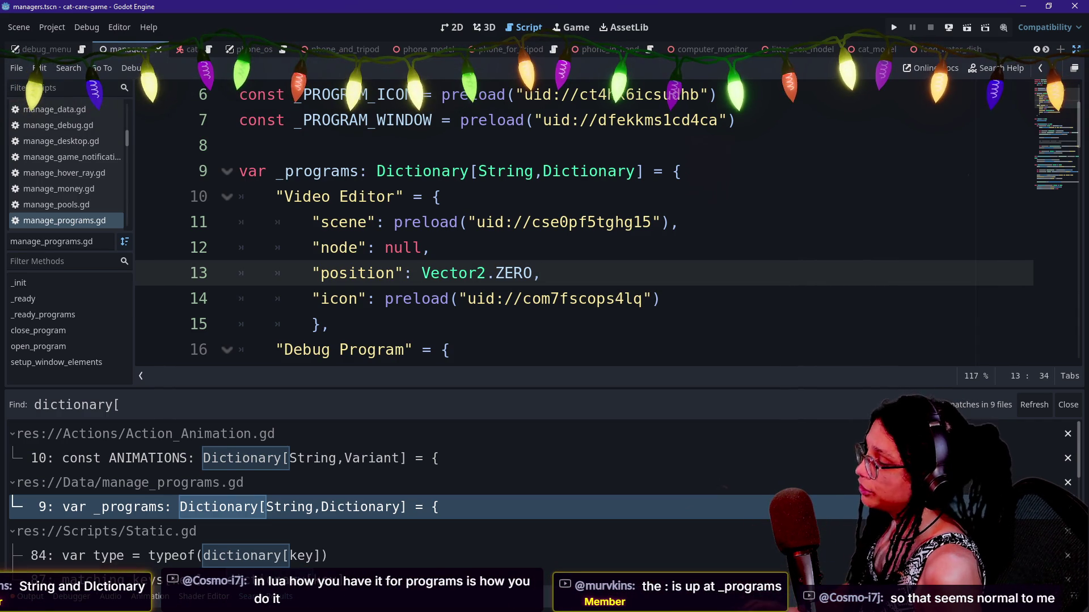
Browse recent files in the quick file finder, then reopen it for a fresh search.
key(shift+alt+o)
key(Down)
key(Down)
key(Up)
key(Up)
key(Up)
key(Down)
key(Down)
key(Down)
key(Up)
key(Up)
key(Escape)
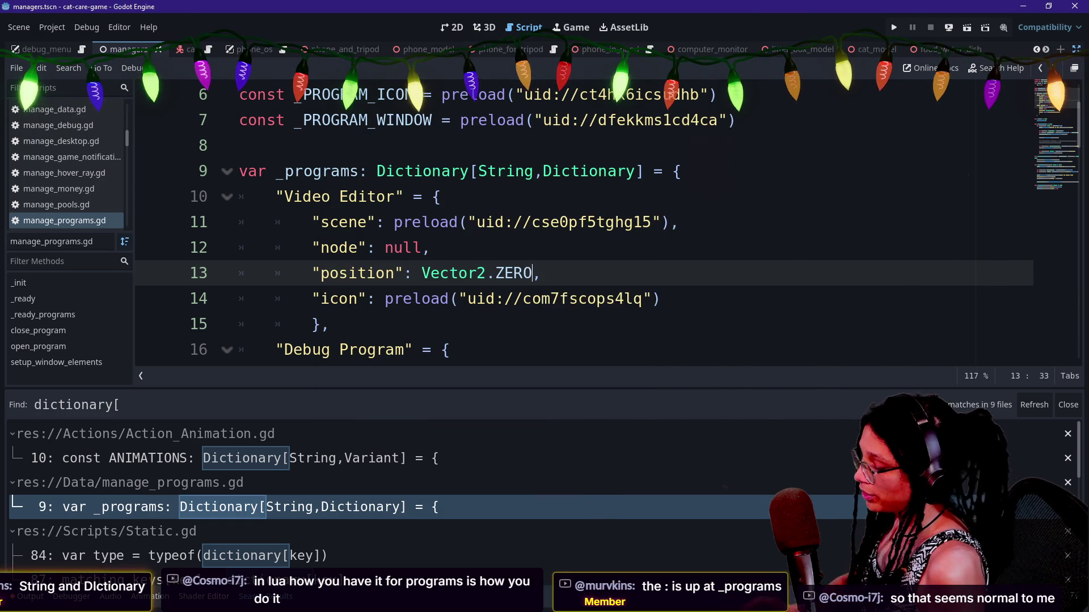
key(shift+alt+o)
key(Down)
key(Escape)
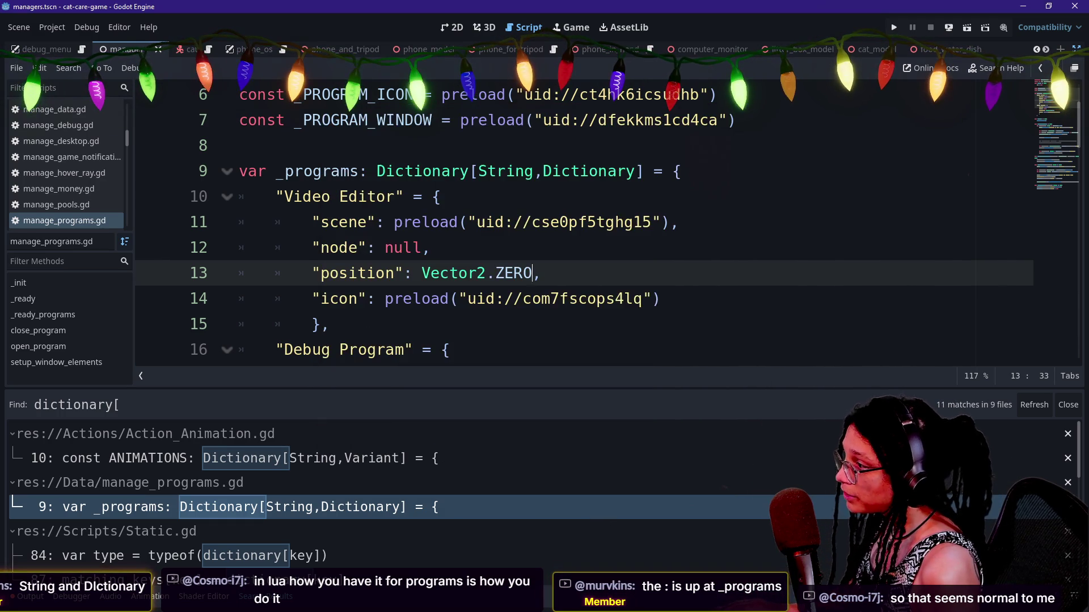
key(shift+alt+o)
text(st)
key(BackSpace)
key(BackSpace)
Open manage_shopping_items.gd via 'shop', review the _stock_data declaration and price/stock lines, and save.
text(shop)
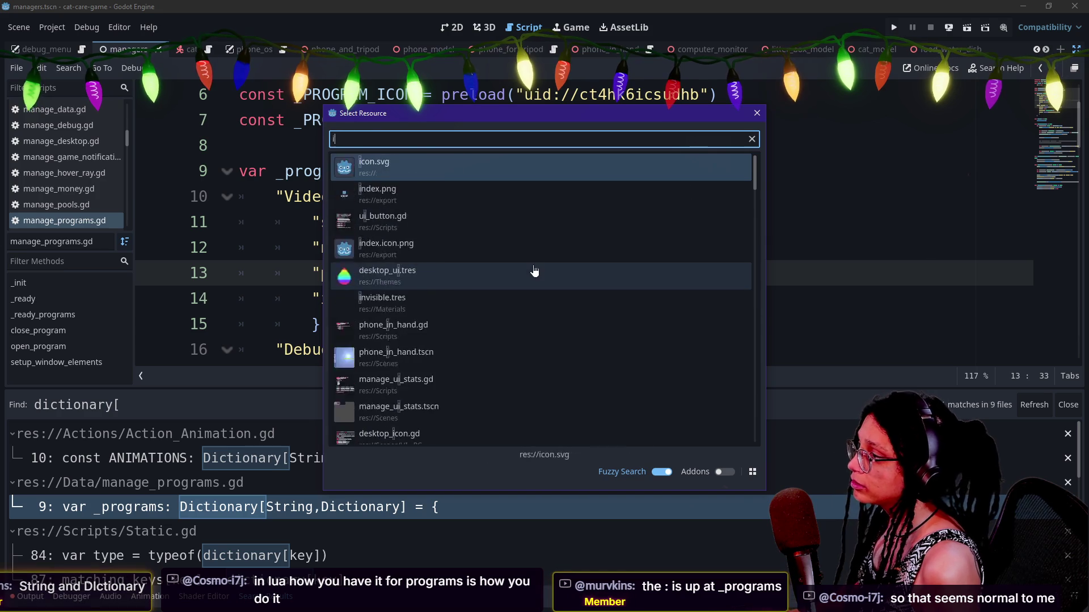
key(Return)
key(Down)
key(Down)
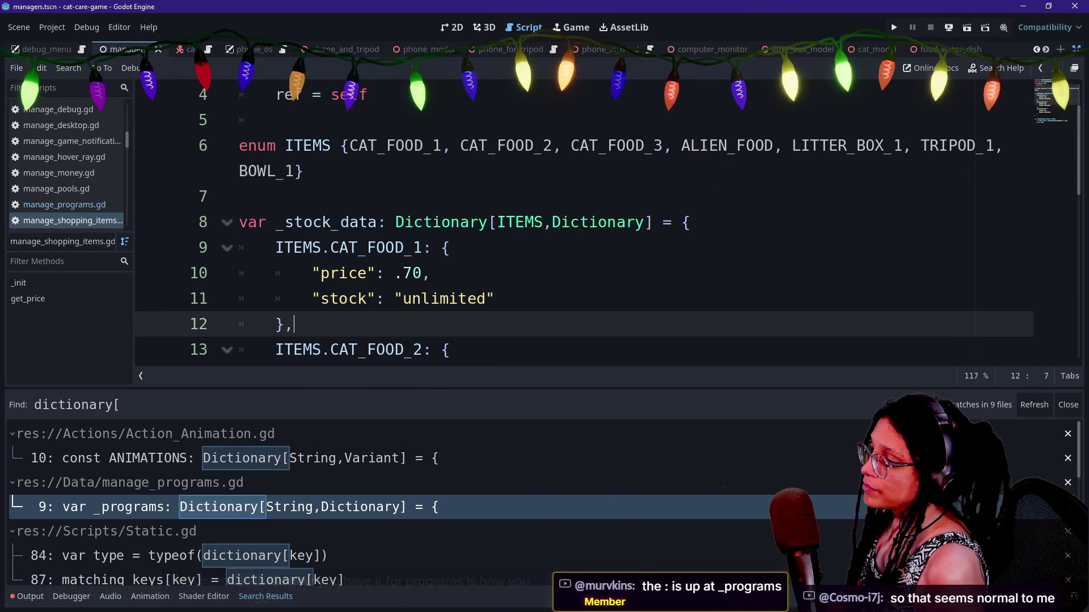
click(395, 196)
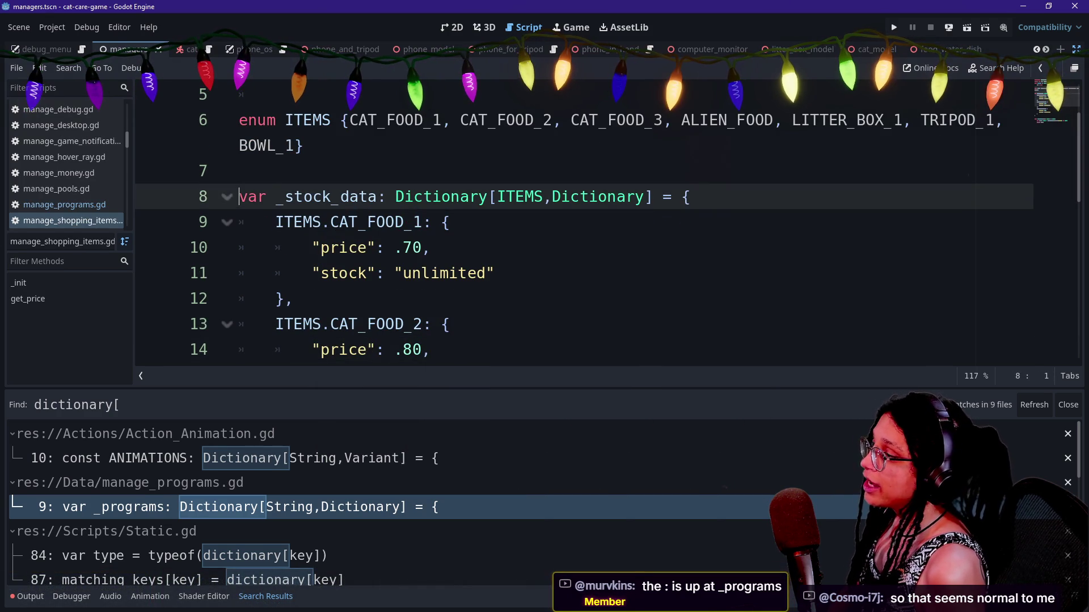
key(Down)
key(Down)
key(Down)
click(664, 197)
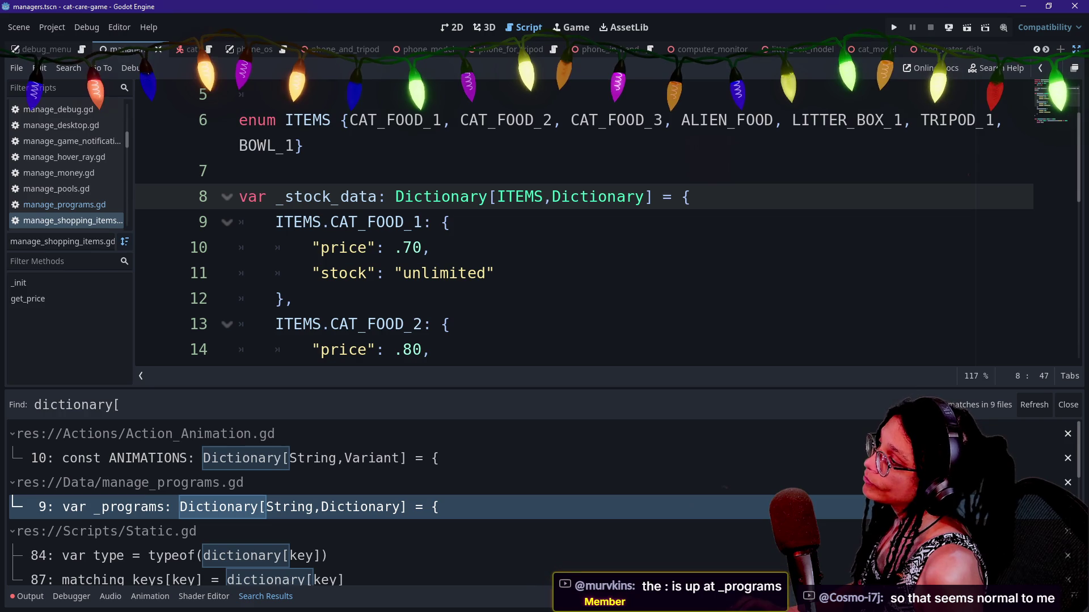
click(495, 273)
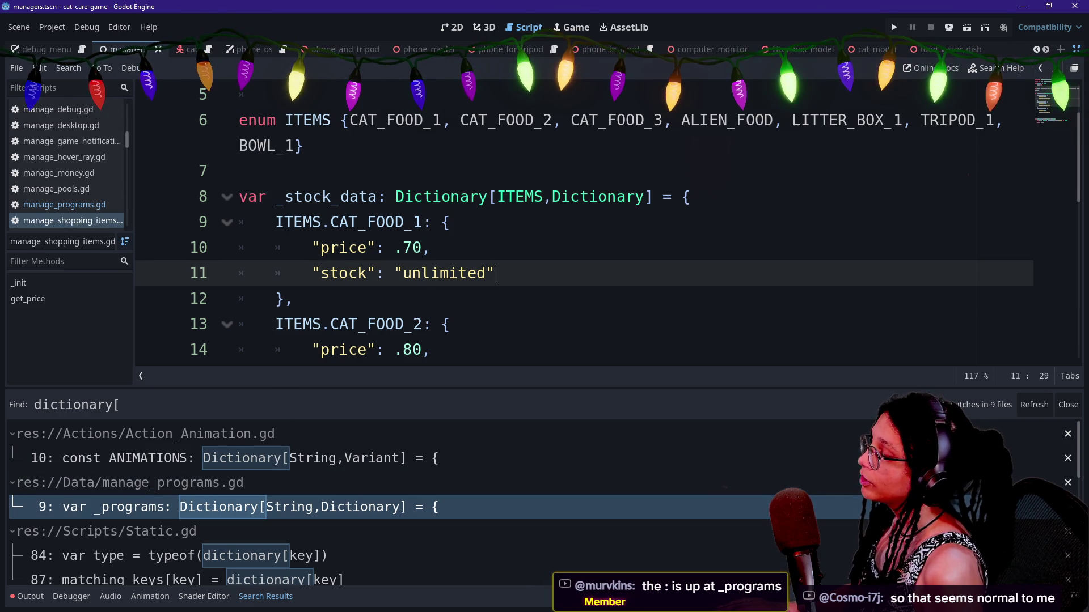
key(Up)
key(ctrl+s)
Jump to the _programs match in manage_programs.gd, then step back through recent scripts to manage_shopping_items.gd.
click(407, 506)
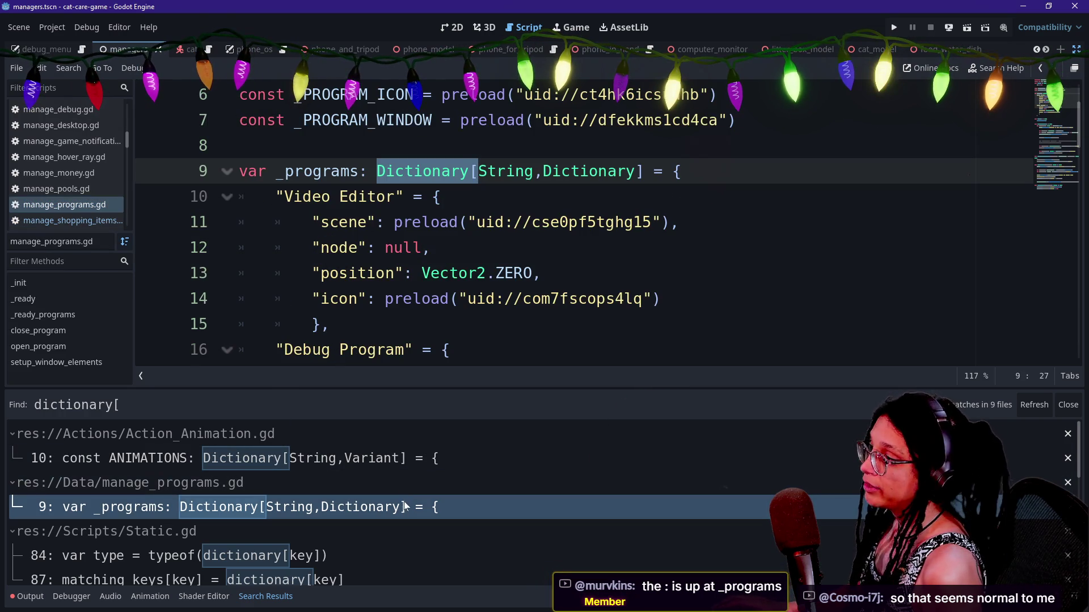
key(Down)
key(Down)
key(Down)
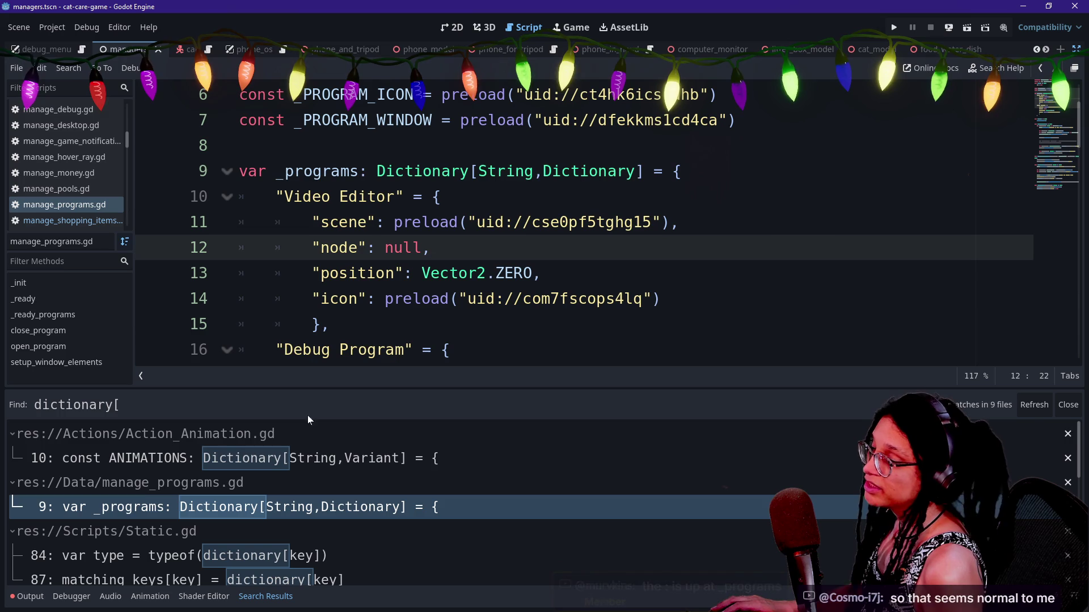
click(1041, 70)
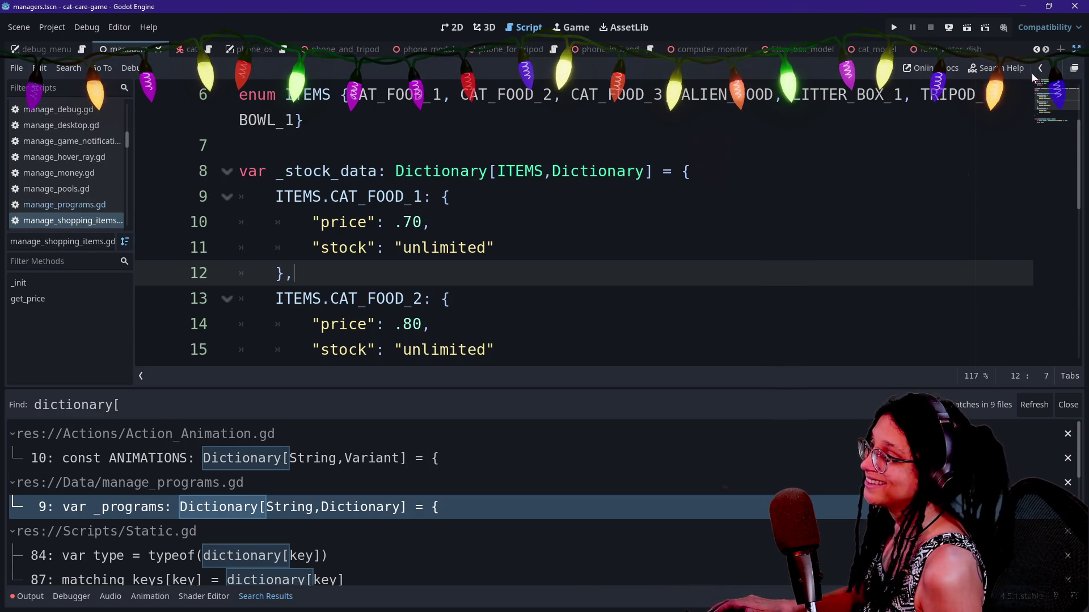
click(1040, 70)
click(1041, 71)
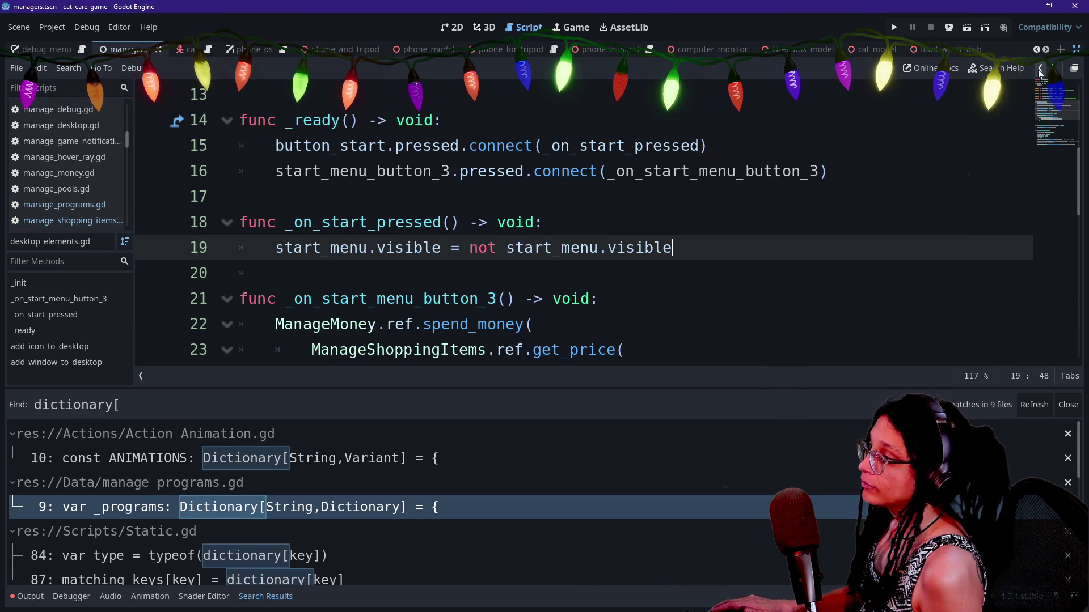
click(1041, 71)
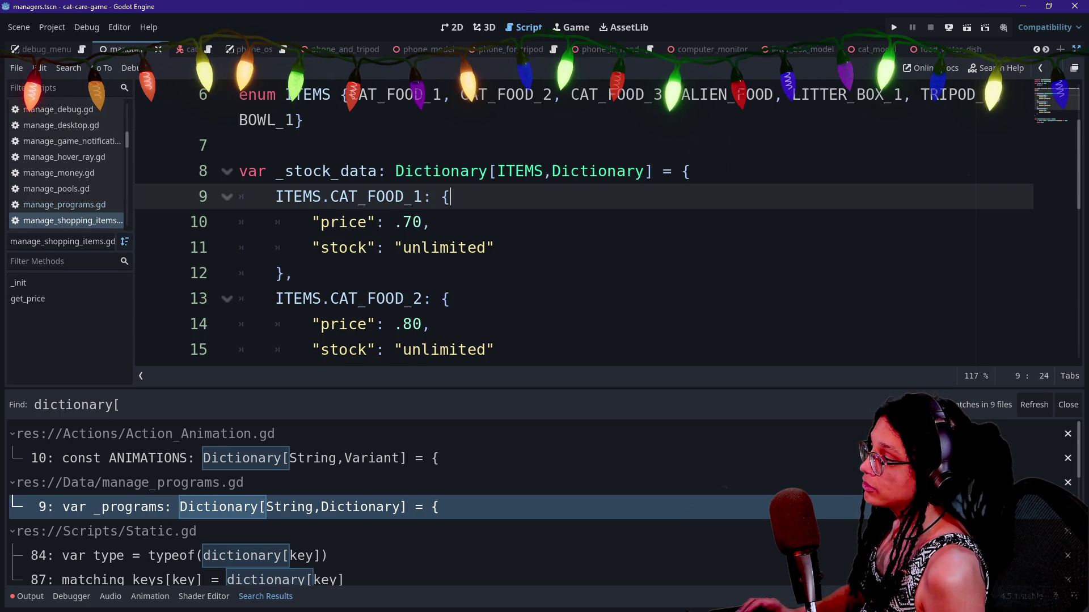
Reopen manage_programs.gd and highlight the _programs declaration, Dictionary type and Video Editor entry.
click(407, 503)
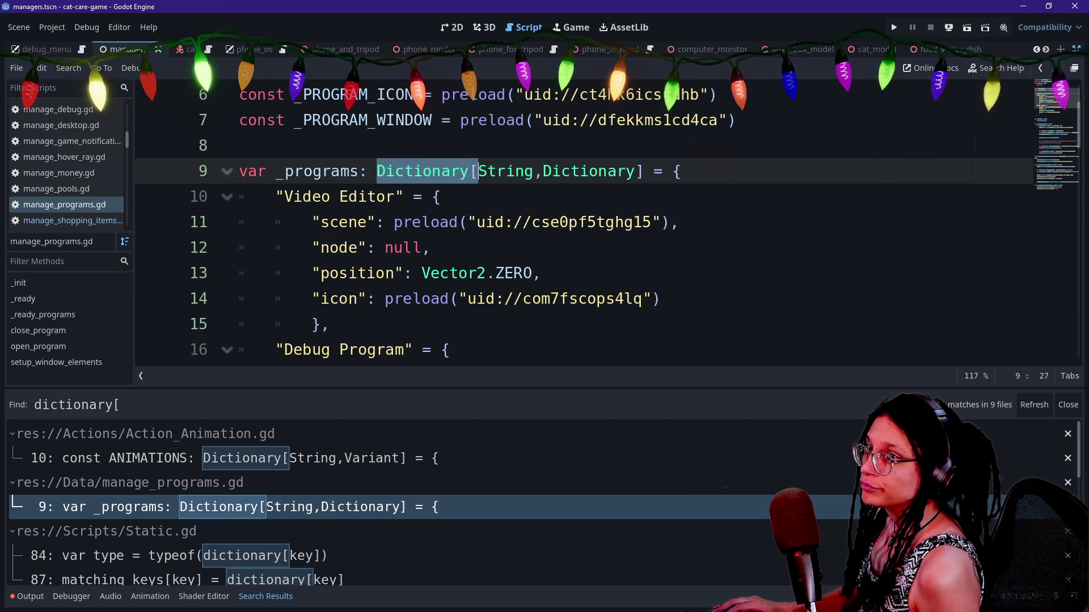
click(330, 222)
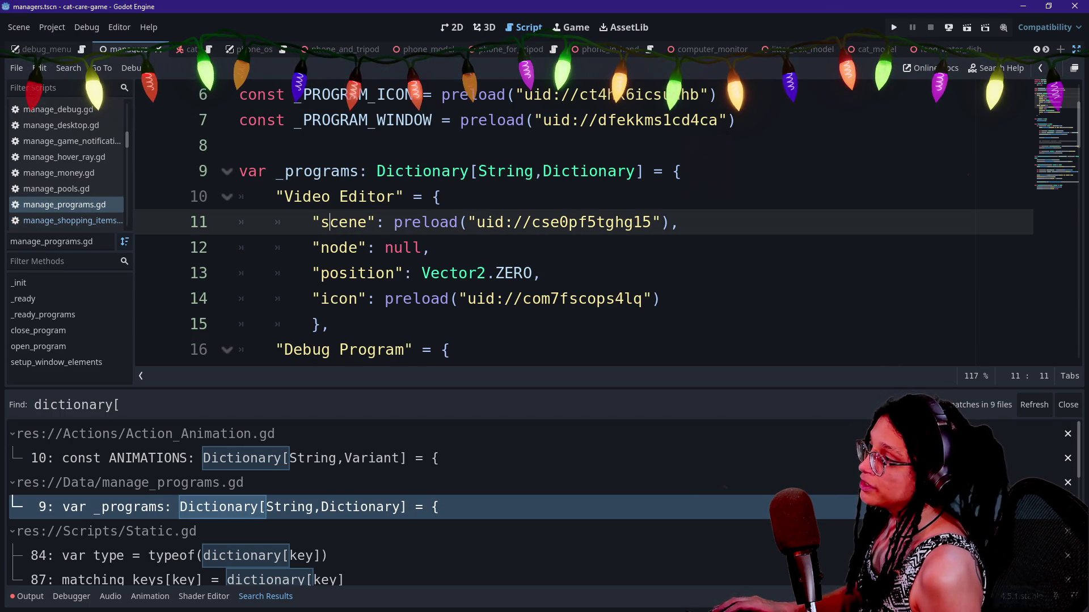
mouse_move(359, 171)
mouse_down()
mouse_move(461, 171)
mouse_move(441, 196)
mouse_move(542, 171)
mouse_up()
drag(359, 196, 396, 298)
click(412, 298)
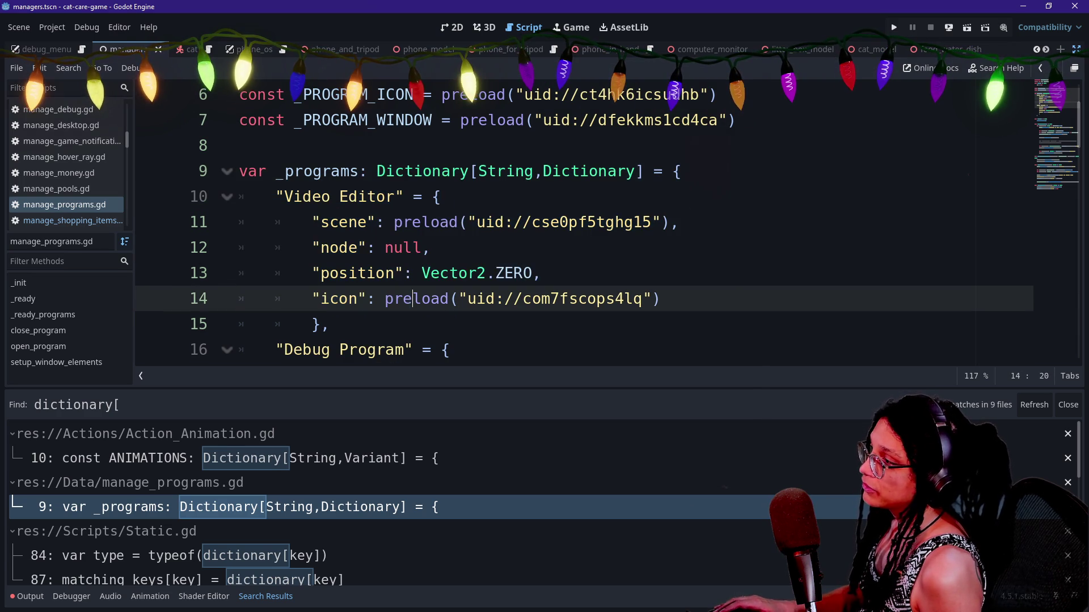
mouse_move(404, 171)
mouse_down()
mouse_move(609, 171)
mouse_move(441, 196)
mouse_up()
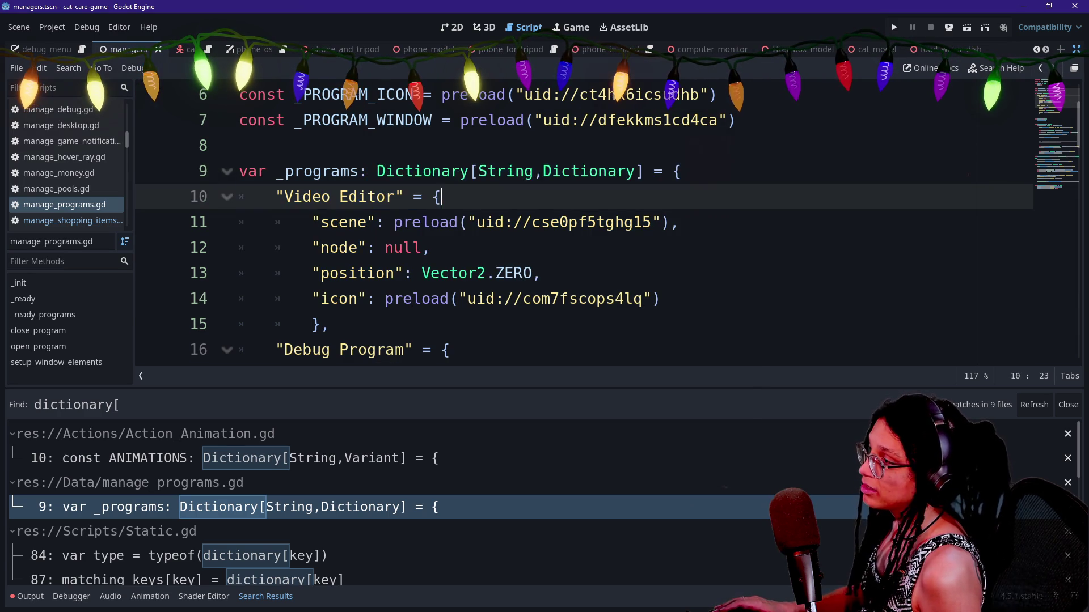
click(441, 196)
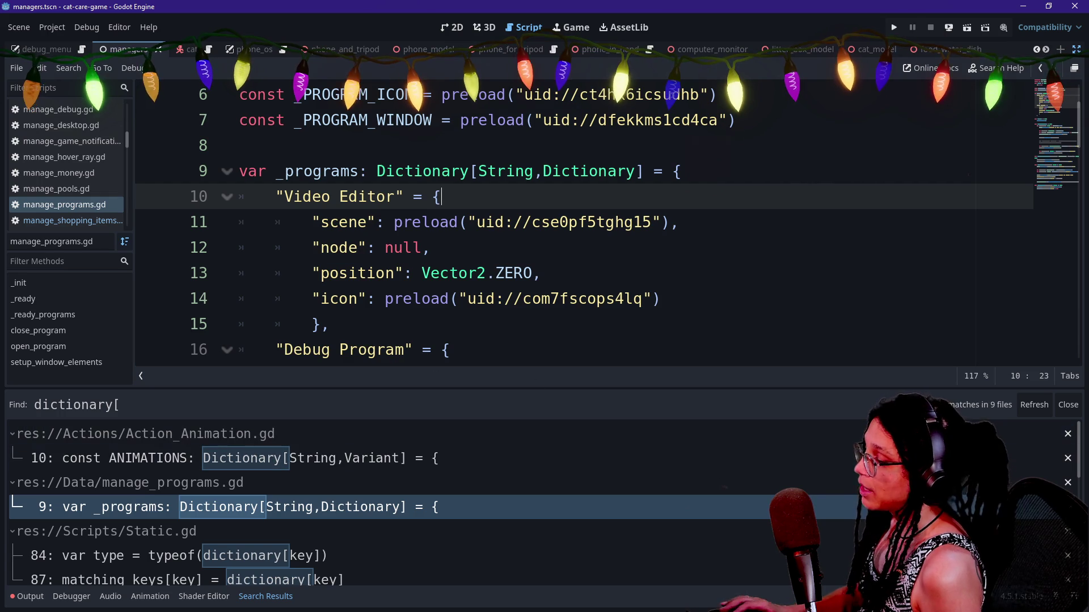
Quick-open manage_shopping_items.gd, step through its CAT_FOOD_1 entry, then return to the _programs match.
key(shift+alt+o)
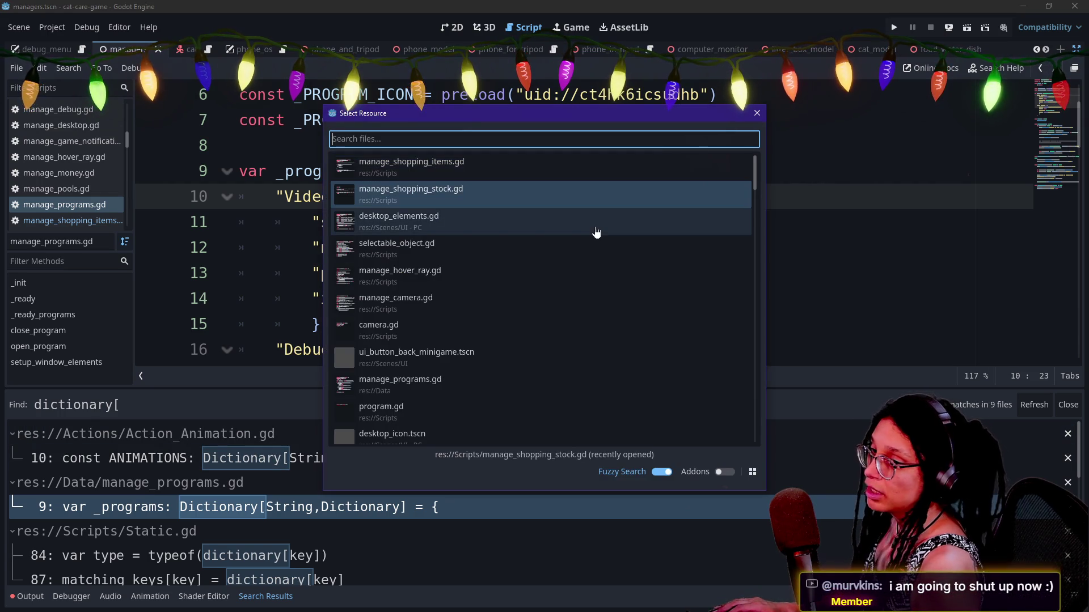
key(Down)
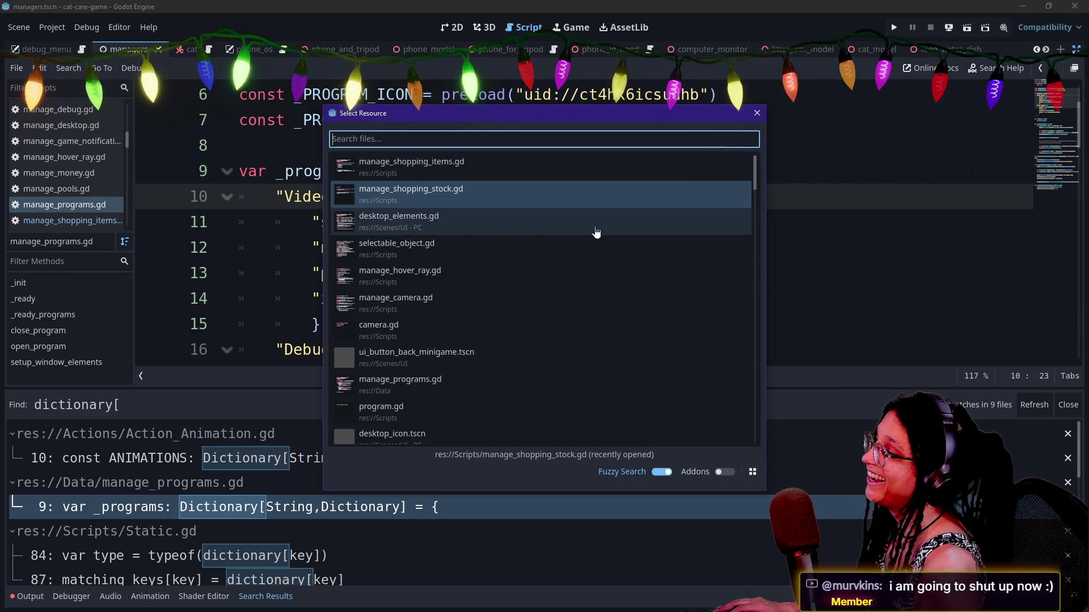
key(Return)
key(shift+alt+o)
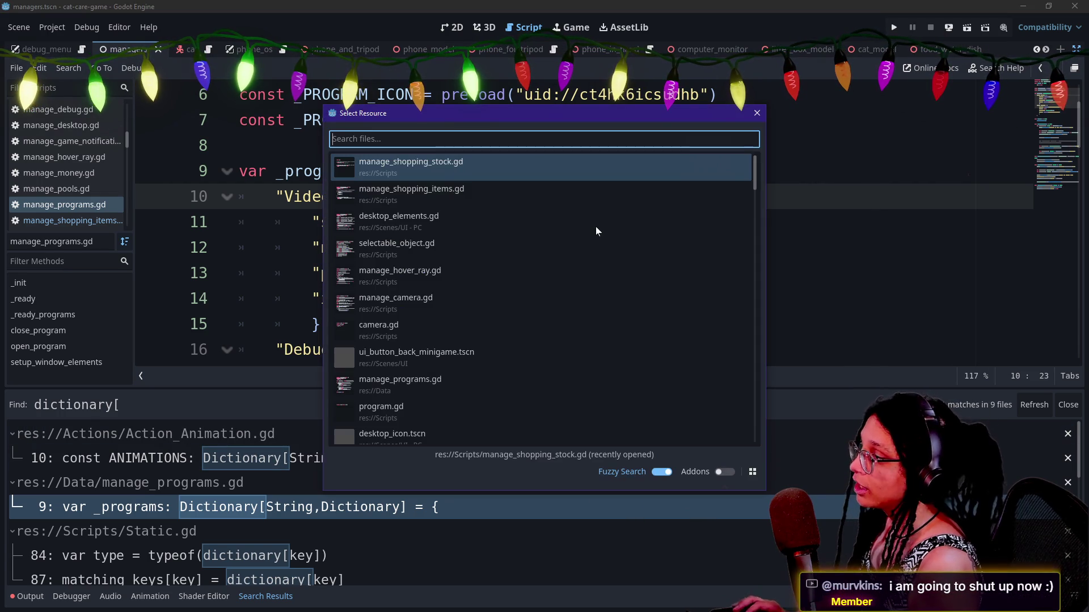
key(Down)
key(Return)
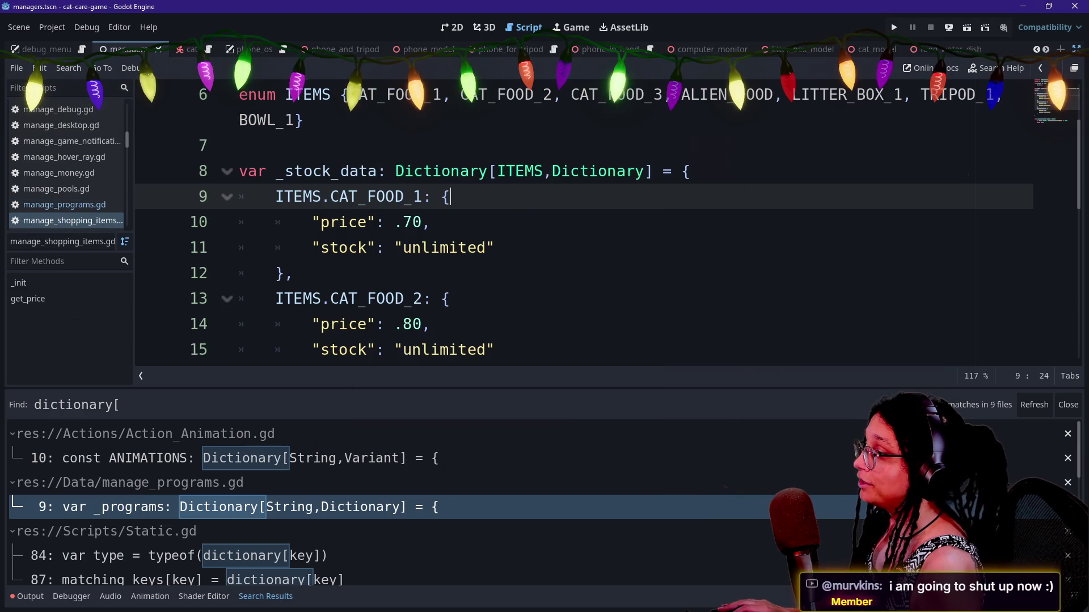
key(Down)
key(Up)
key(Up)
key(Down)
key(Up)
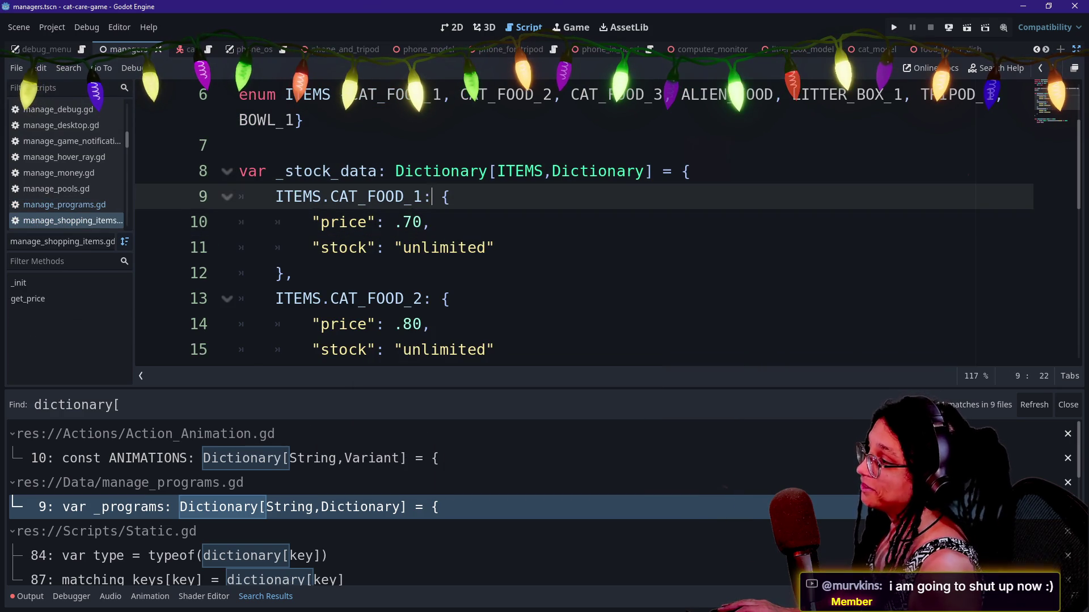
key(Down)
key(Down)
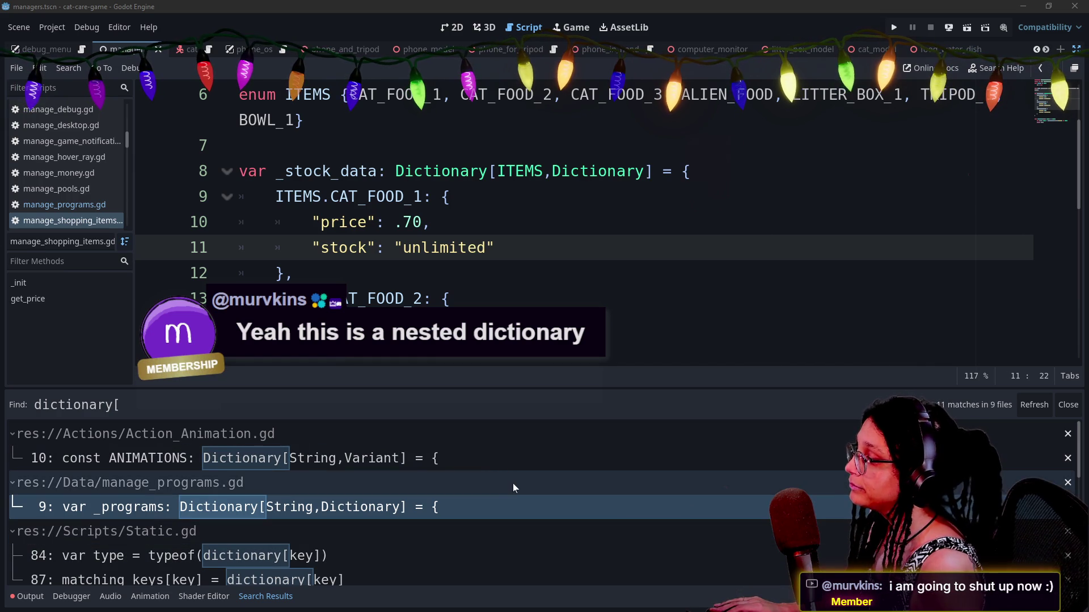
click(530, 508)
Place the caret on the node and position lines, then dismiss the quick file search.
click(545, 273)
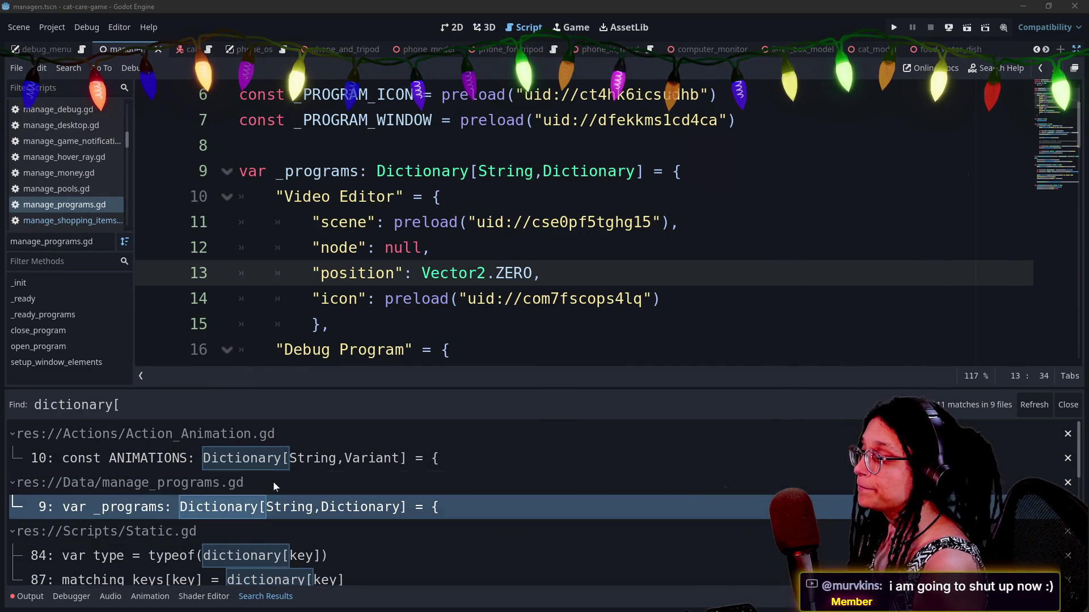
click(487, 245)
key(shift+alt+o)
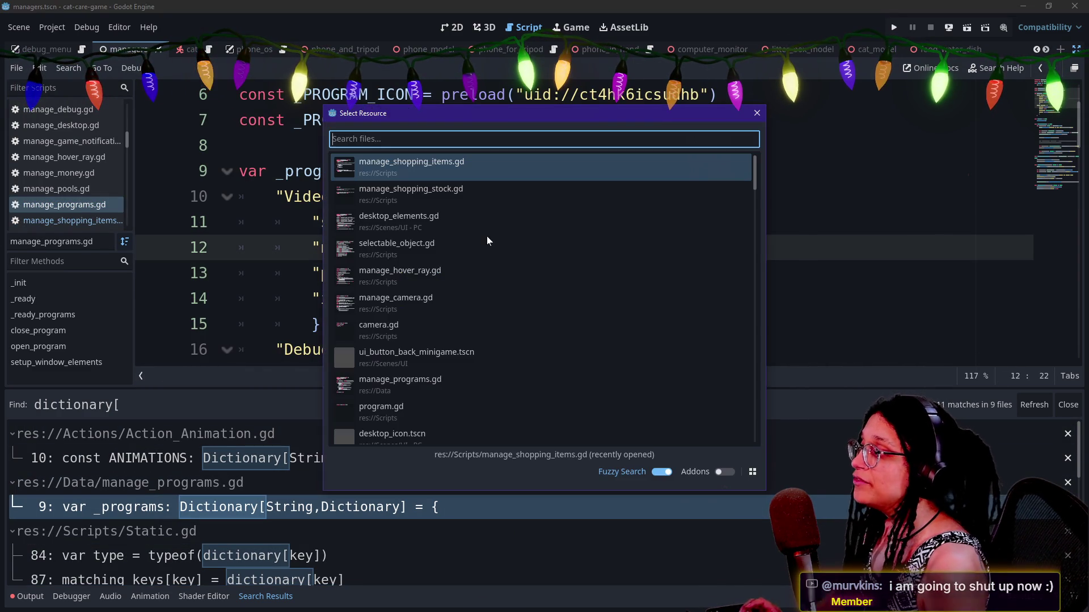
key(Down)
key(Escape)
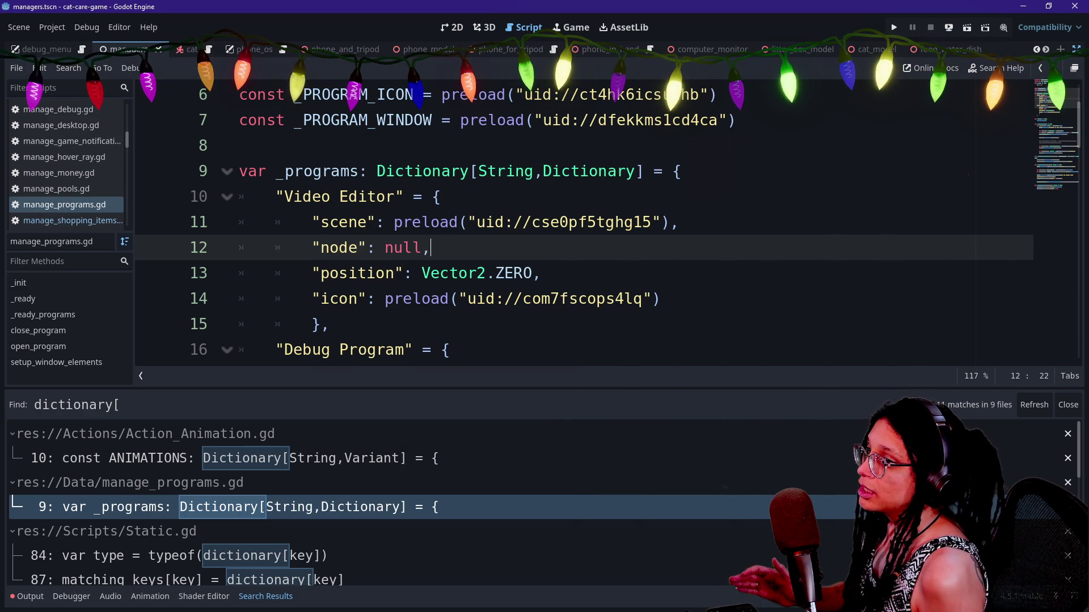
Step back and forth between manage_shopping_items.gd and desktop_elements.gd with the previous-document arrow.
click(1040, 69)
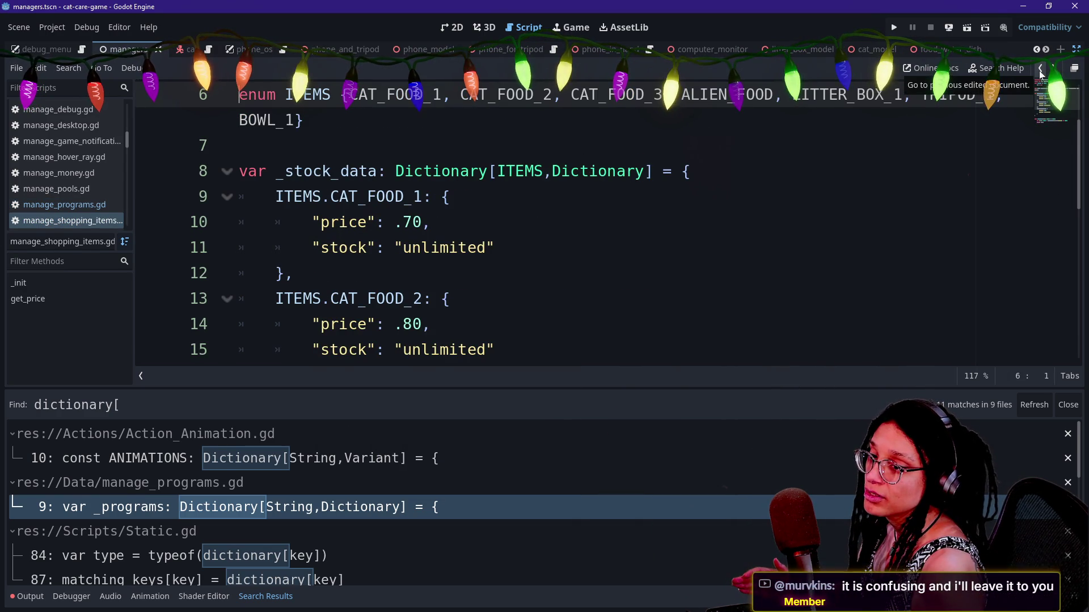
click(1041, 70)
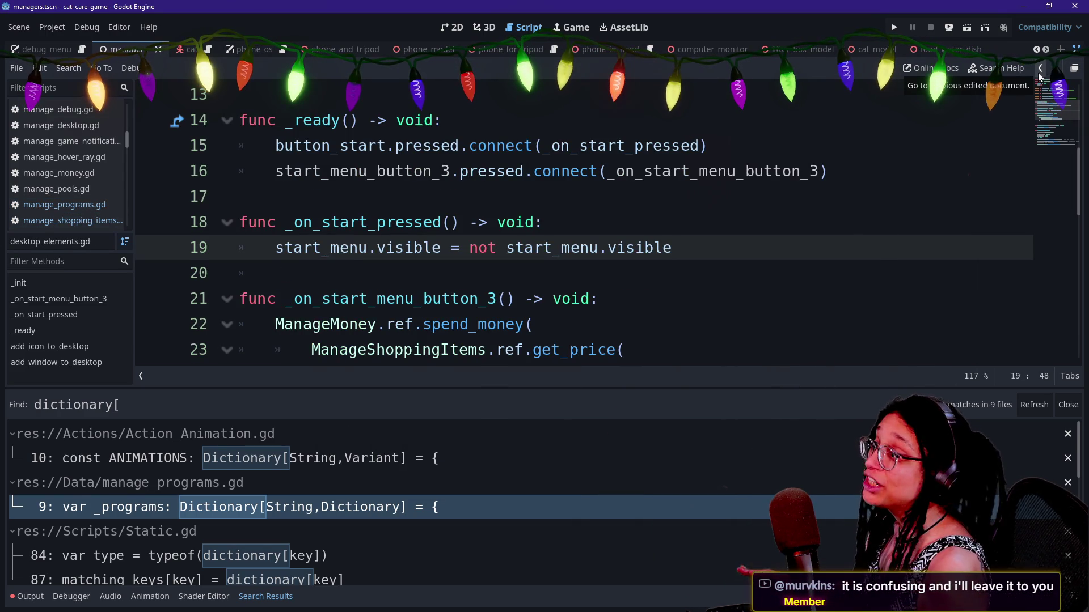
click(1037, 73)
click(1038, 72)
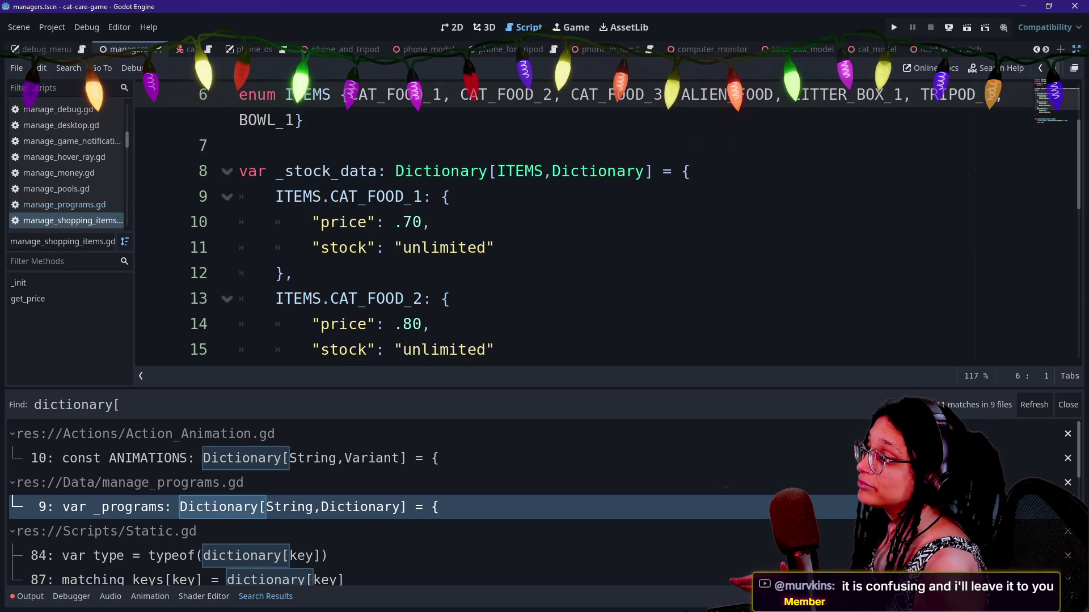
click(1041, 69)
click(1042, 72)
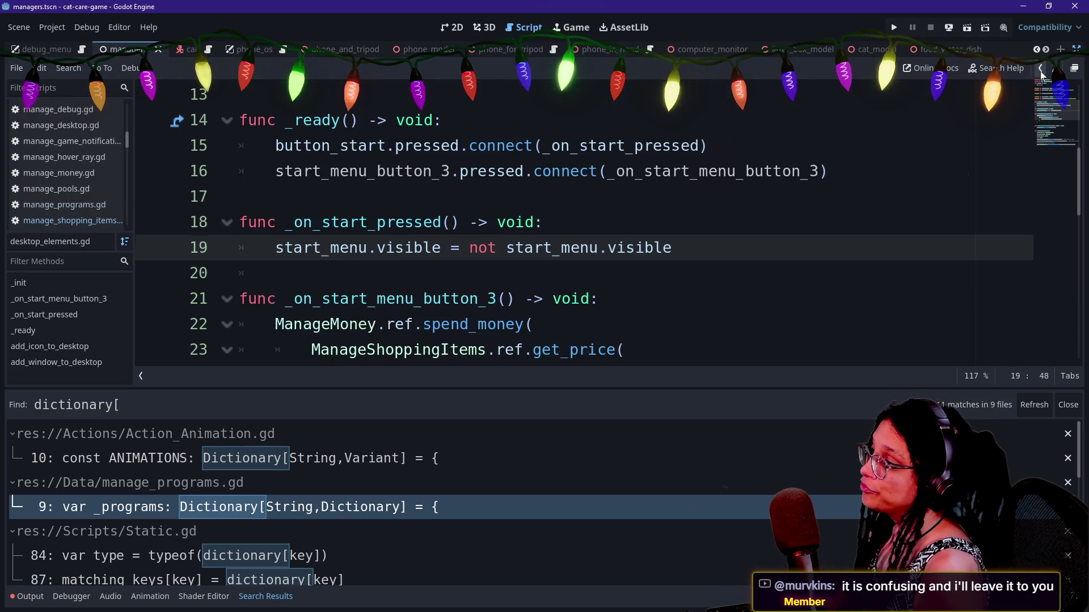
click(1041, 72)
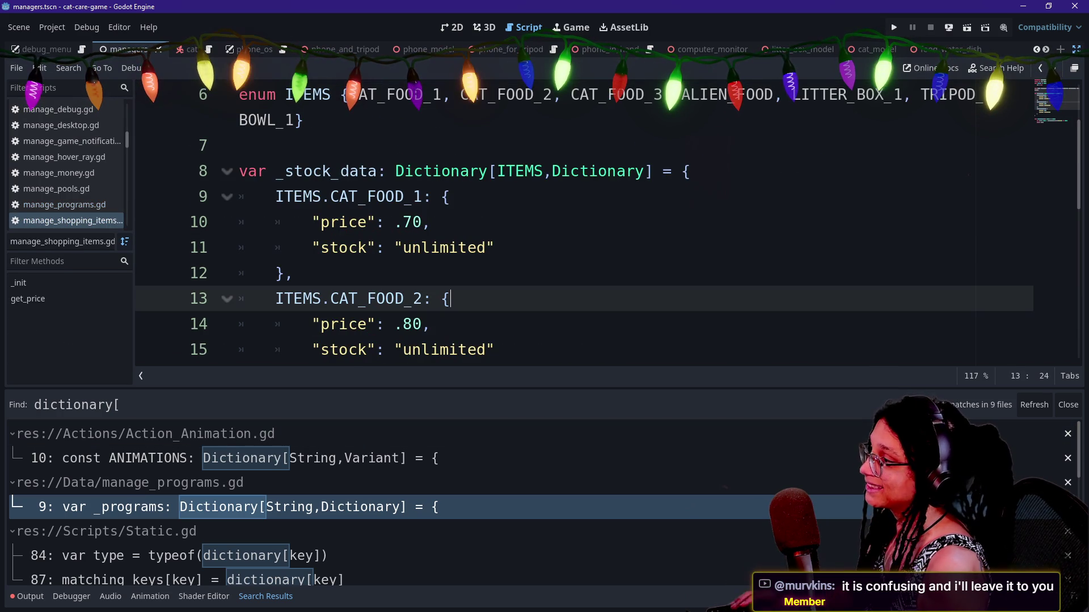
Open the _programs match in manage_programs.gd and inspect its node line and closing line.
click(306, 514)
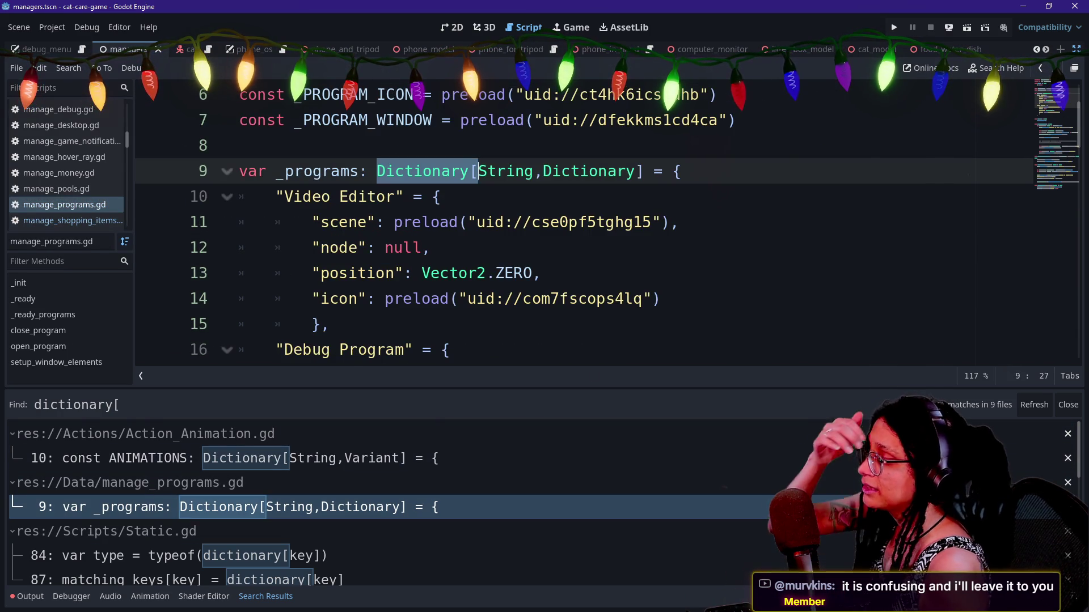
click(430, 248)
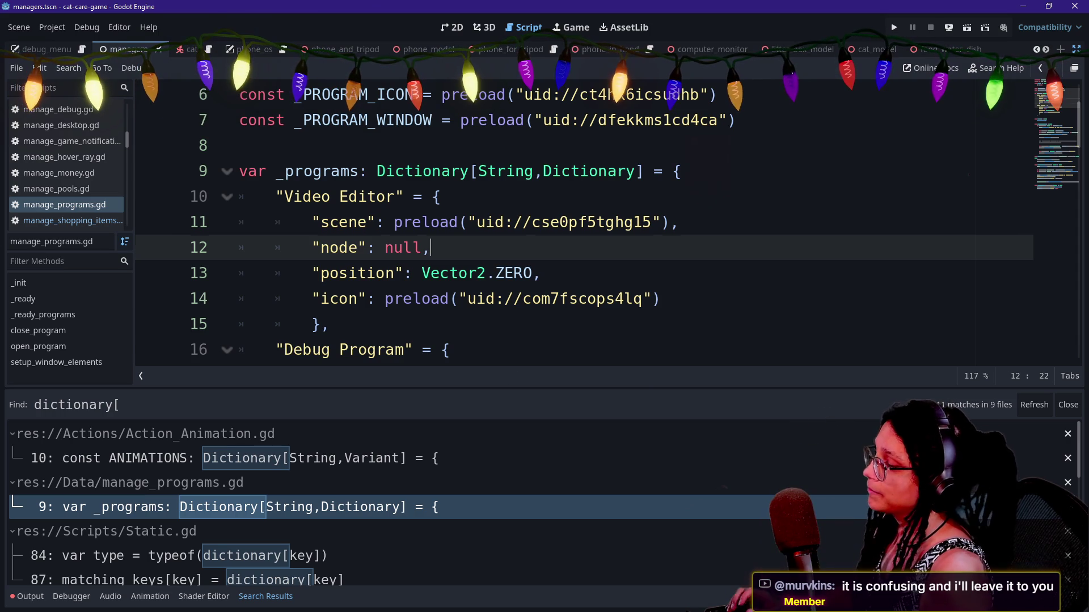
click(573, 320)
Quick-open manage_shopping_items.gd, then search the project files for 'programs'.
key(shift+alt+o)
key(Down)
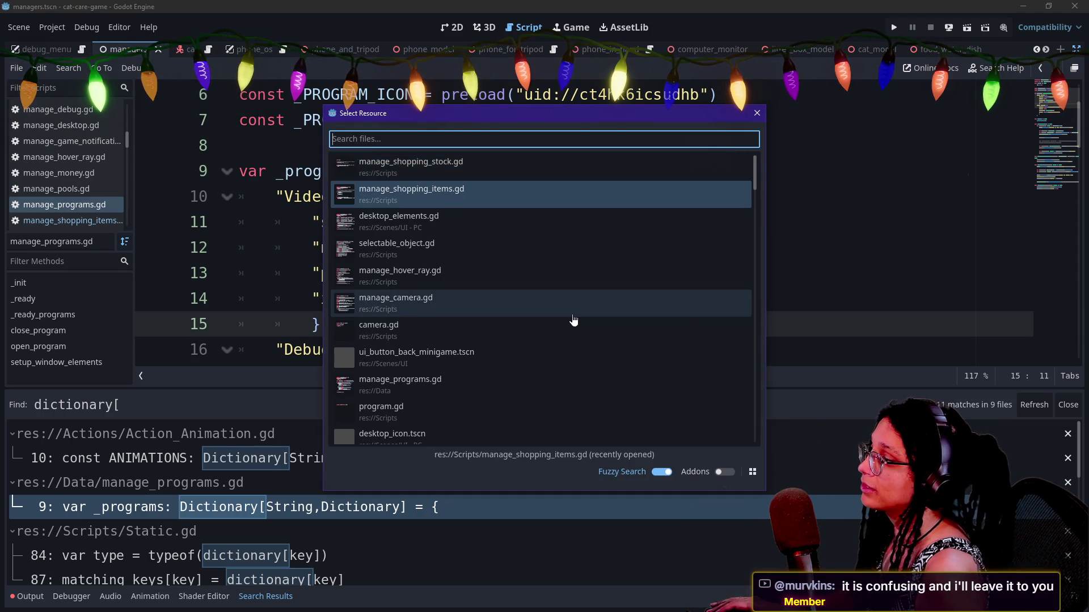
key(Return)
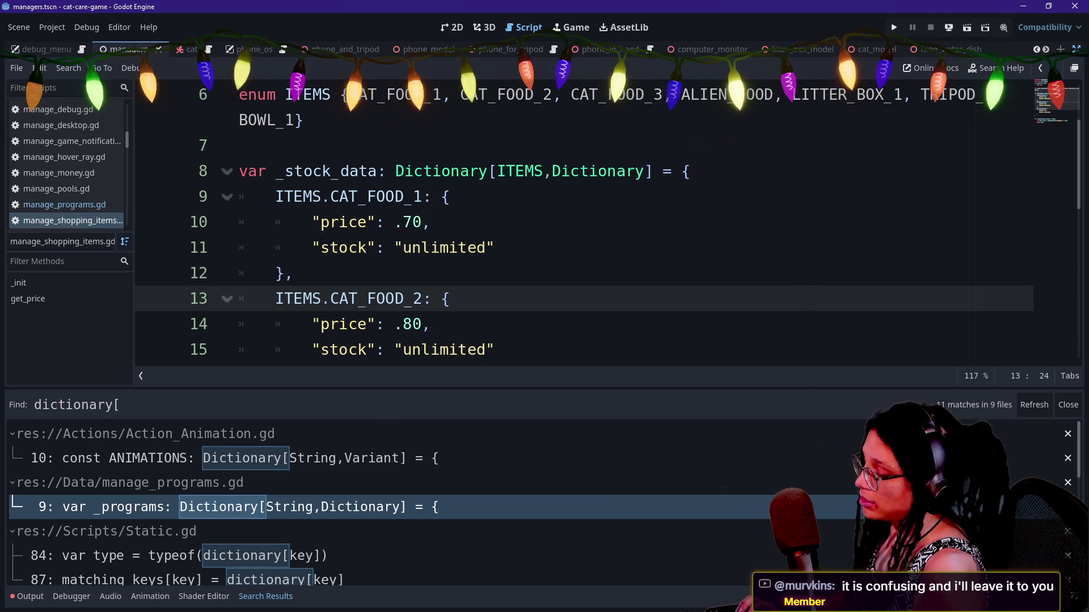
key(alt+shift+o)
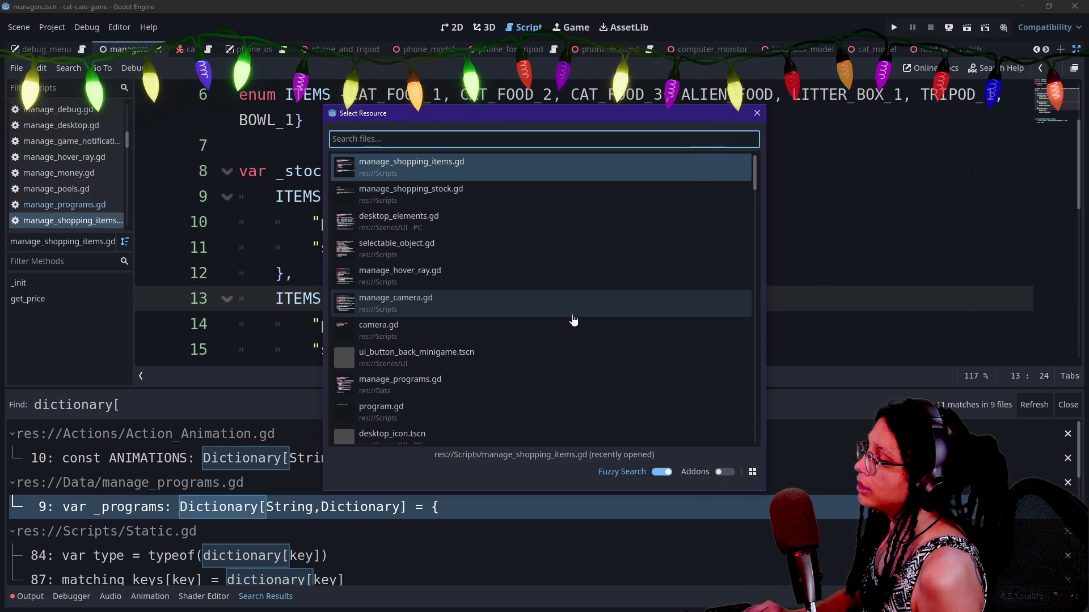
text(programs)
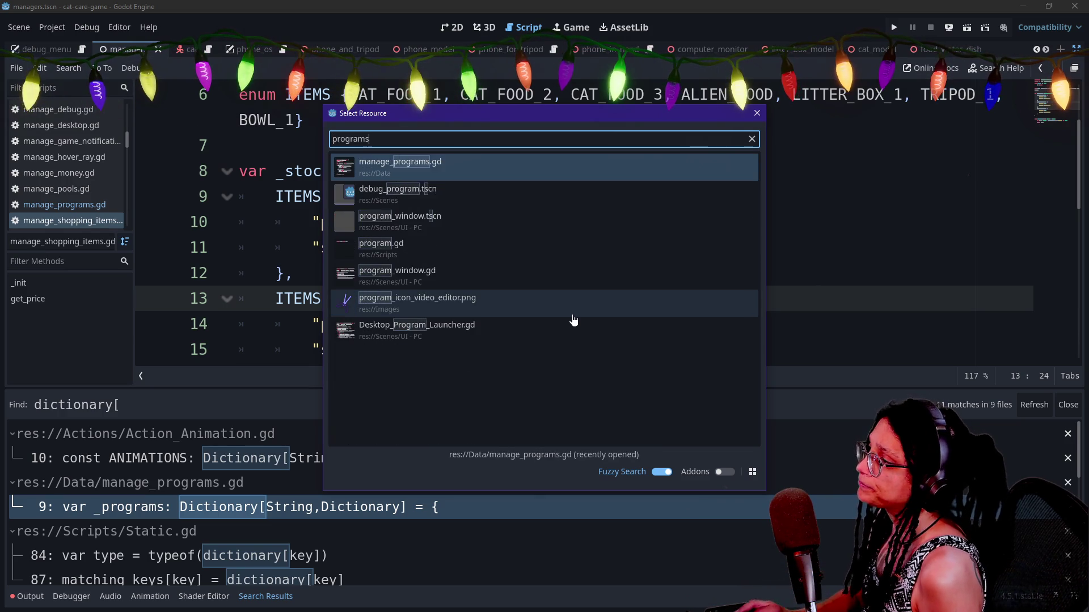